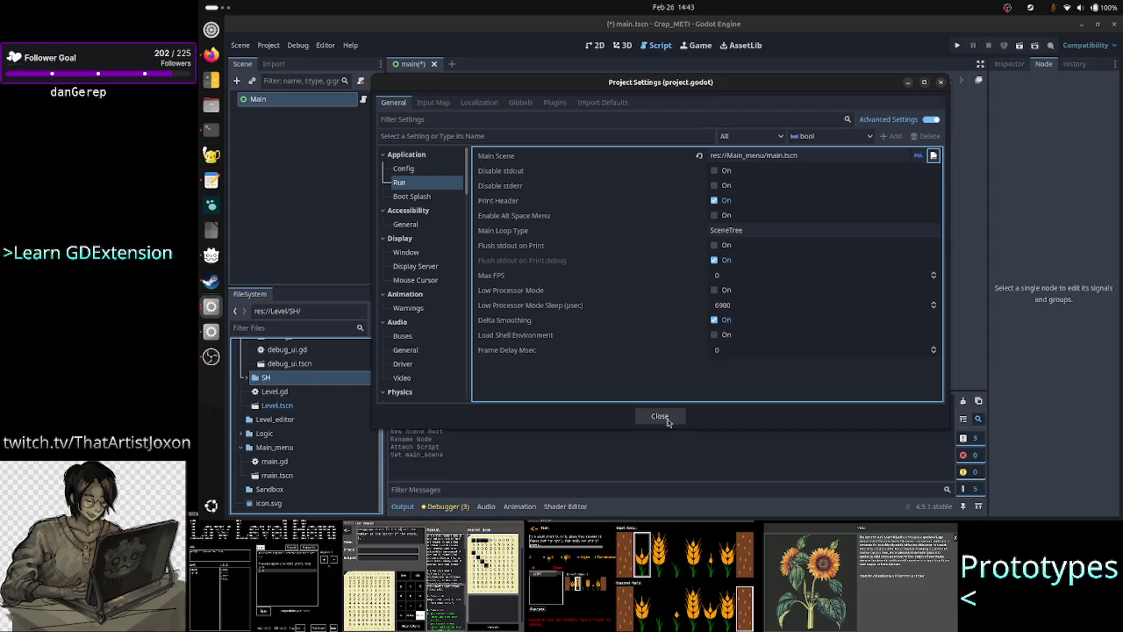
Close the Project Settings dialog to return to the script workspace
{"action": "left_click", "coordinate": [664, 418]}
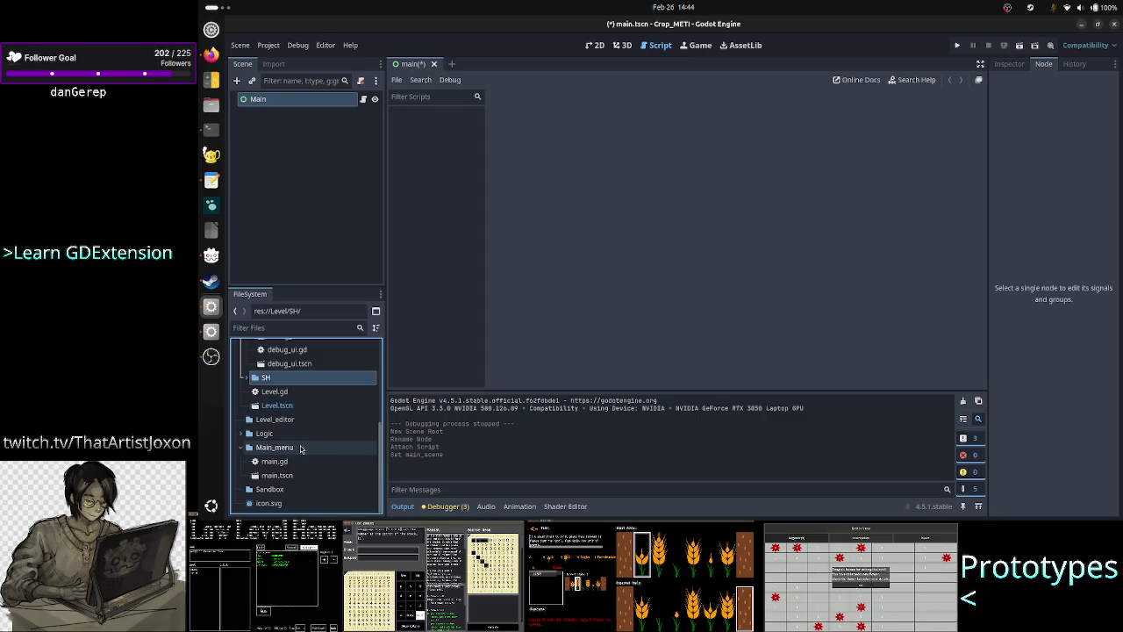
Expand the Logic folder in the FileSystem dock and open Level/Debug/debug_button.gd
{"action": "left_click", "coordinate": [243, 434]}
{"action": "scroll", "coordinate": [321, 443], "scroll_direction": "up", "scroll_amount": 5}
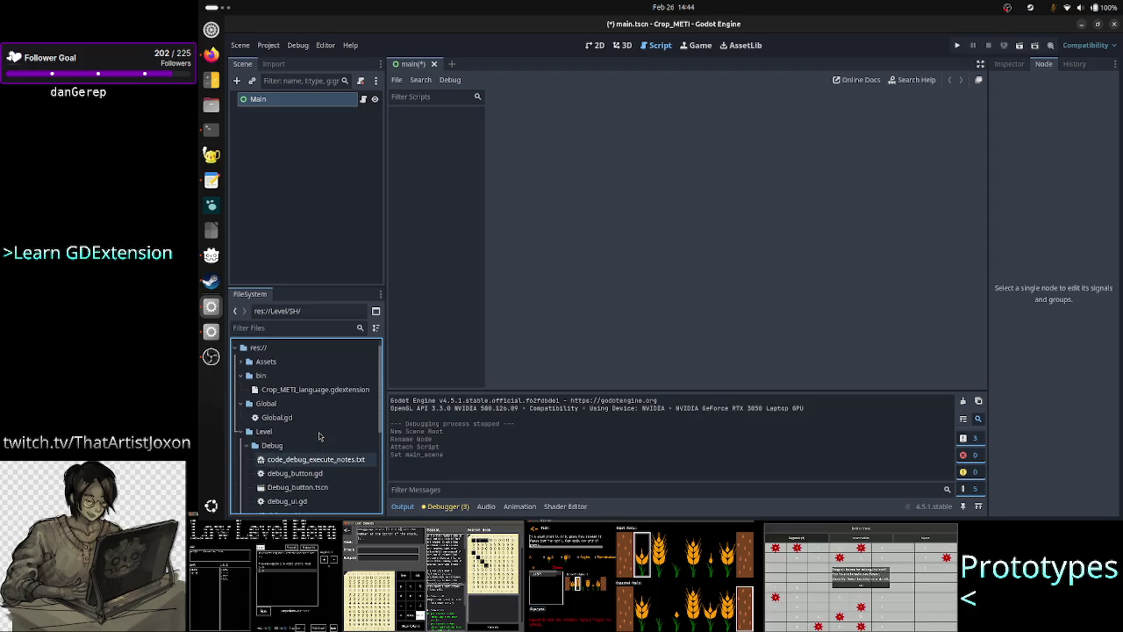
{"action": "scroll", "coordinate": [307, 469], "scroll_direction": "down", "scroll_amount": 2}
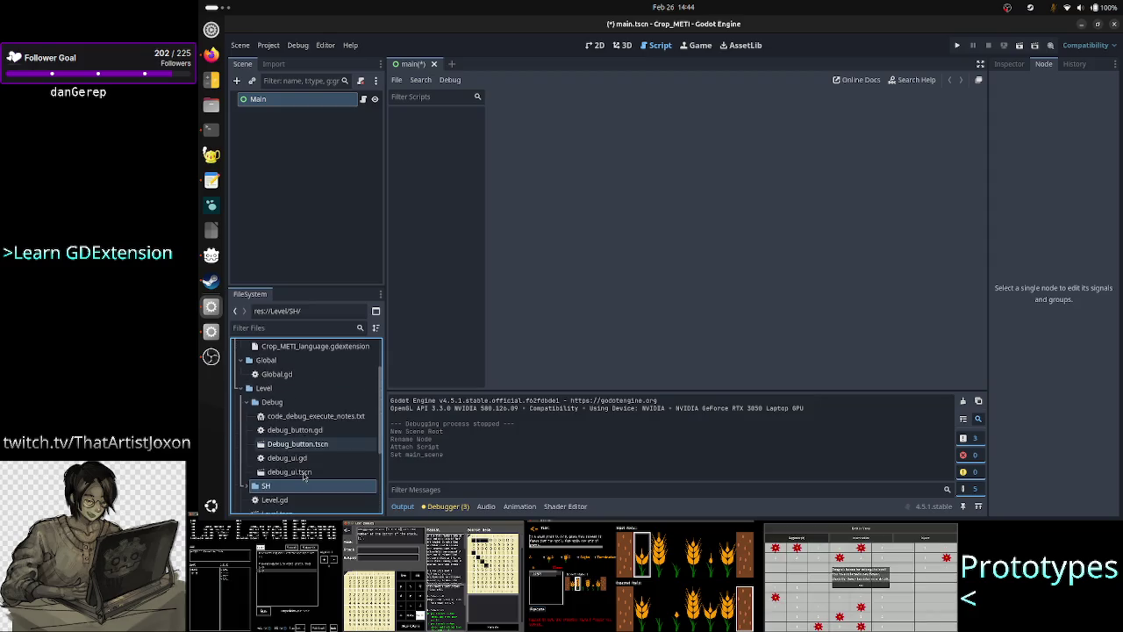
{"action": "double_click", "coordinate": [315, 431]}
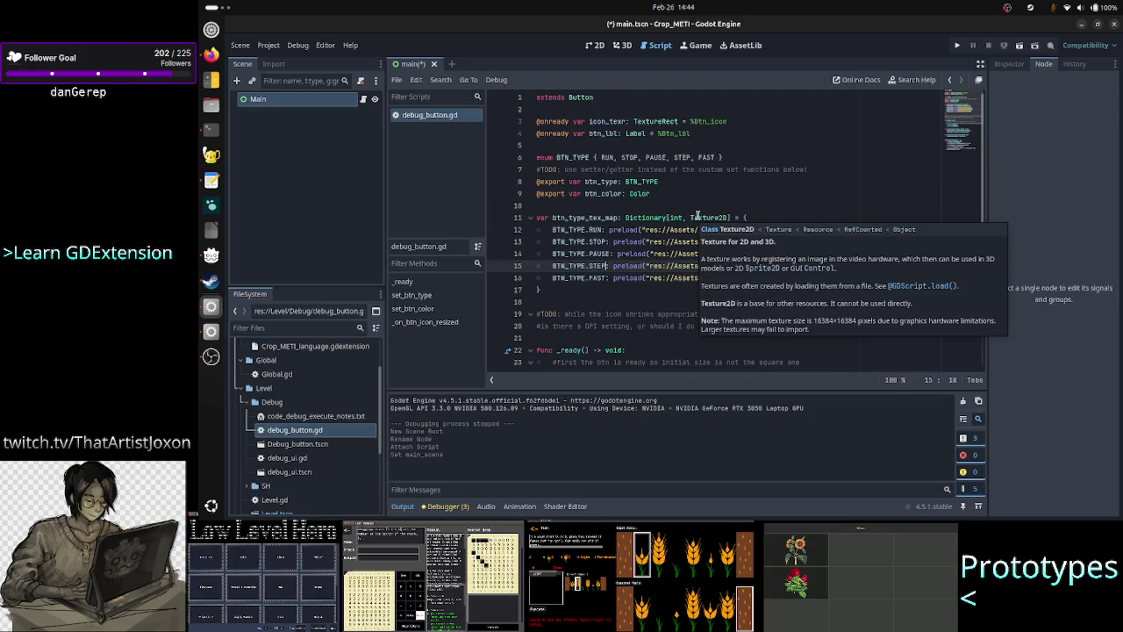
{"action": "left_click", "coordinate": [799, 116]}
{"action": "key", "text": "Down"}
{"action": "key", "text": "Down"}
{"action": "key", "text": "Down"}
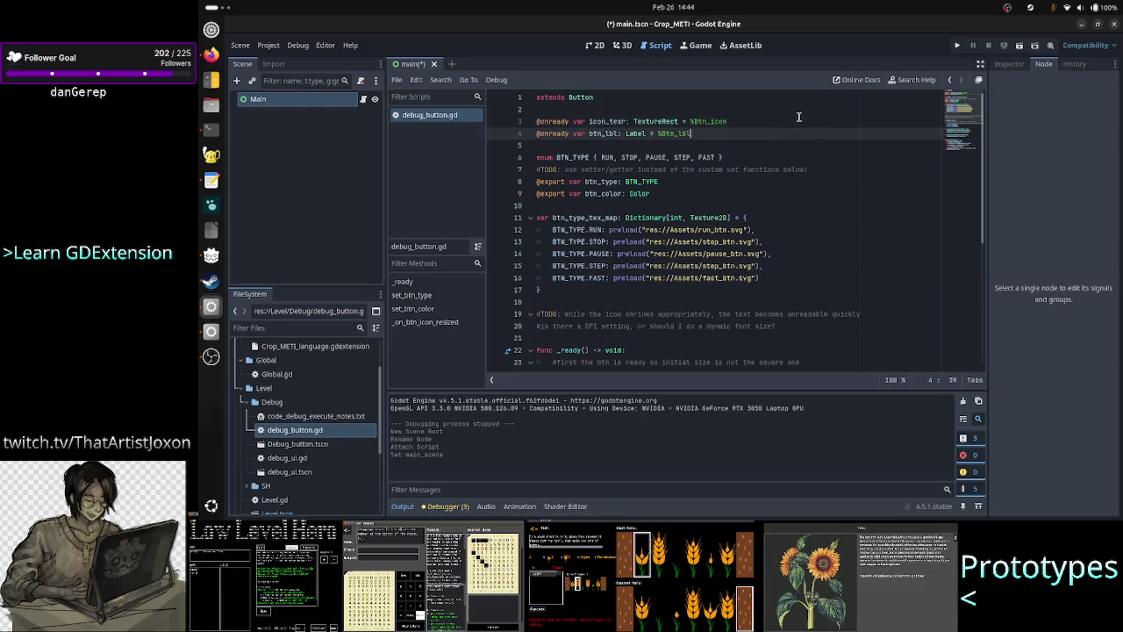
{"action": "key", "text": "Down"}
{"action": "key", "text": "Down"}
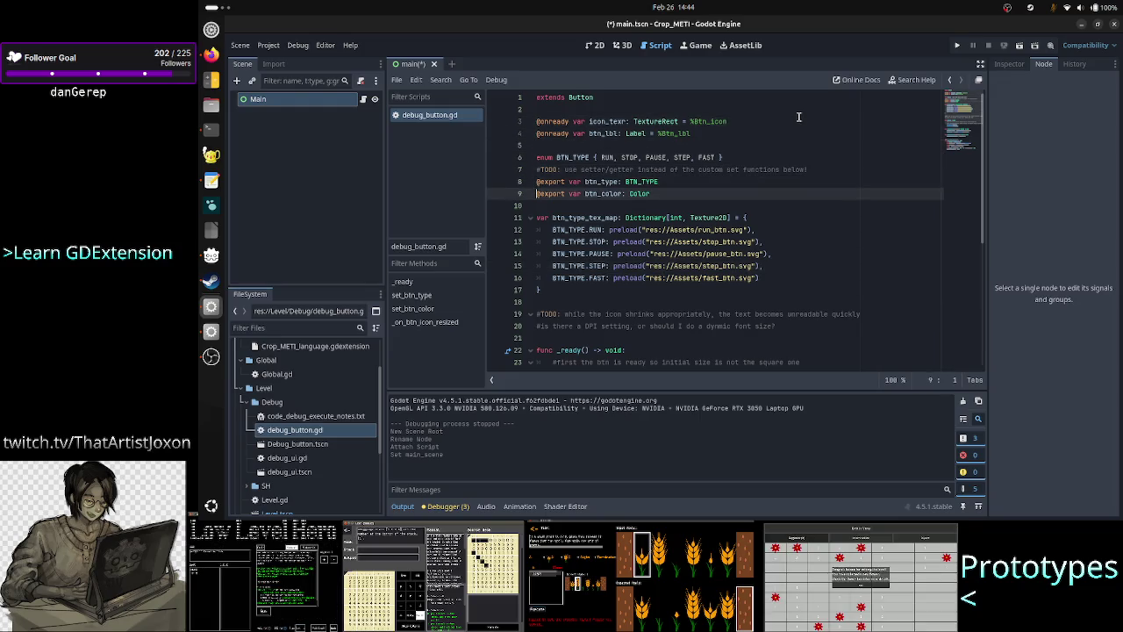
{"action": "key", "text": "Home"}
{"action": "key", "text": "Down"}
{"action": "key", "text": "Down"}
{"action": "key", "text": "Down"}
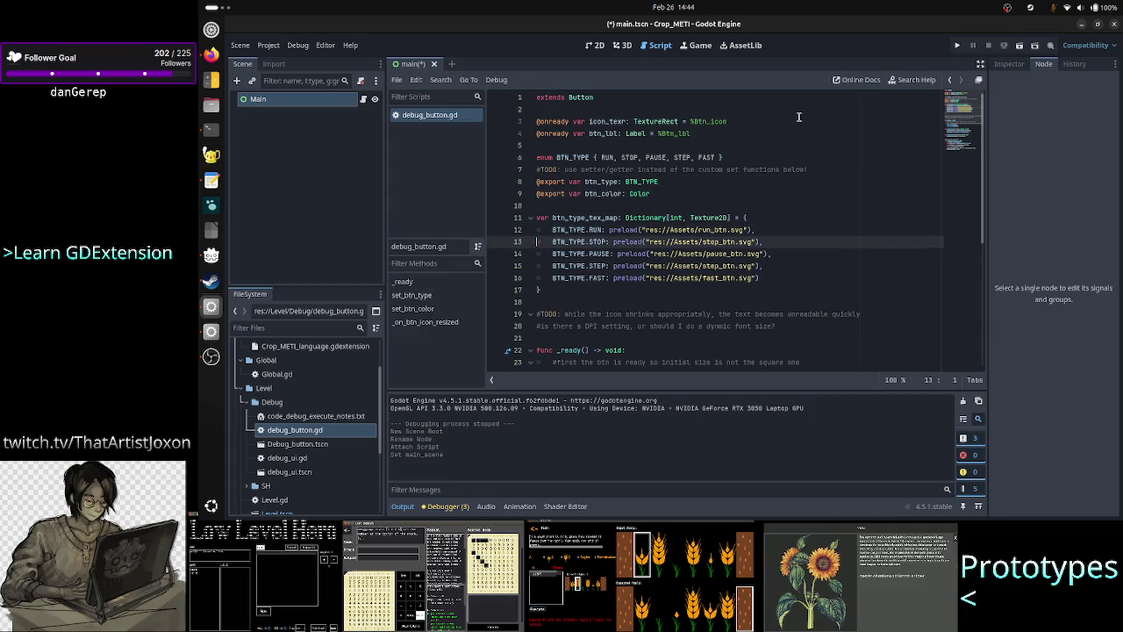
{"action": "key", "text": "Down"}
{"action": "key", "text": "Down"}
{"action": "key", "text": "Down"}
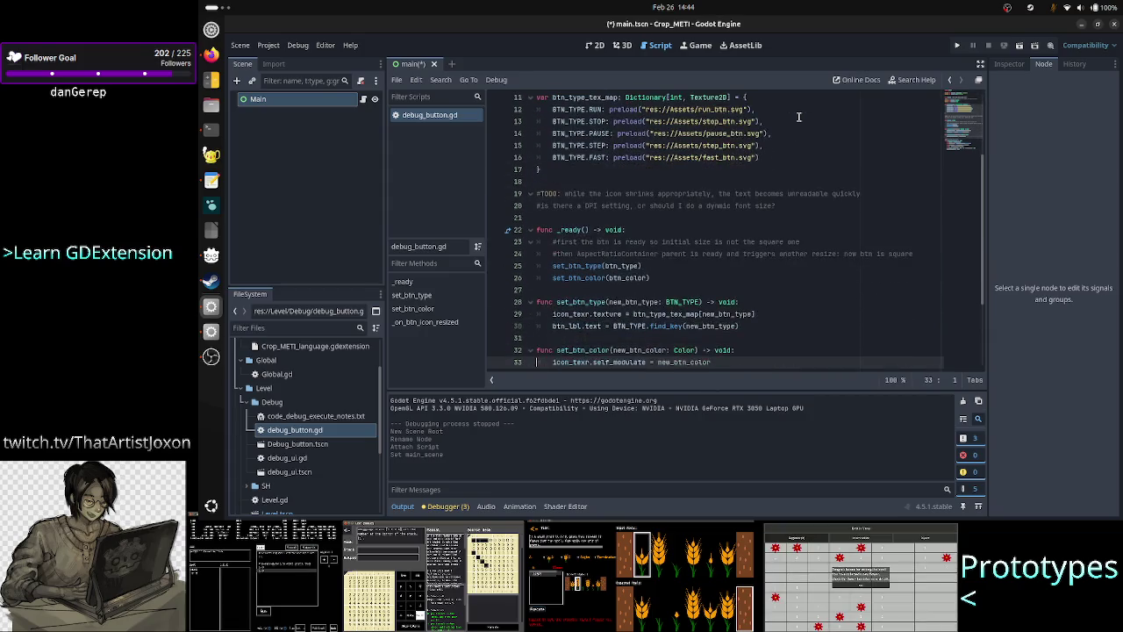
{"action": "scroll", "coordinate": [602, 318], "scroll_direction": "down", "scroll_amount": 2}
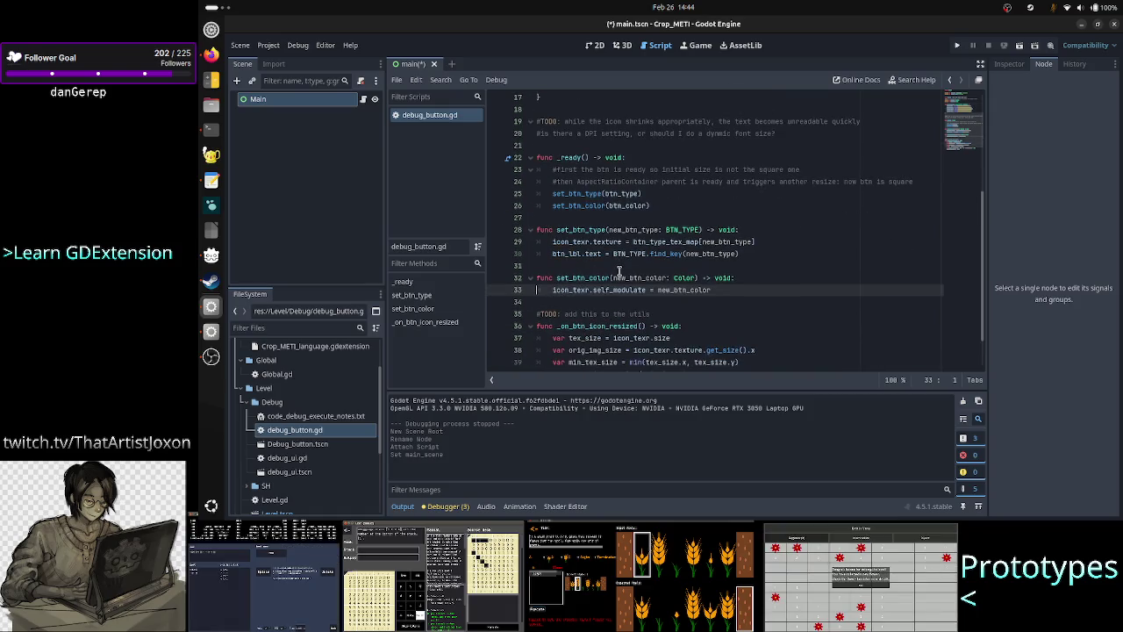
{"action": "scroll", "coordinate": [588, 330], "scroll_direction": "down", "scroll_amount": 2}
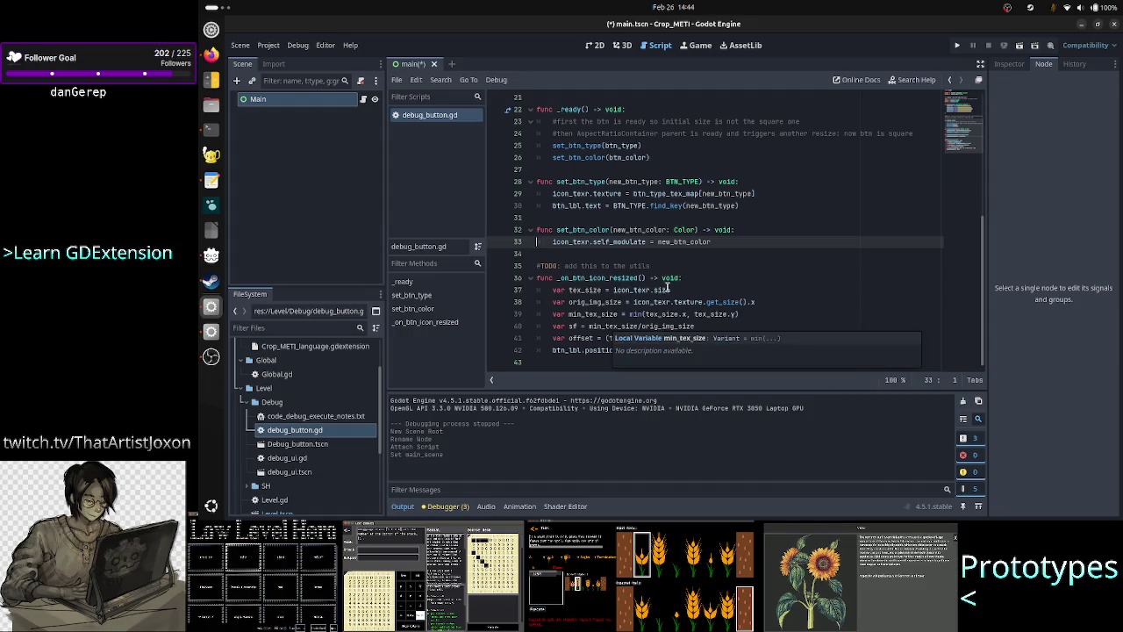
{"action": "left_click", "coordinate": [714, 265]}
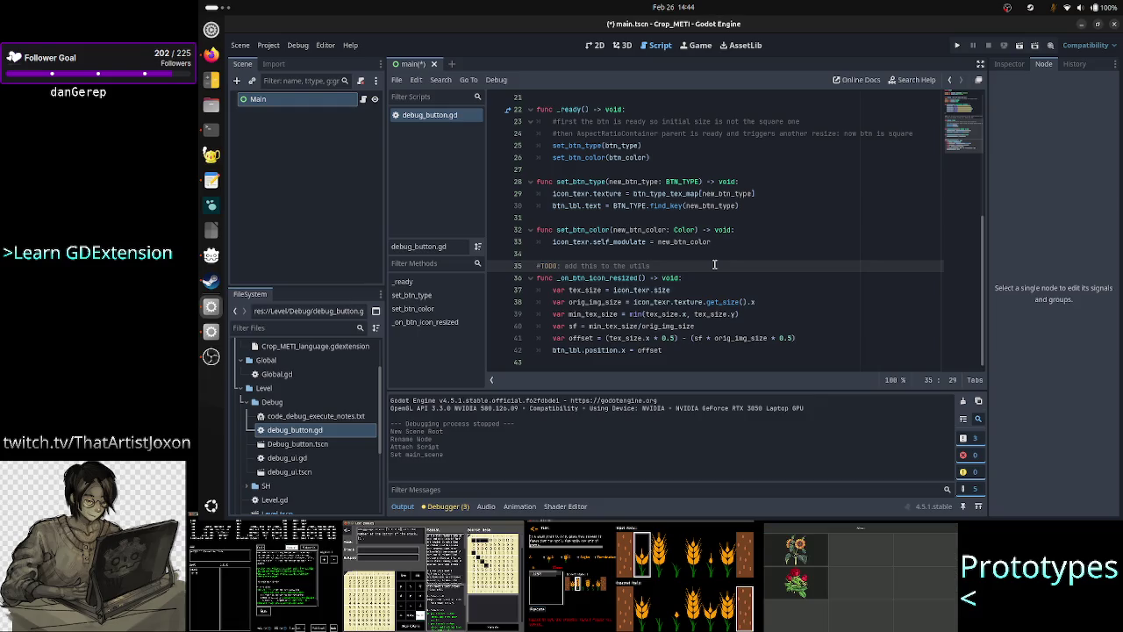
{"action": "key", "text": "Right"}
{"action": "key", "text": "Down"}
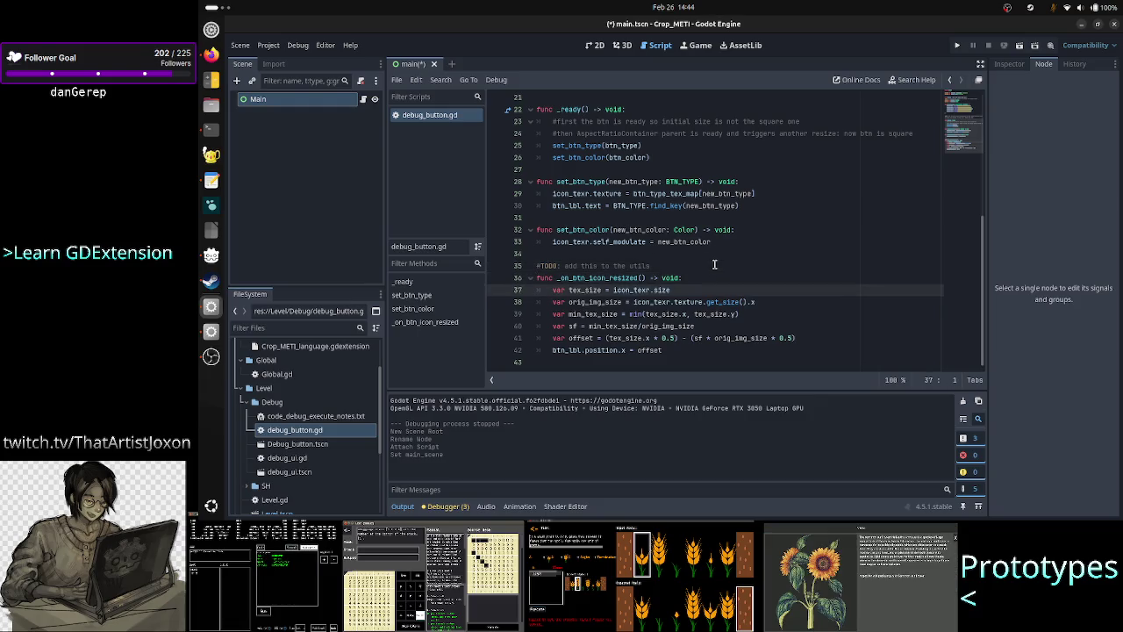
{"action": "key", "text": "shift+Down"}
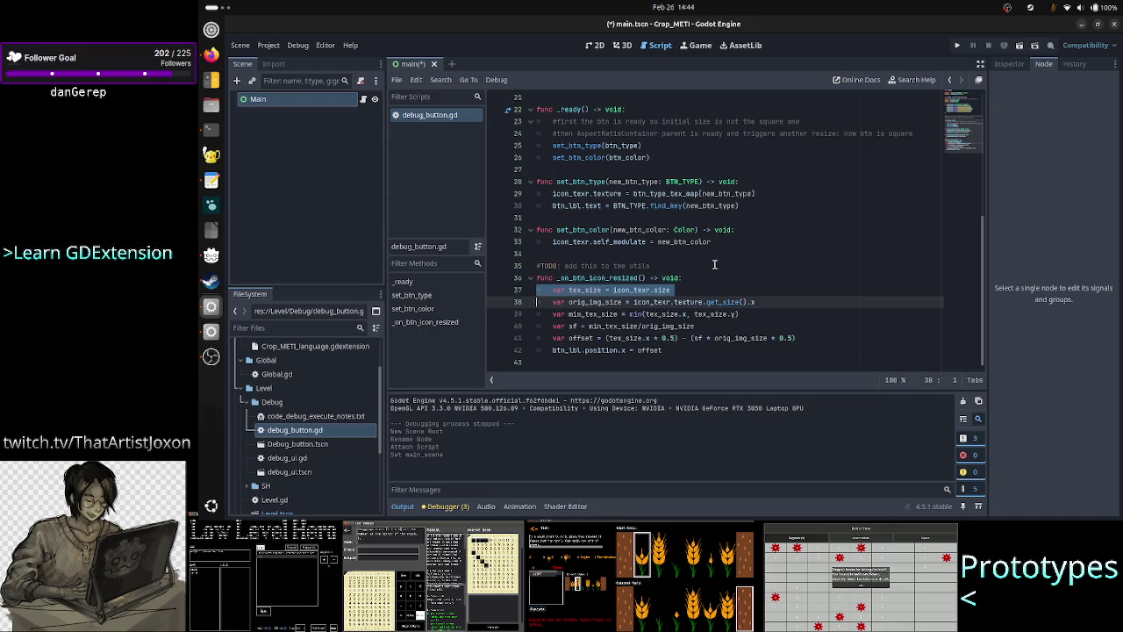
{"action": "key", "text": "shift+Down"}
{"action": "key", "text": "shift+Down"}
{"action": "key", "text": "shift+Down"}
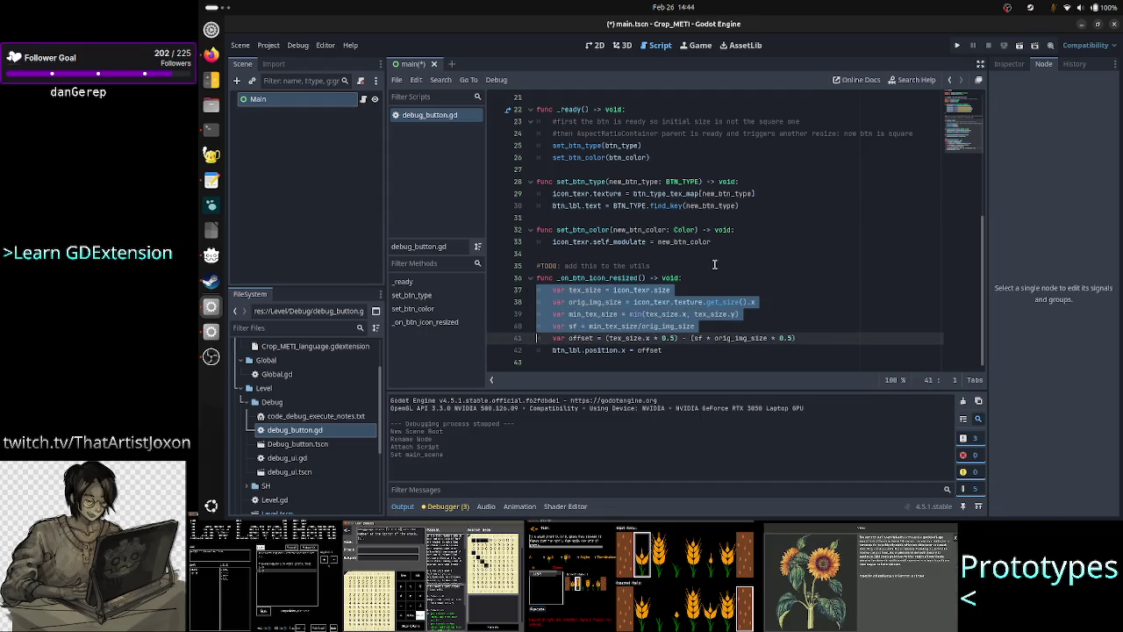
{"action": "key", "text": "Up"}
{"action": "key", "text": "Up"}
{"action": "key", "text": "Up"}
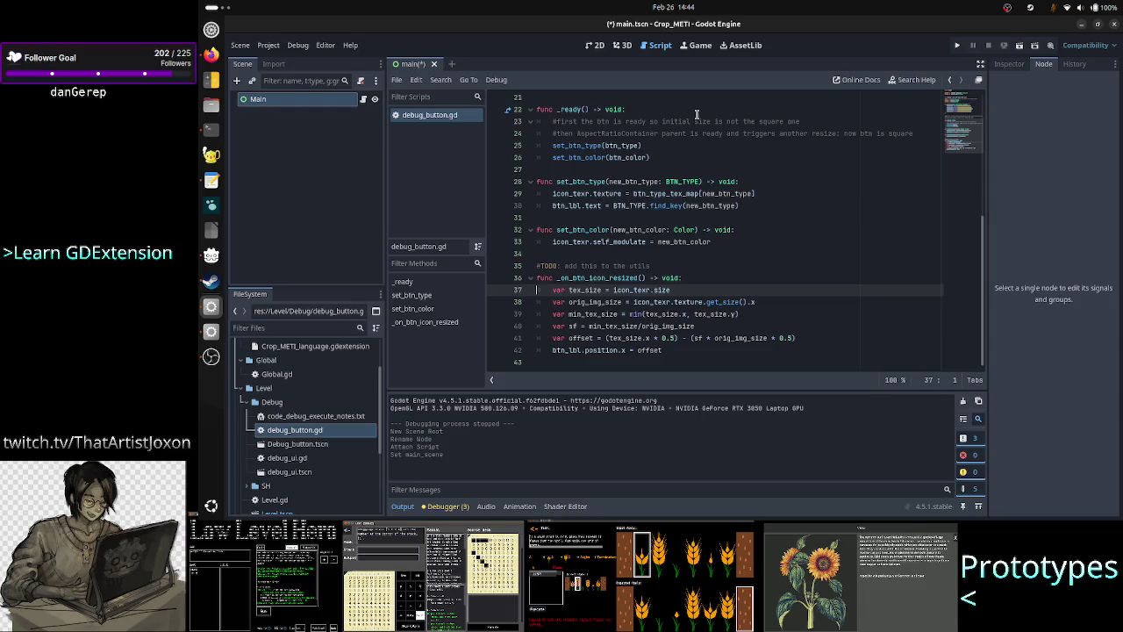
{"action": "key", "text": "Up"}
{"action": "key", "text": "Down"}
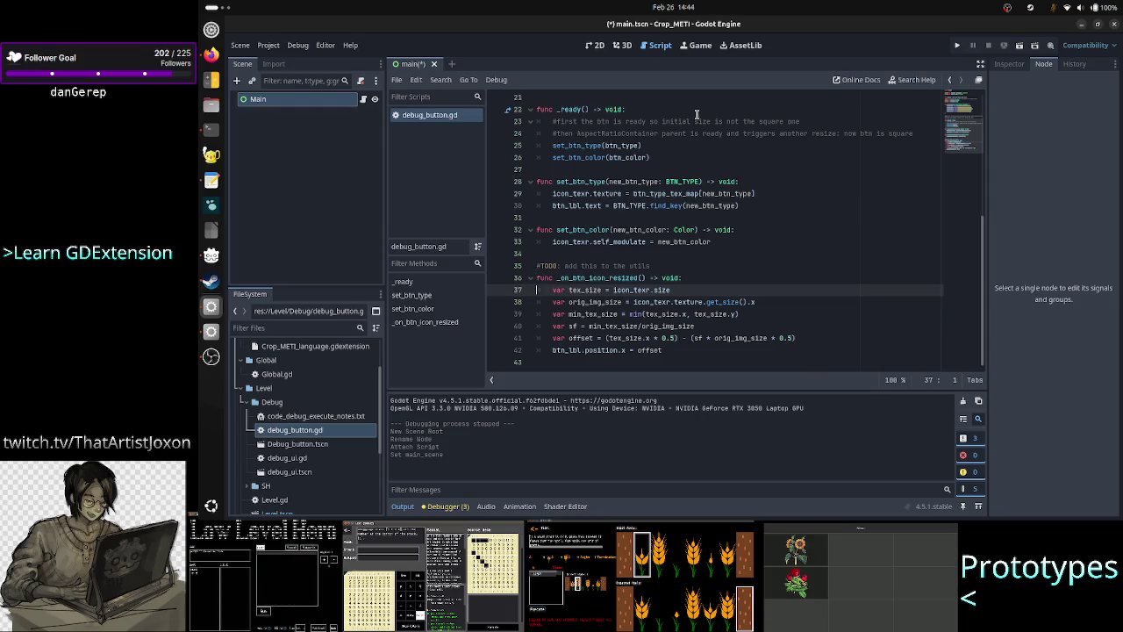
{"action": "key", "text": "shift+Down"}
{"action": "key", "text": "shift+Down"}
{"action": "key", "text": "shift+Down"}
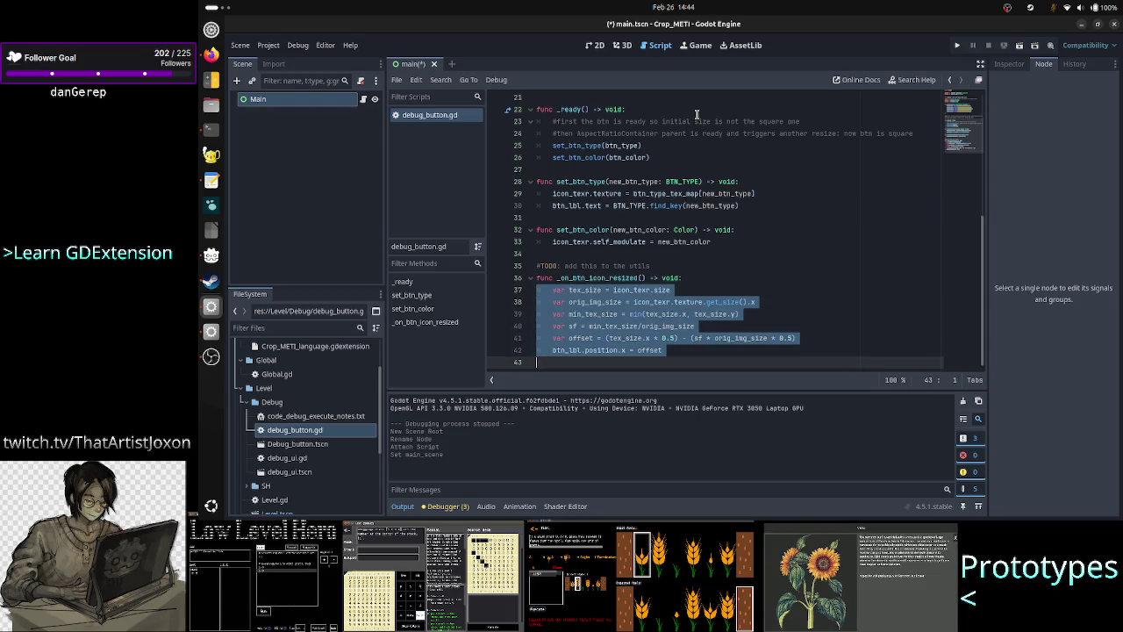
{"action": "key", "text": "shift+Up"}
{"action": "key", "text": "shift+End"}
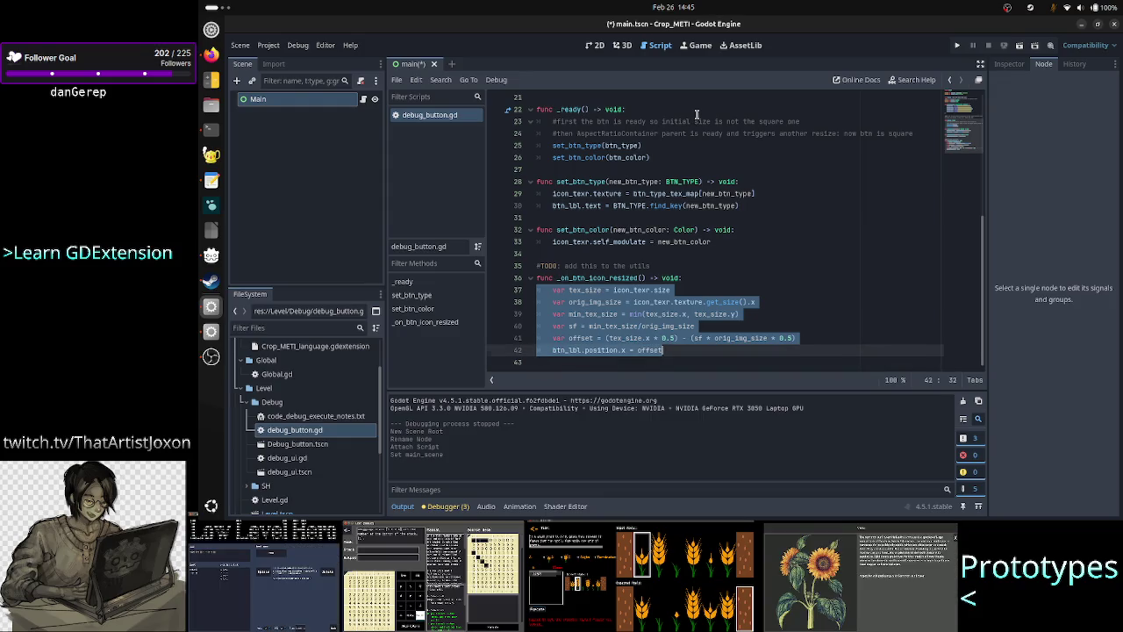
{"action": "key", "text": "Up"}
{"action": "key", "text": "Up"}
{"action": "key", "text": "Up"}
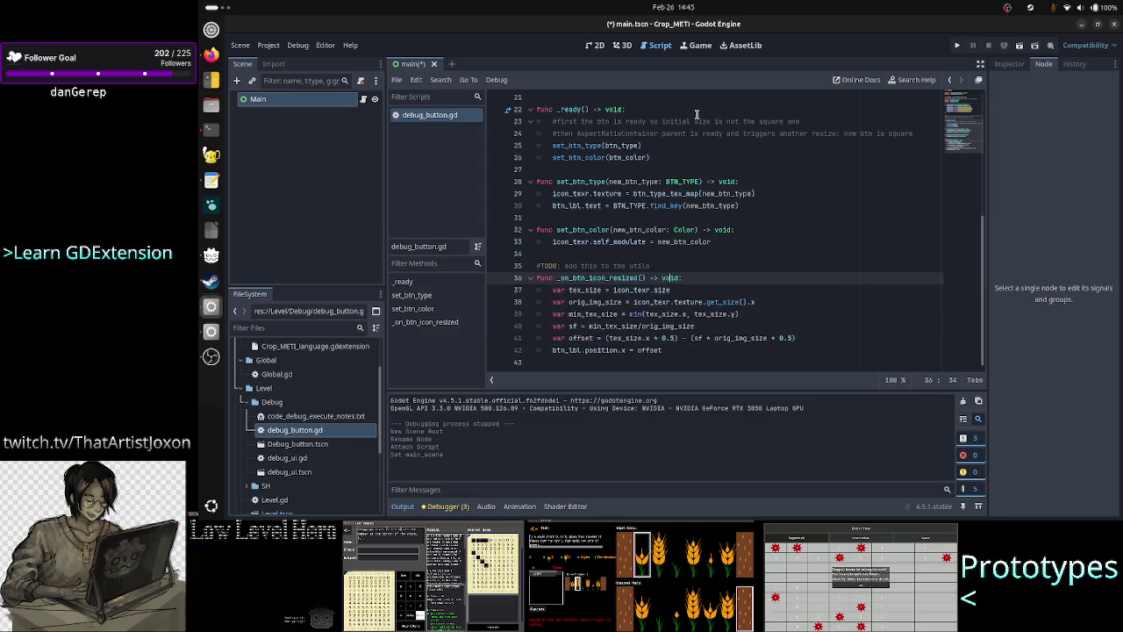
{"action": "key", "text": "End"}
{"action": "key", "text": "Right"}
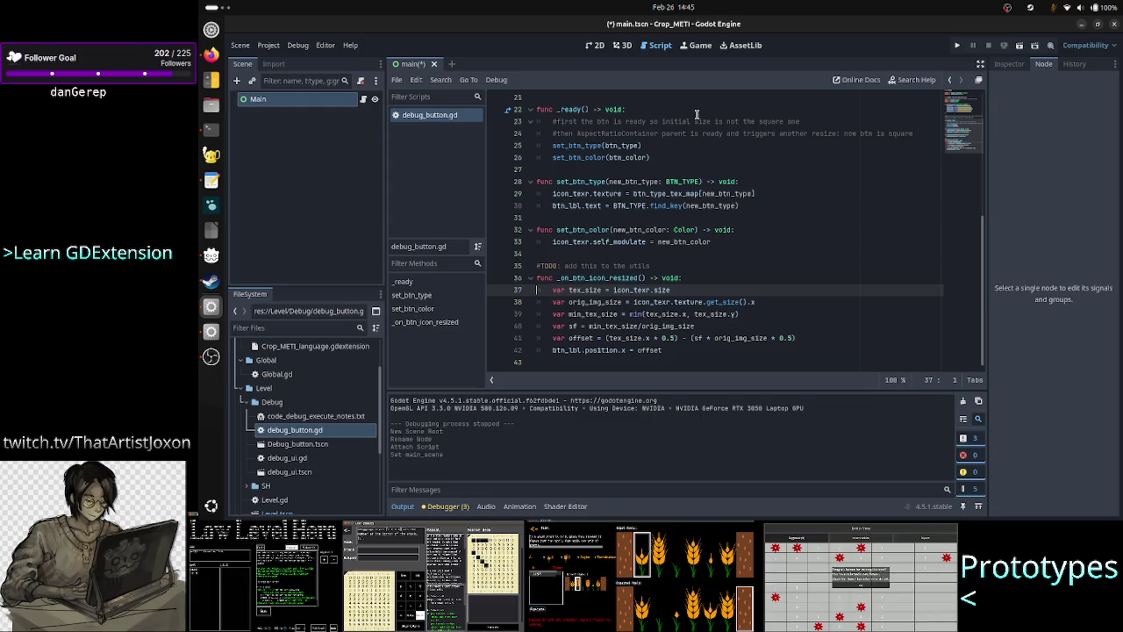
{"action": "scroll", "coordinate": [283, 477], "scroll_direction": "down", "scroll_amount": 3}
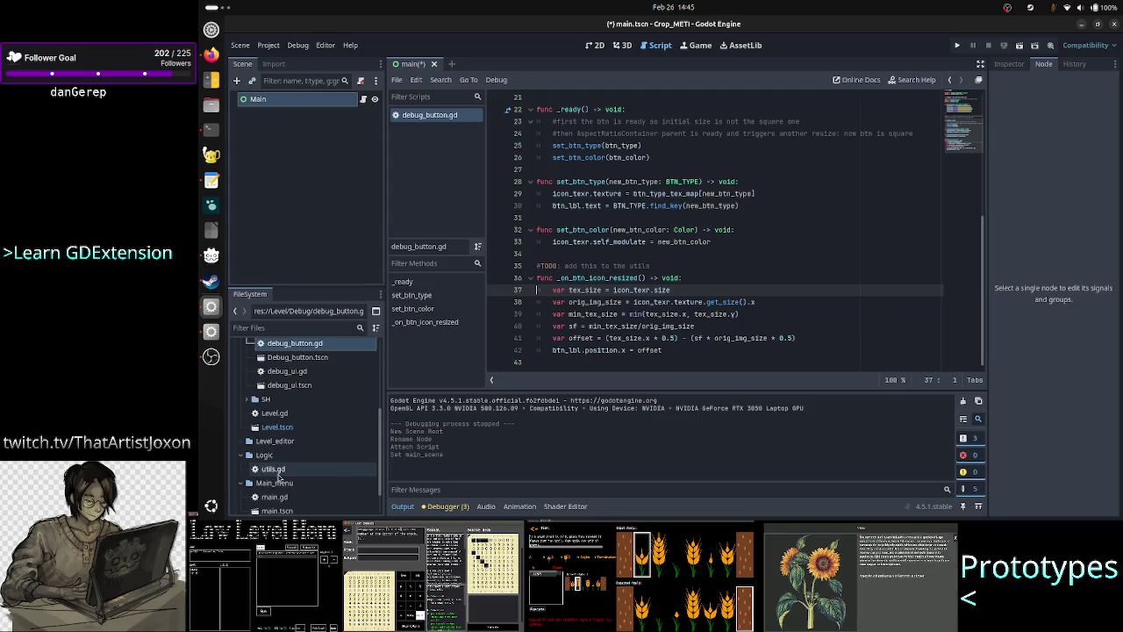
{"action": "double_click", "coordinate": [279, 473]}
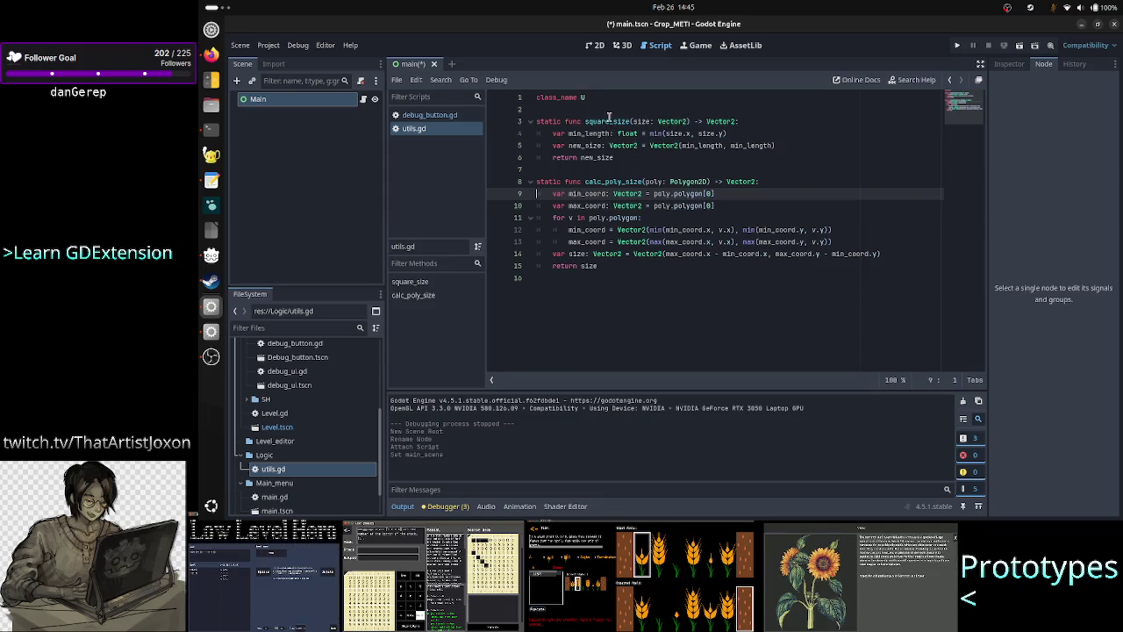
{"action": "left_click", "coordinate": [617, 181]}
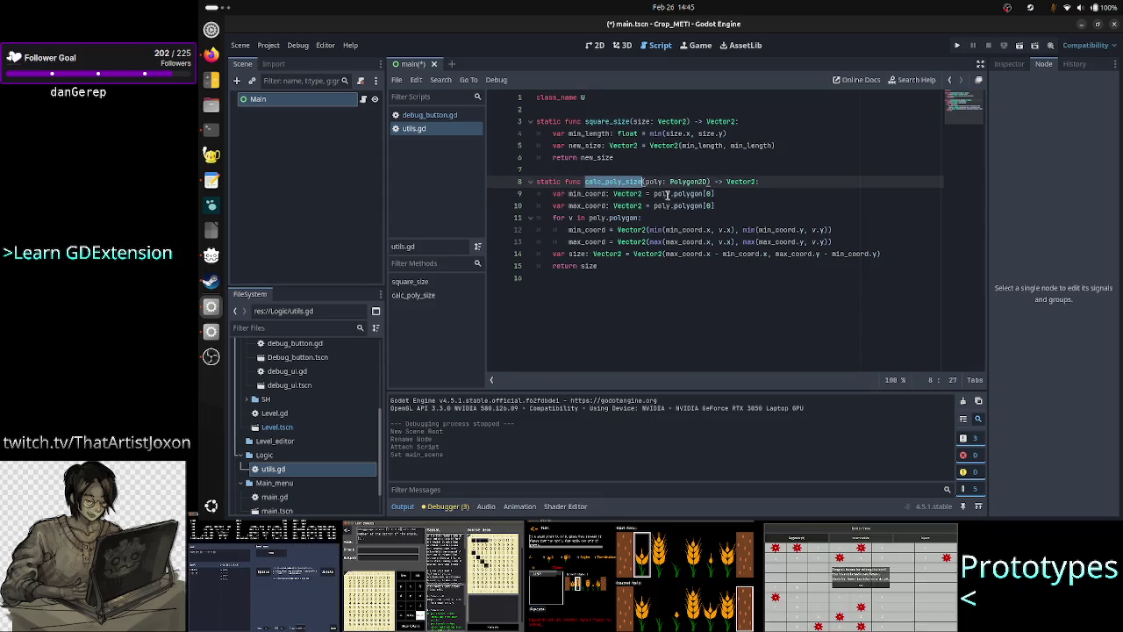
{"action": "key", "text": "Up"}
{"action": "key", "text": "Down"}
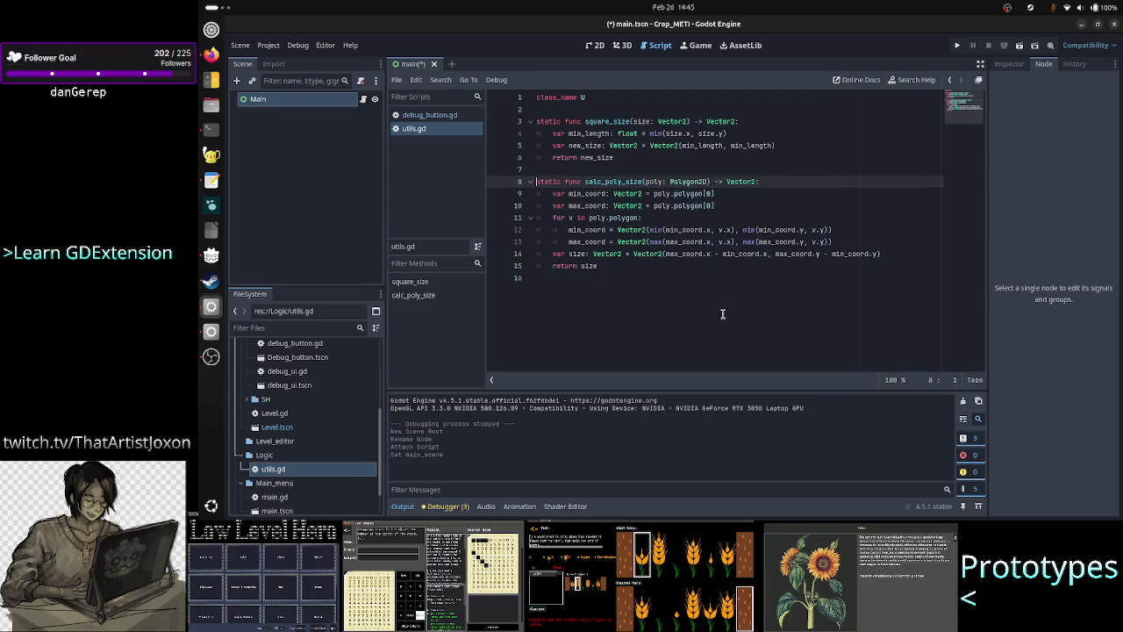
{"action": "key", "text": "shift+Down"}
{"action": "key", "text": "shift+Down"}
{"action": "key", "text": "shift+Down"}
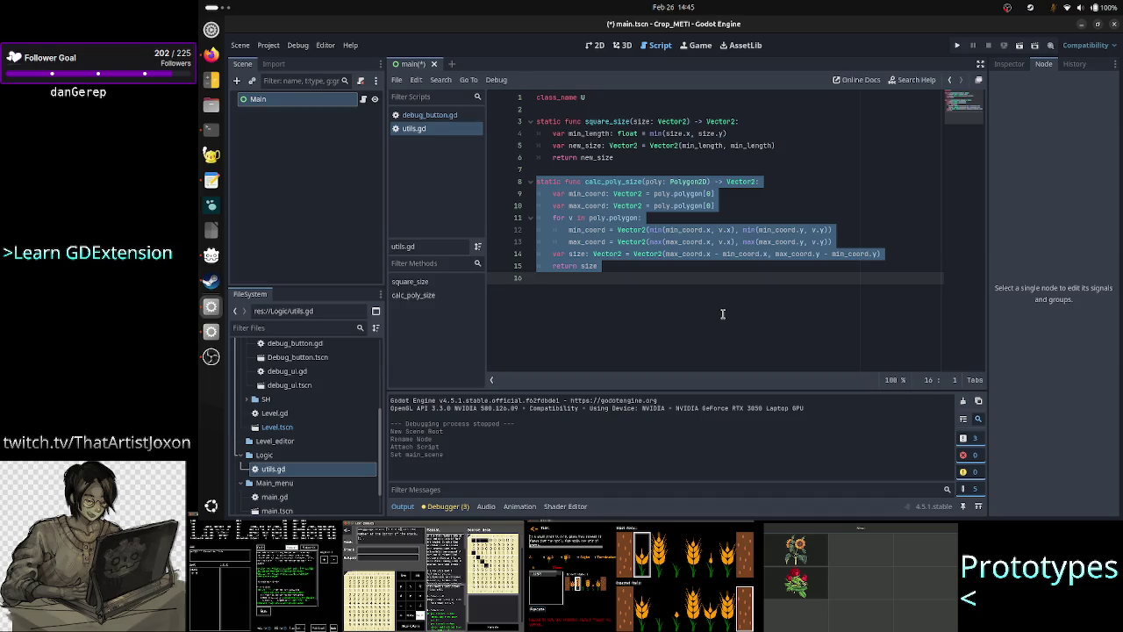
{"action": "left_click", "coordinate": [702, 181]}
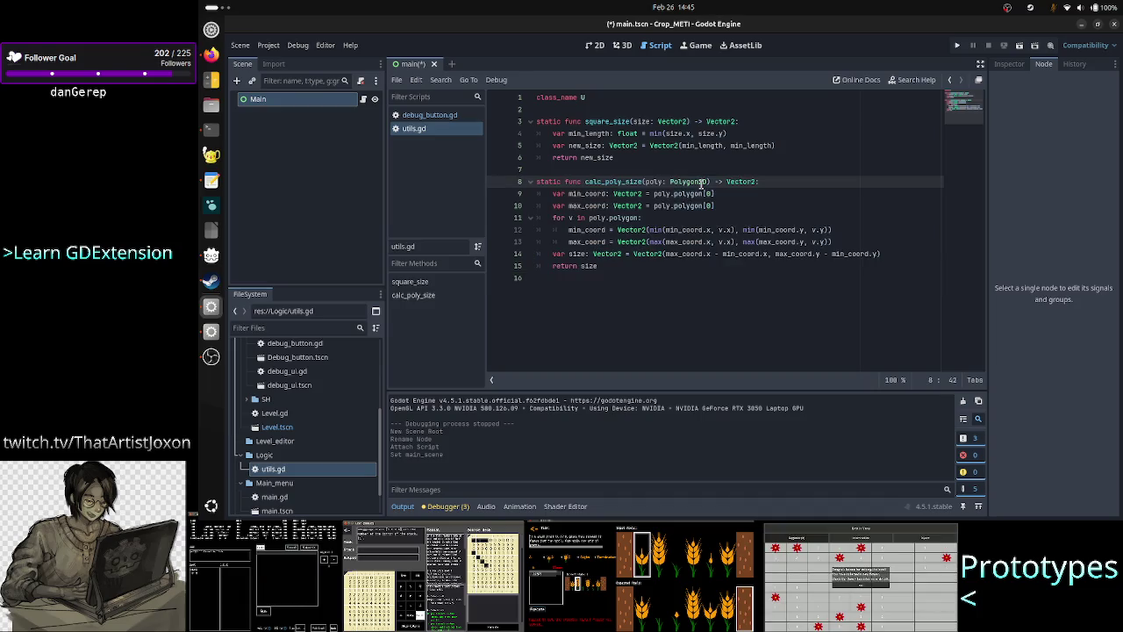
{"action": "left_click", "coordinate": [616, 279]}
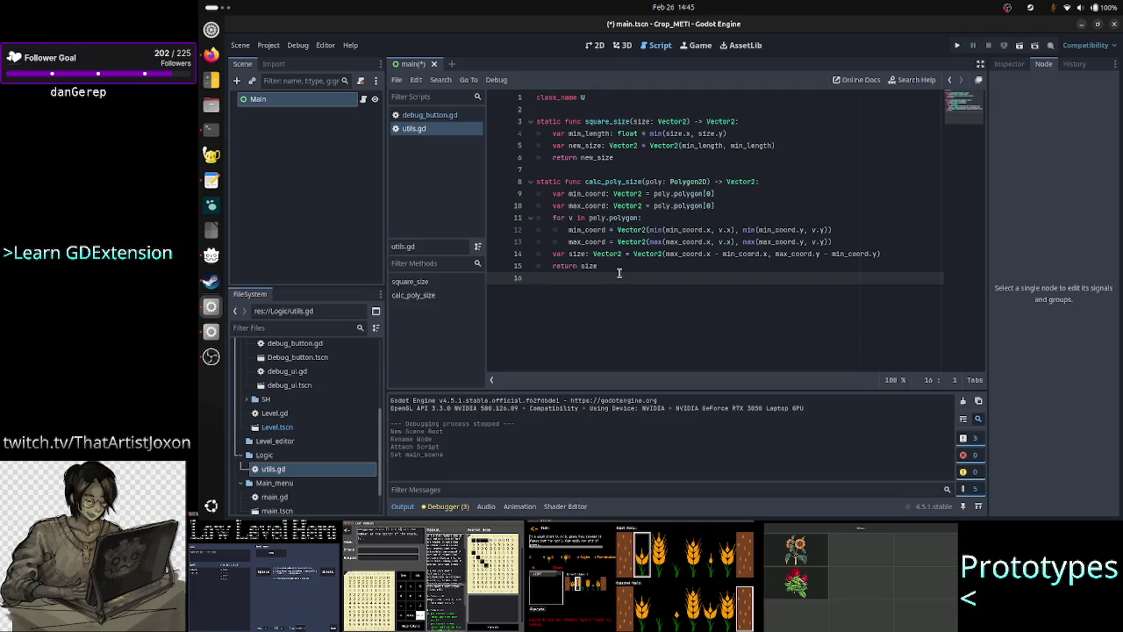
{"action": "mouse_move", "coordinate": [612, 265]}
{"action": "left_mouse_down"}
{"action": "mouse_move", "coordinate": [562, 98]}
{"action": "mouse_move", "coordinate": [522, 71]}
{"action": "left_mouse_up"}
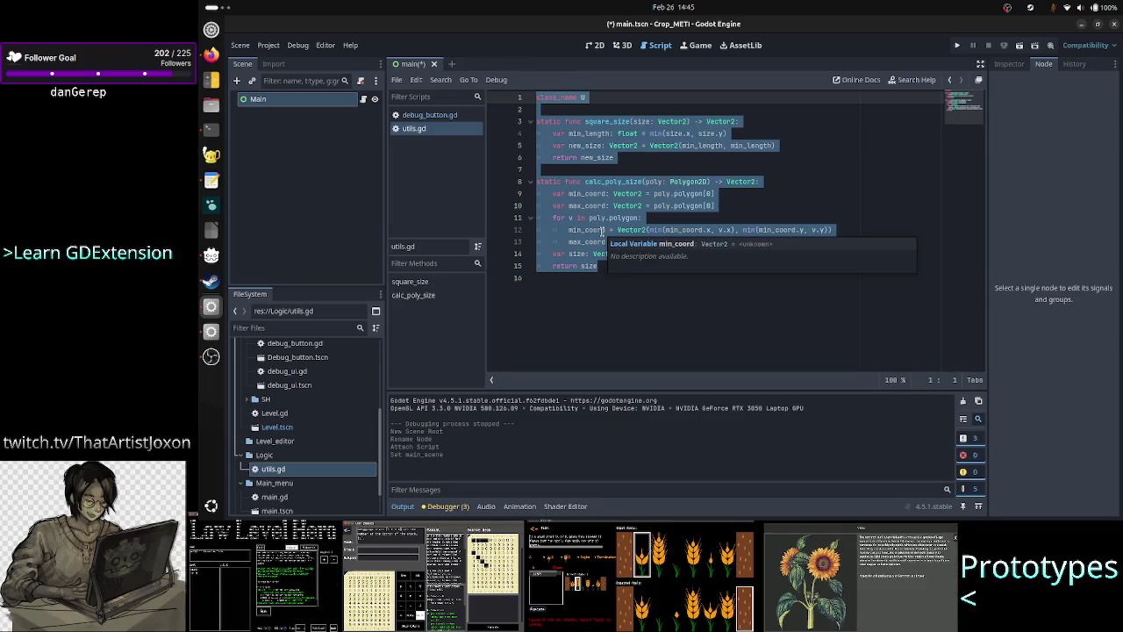
{"action": "left_click", "coordinate": [629, 286]}
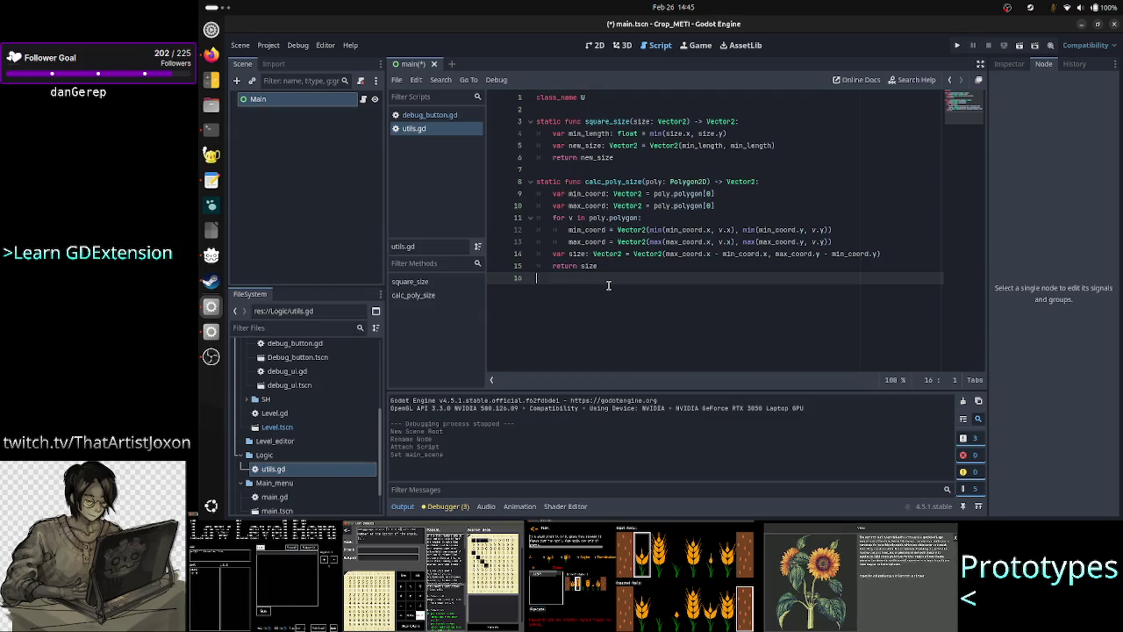
{"action": "double_click", "coordinate": [627, 184]}
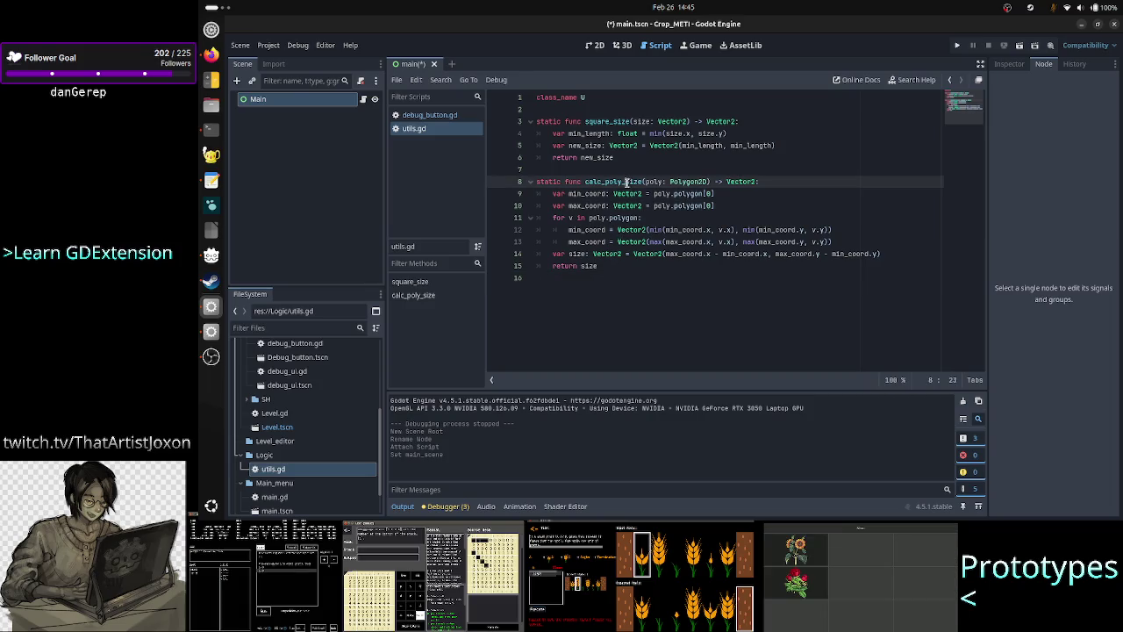
{"action": "left_click", "coordinate": [589, 332]}
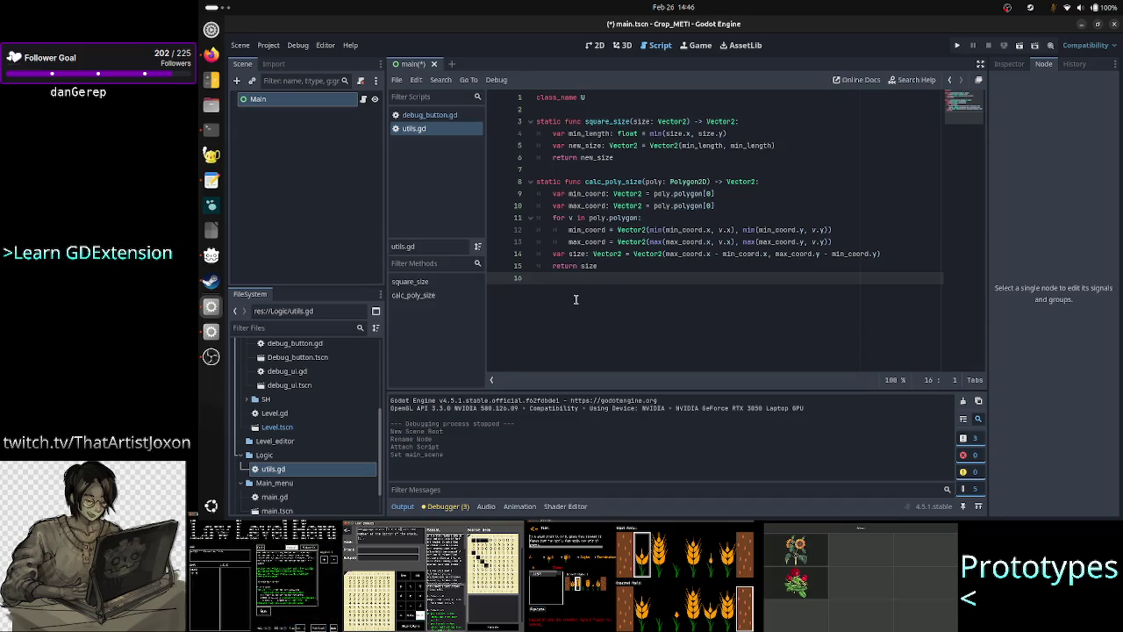
{"action": "left_click", "coordinate": [626, 116]}
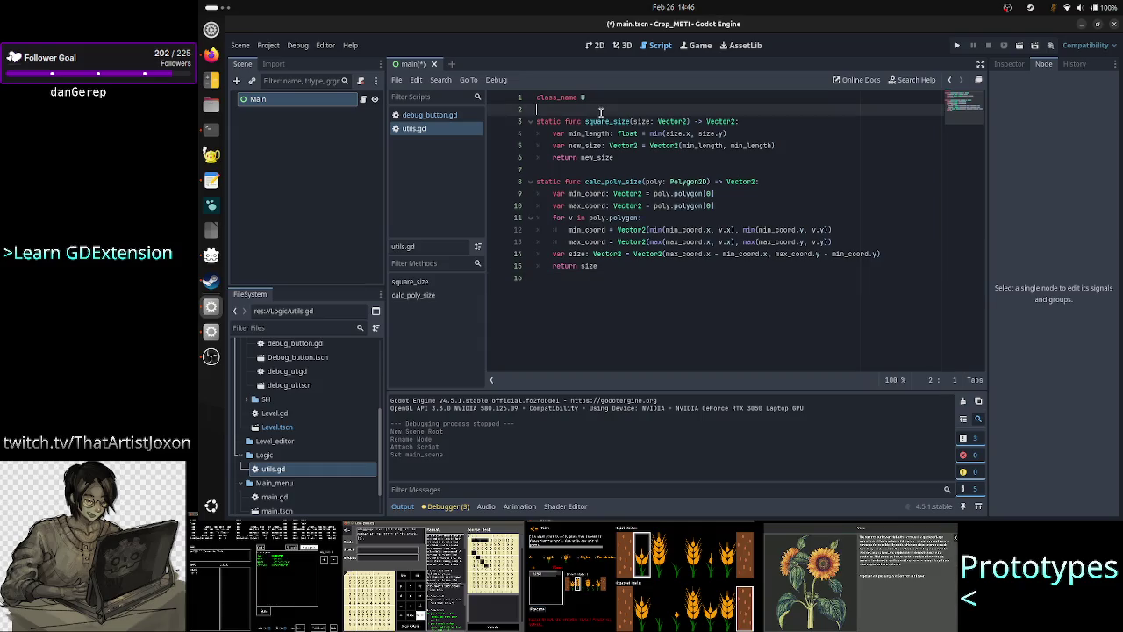
{"action": "left_click", "coordinate": [586, 302]}
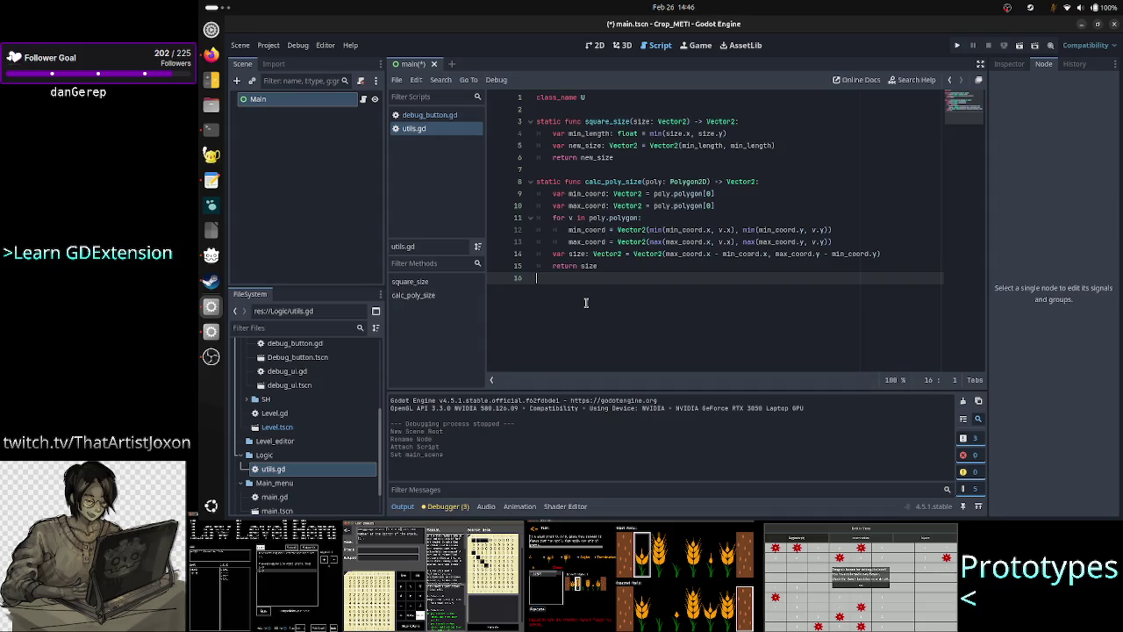
{"action": "key", "text": "Up"}
{"action": "key", "text": "Up"}
{"action": "key", "text": "Up"}
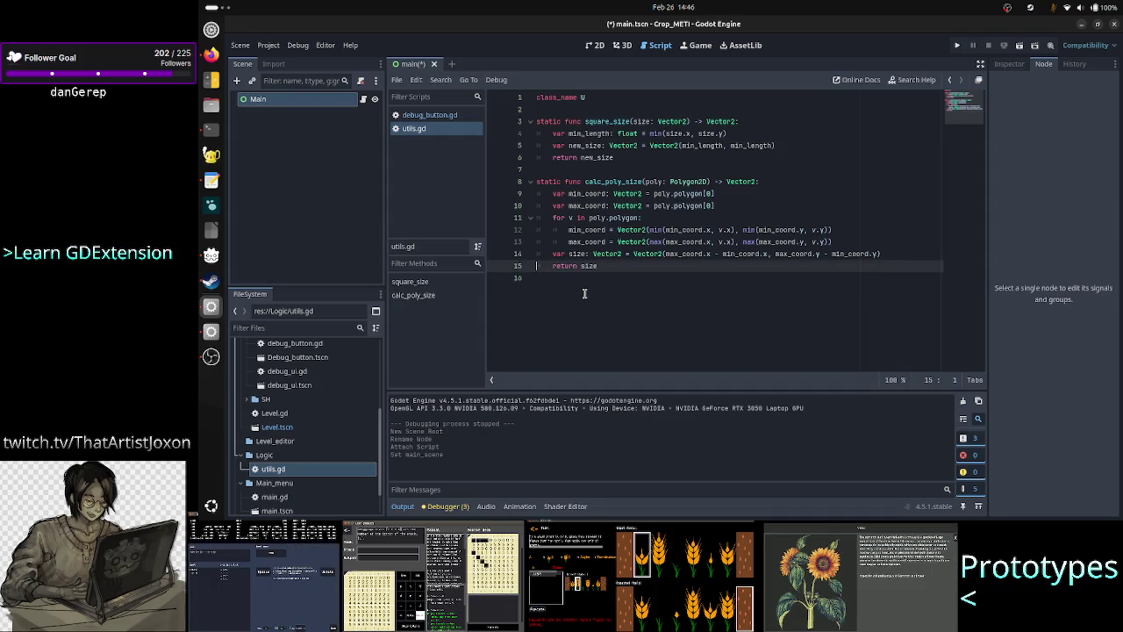
Add a '# snippets of code that are reusable for any game, if needed' comment above class_name U
{"action": "key", "text": "Down"}
{"action": "key", "text": "Up"}
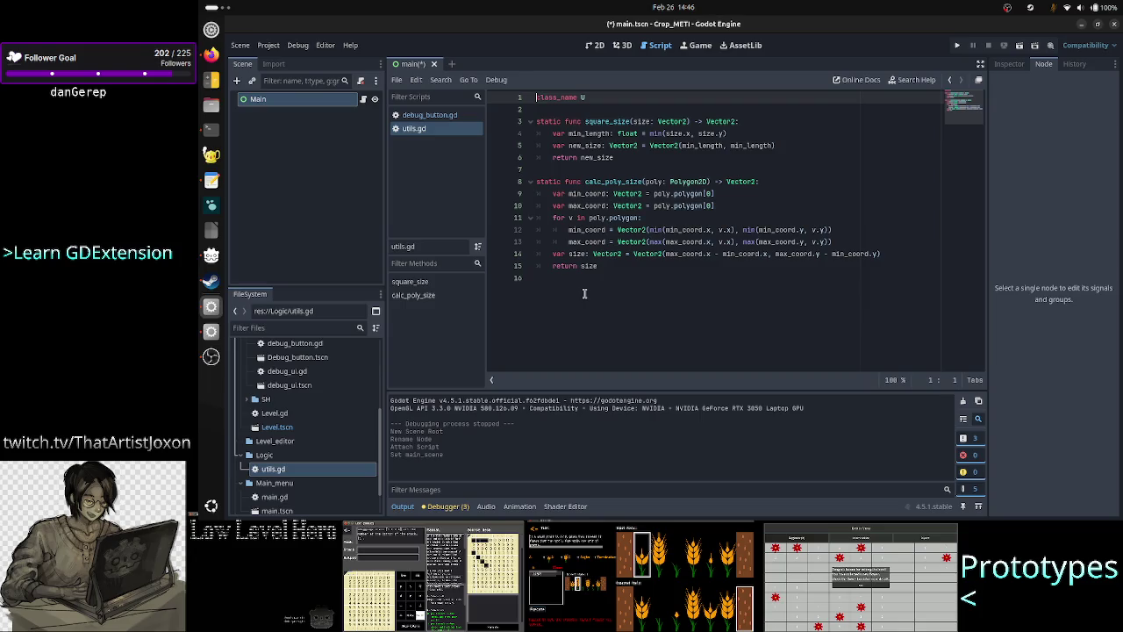
{"action": "key", "text": "Return"}
{"action": "key", "text": "Up"}
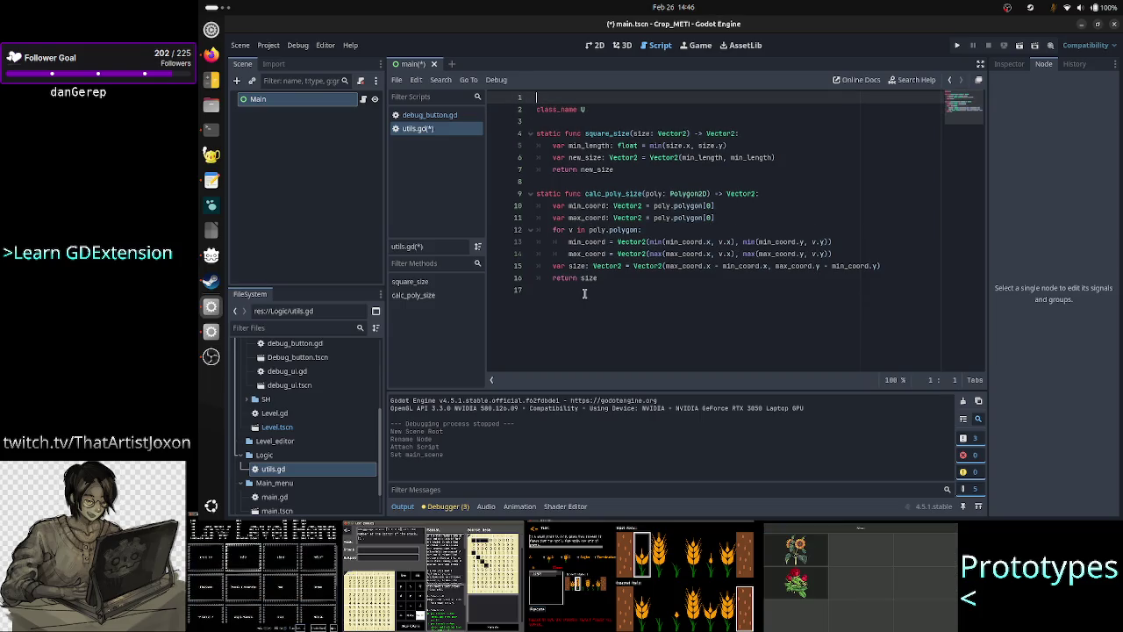
{"action": "key", "text": "BackSpace"}
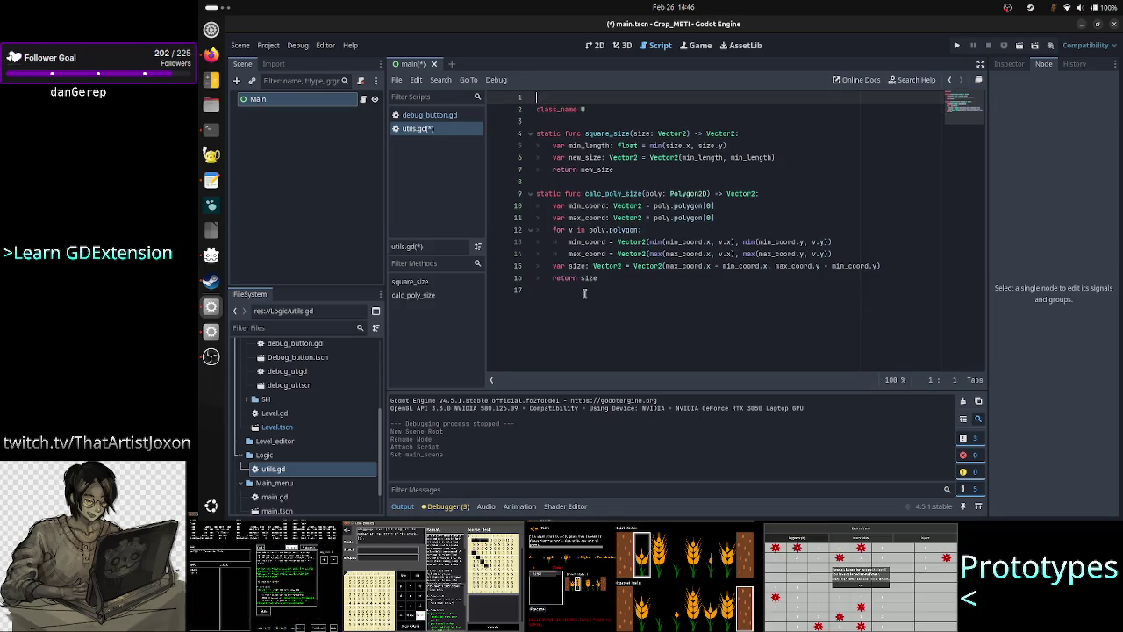
{"action": "type", "text": "#tiare mo"}
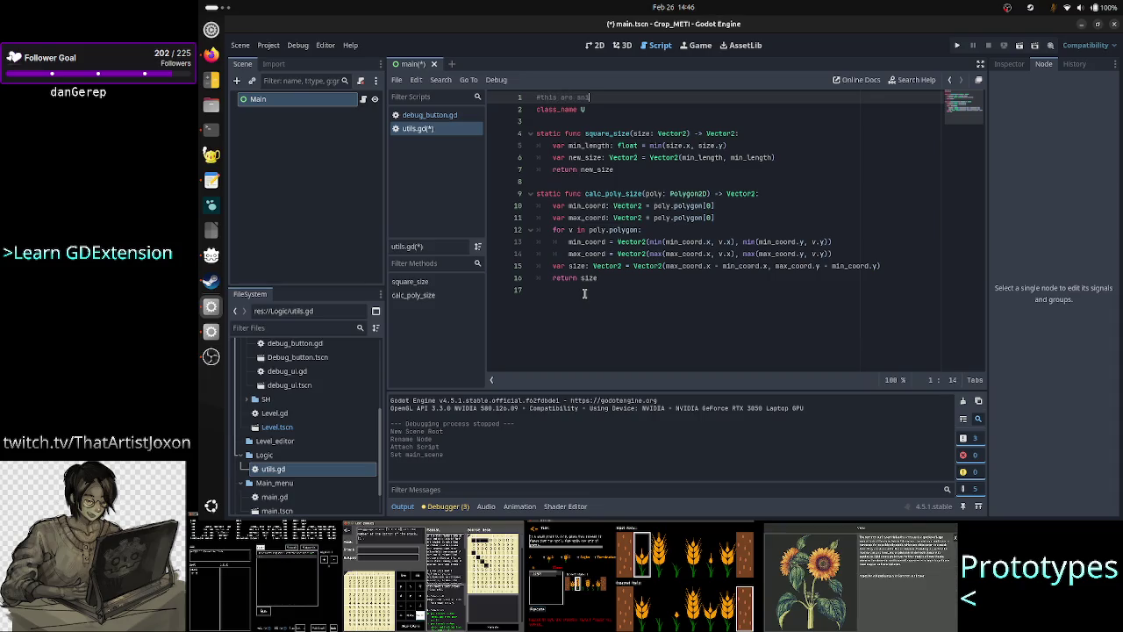
{"action": "type", "text": "pp"}
{"action": "type", "text": "ets of code "}
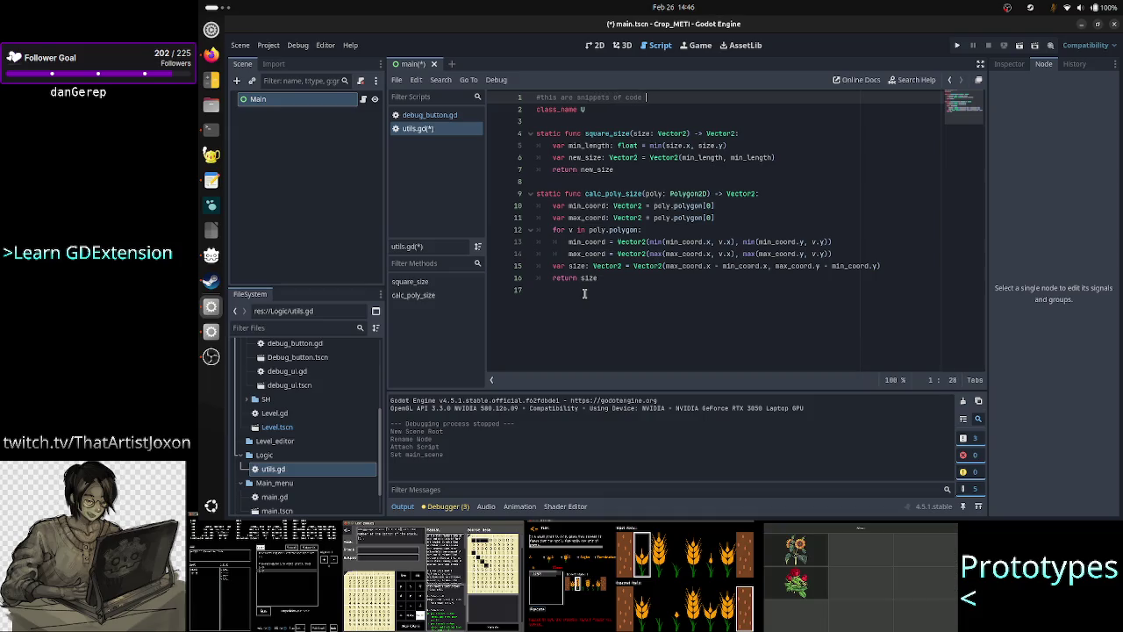
{"action": "type", "text": "that "}
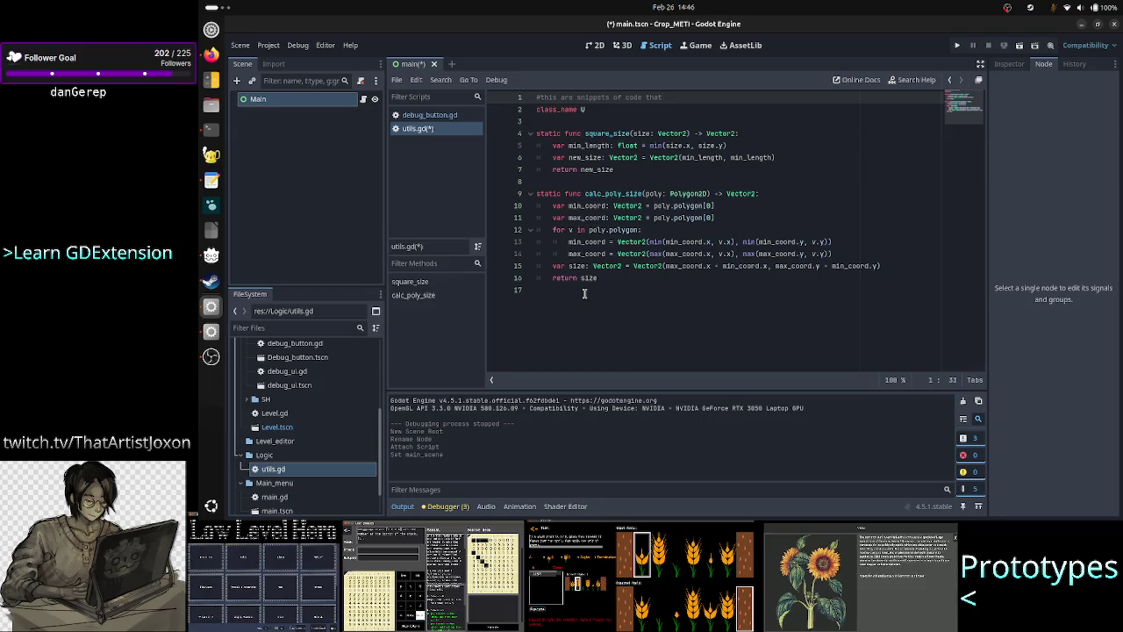
{"action": "type", "text": "i"}
{"action": "type", "text": "re reus"}
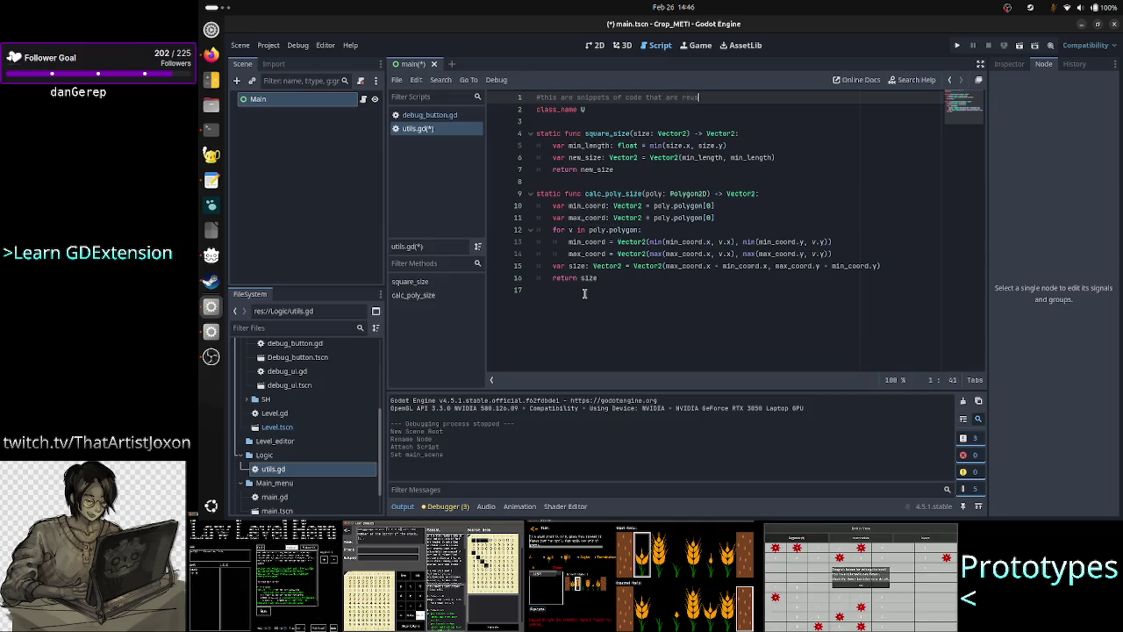
{"action": "type", "text": "able for any "}
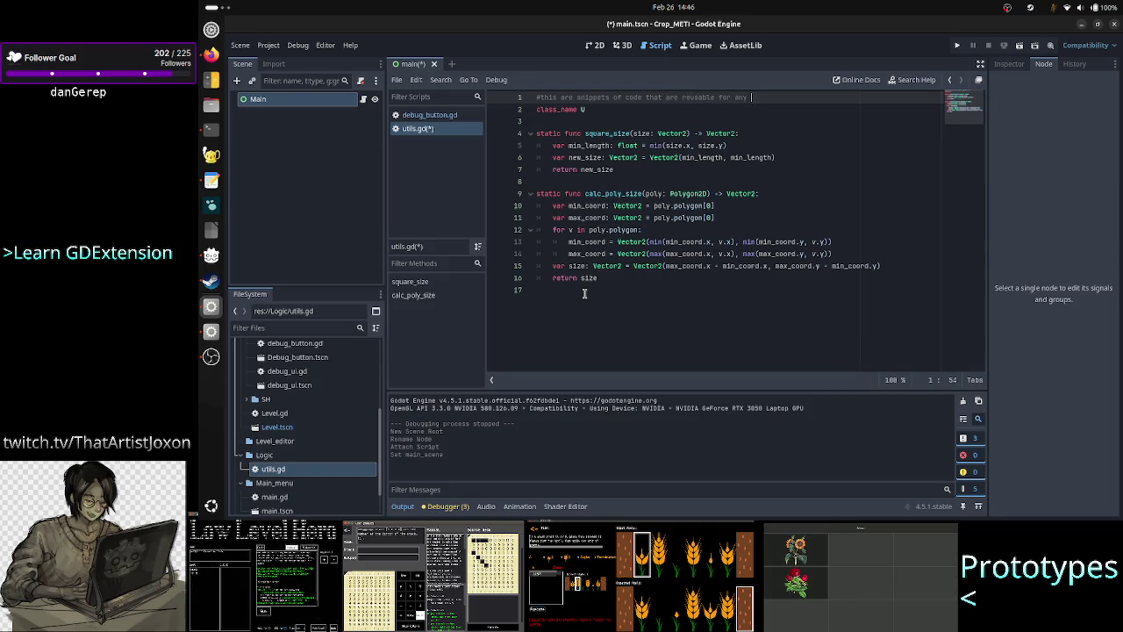
{"action": "type", "text": "gam, if n"}
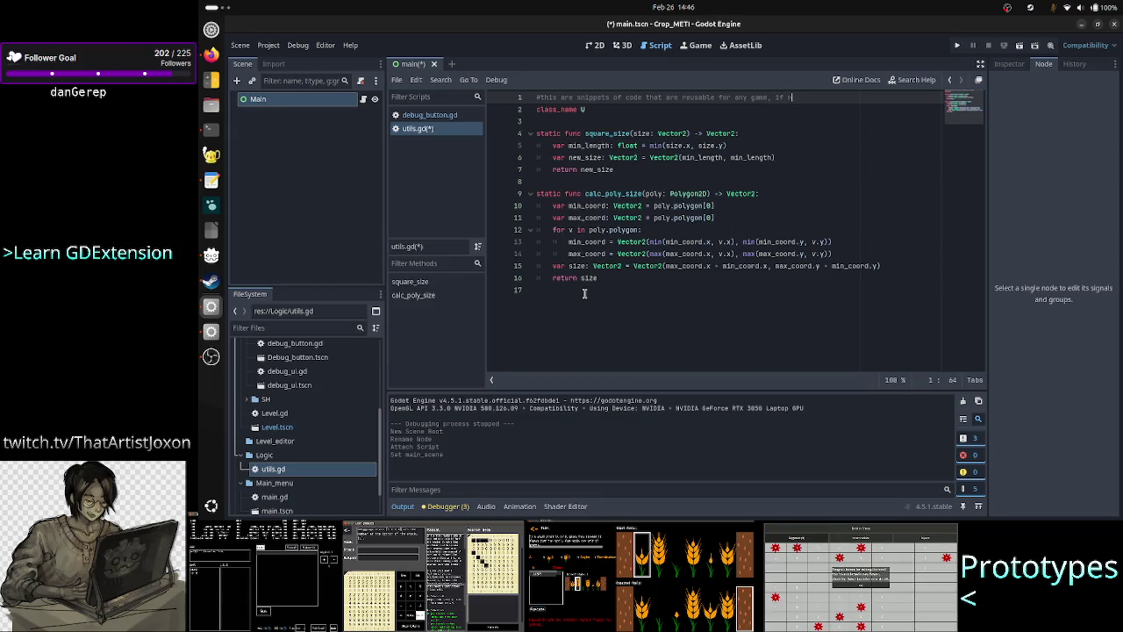
{"action": "type", "text": "eeeded"}
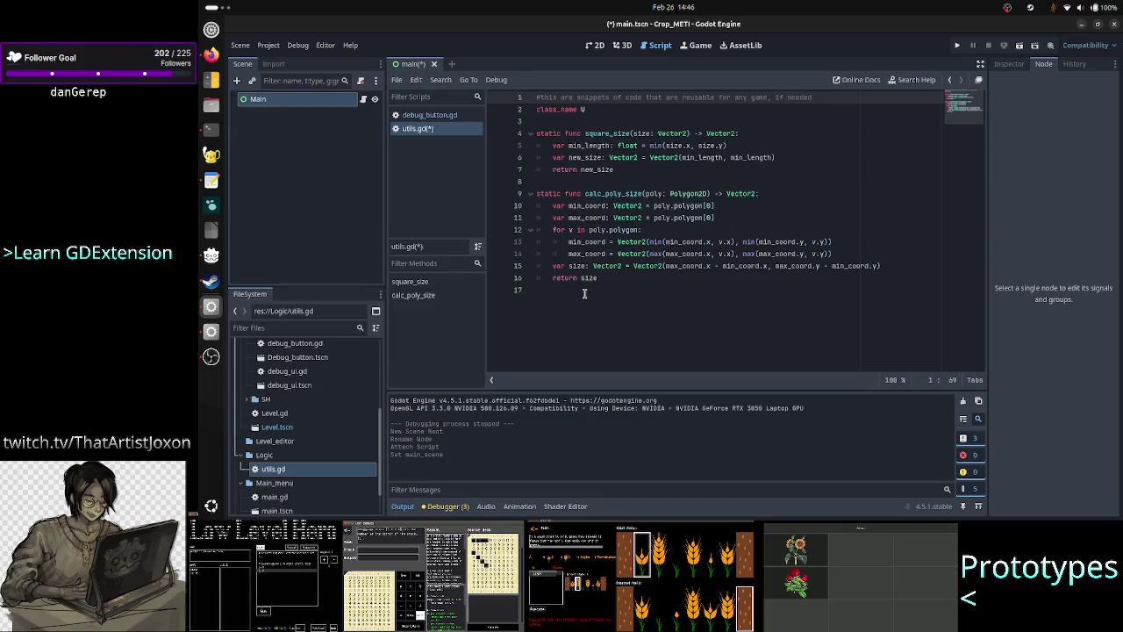
Select the body of the square_size function in utils.gd
{"action": "key", "text": "Down"}
{"action": "key", "text": "Down"}
{"action": "key", "text": "Down"}
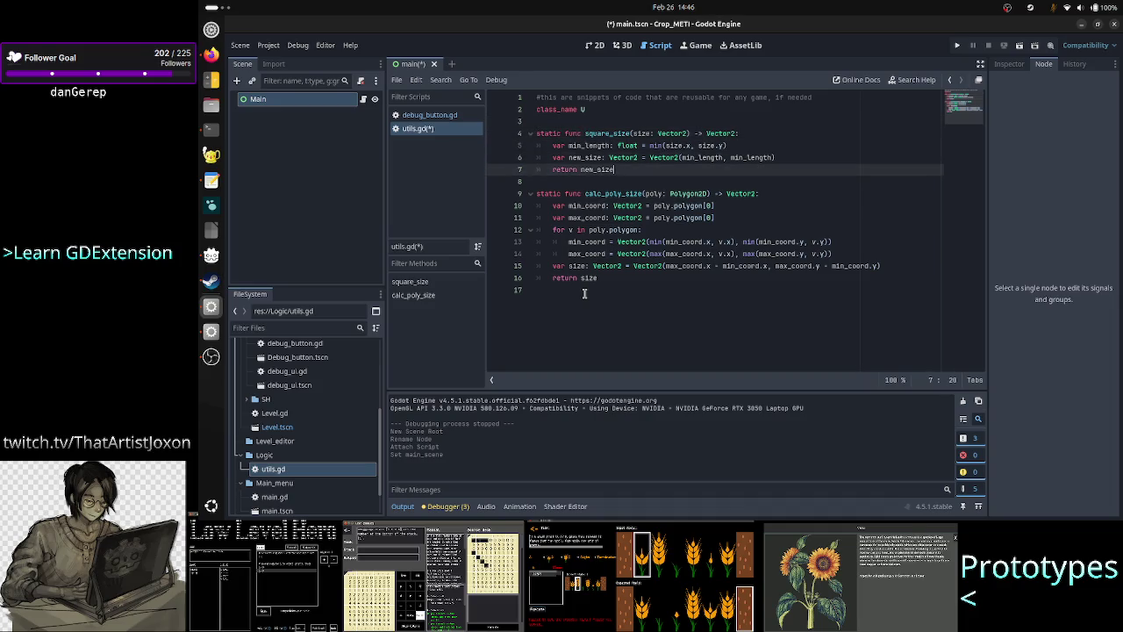
{"action": "key", "text": "Up"}
{"action": "key", "text": "Up"}
{"action": "key", "text": "Up"}
{"action": "key", "text": "Up"}
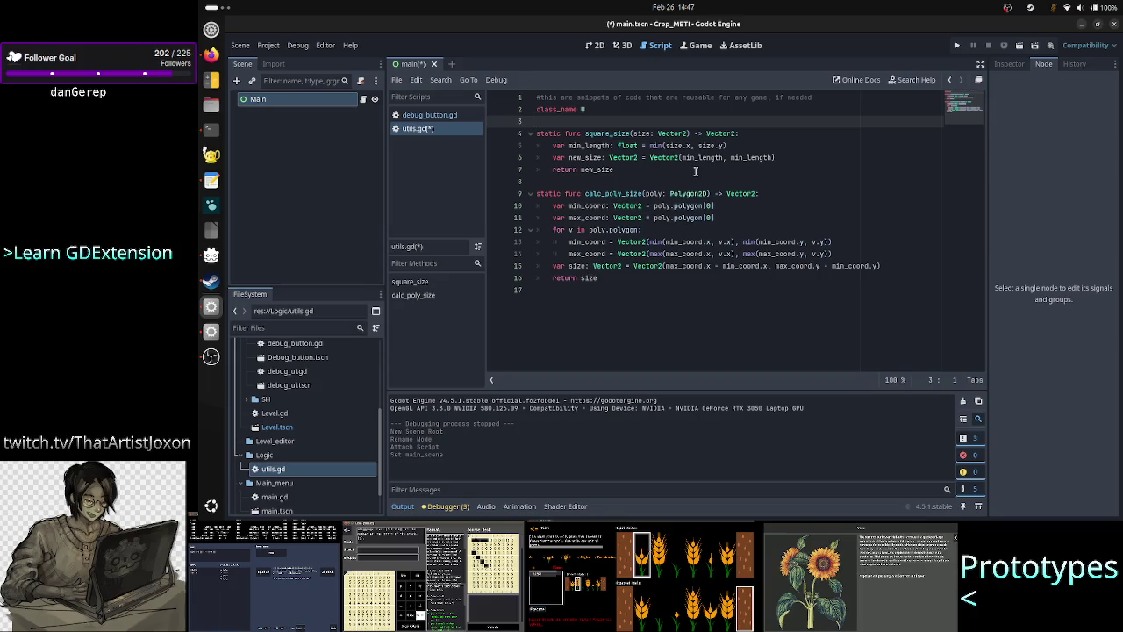
{"action": "left_click_drag", "start_coordinate": [620, 170], "coordinate": [530, 139]}
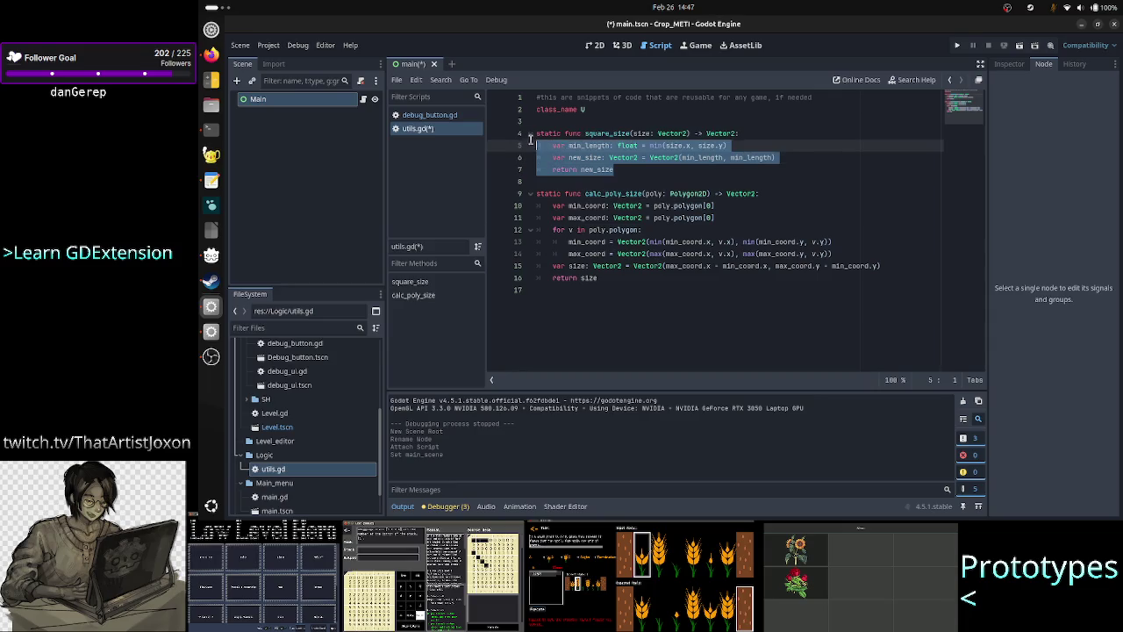
Switch to debug_button.gd and review the tex_size line of _on_btn_icon_resized
{"action": "left_click", "coordinate": [572, 309]}
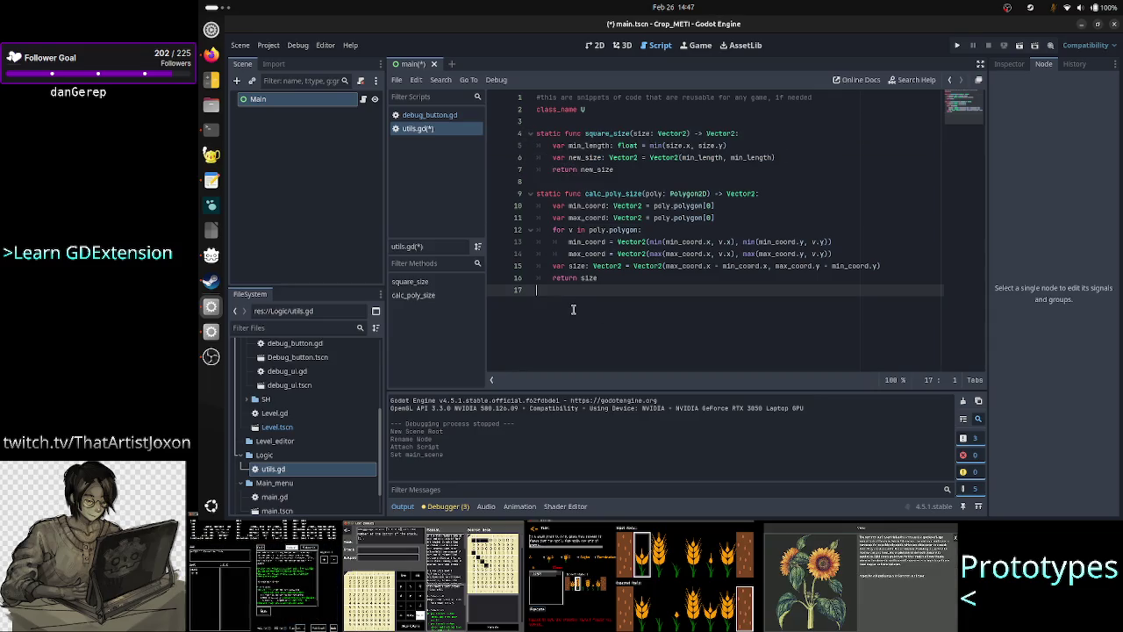
{"action": "left_click", "coordinate": [442, 118]}
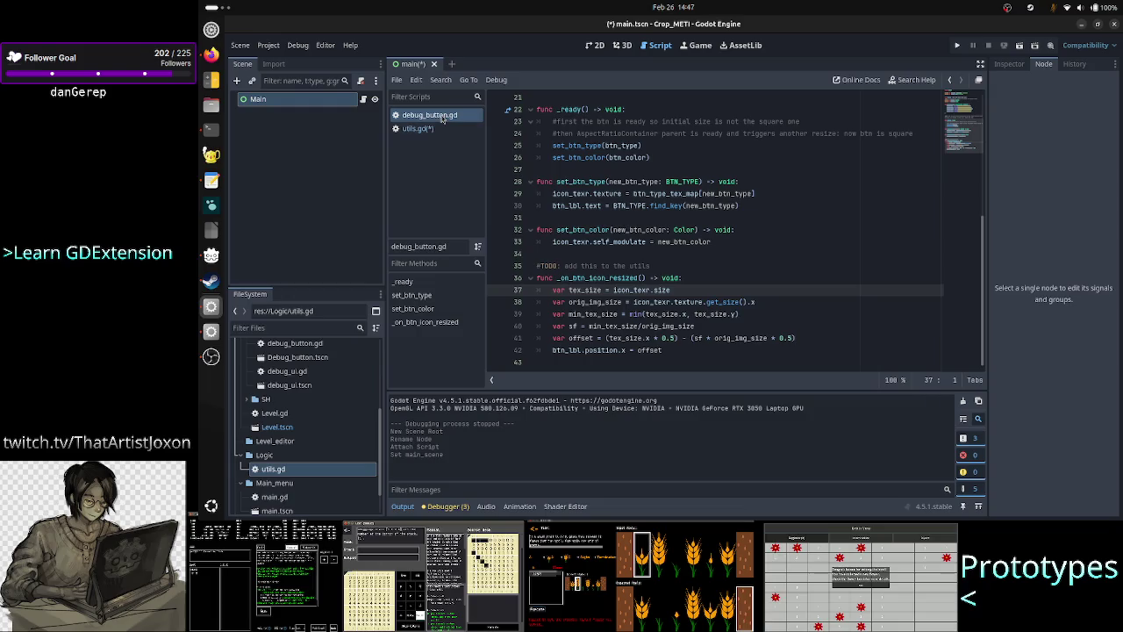
{"action": "left_click", "coordinate": [725, 276]}
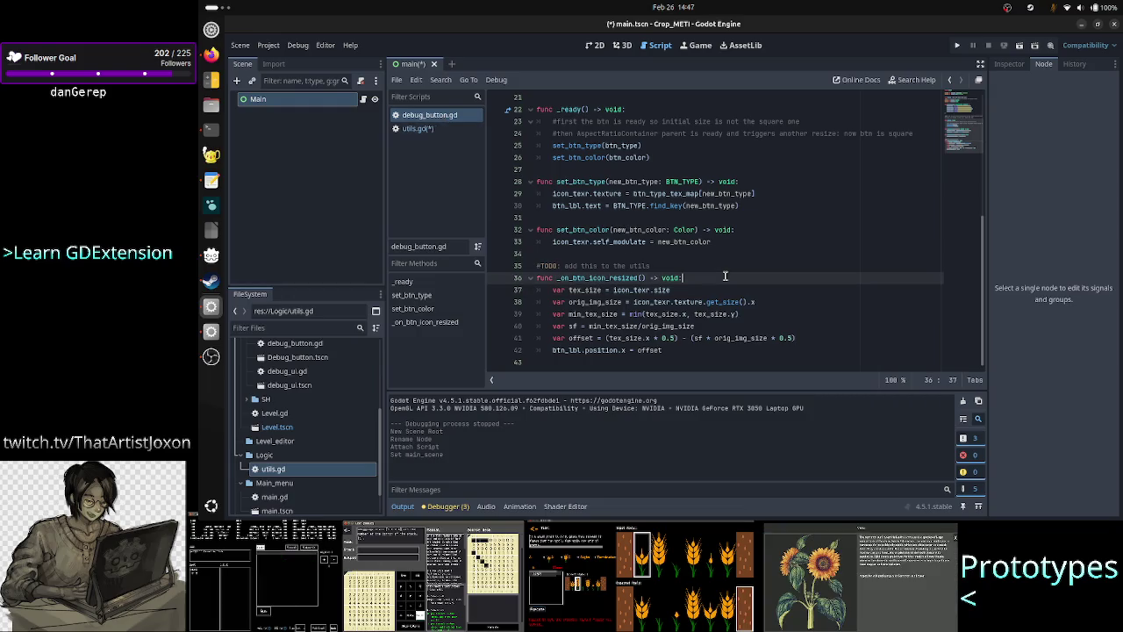
{"action": "key", "text": "Down"}
{"action": "key", "text": "Home"}
{"action": "key", "text": "Right"}
{"action": "key", "text": "Right"}
{"action": "key", "text": "Right"}
{"action": "scroll", "coordinate": [693, 211], "scroll_direction": "up", "scroll_amount": 4}
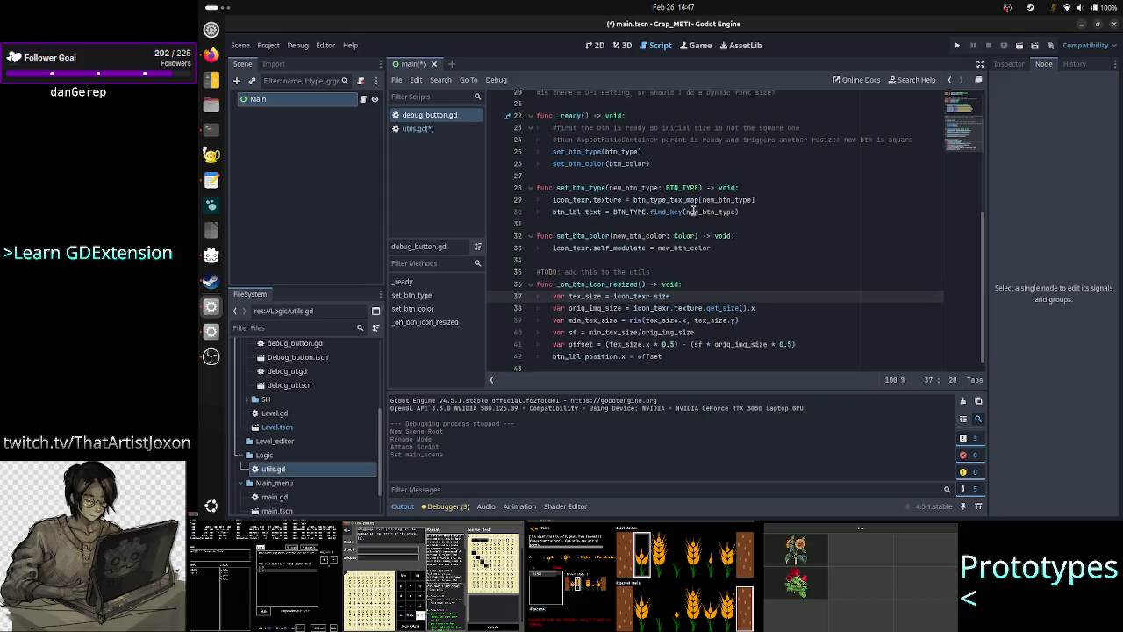
{"action": "scroll", "coordinate": [693, 211], "scroll_direction": "down", "scroll_amount": 4}
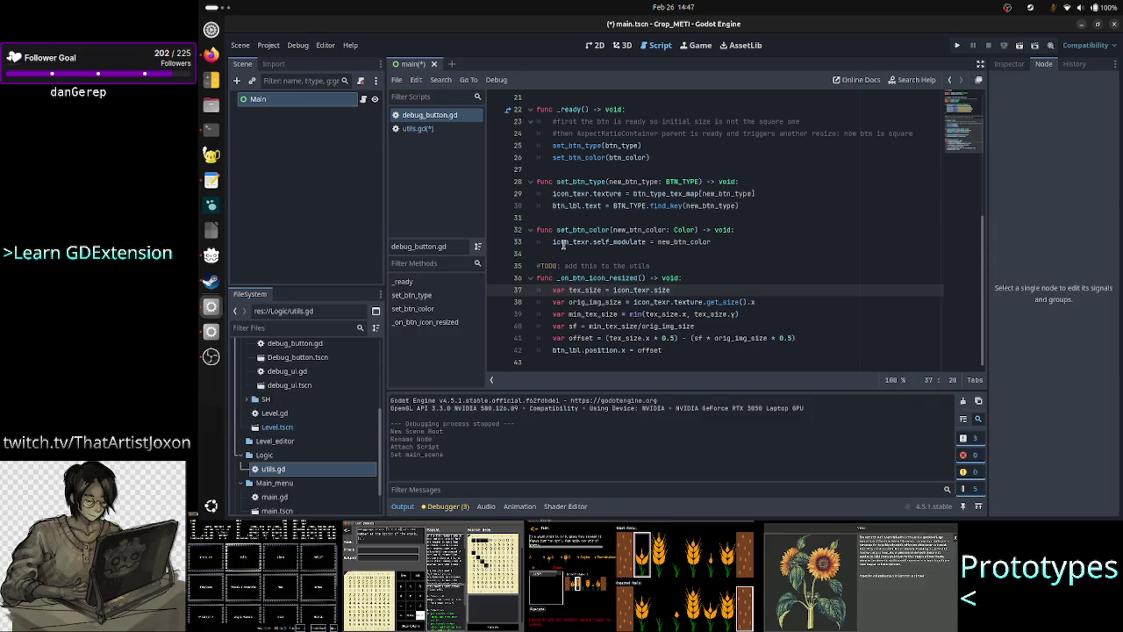
{"action": "scroll", "coordinate": [299, 383], "scroll_direction": "up", "scroll_amount": 1}
{"action": "double_click", "coordinate": [297, 379]}
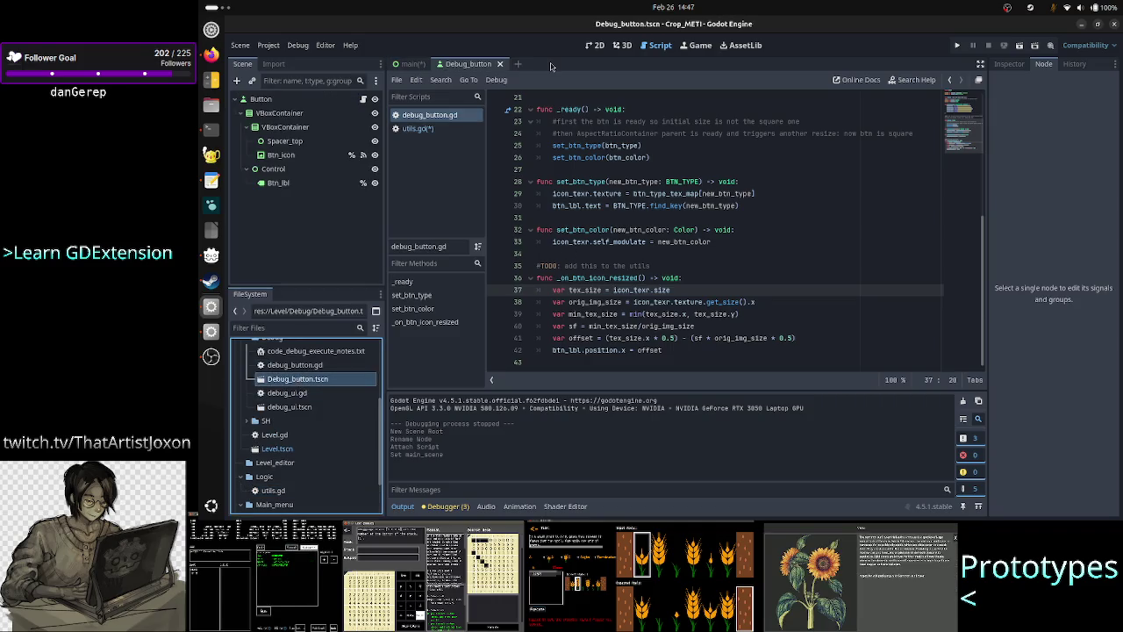
{"action": "left_click", "coordinate": [595, 46]}
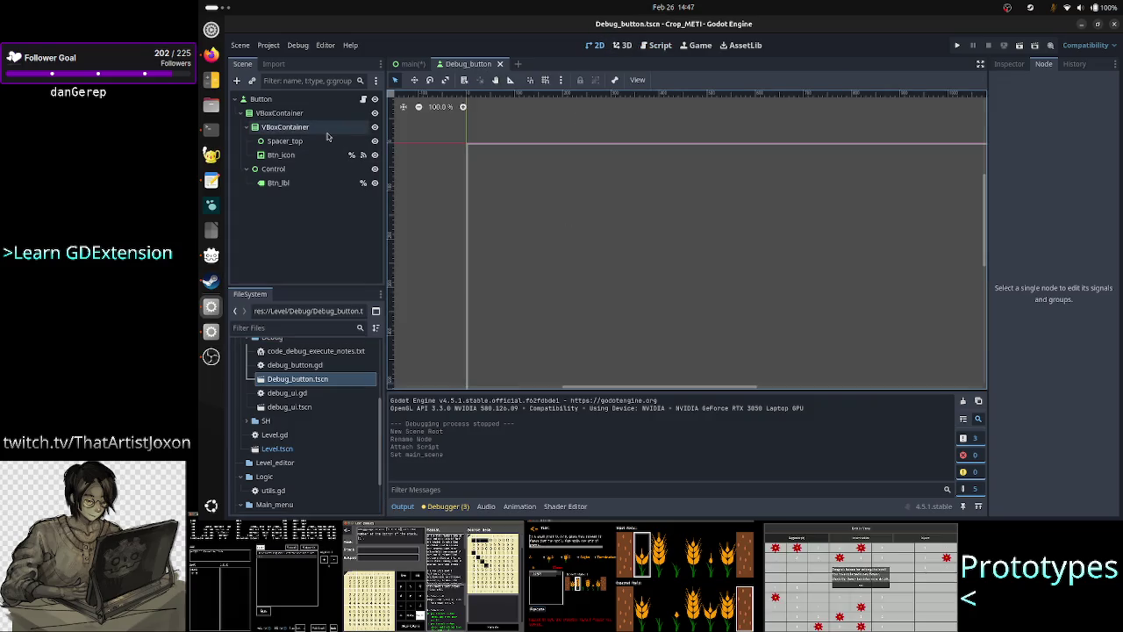
{"action": "left_click", "coordinate": [291, 100]}
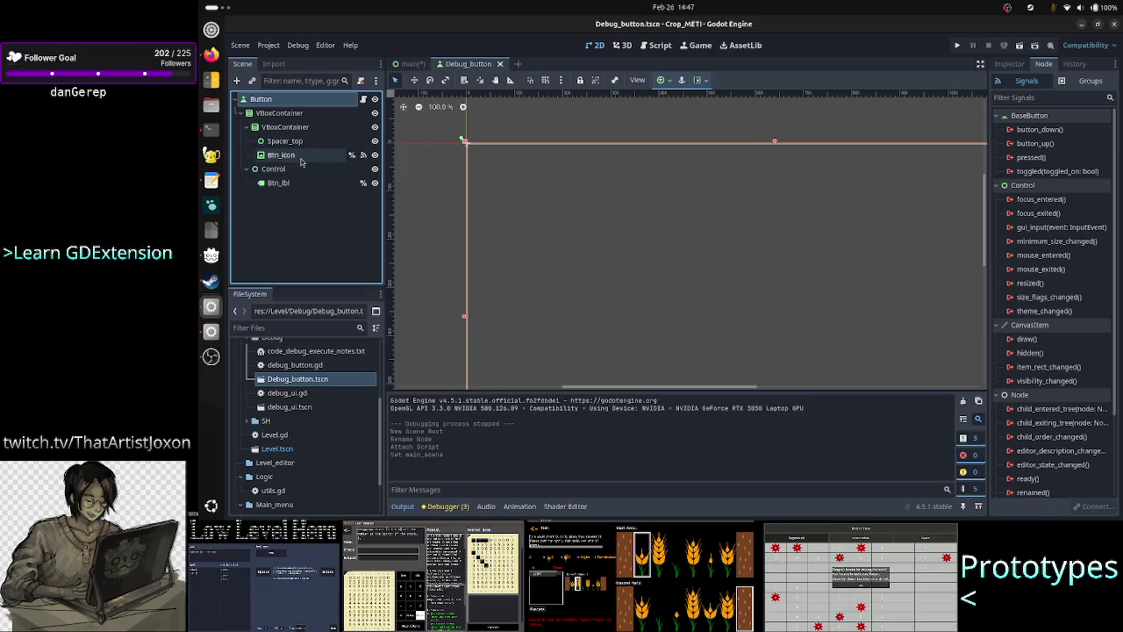
{"action": "left_click", "coordinate": [309, 156]}
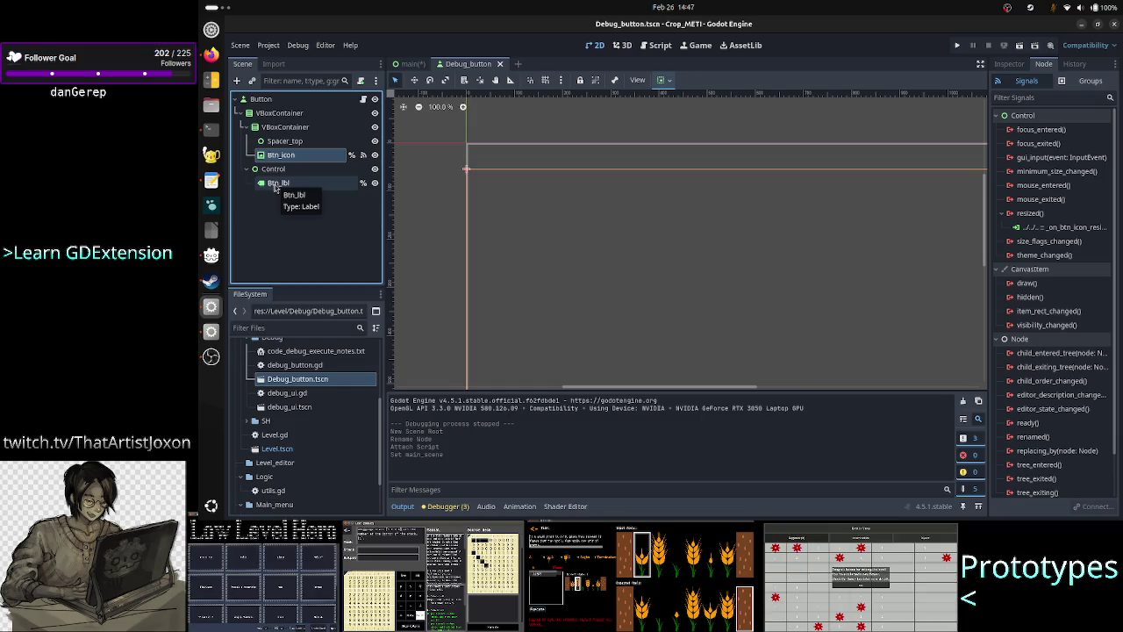
{"action": "left_click", "coordinate": [275, 183]}
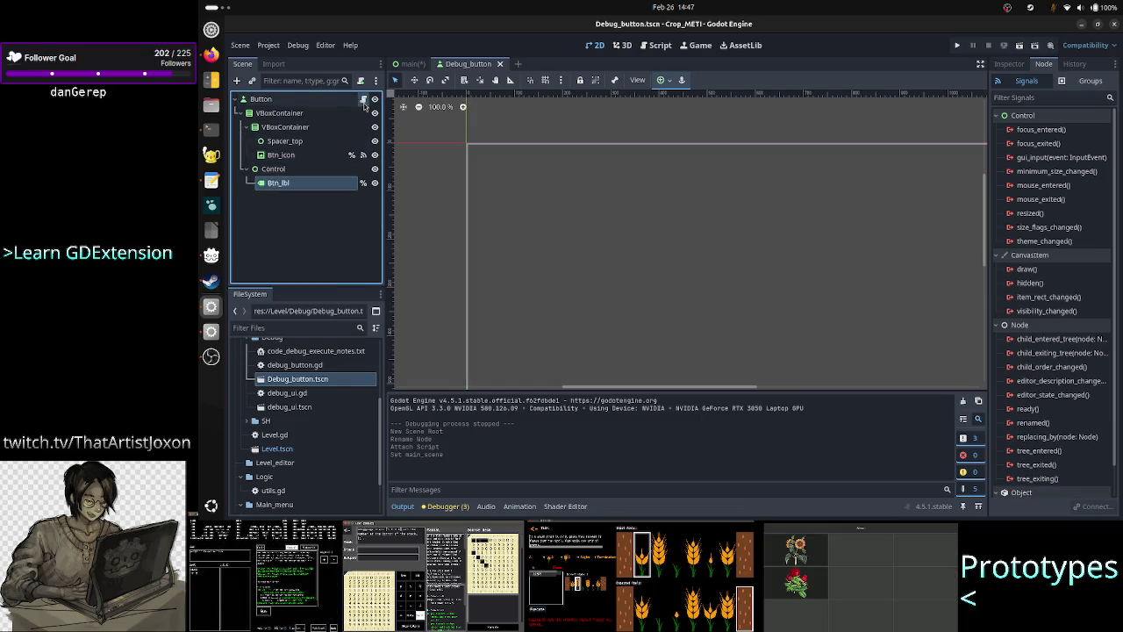
{"action": "left_click", "coordinate": [364, 98]}
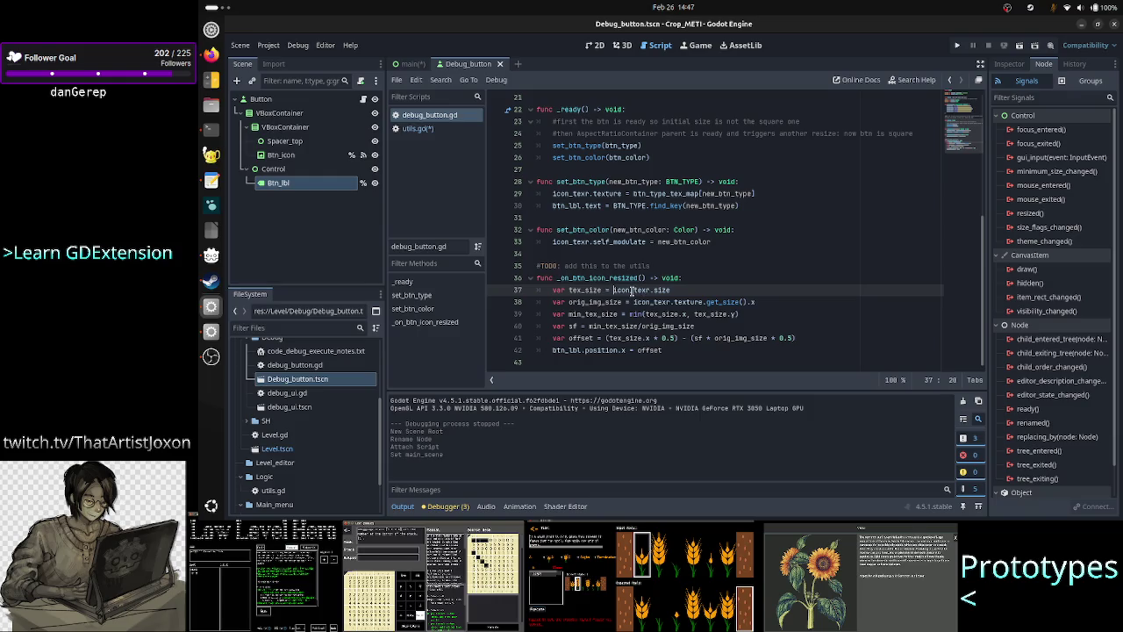
{"action": "left_click", "coordinate": [280, 154]}
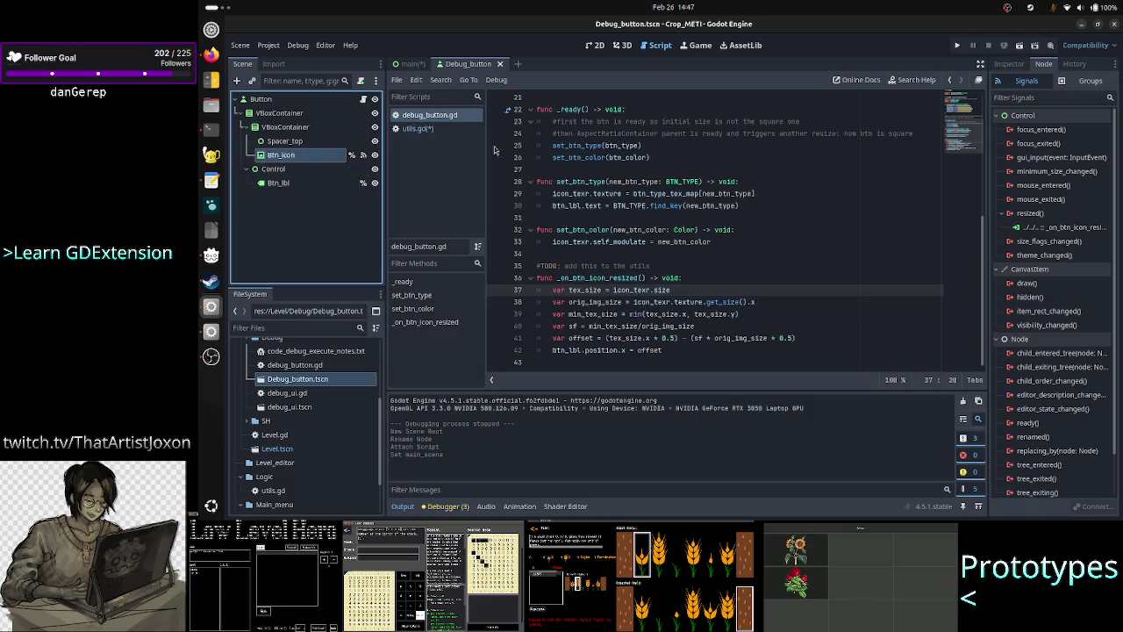
{"action": "scroll", "coordinate": [612, 171], "scroll_direction": "up", "scroll_amount": 5}
{"action": "scroll", "coordinate": [612, 171], "scroll_direction": "up", "scroll_amount": 1}
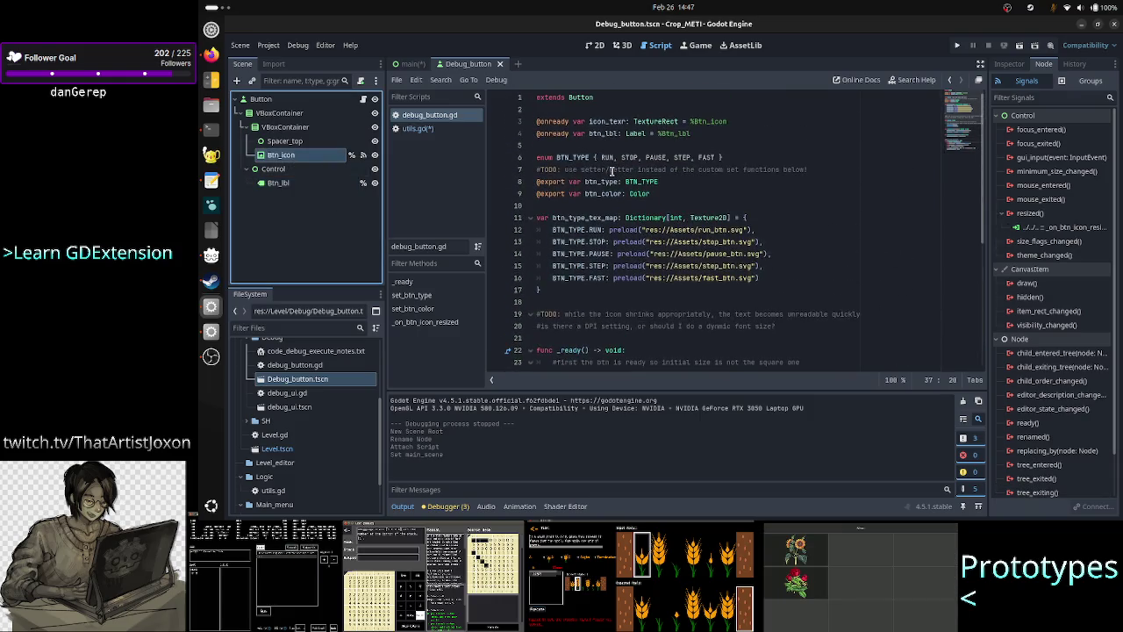
{"action": "double_click", "coordinate": [606, 121]}
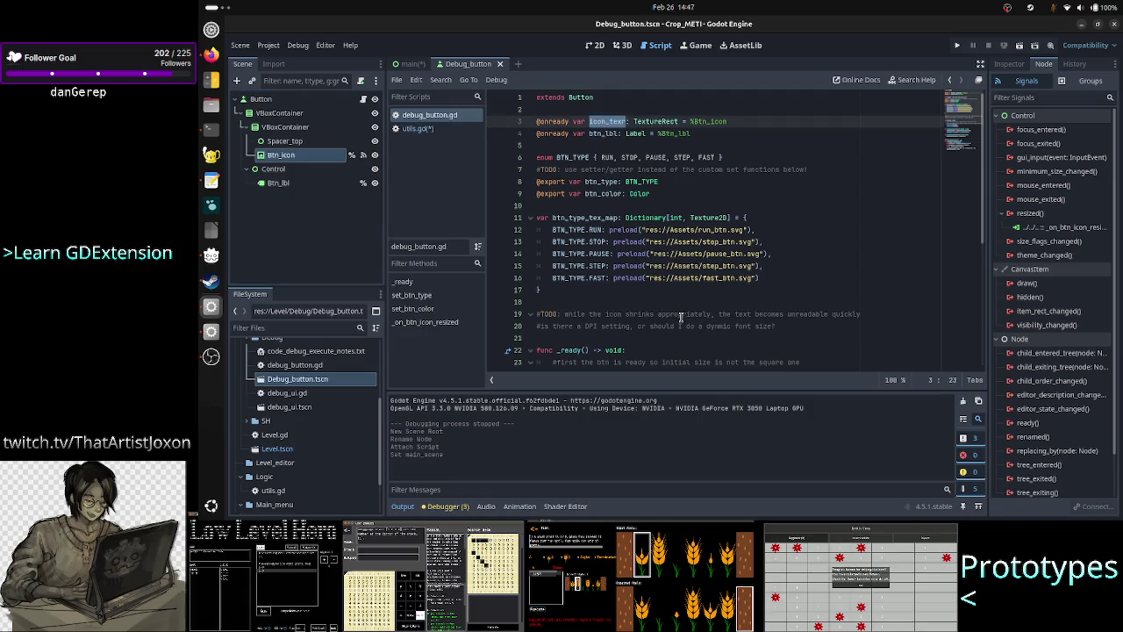
{"action": "scroll", "coordinate": [680, 317], "scroll_direction": "down", "scroll_amount": 6}
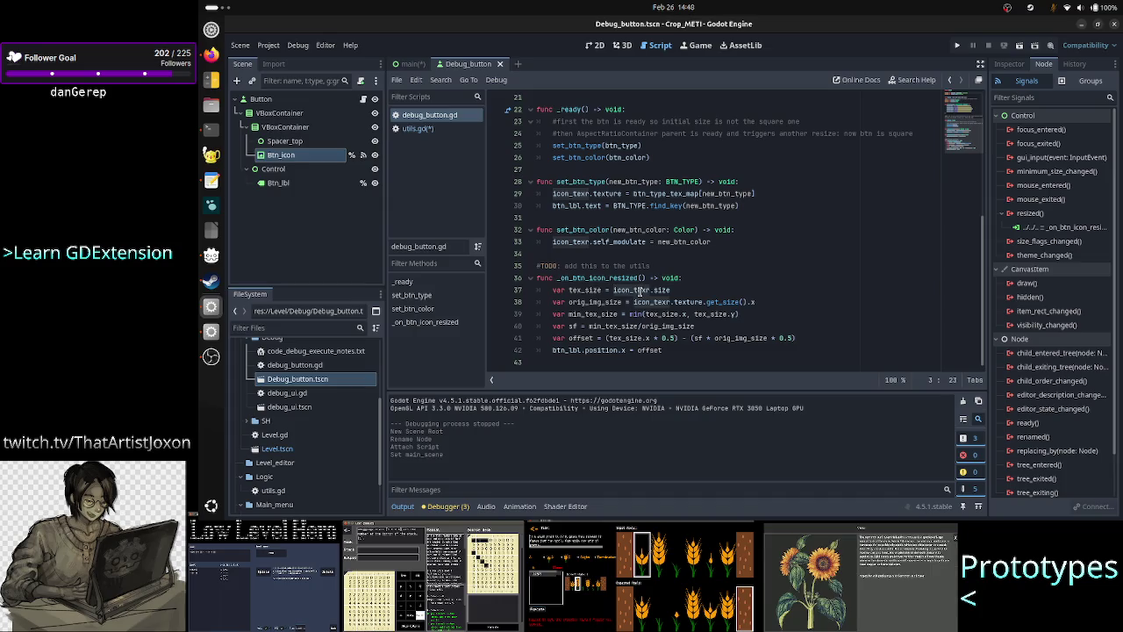
{"action": "double_click", "coordinate": [639, 290]}
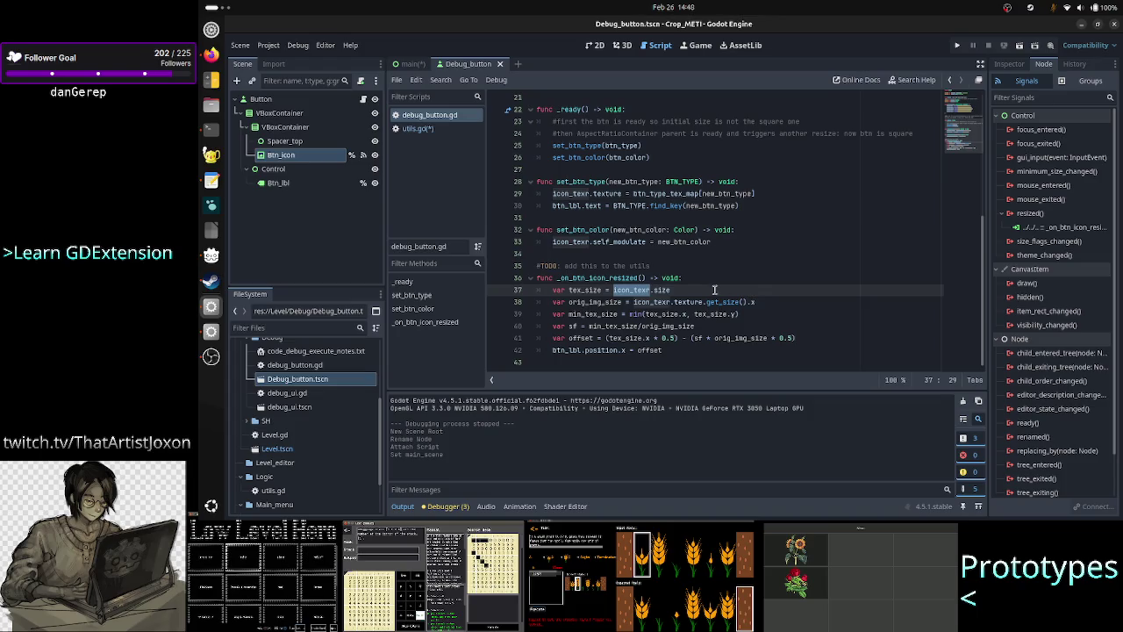
{"action": "double_click", "coordinate": [655, 301]}
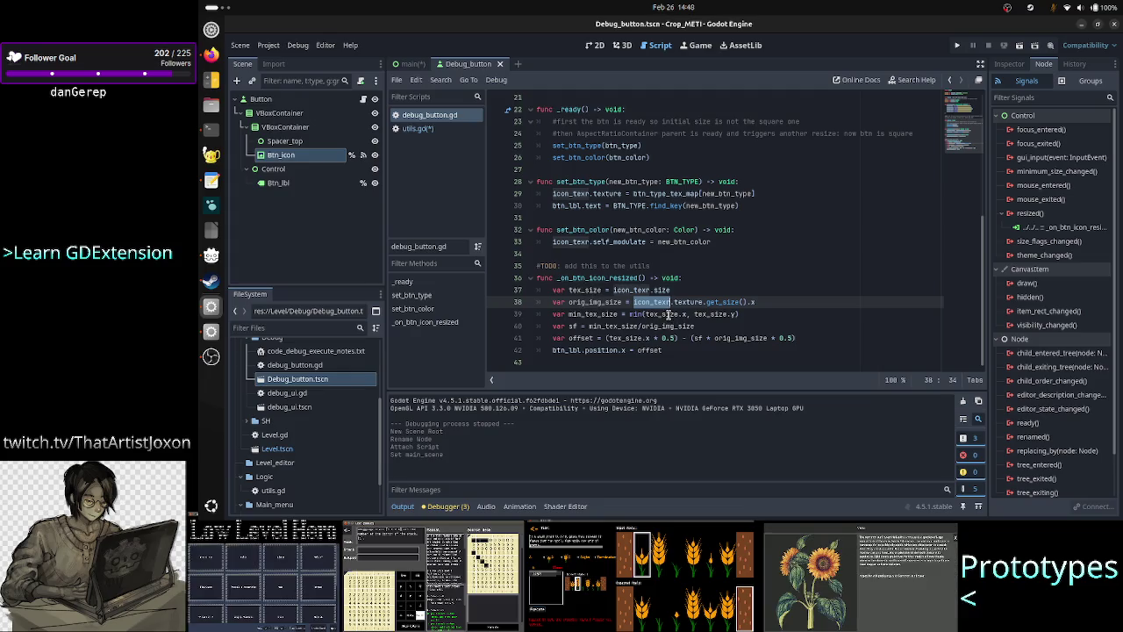
{"action": "double_click", "coordinate": [667, 314]}
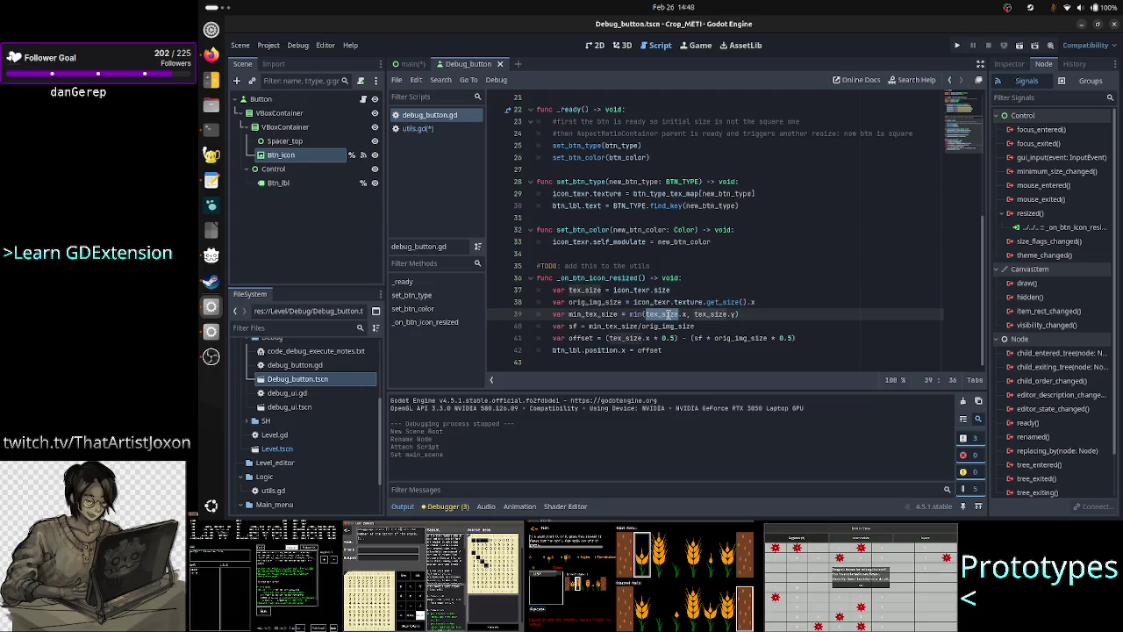
{"action": "double_click", "coordinate": [712, 313]}
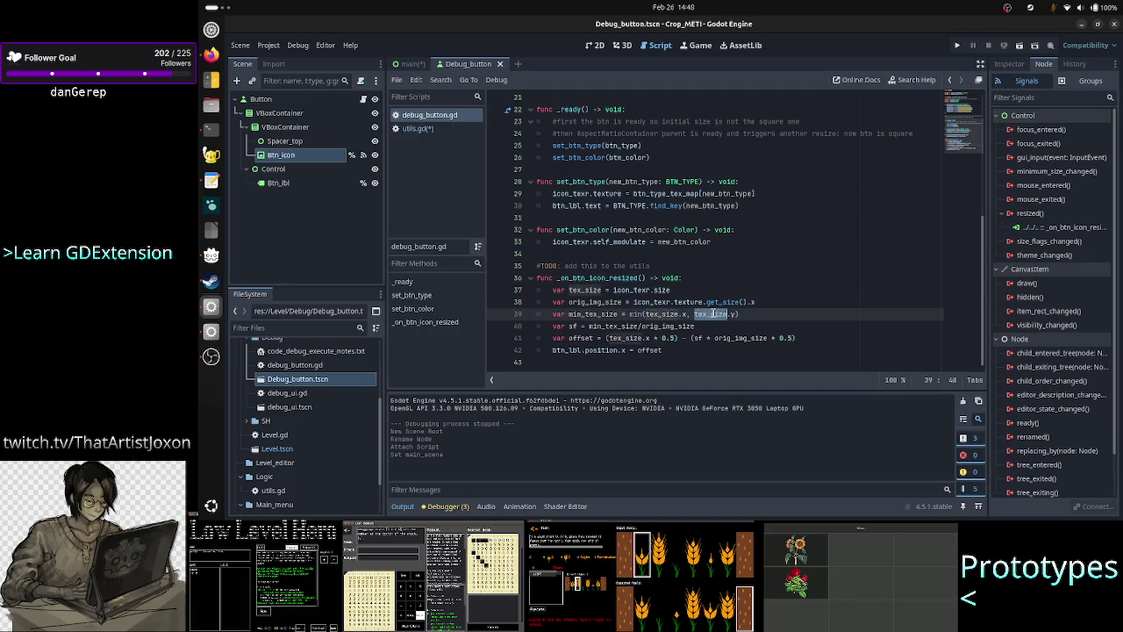
{"action": "double_click", "coordinate": [619, 326]}
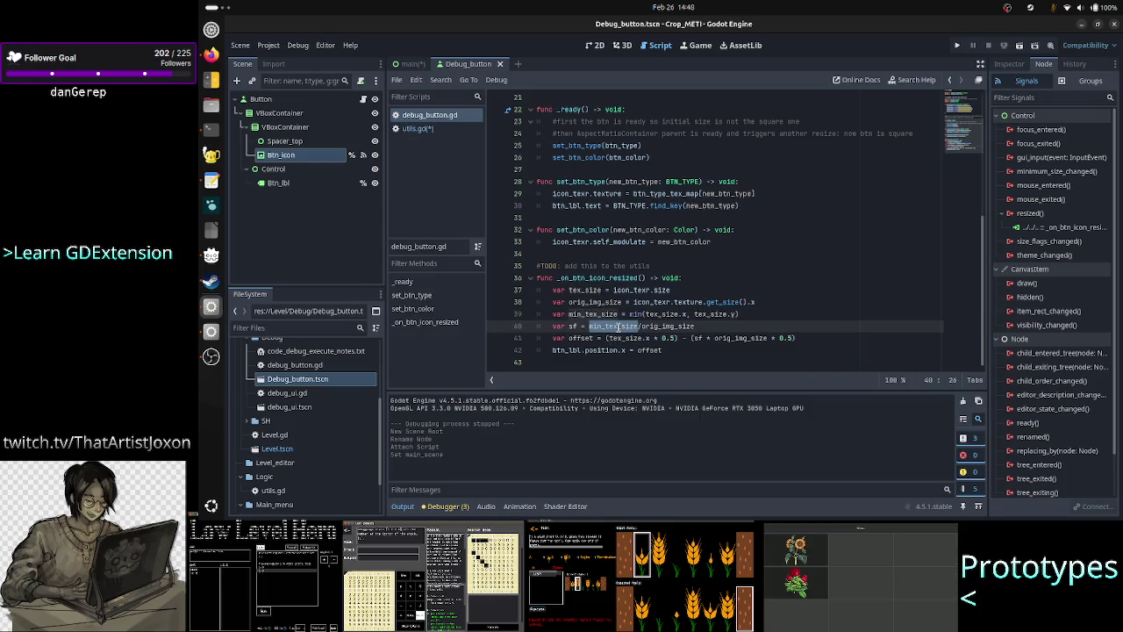
{"action": "double_click", "coordinate": [674, 326]}
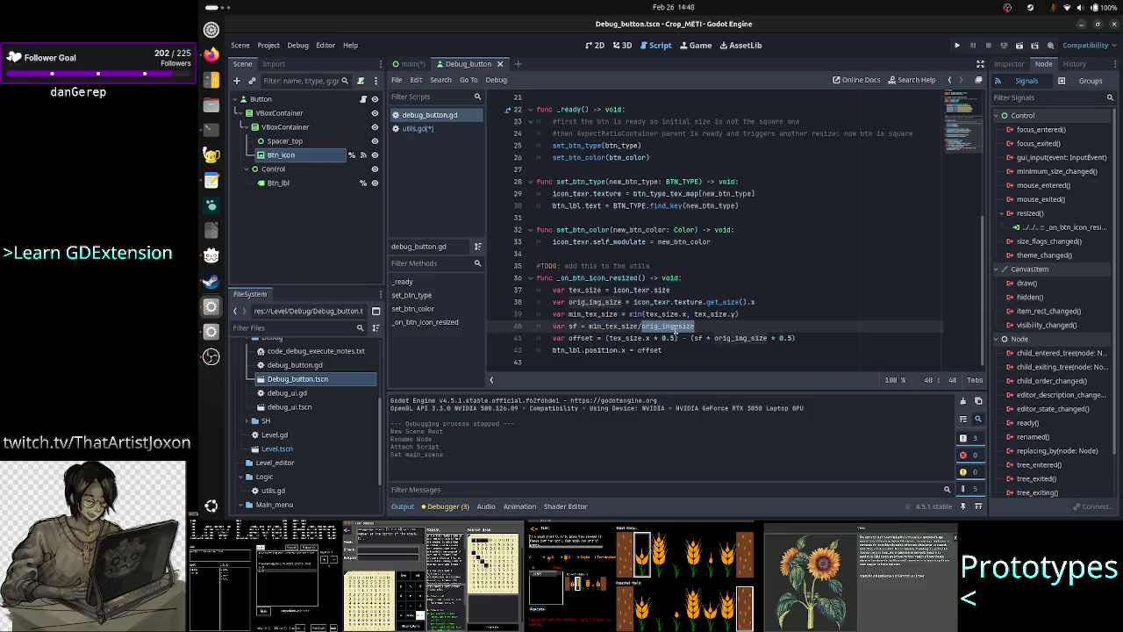
{"action": "double_click", "coordinate": [619, 327]}
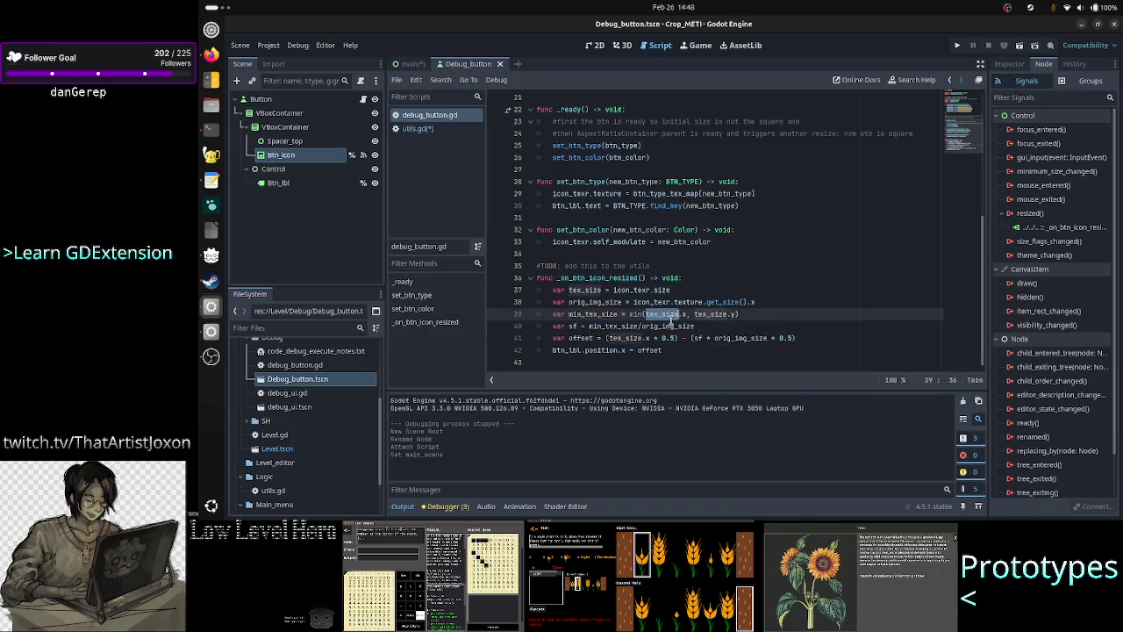
{"action": "left_click", "coordinate": [583, 338]}
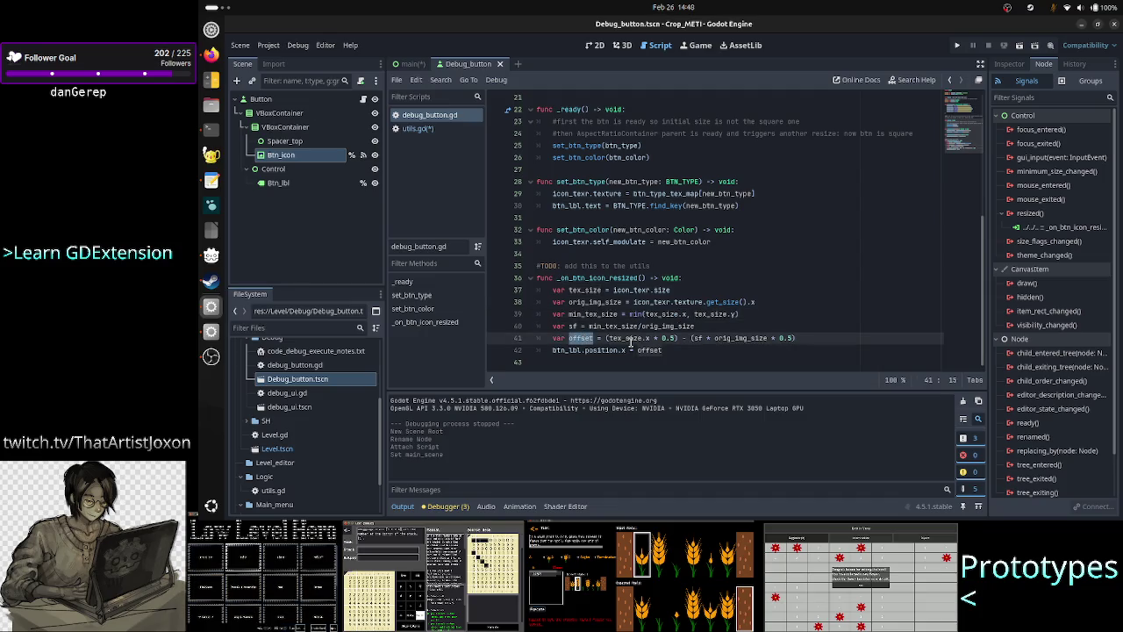
{"action": "double_click", "coordinate": [629, 340]}
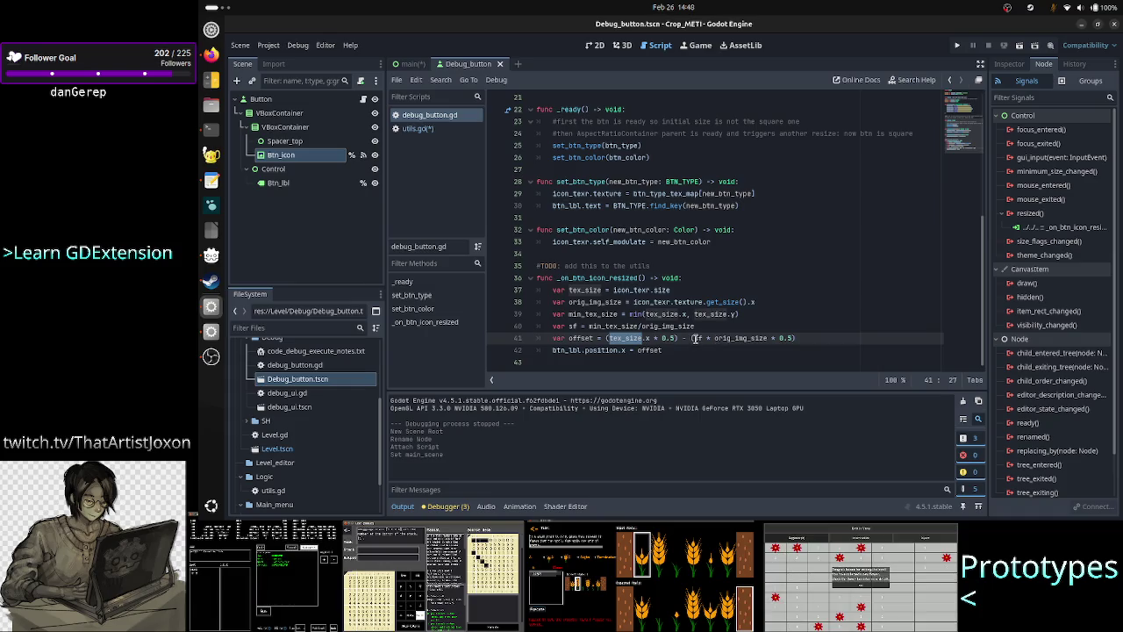
{"action": "left_click", "coordinate": [739, 340]}
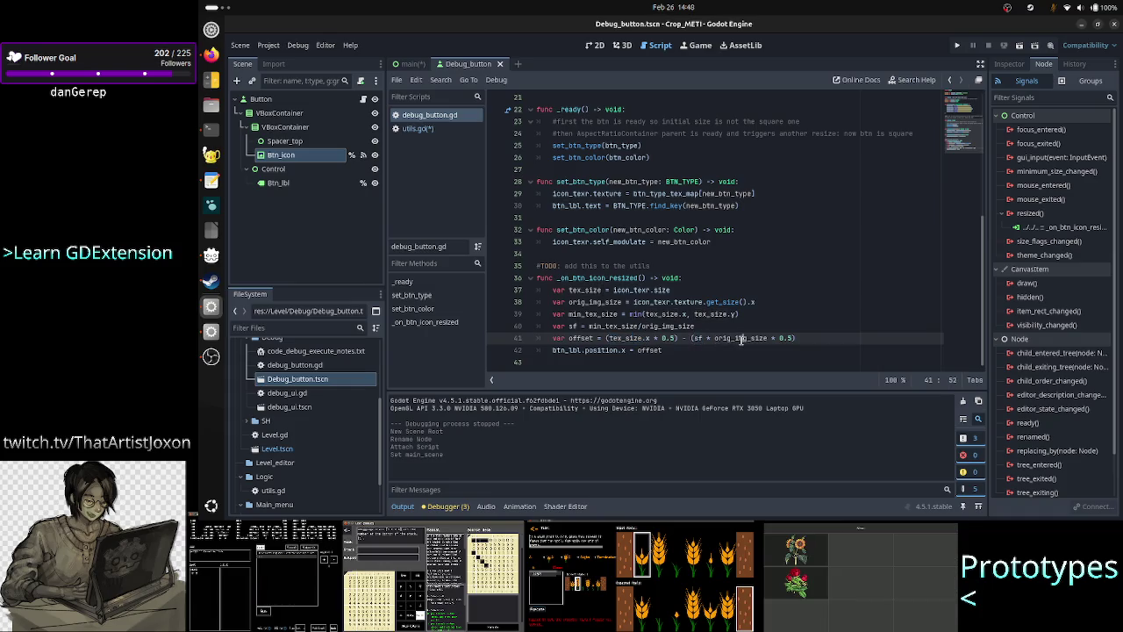
{"action": "double_click", "coordinate": [741, 340]}
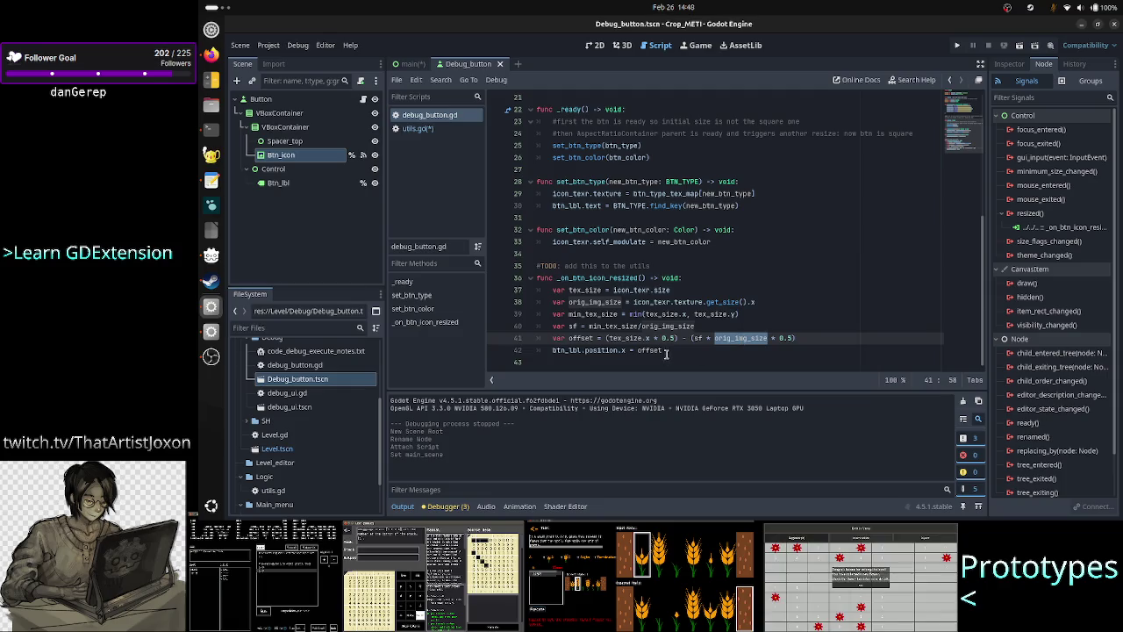
{"action": "mouse_move", "coordinate": [795, 339]}
{"action": "left_mouse_down"}
{"action": "mouse_move", "coordinate": [605, 326]}
{"action": "mouse_move", "coordinate": [551, 290]}
{"action": "left_mouse_up"}
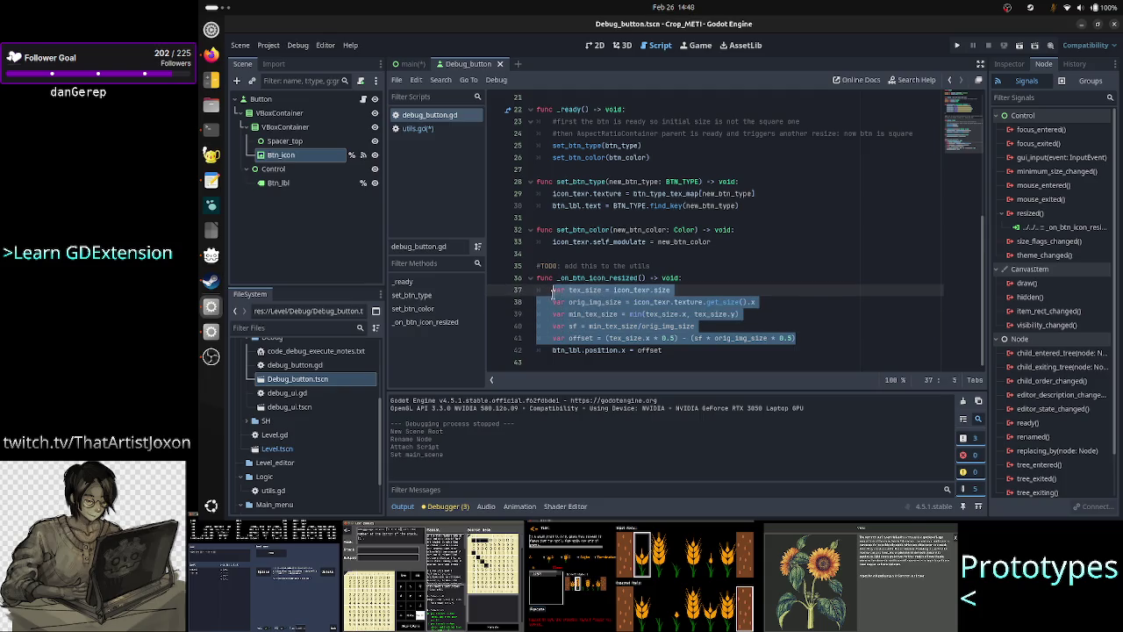
Delete the offset lines from _on_btn_icon_resized, start 'static func calc_' in utils.gd, then inspect Btn_icon
{"action": "key", "text": "BackSpace"}
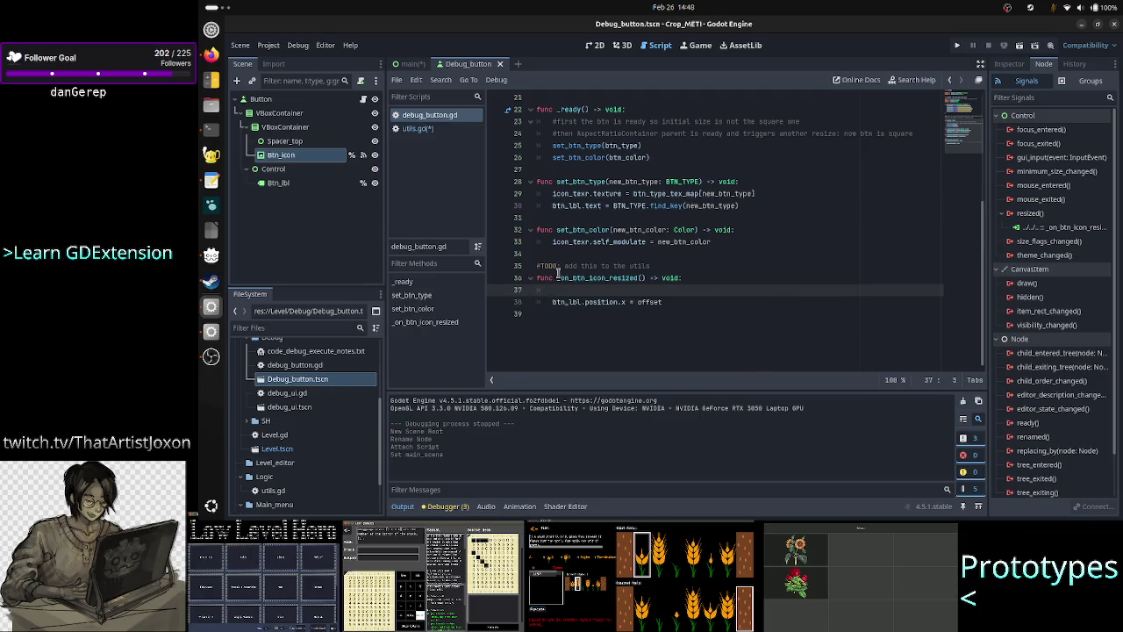
{"action": "left_click", "coordinate": [417, 128]}
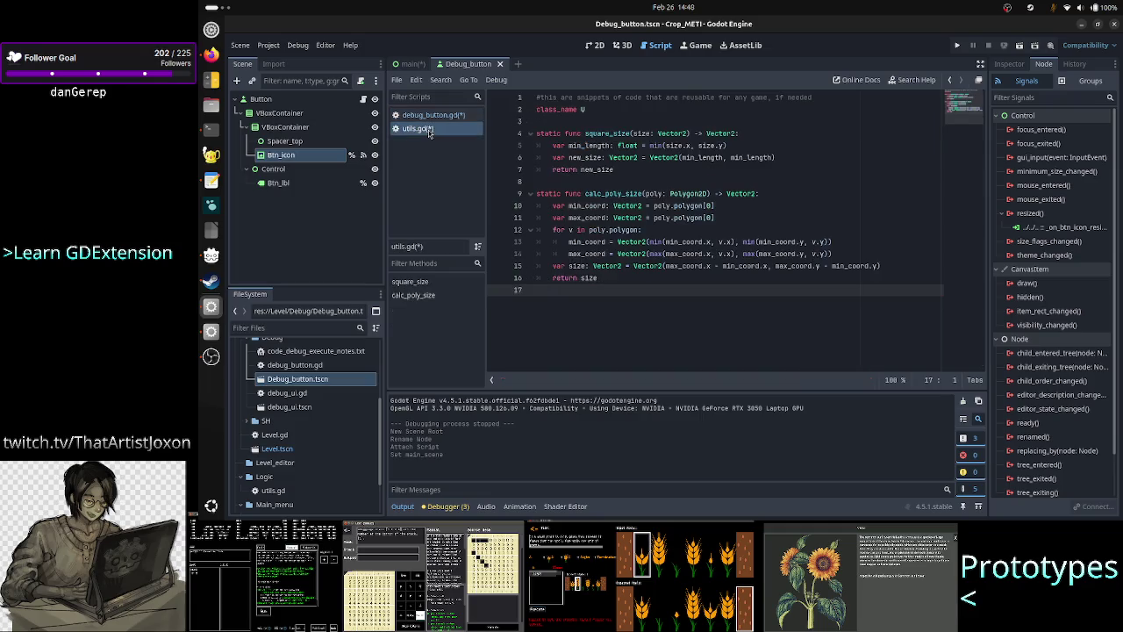
{"action": "key", "text": "Return"}
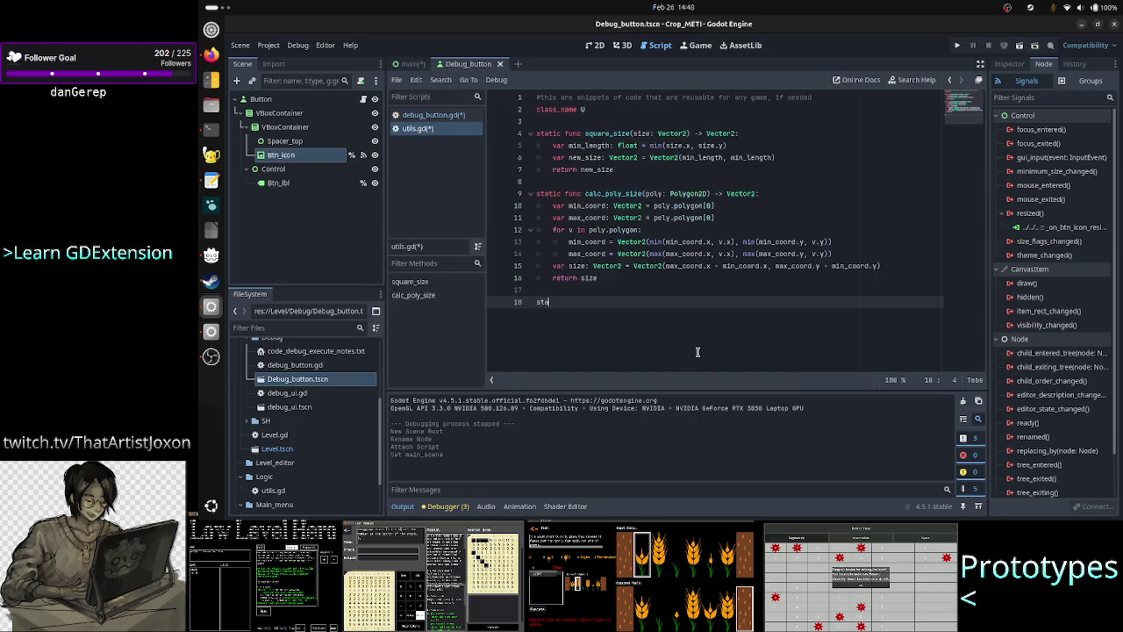
{"action": "type", "text": "tic func calc"}
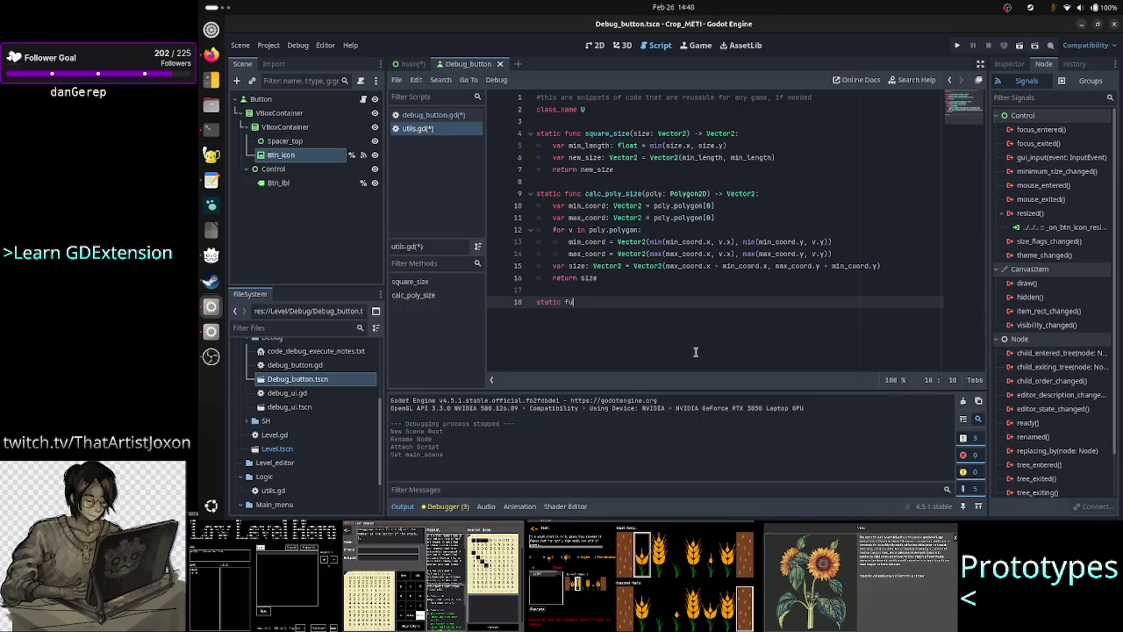
{"action": "type", "text": "_"}
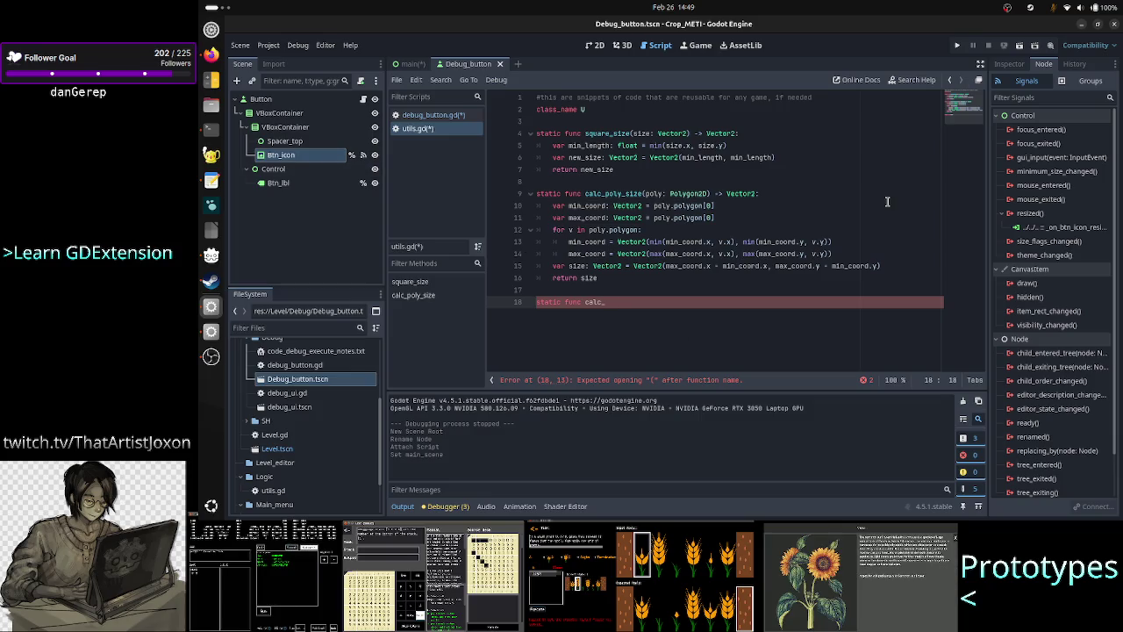
{"action": "left_click", "coordinate": [1009, 63]}
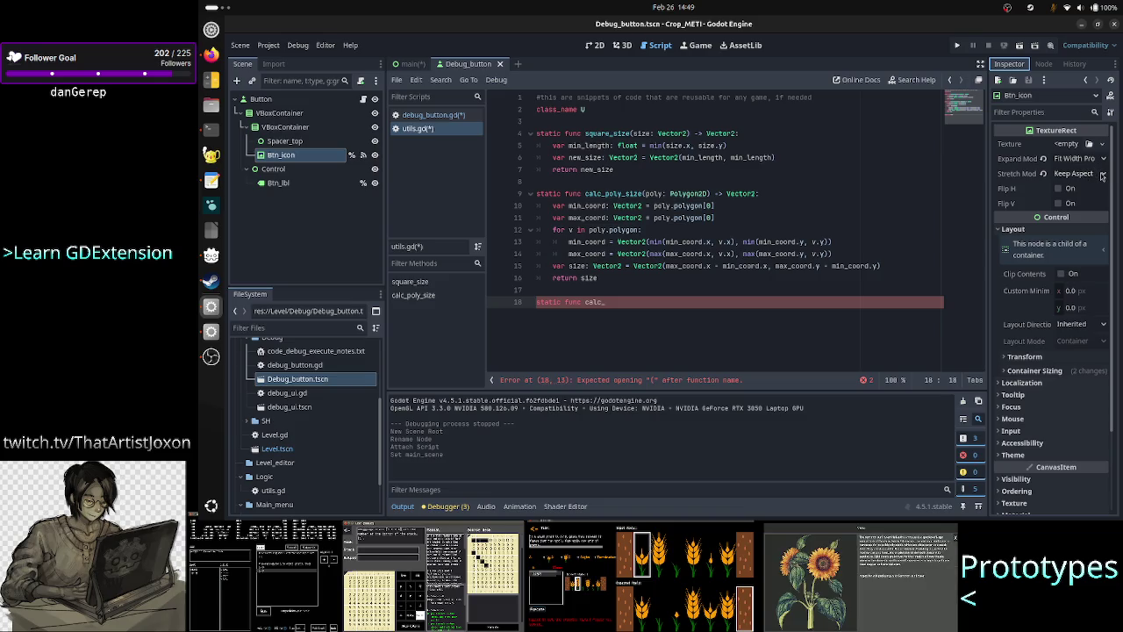
{"action": "left_click", "coordinate": [1103, 176]}
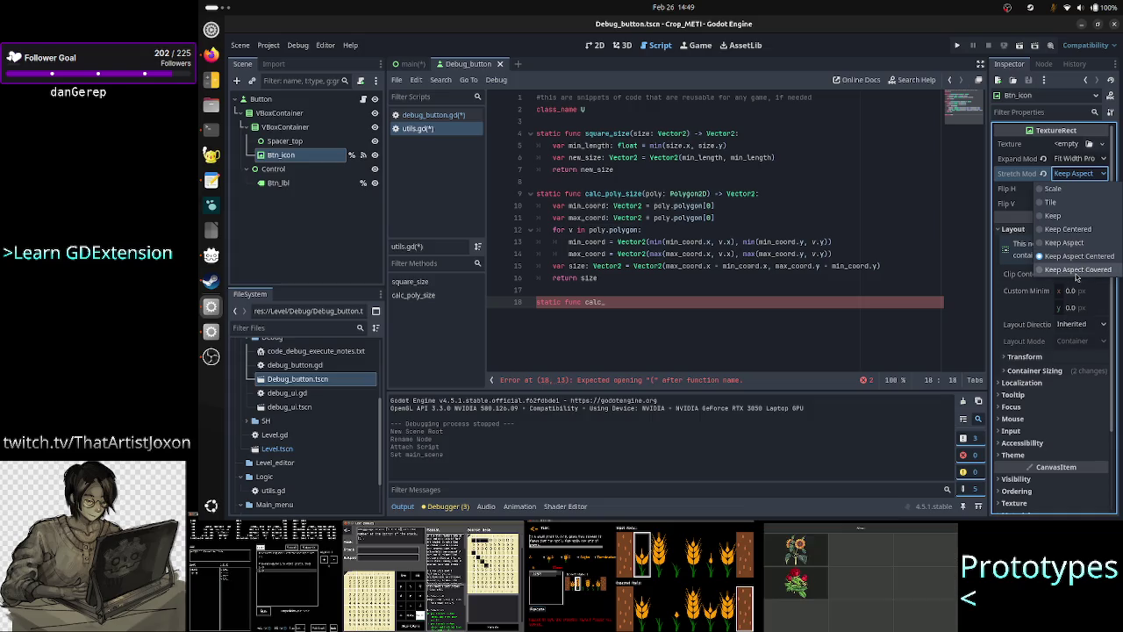
{"action": "left_click", "coordinate": [662, 301]}
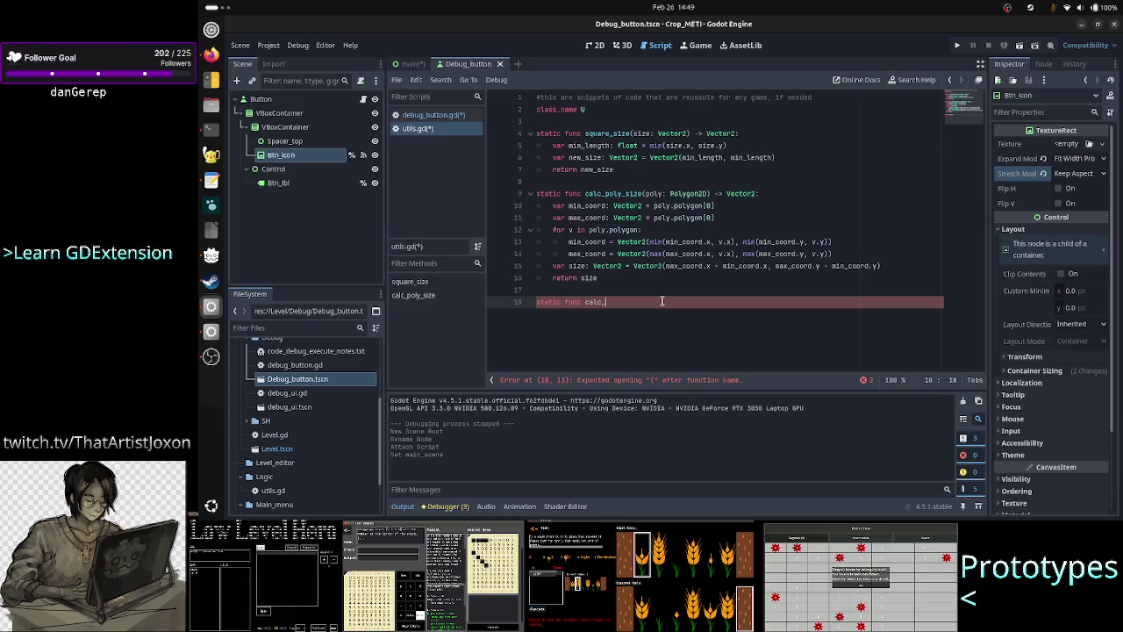
{"action": "type", "text": "text_"}
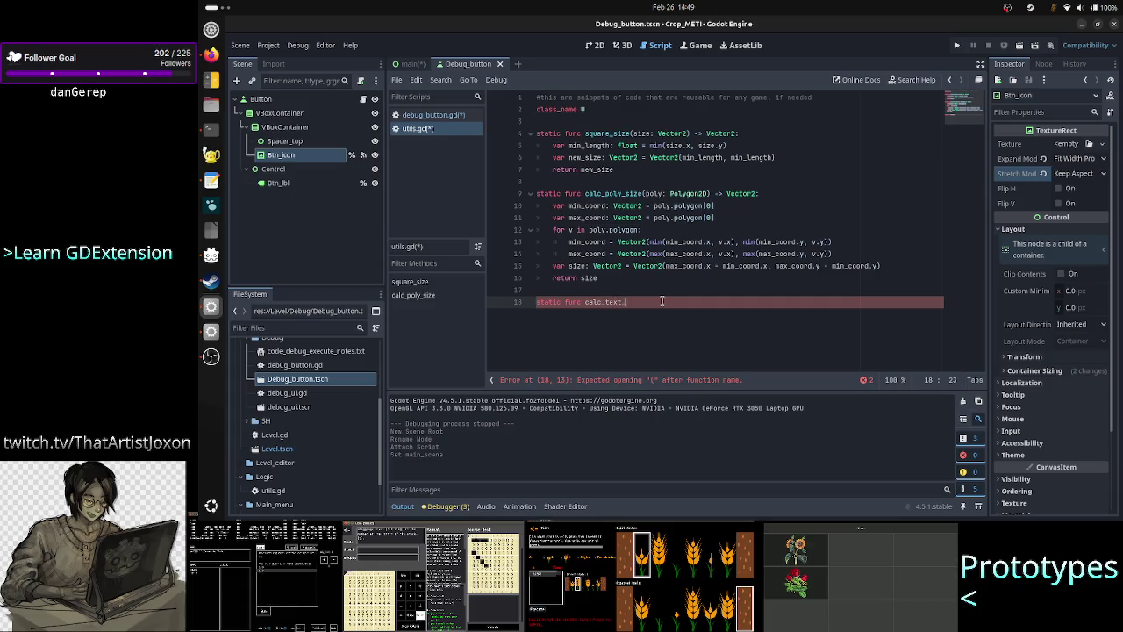
Write the signature calc_texture_pos_offset_from_bbox_left_edge(texrect: TextureRect) -> Vector2
{"action": "key", "text": "BackSpace"}
{"action": "key", "text": "BackSpace"}
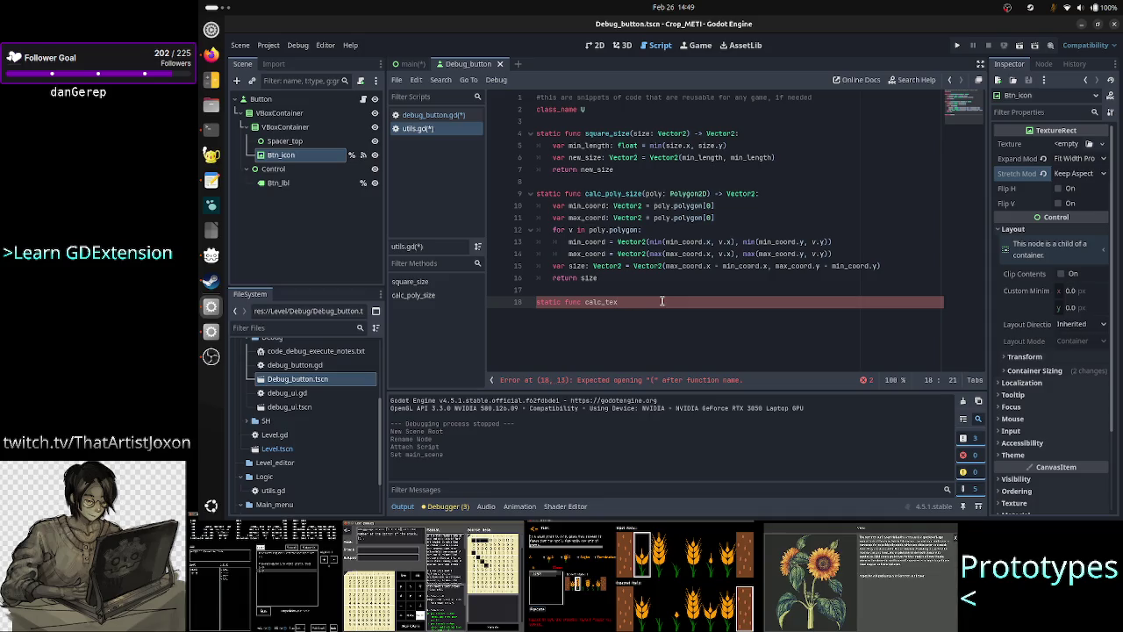
{"action": "type", "text": "ture"}
{"action": "type", "text": "_pos_d"}
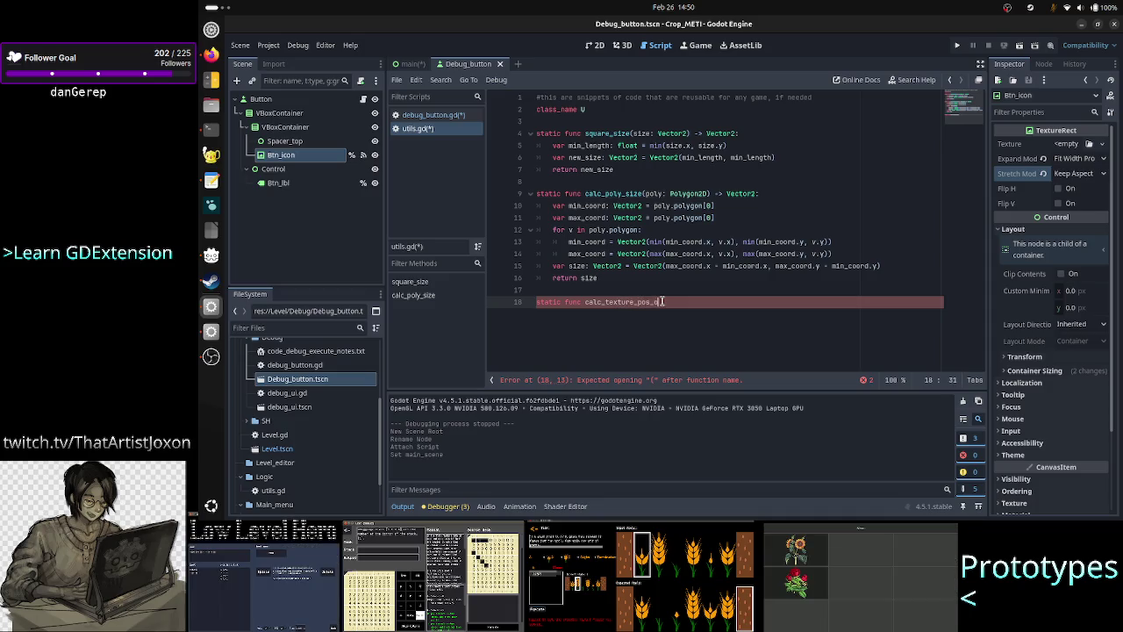
{"action": "type", "text": "set_to_"}
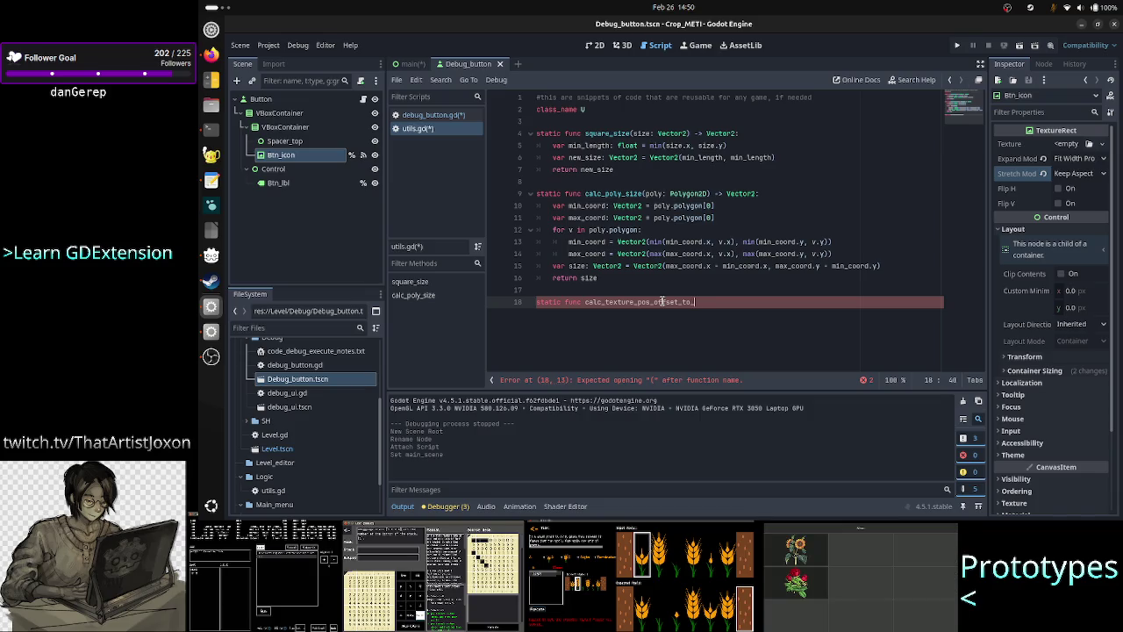
{"action": "key", "text": "BackSpace"}
{"action": "key", "text": "BackSpace"}
{"action": "key", "text": "BackSpace"}
{"action": "type", "text": "from_"}
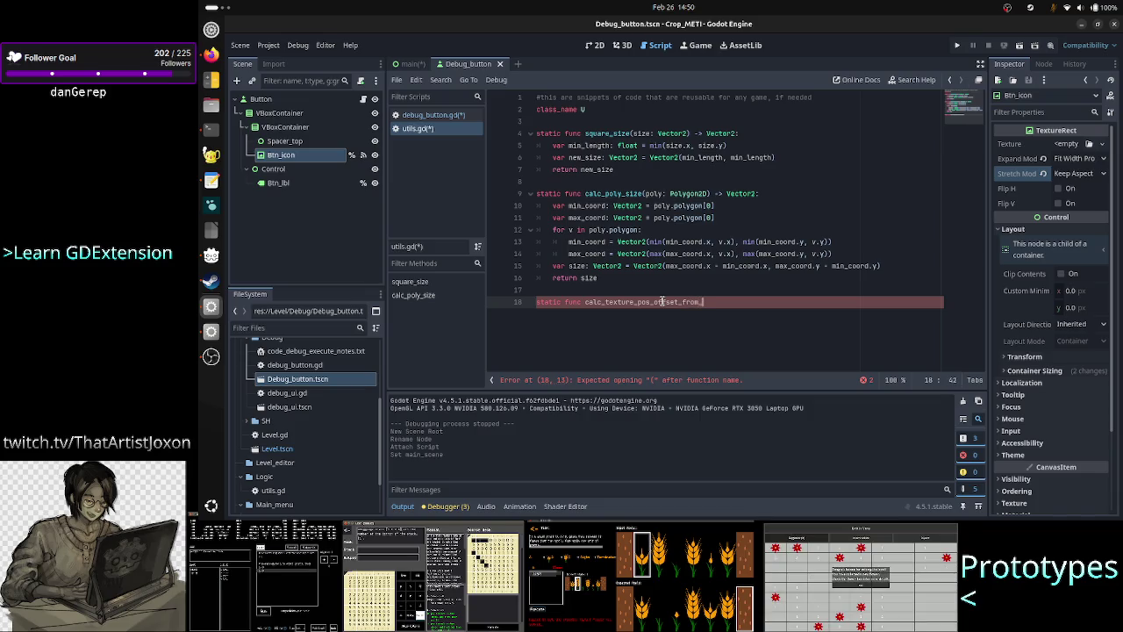
{"action": "type", "text": "bbox"}
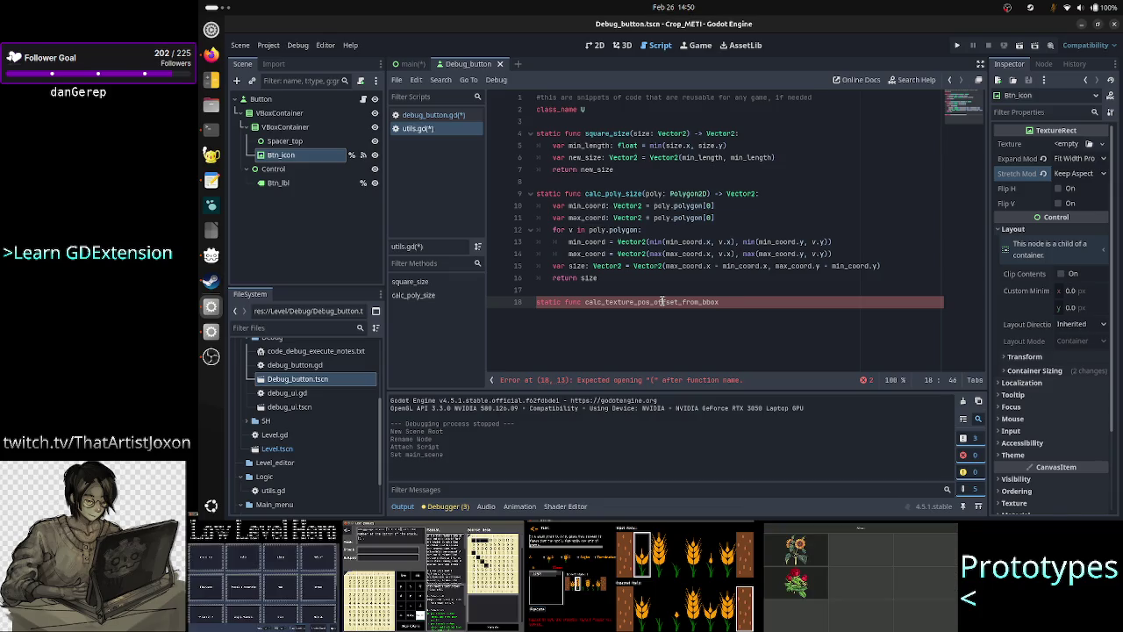
{"action": "type", "text": "_"}
{"action": "type", "text": "left_edge(T"}
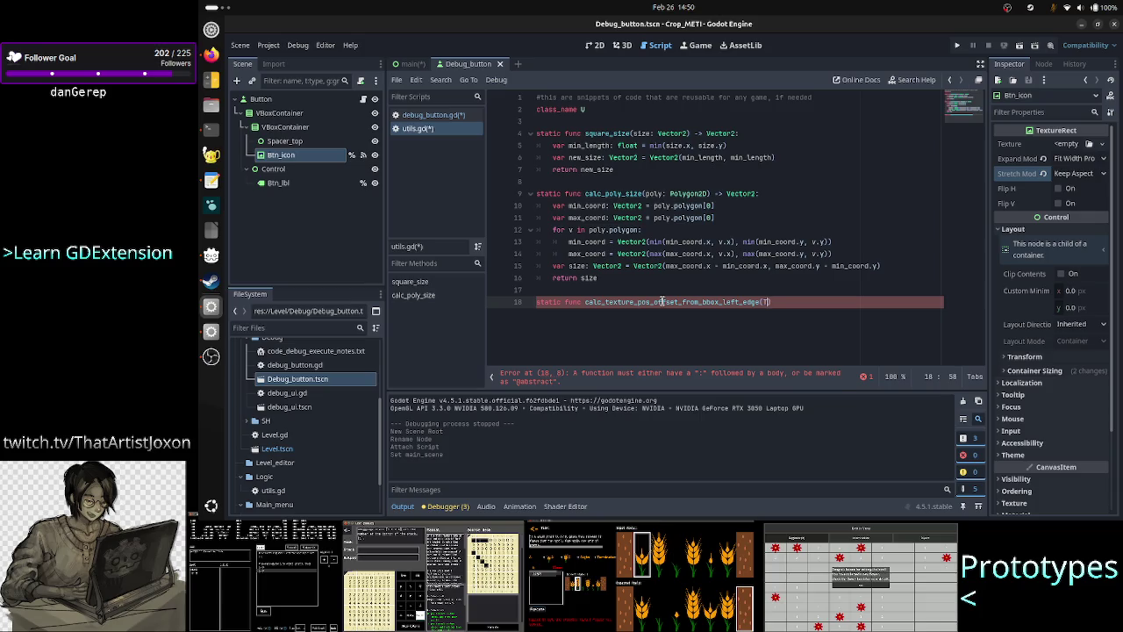
{"action": "key", "text": "BackSpace"}
{"action": "type", "text": "tex"}
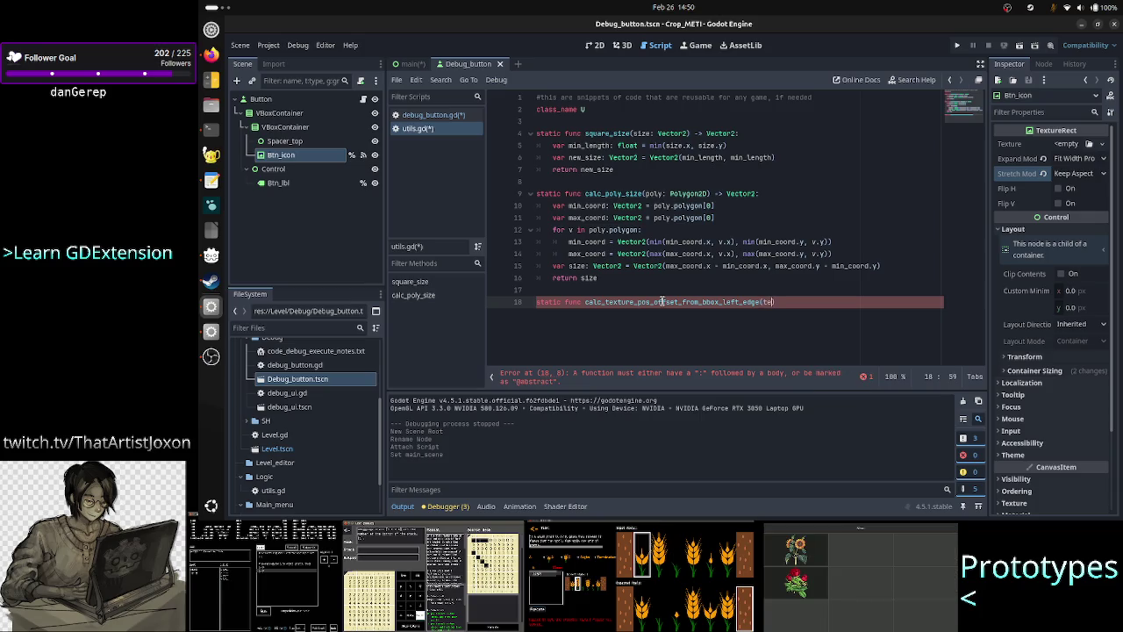
{"action": "type", "text": "t)"}
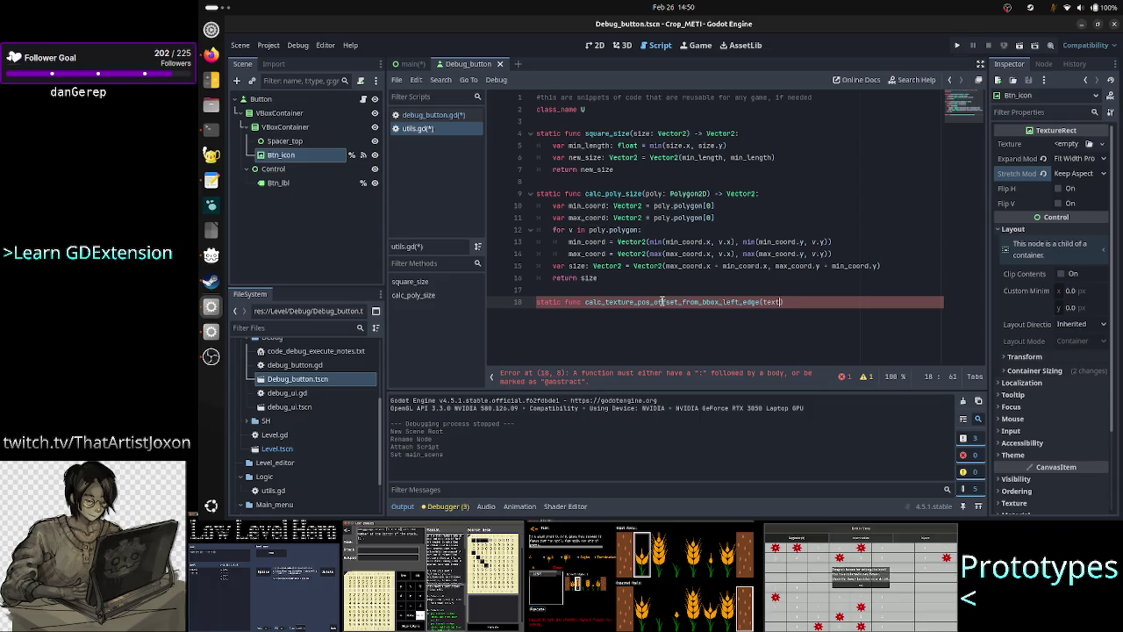
{"action": "key", "text": "BackSpace"}
{"action": "key", "text": "BackSpace"}
{"action": "key", "text": "BackSpace"}
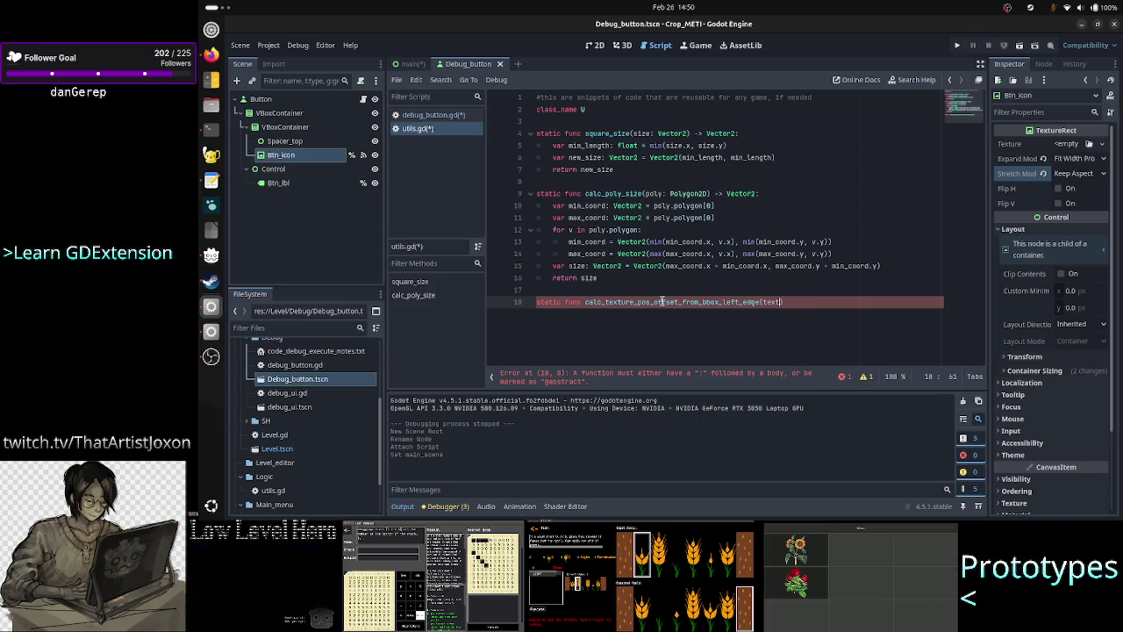
{"action": "type", "text": "rect"}
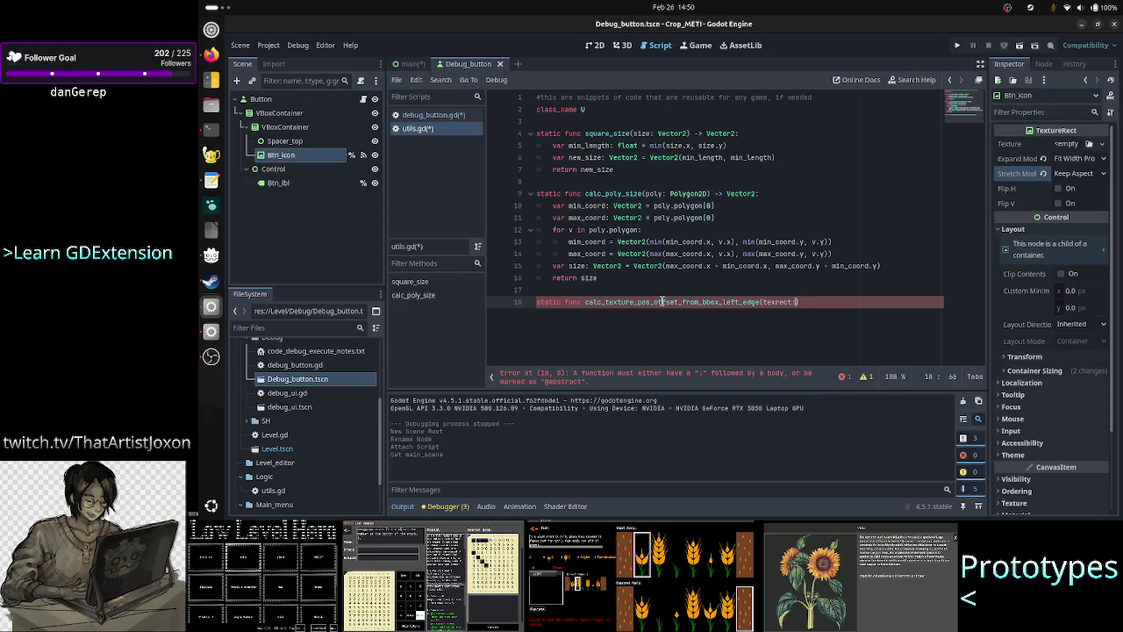
{"action": "type", "text": ": Te"}
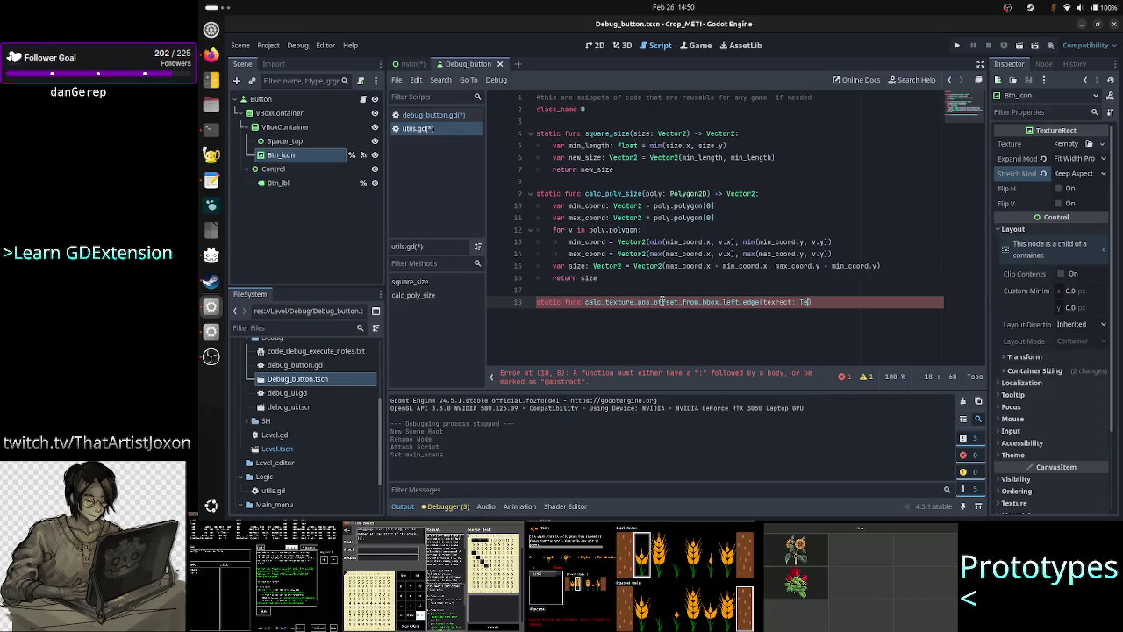
{"action": "type", "text": "xturer"}
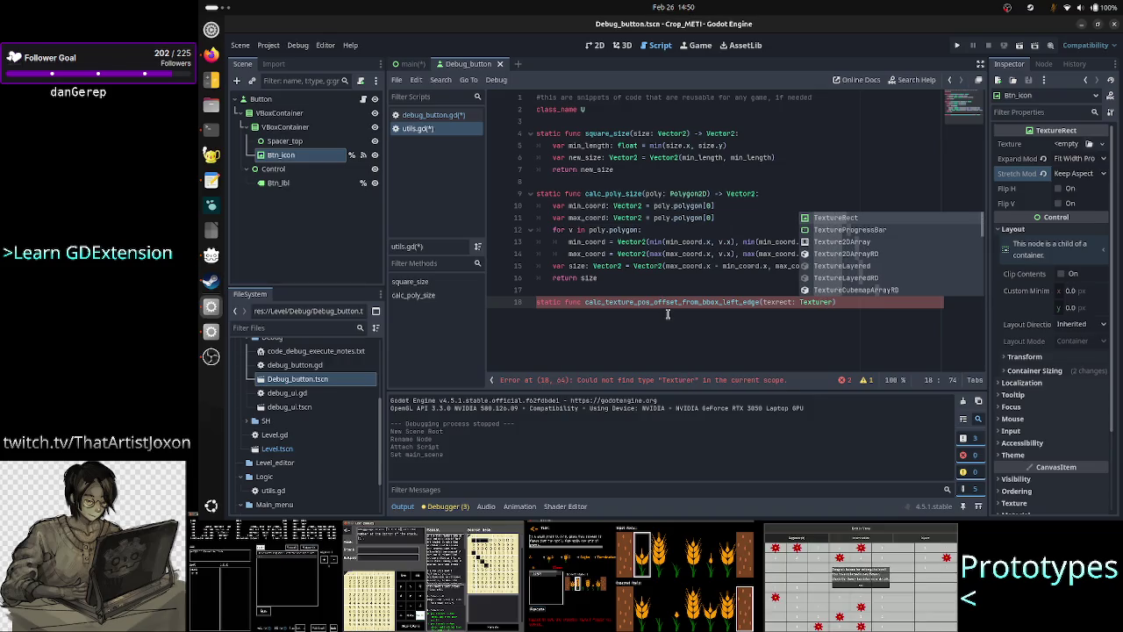
{"action": "key", "text": "Return"}
{"action": "type", "text": ")"}
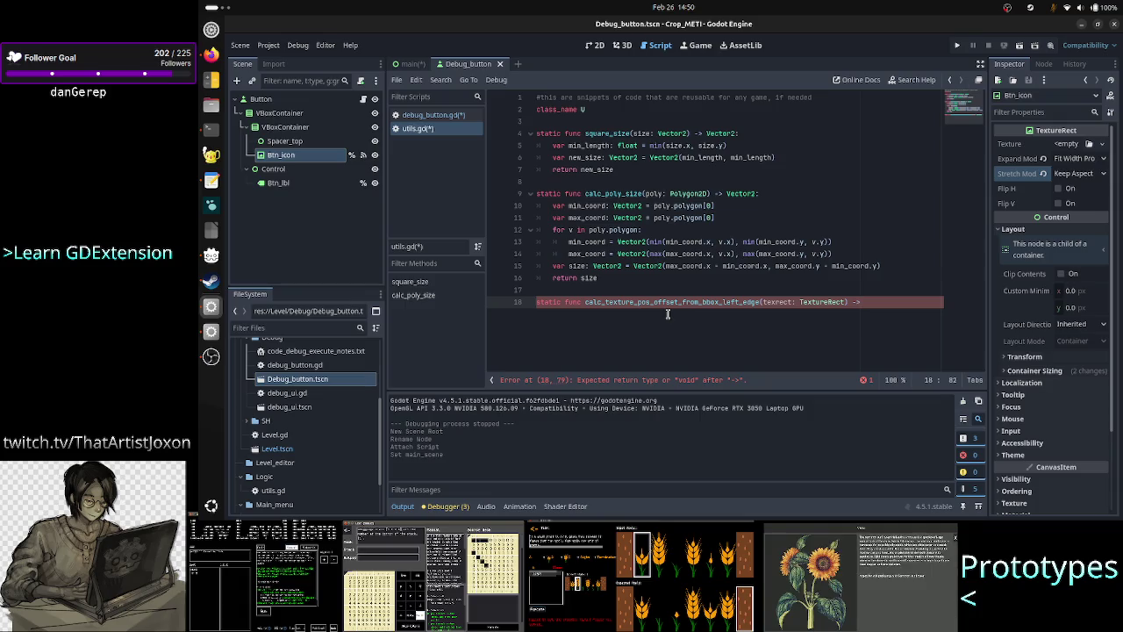
{"action": "type", "text": "Vecto"}
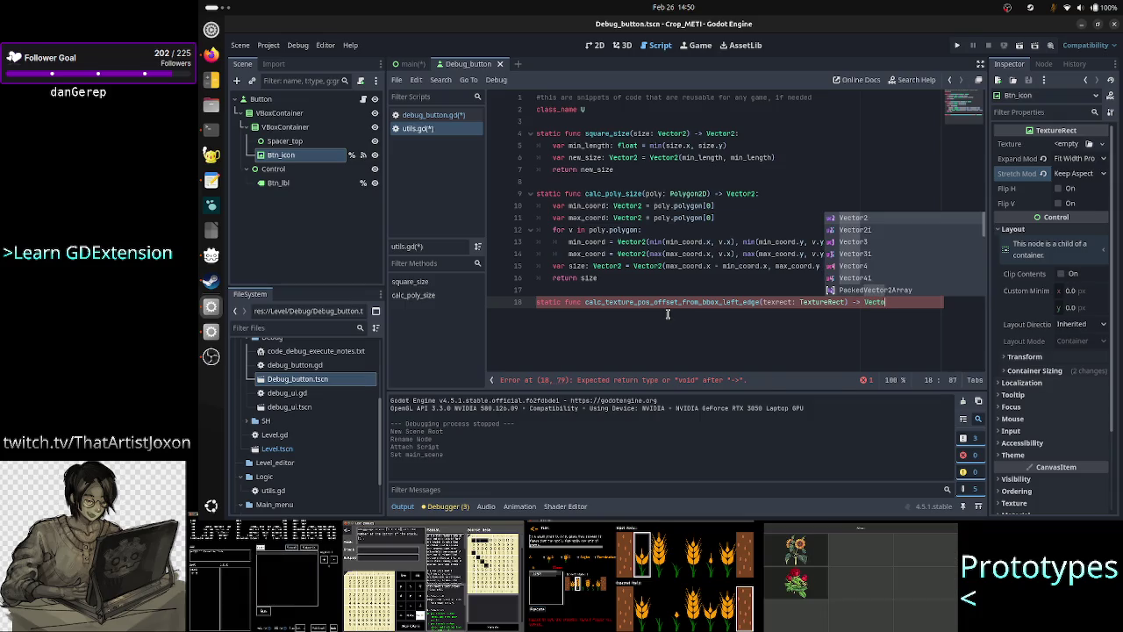
{"action": "key", "text": "Return"}
{"action": "type", "text": ":"}
Give the function a body declaring 'var offset: Vector2' and returning offset, leaving a line above for a comment
{"action": "key", "text": "Return"}
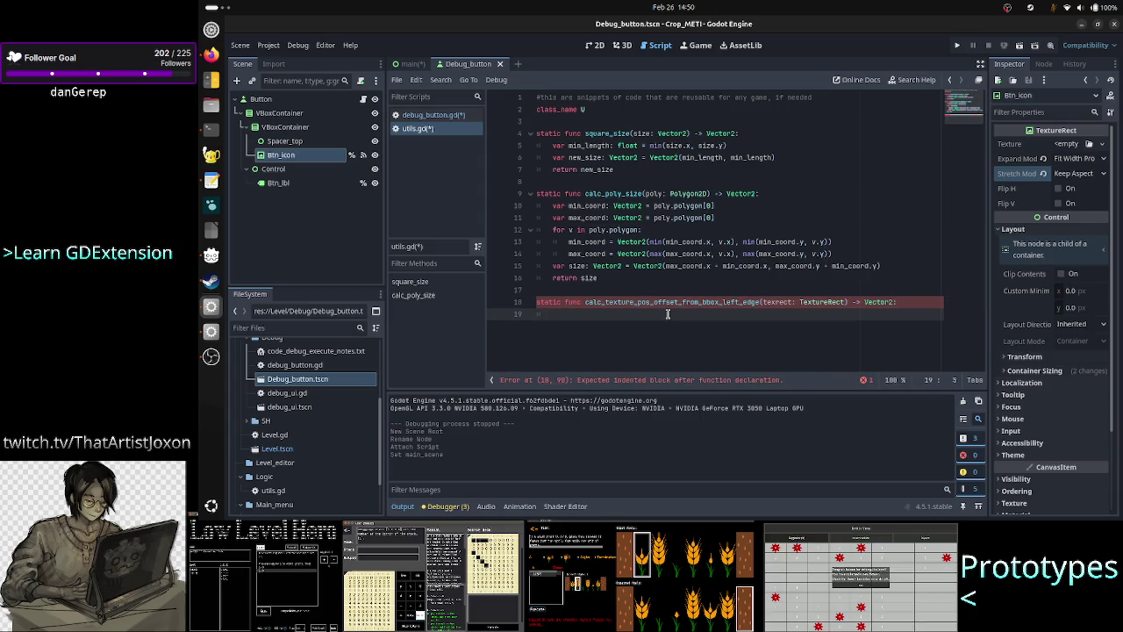
{"action": "type", "text": "var offset: V"}
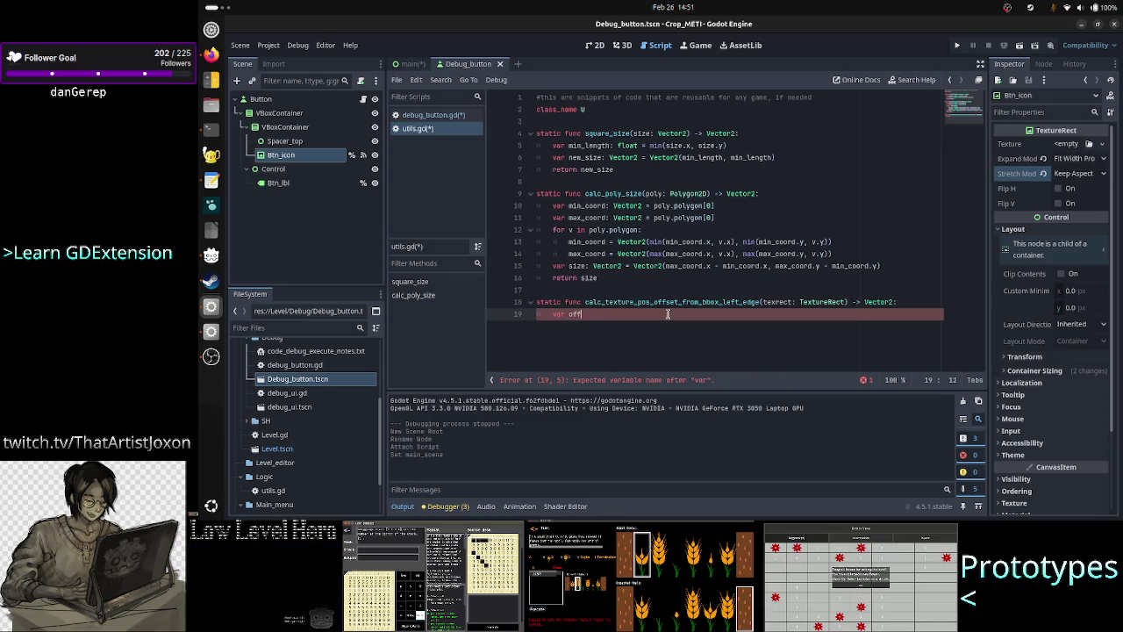
{"action": "type", "text": "ector2"}
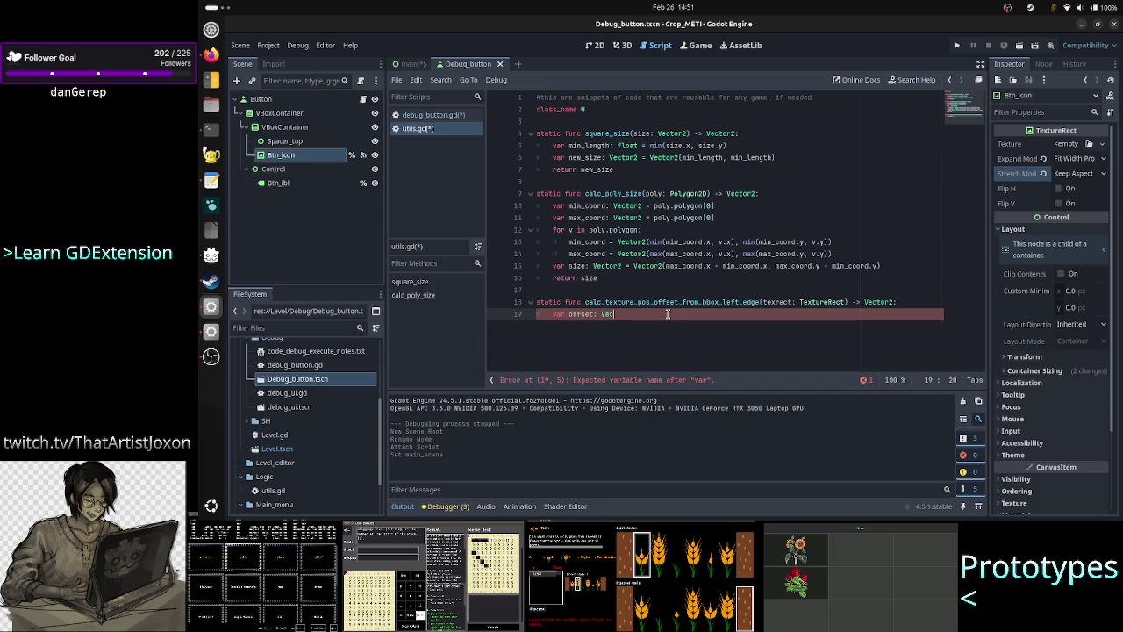
{"action": "key", "text": "Return"}
{"action": "key", "text": "Return"}
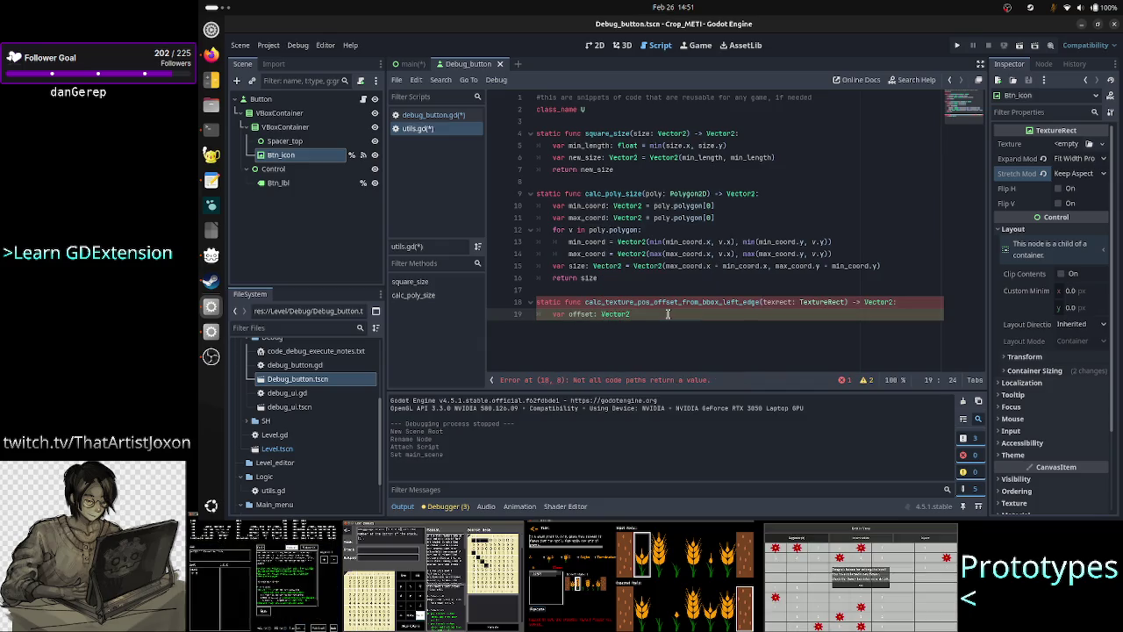
{"action": "type", "text": "return offset"}
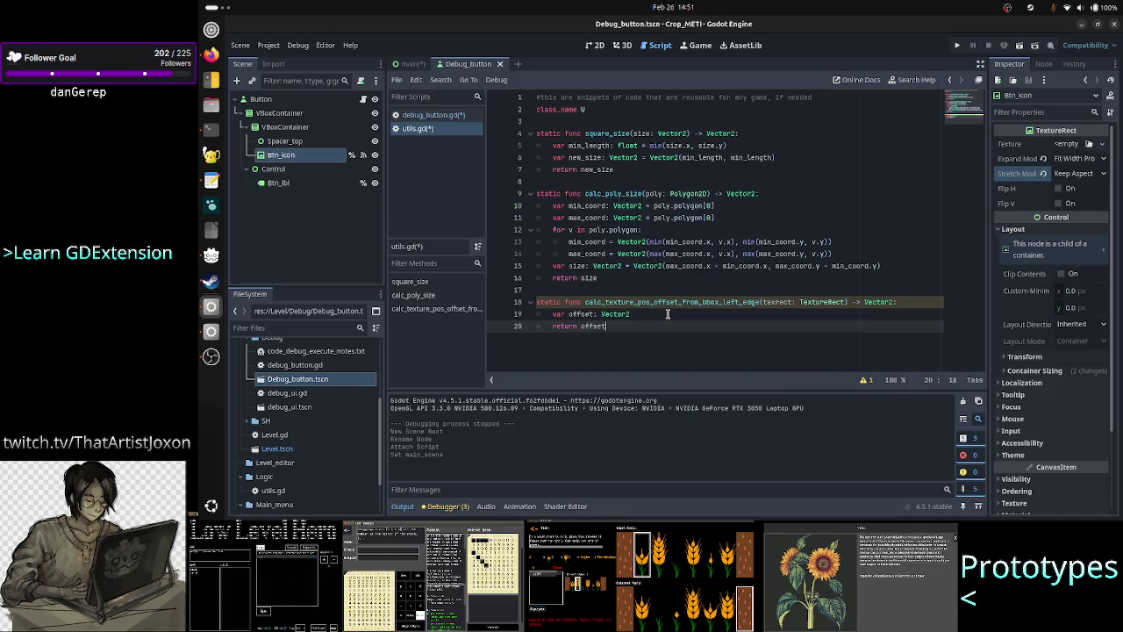
{"action": "key", "text": "Up"}
{"action": "key", "text": "Up"}
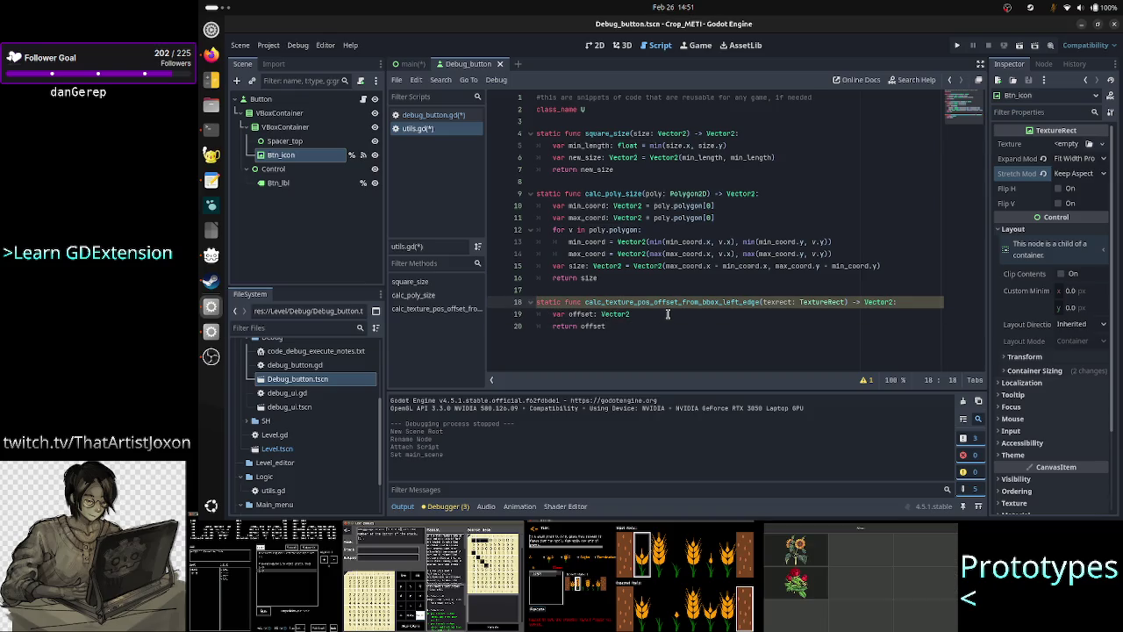
{"action": "key", "text": "Right"}
{"action": "key", "text": "Right"}
{"action": "key", "text": "Right"}
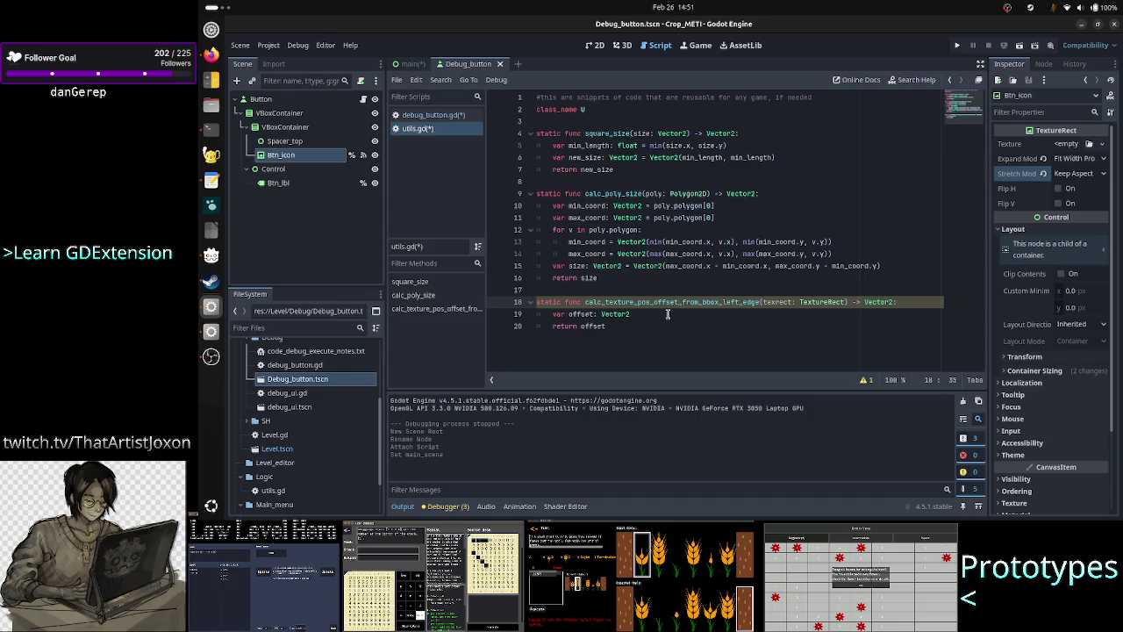
{"action": "key", "text": "Left"}
{"action": "key", "text": "Left"}
{"action": "key", "text": "Left"}
{"action": "key", "text": "Left"}
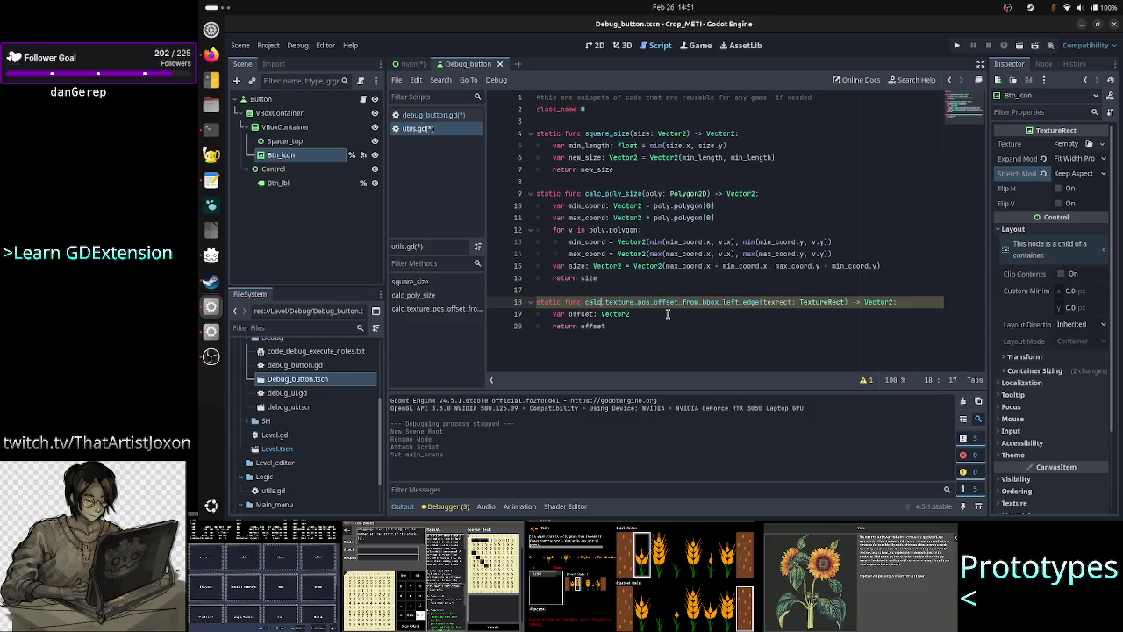
{"action": "key", "text": "ctrl+shift+Return"}
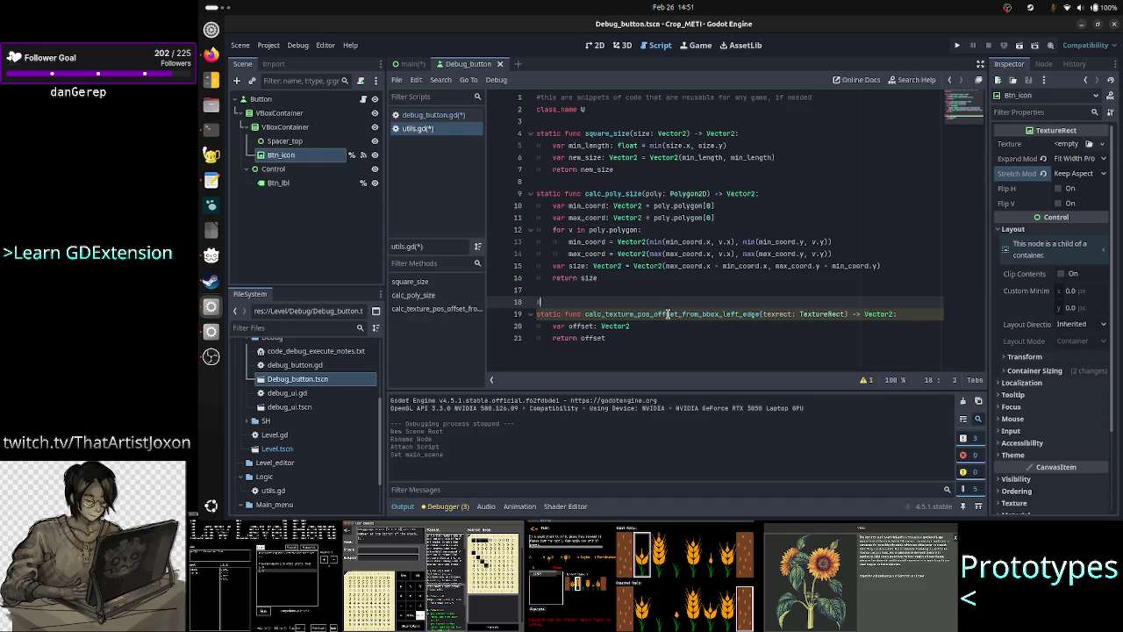
Comment that with keep-aspect-centered stretching, the bbox-left-edge to drawn ImageTexture gap is the offset needed
{"action": "type", "text": "when asquare textu"}
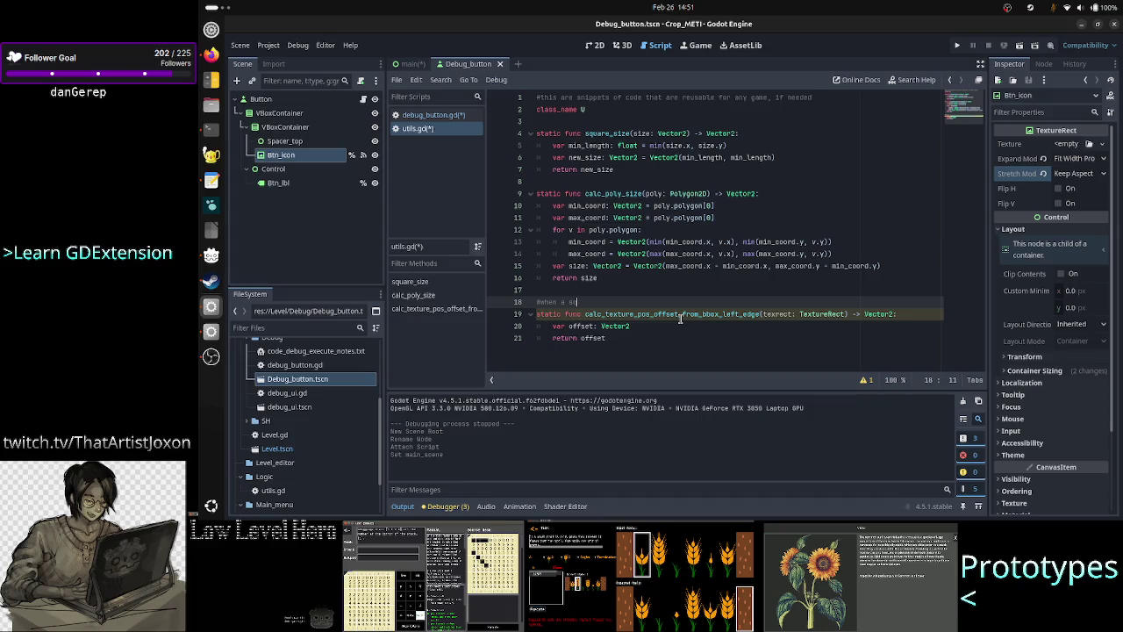
{"action": "type", "text": "re"}
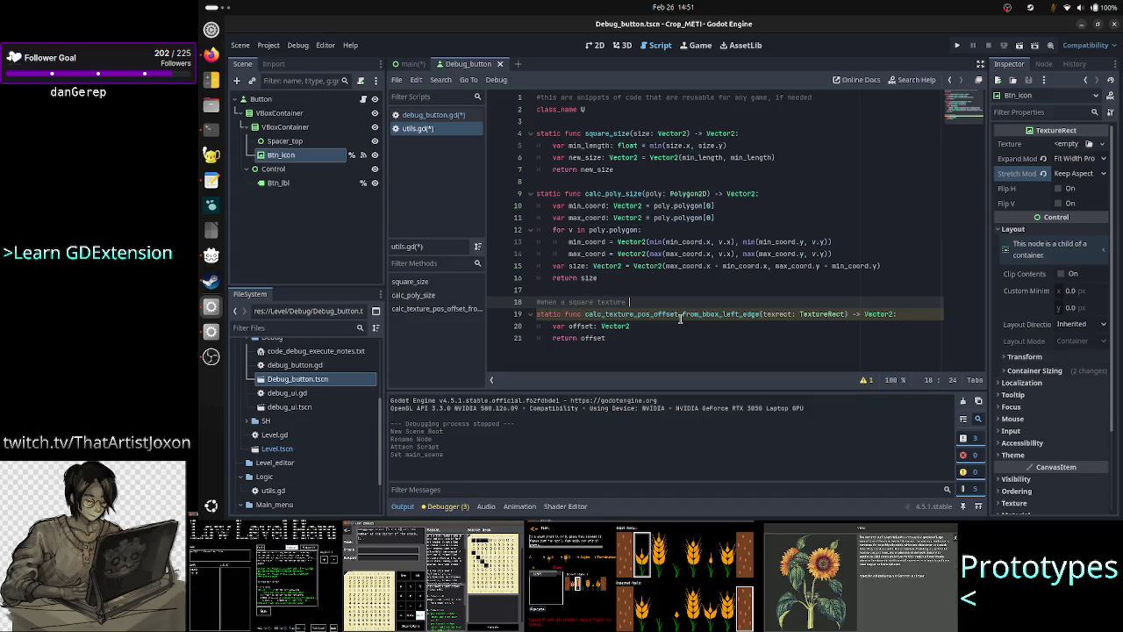
{"action": "key", "text": "BackSpace"}
{"action": "key", "text": "BackSpace"}
{"action": "key", "text": "BackSpace"}
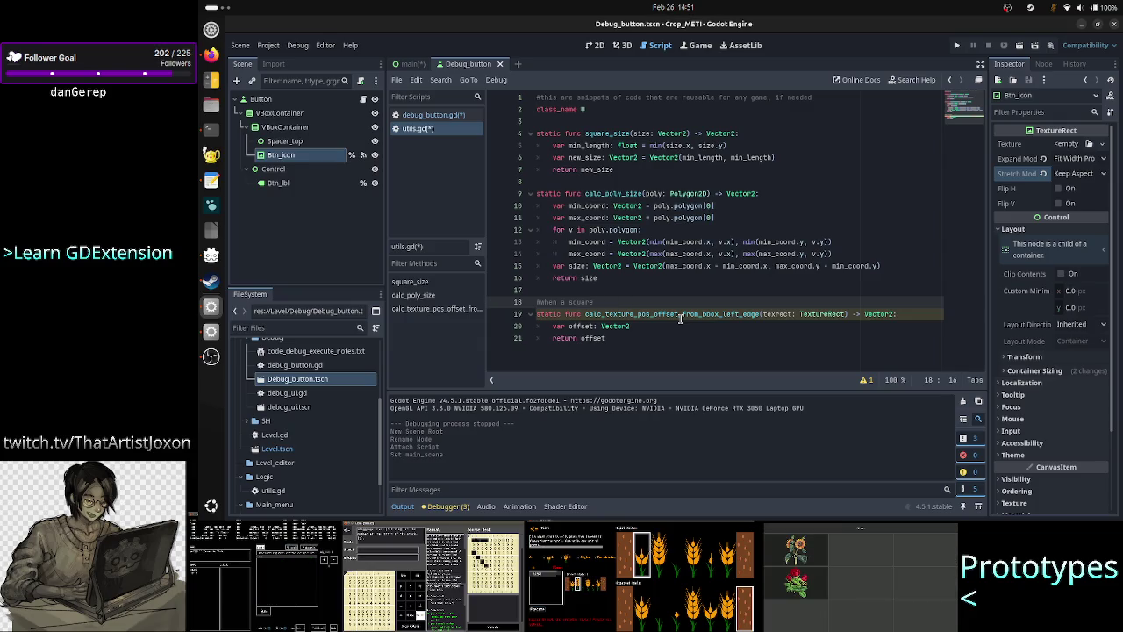
{"action": "type", "text": "Image"}
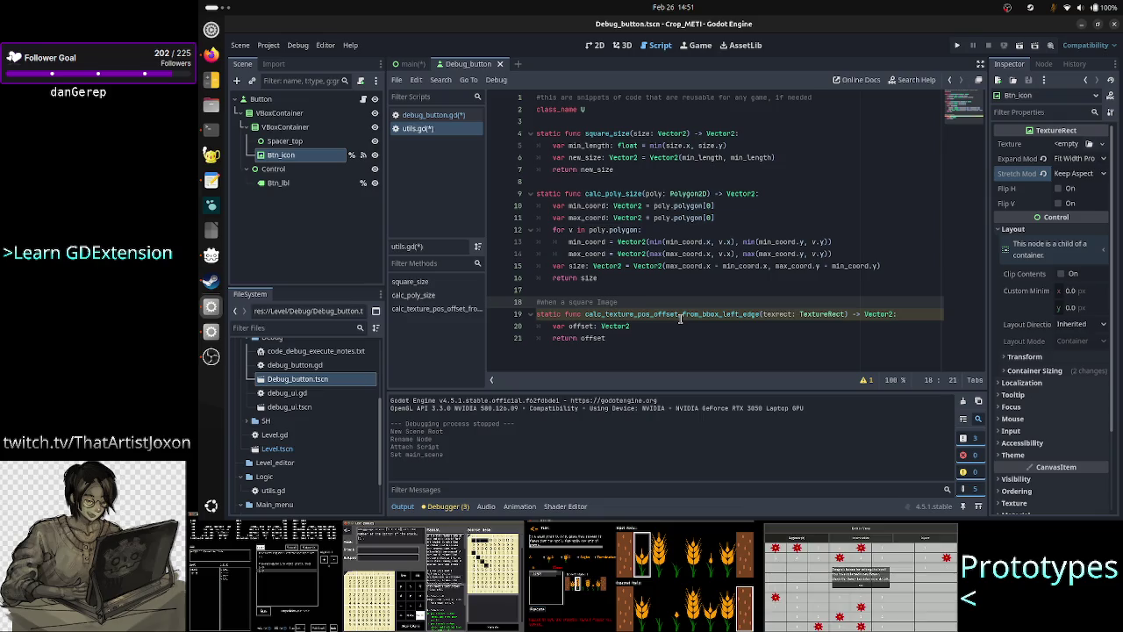
{"action": "type", "text": "Texture"}
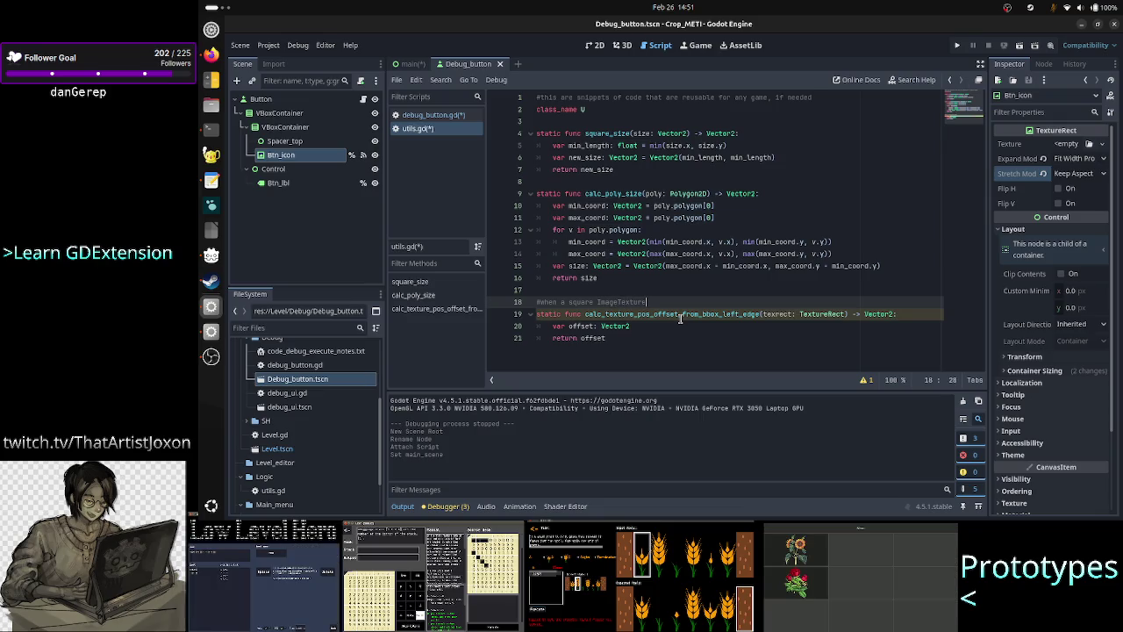
{"action": "type", "text": " is "}
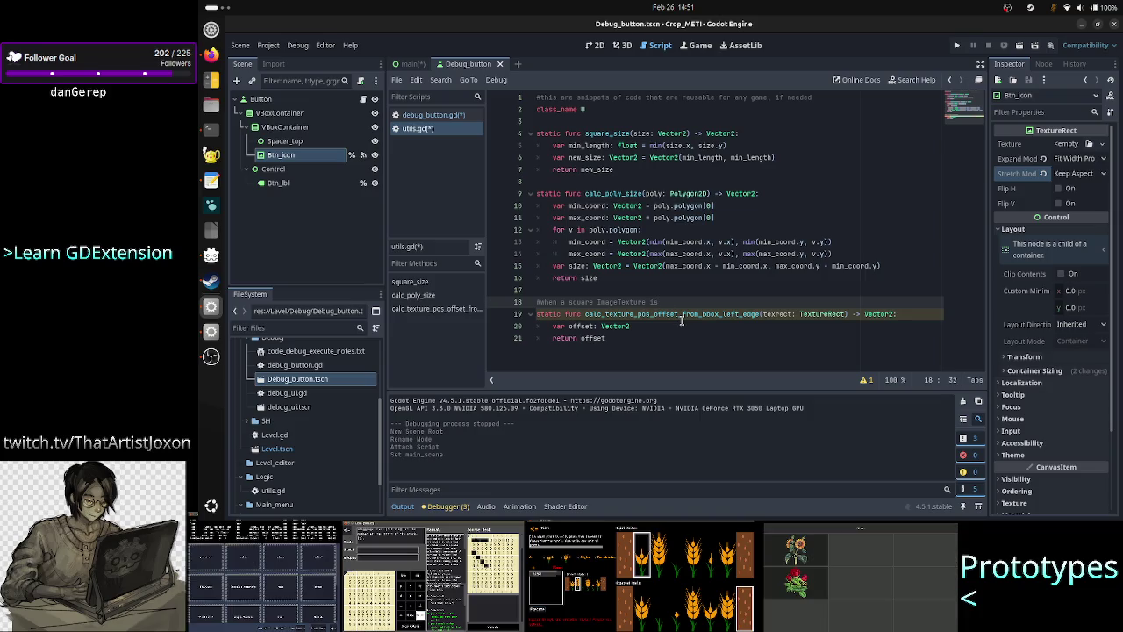
{"action": "type", "text": "ce"}
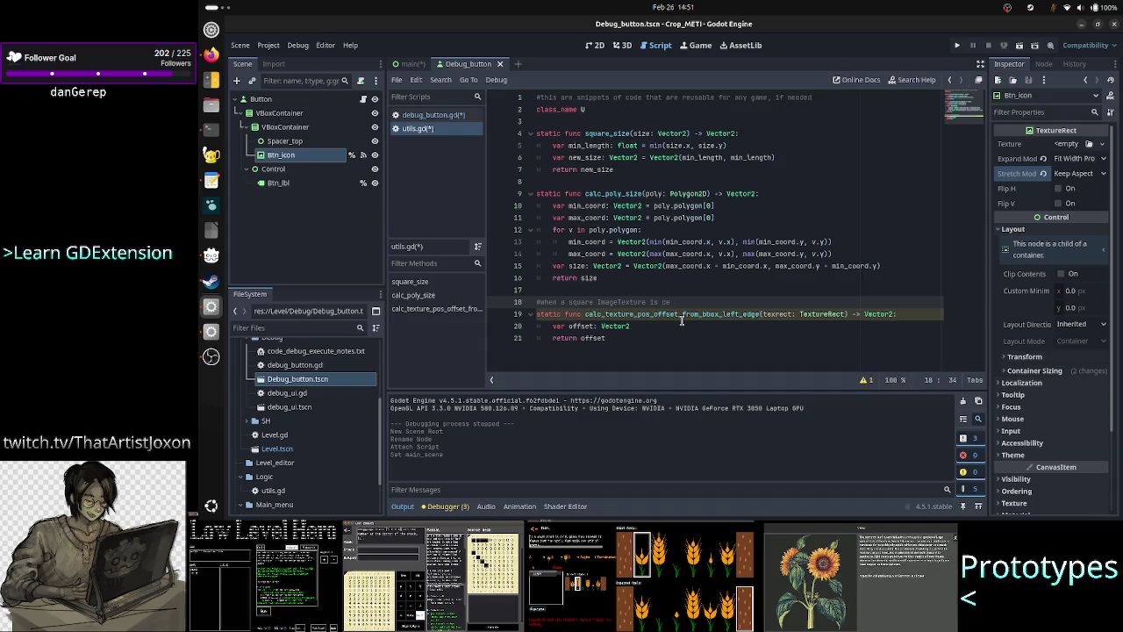
{"action": "key", "text": "BackSpace"}
{"action": "key", "text": "BackSpace"}
{"action": "type", "text": "stret"}
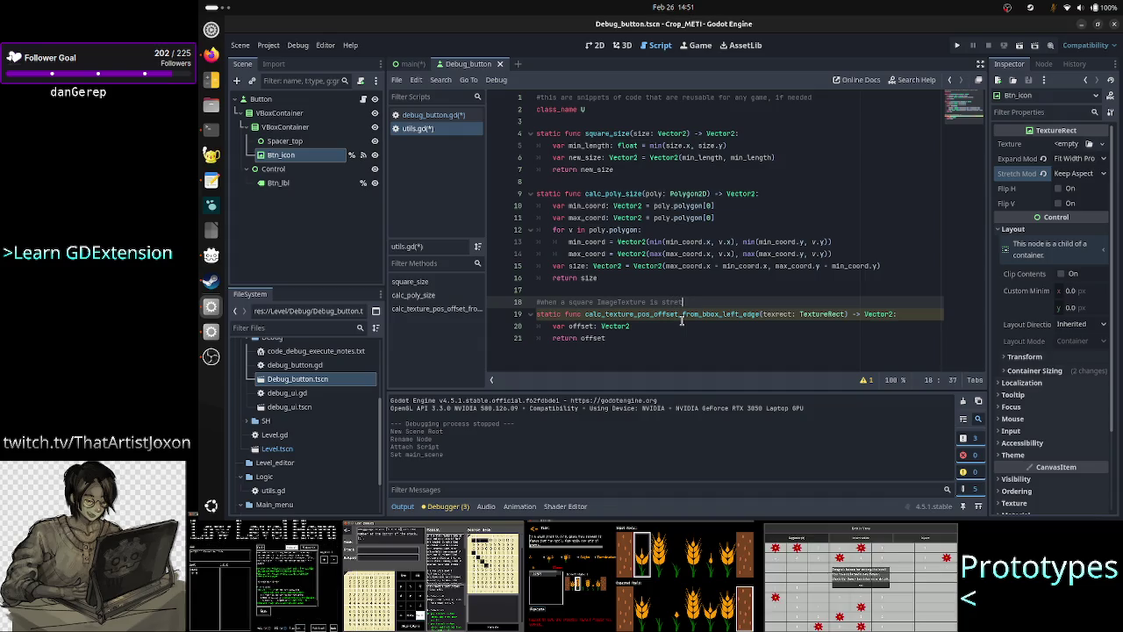
{"action": "type", "text": "ched"}
{"action": "type", "text": " using "}
{"action": "type", "text": "keep a"}
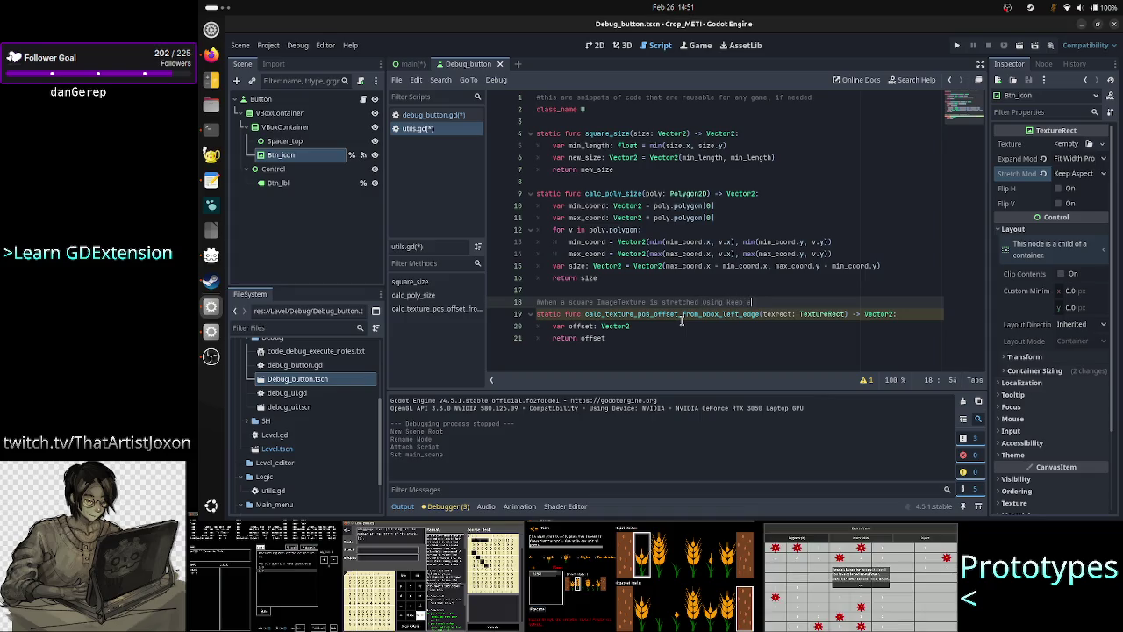
{"action": "type", "text": "spect cente"}
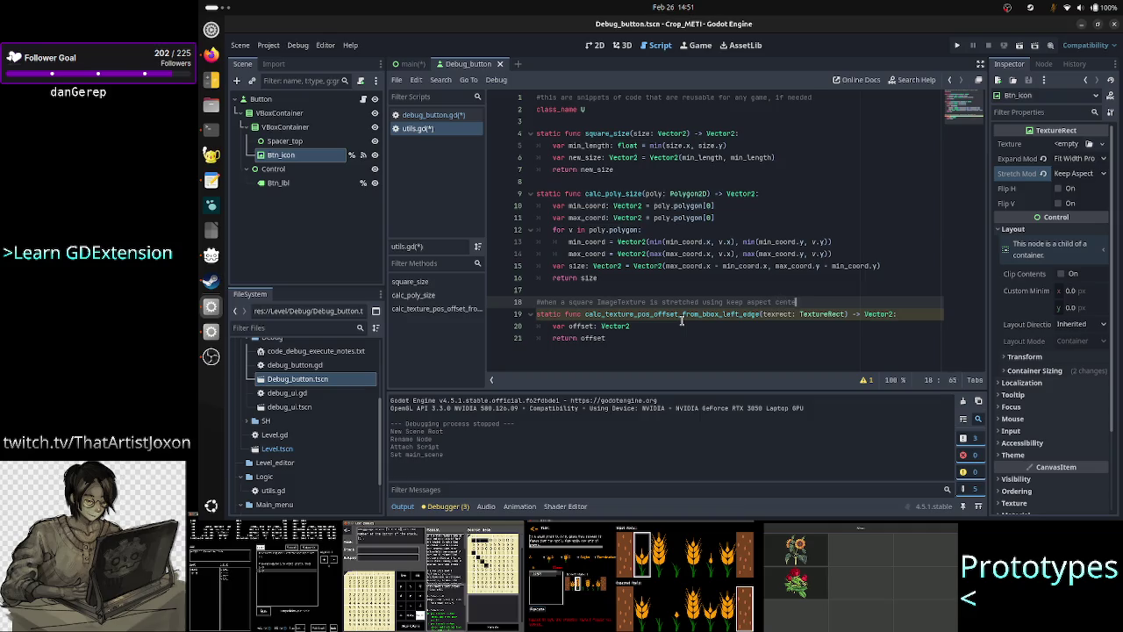
{"action": "type", "text": "redthe"}
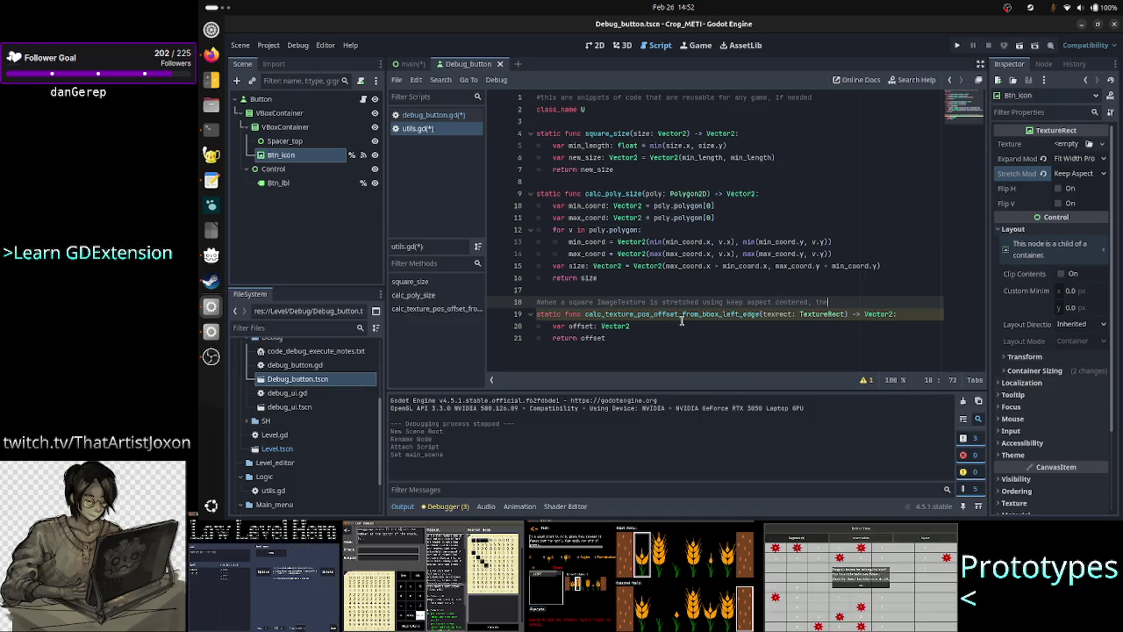
{"action": "type", "text": " distance fro"}
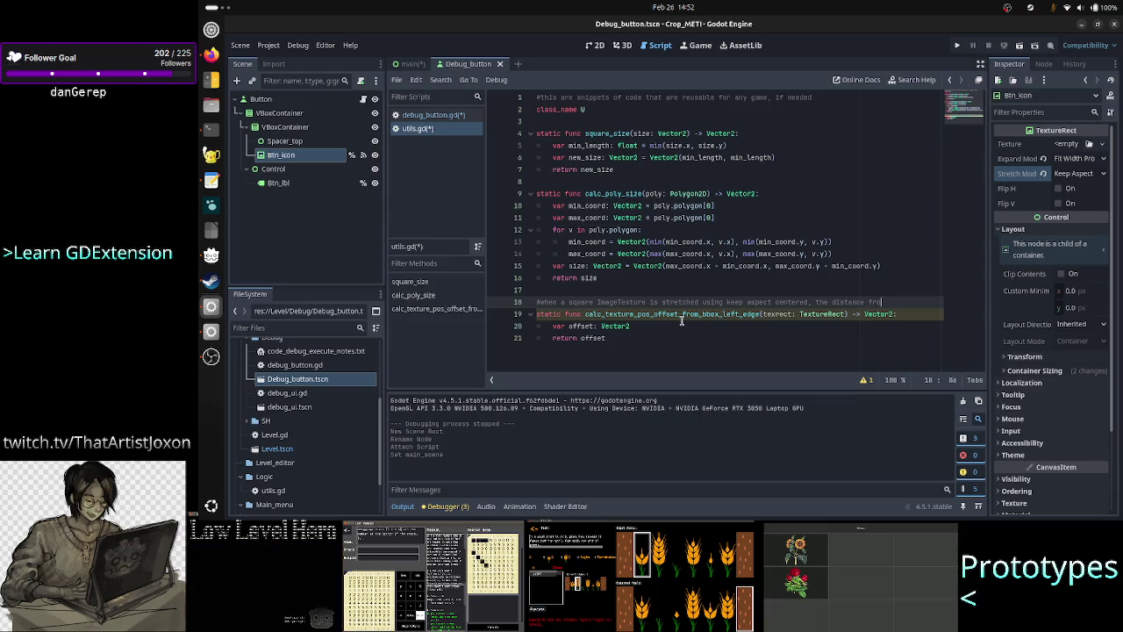
{"action": "type", "text": "m the left"}
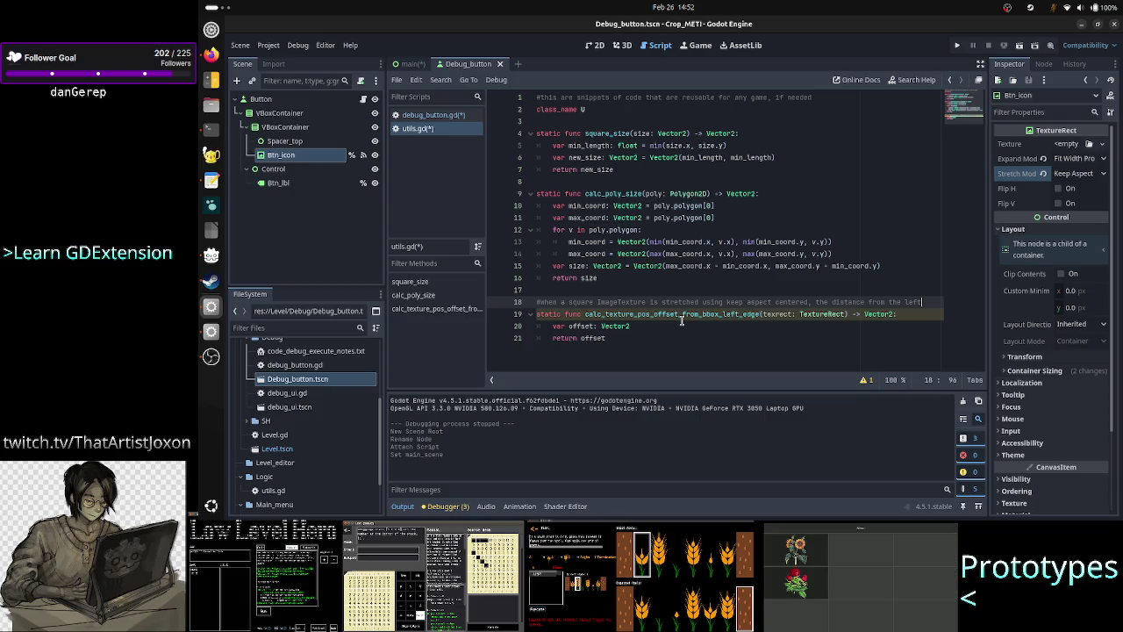
{"action": "key", "text": "Return"}
{"action": "type", "text": "#edge of th"}
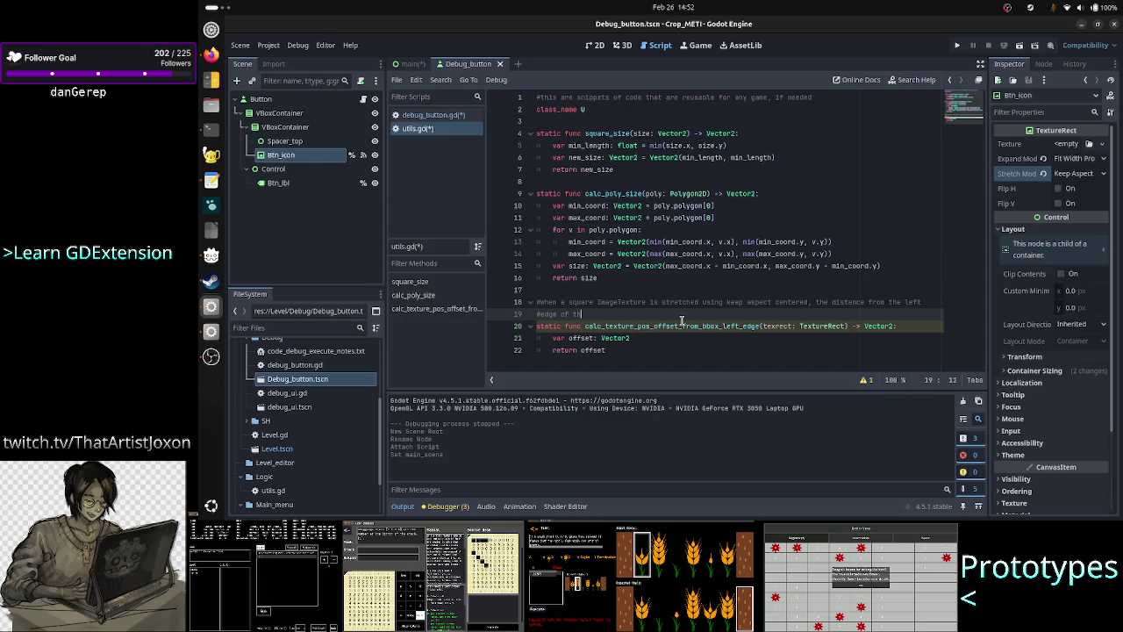
{"action": "type", "text": "e bbox of "}
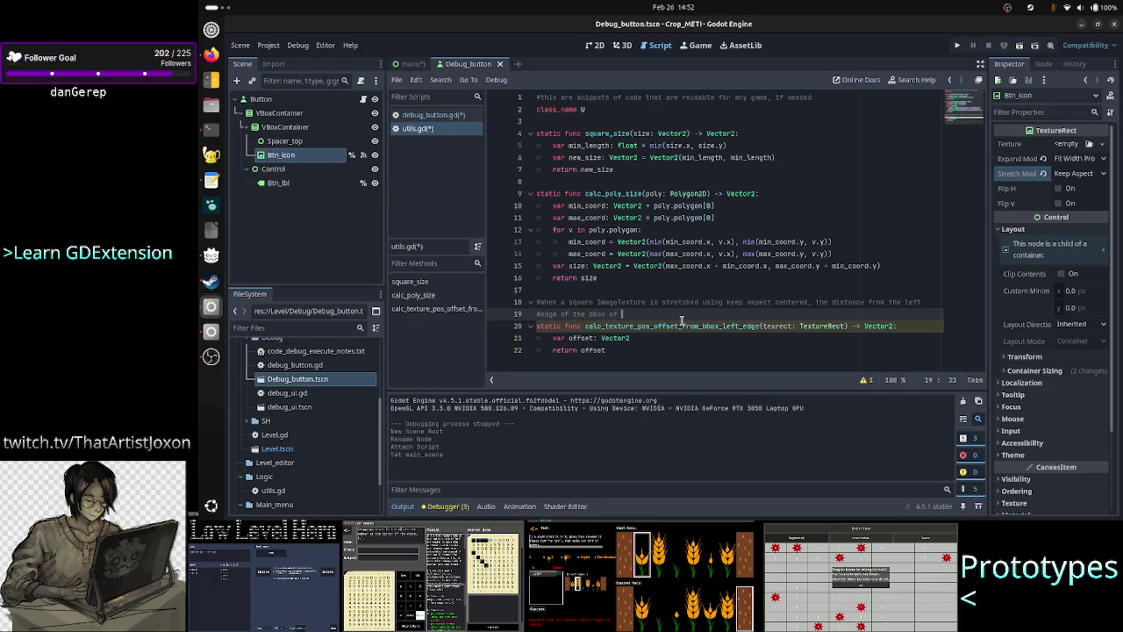
{"action": "type", "text": "Texture"}
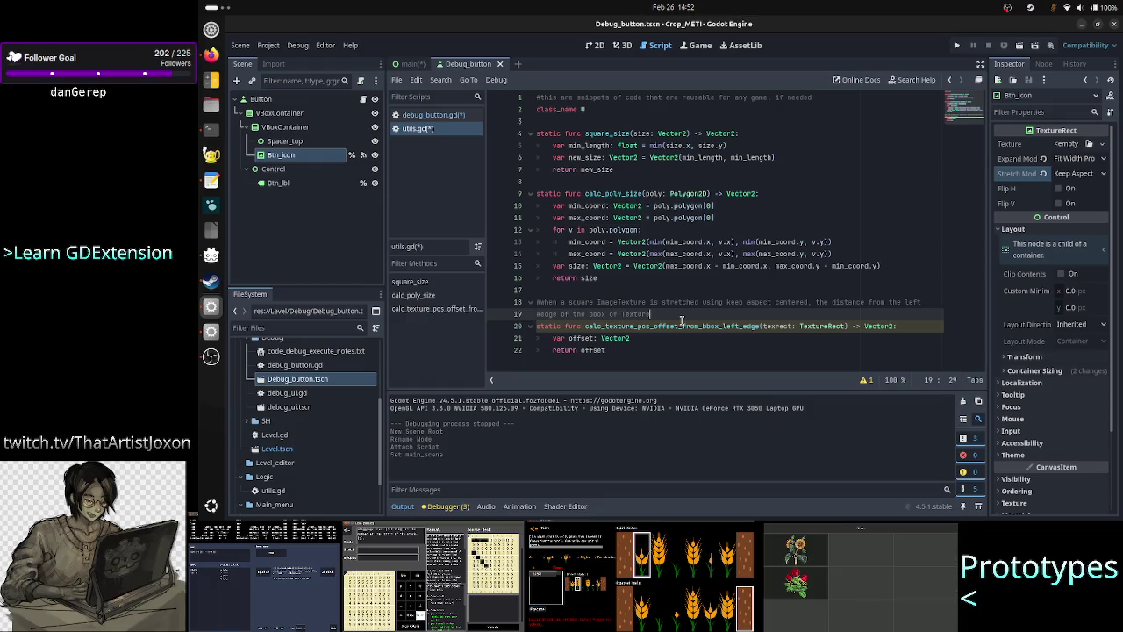
{"action": "type", "text": "Rect"}
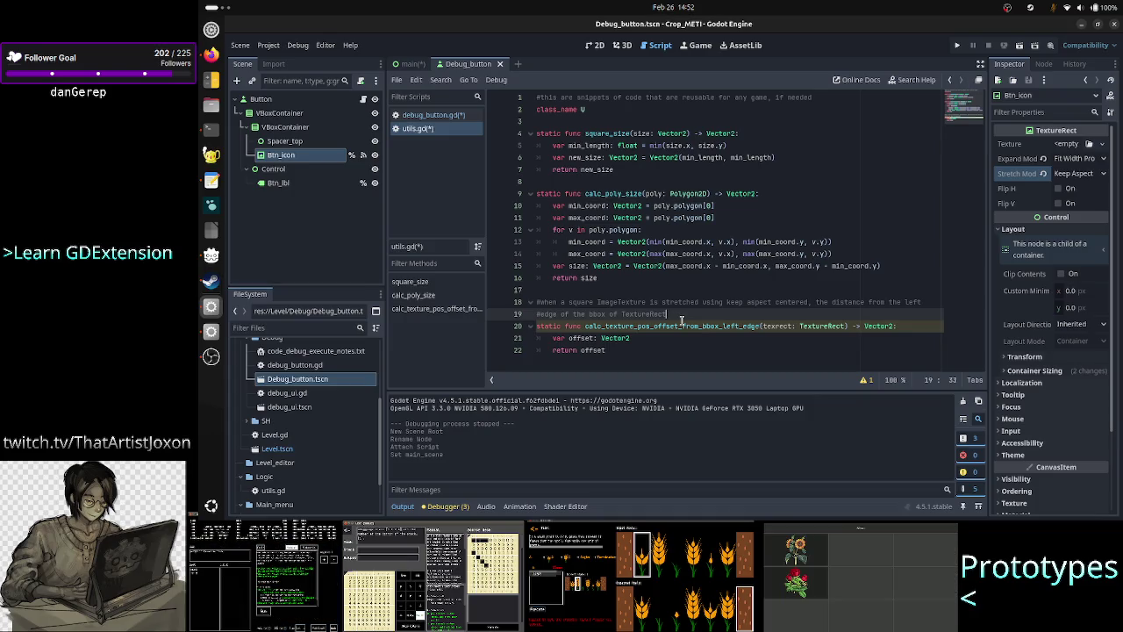
{"action": "type", "text": " and "}
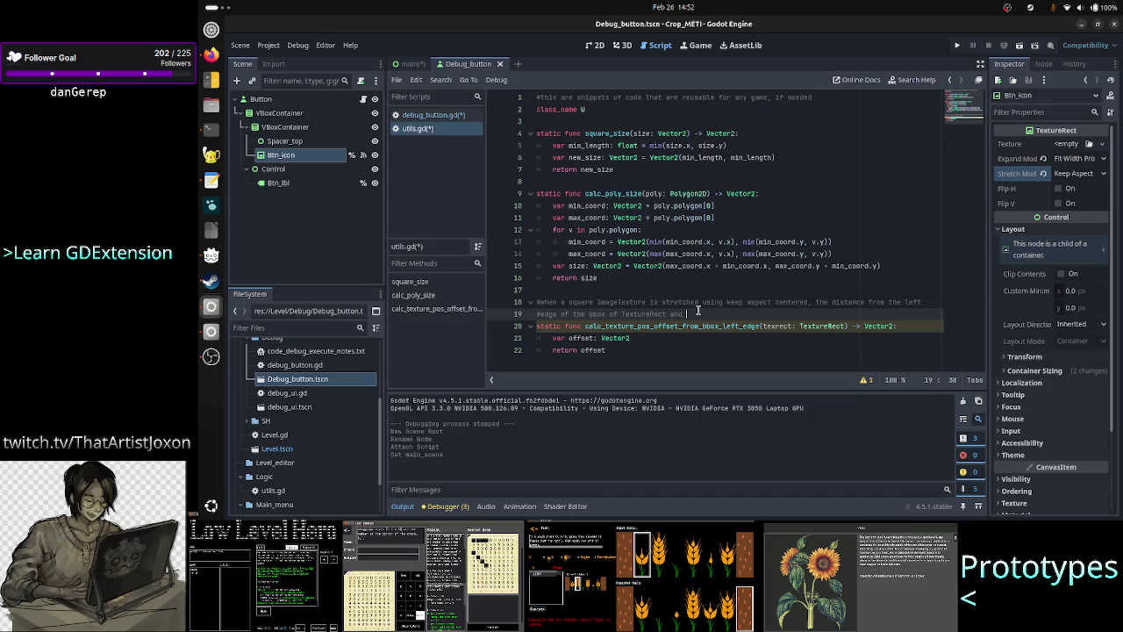
{"action": "type", "text": "the left of "}
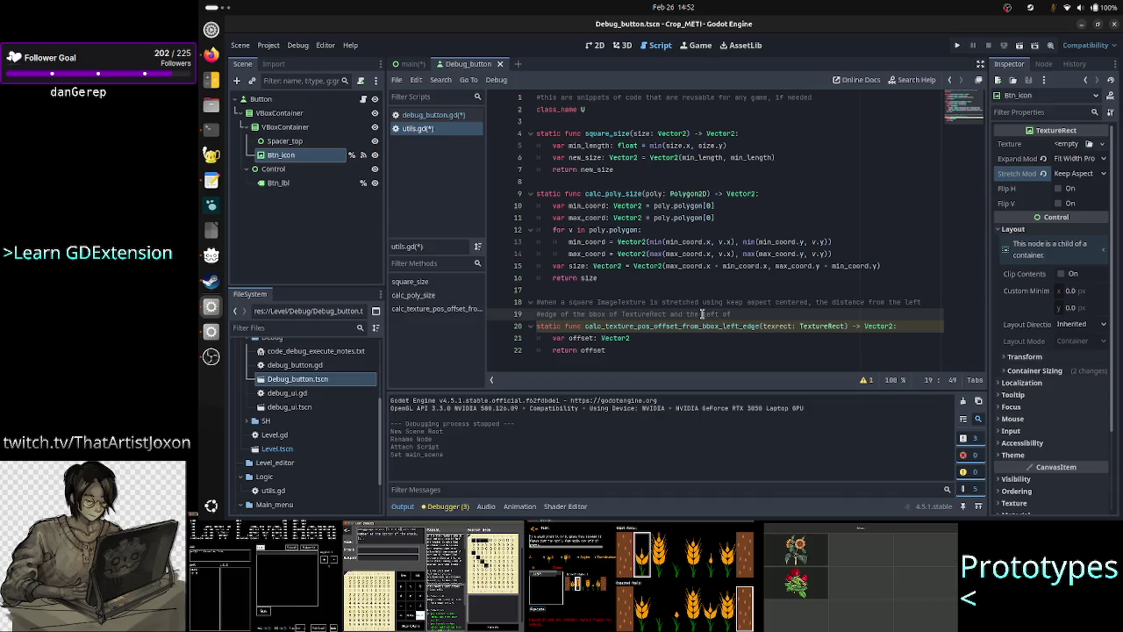
{"action": "type", "text": "the actua"}
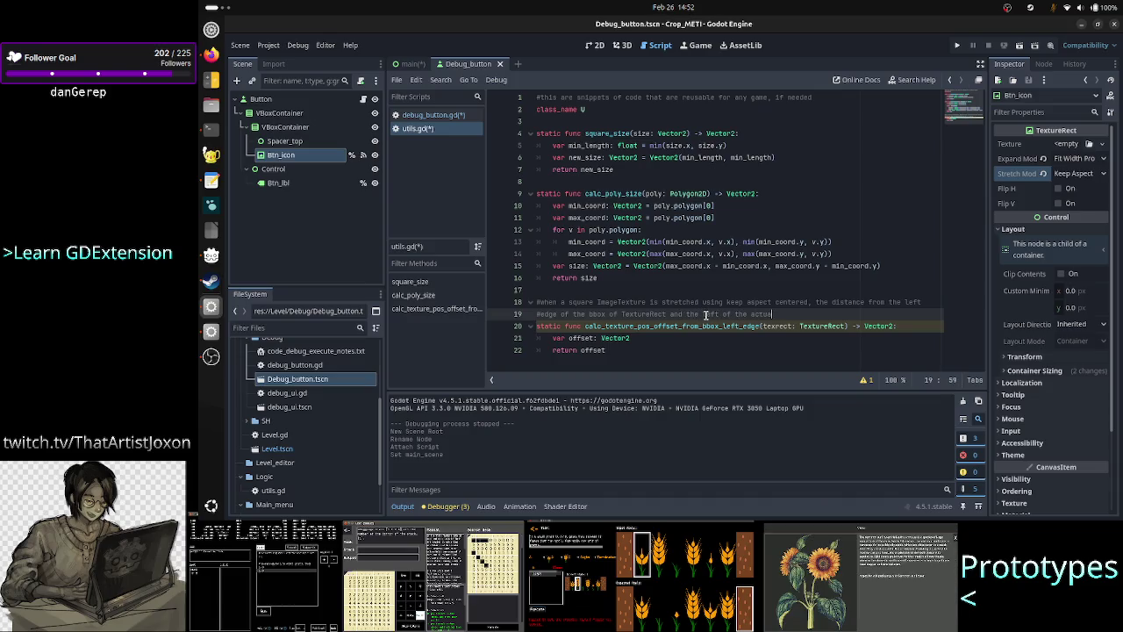
{"action": "type", "text": "l drawn texture"}
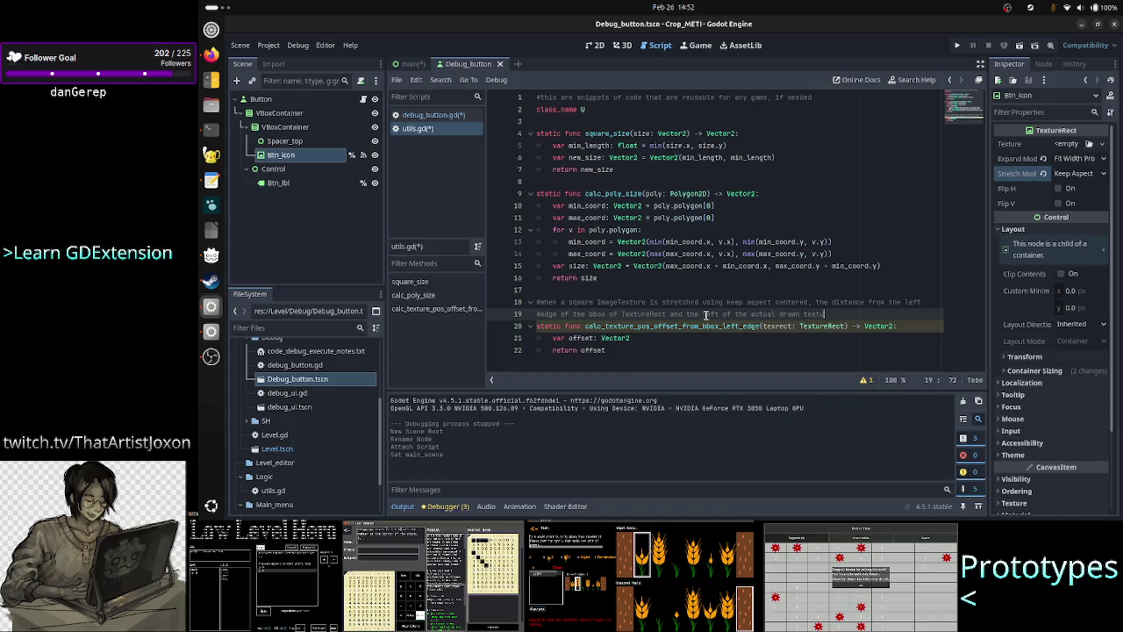
{"action": "key", "text": "BackSpace"}
{"action": "key", "text": "BackSpace"}
{"action": "key", "text": "BackSpace"}
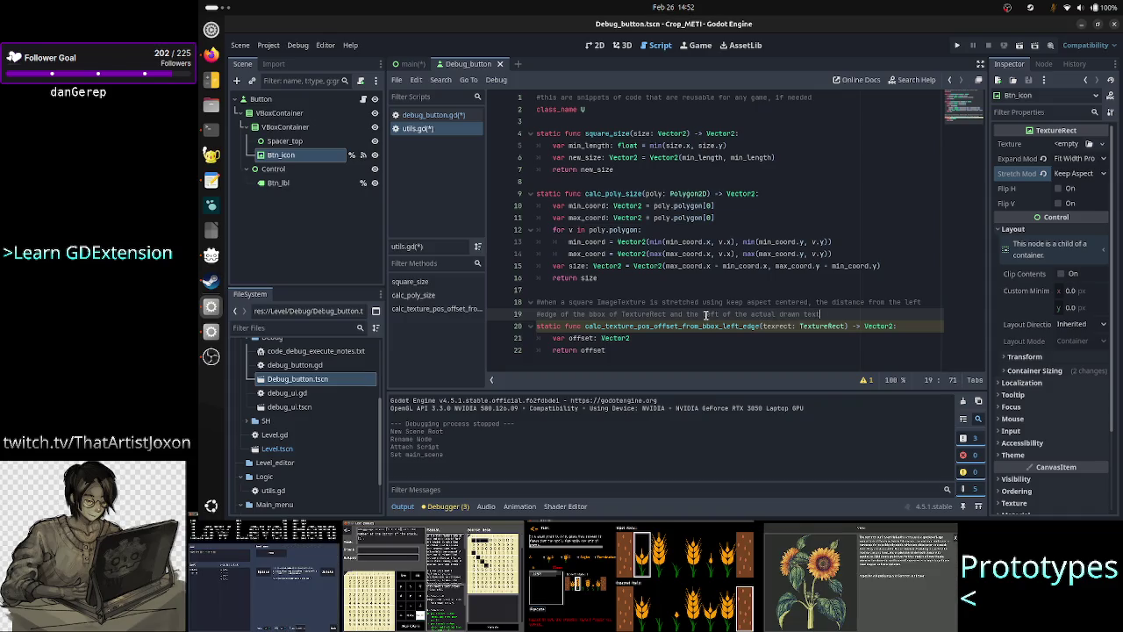
{"action": "type", "text": "ImageTexture"}
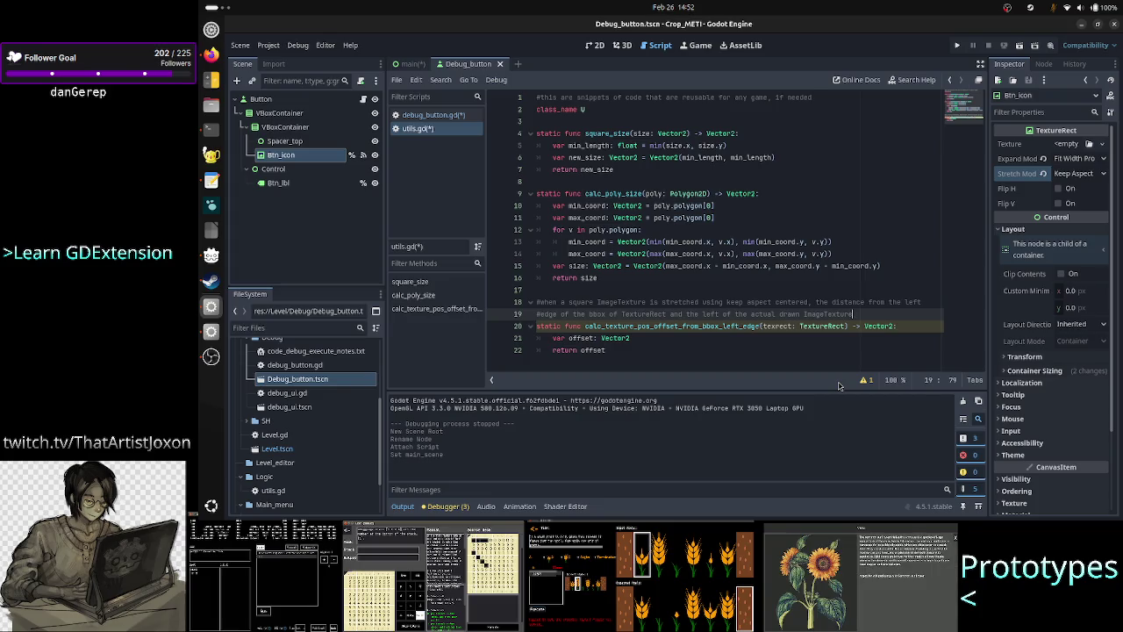
{"action": "type", "text": "is the offset "}
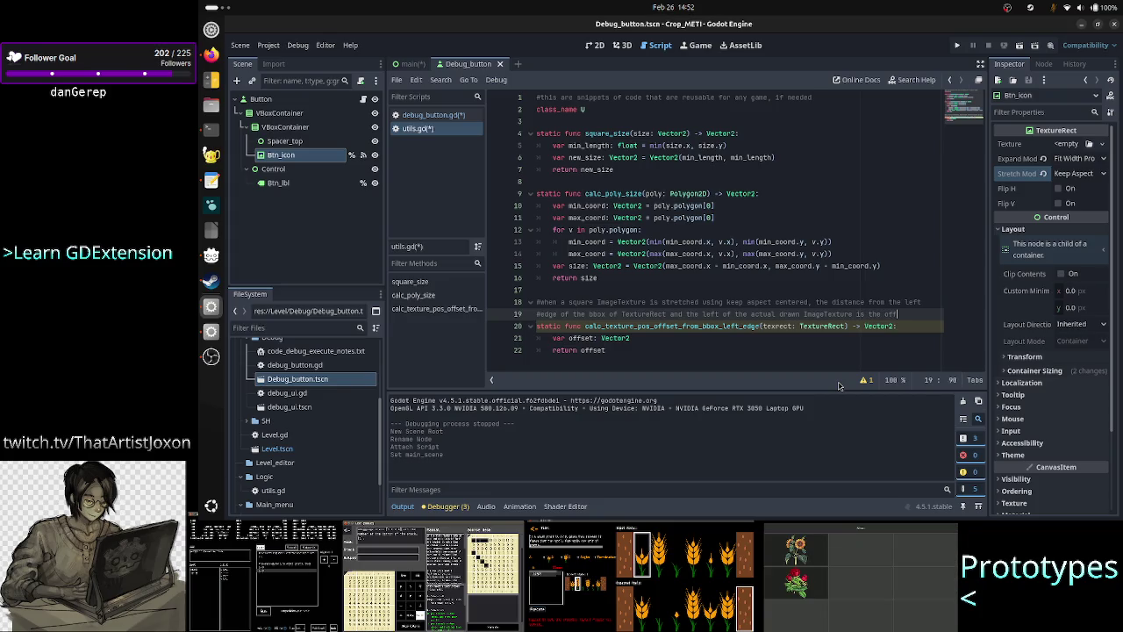
{"action": "type", "text": "needed"}
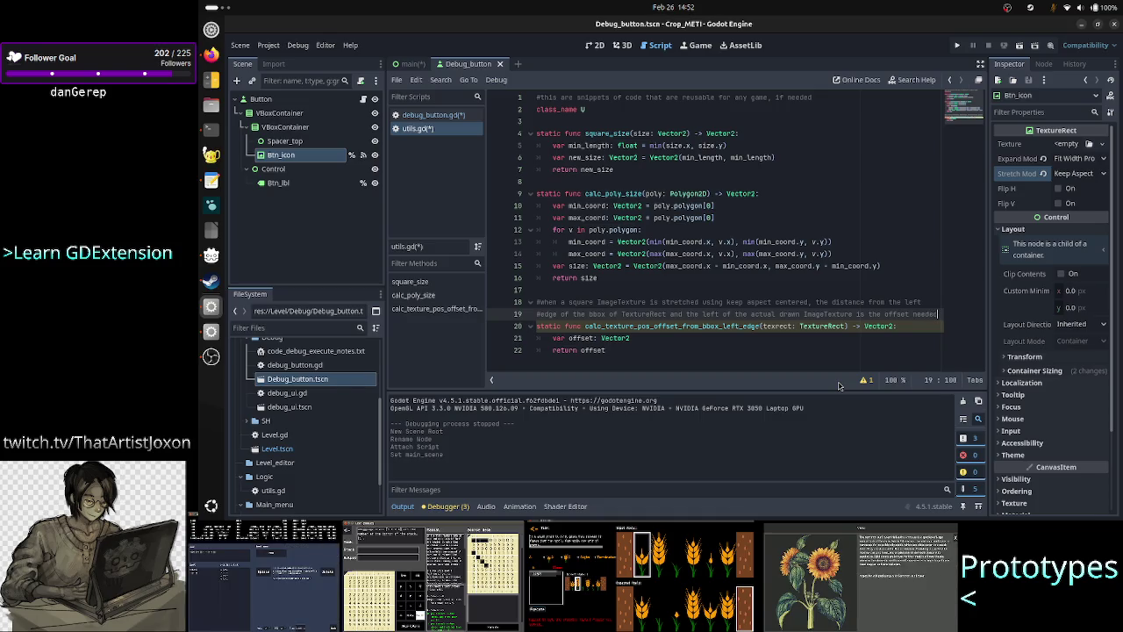
{"action": "key", "text": "Down"}
{"action": "key", "text": "Down"}
{"action": "key", "text": "Return"}
{"action": "key", "text": "Return"}
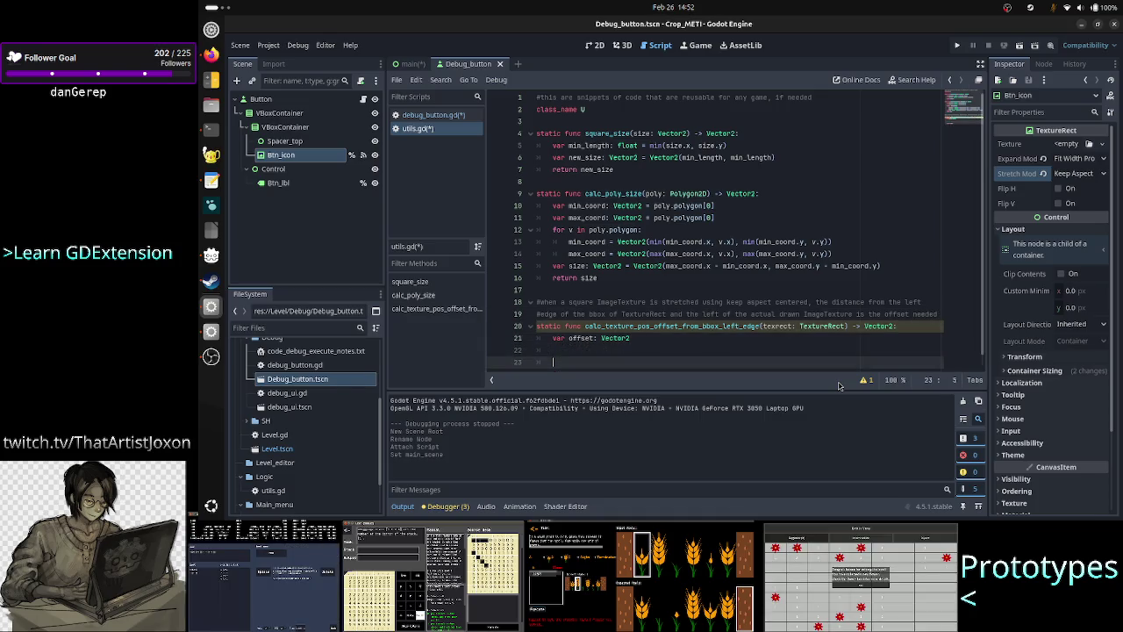
Paste the offset calculation code and change icon_texr to texrect on the tex_size line
{"action": "type", "text": "var tex_size = icon_texr.size \tvar orig_img_size = icon_texr.texture.get_size().x \tvar min_tex_size = min(tex_size.x, tex_size.y) \tvar sf = min_tex_size/orig_img_size \tvar offset = (tex_size.x * 0.5) - (sf * orig_img_size * 0.5)"}
{"action": "key", "text": "Up"}
{"action": "key", "text": "Up"}
{"action": "key", "text": "Up"}
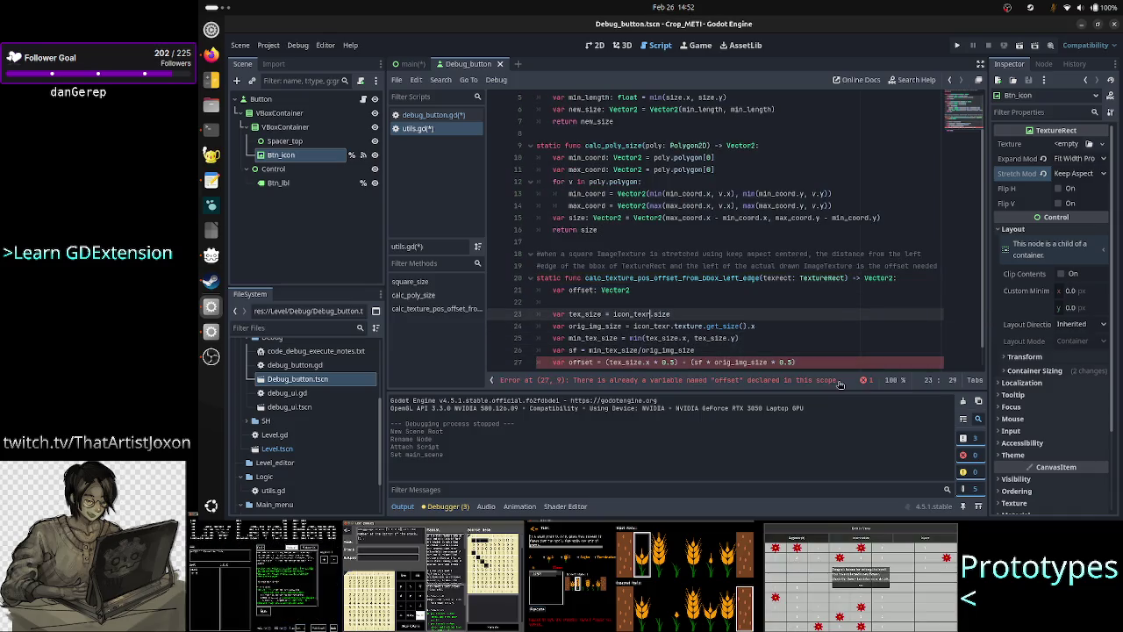
{"action": "key", "text": "shift+Left"}
{"action": "key", "text": "shift+Left"}
{"action": "key", "text": "shift+Left"}
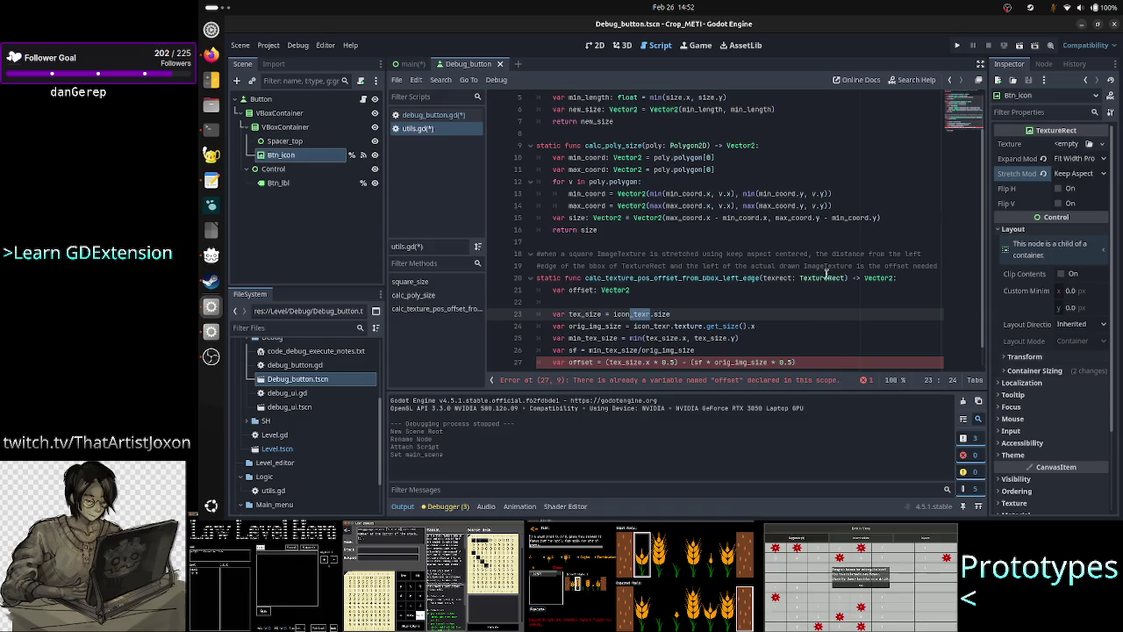
{"action": "left_click", "coordinate": [463, 119]}
{"action": "scroll", "coordinate": [604, 248], "scroll_direction": "up", "scroll_amount": 10}
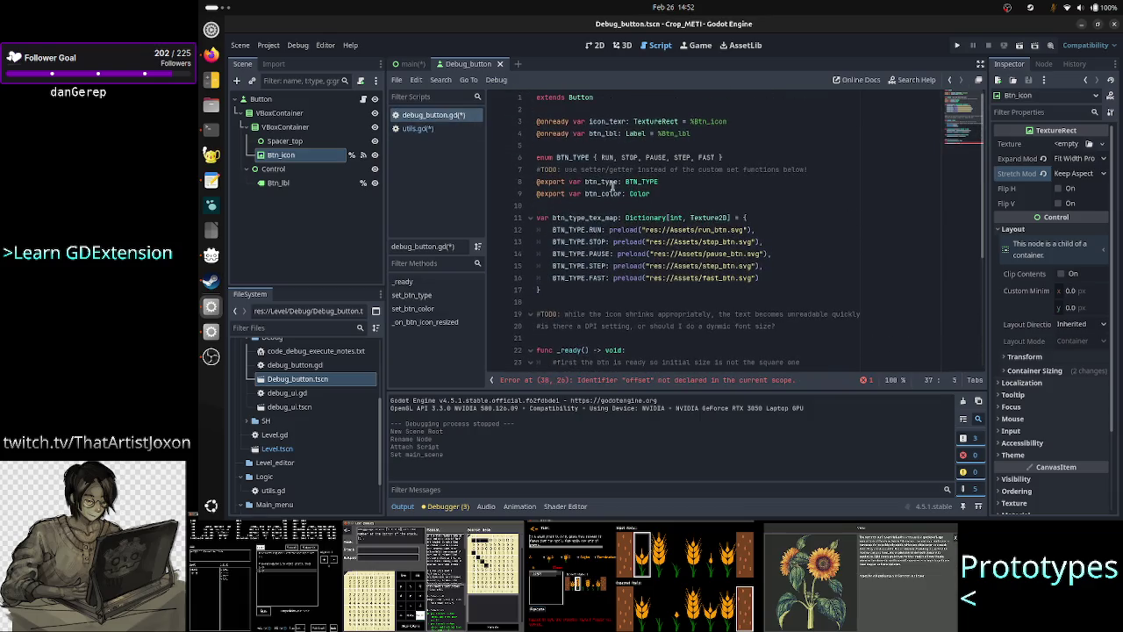
{"action": "left_click", "coordinate": [647, 121]}
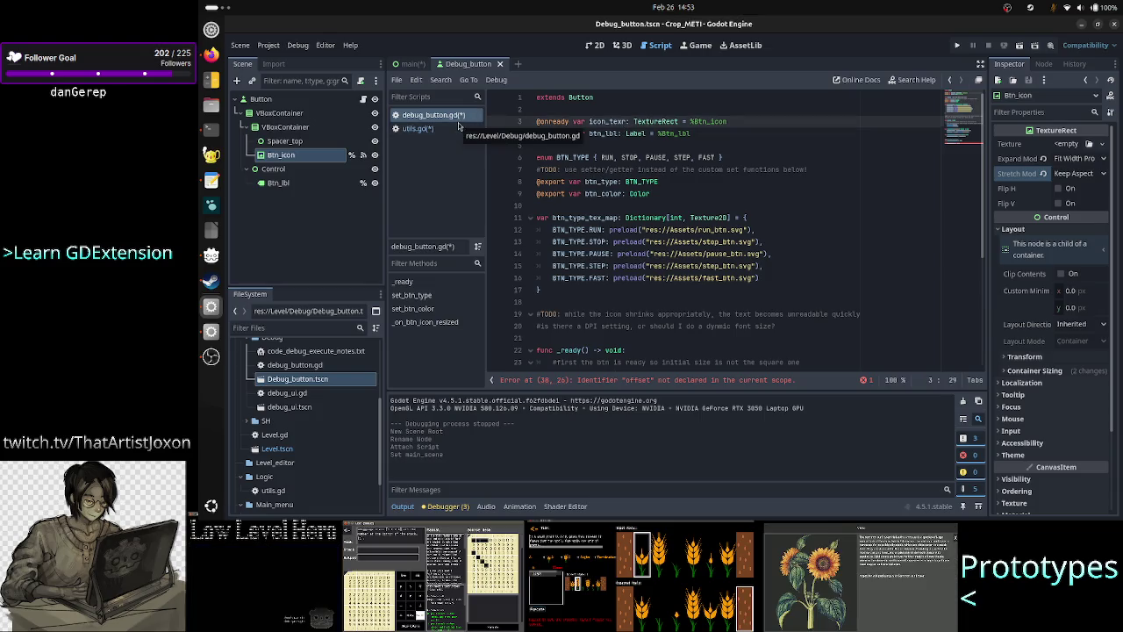
{"action": "left_click", "coordinate": [456, 129]}
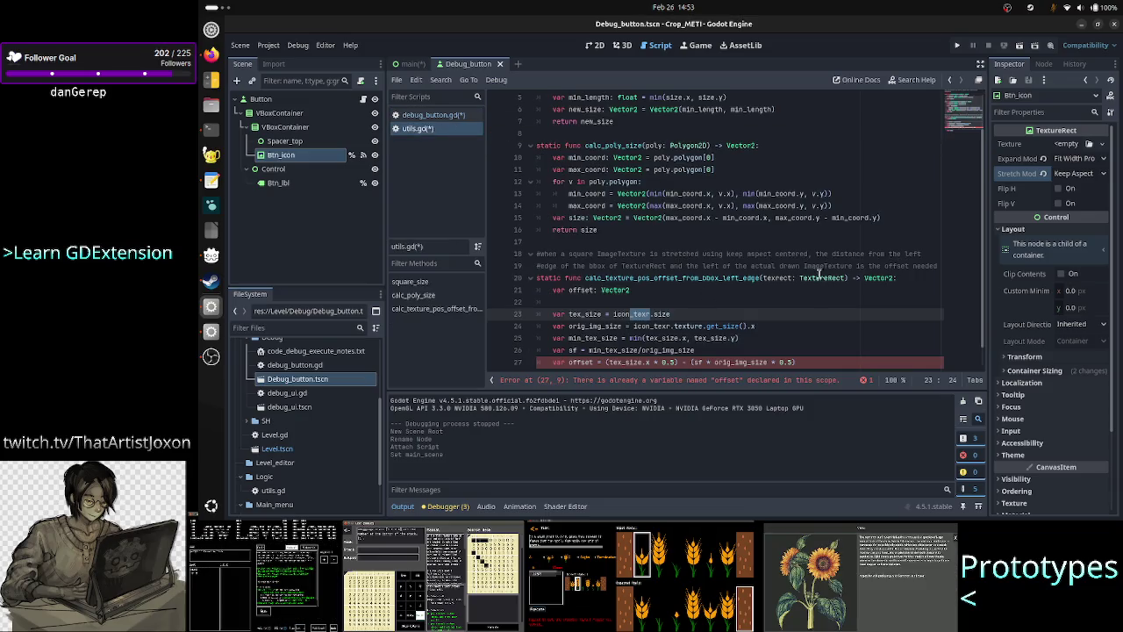
{"action": "key", "text": "BackSpace"}
{"action": "key", "text": "BackSpace"}
{"action": "key", "text": "BackSpace"}
{"action": "type", "text": "text"}
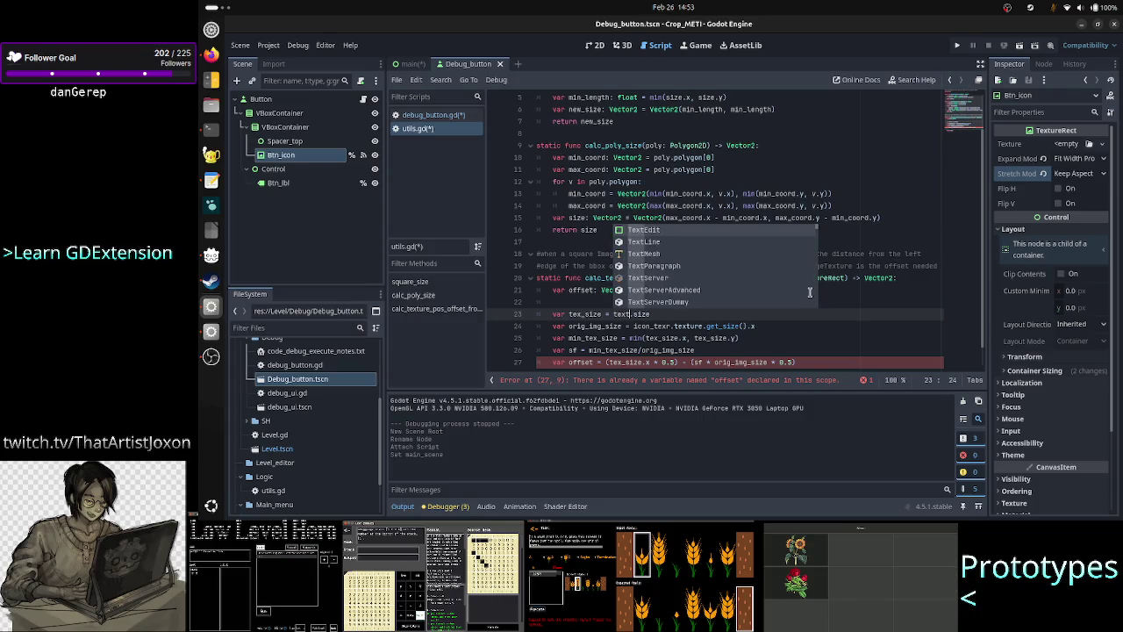
{"action": "key", "text": "BackSpace"}
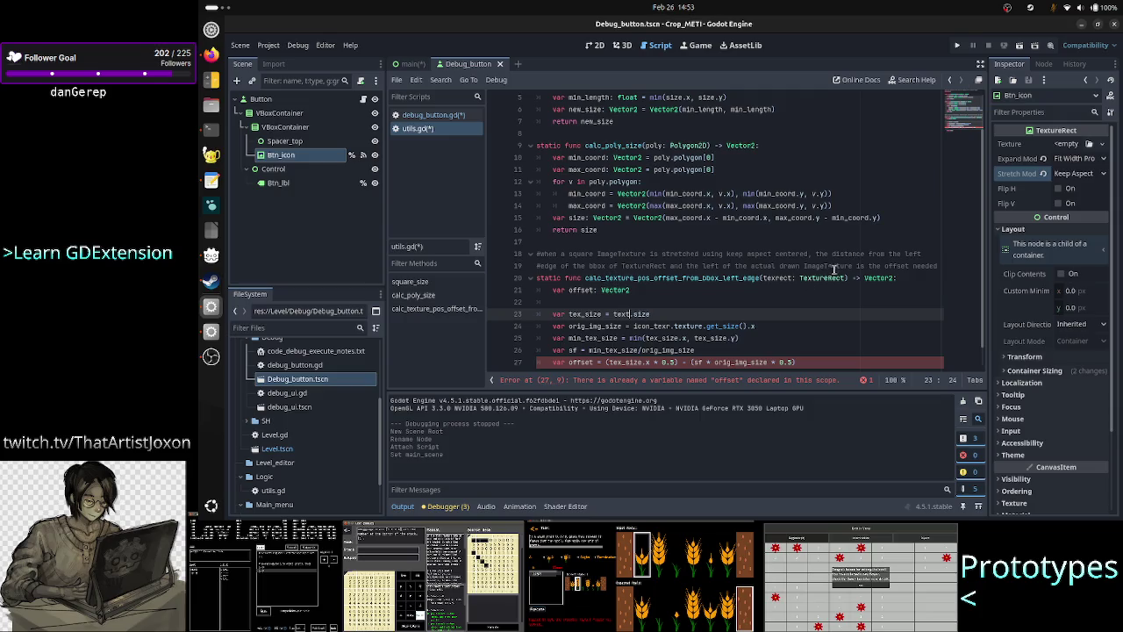
{"action": "type", "text": "rect"}
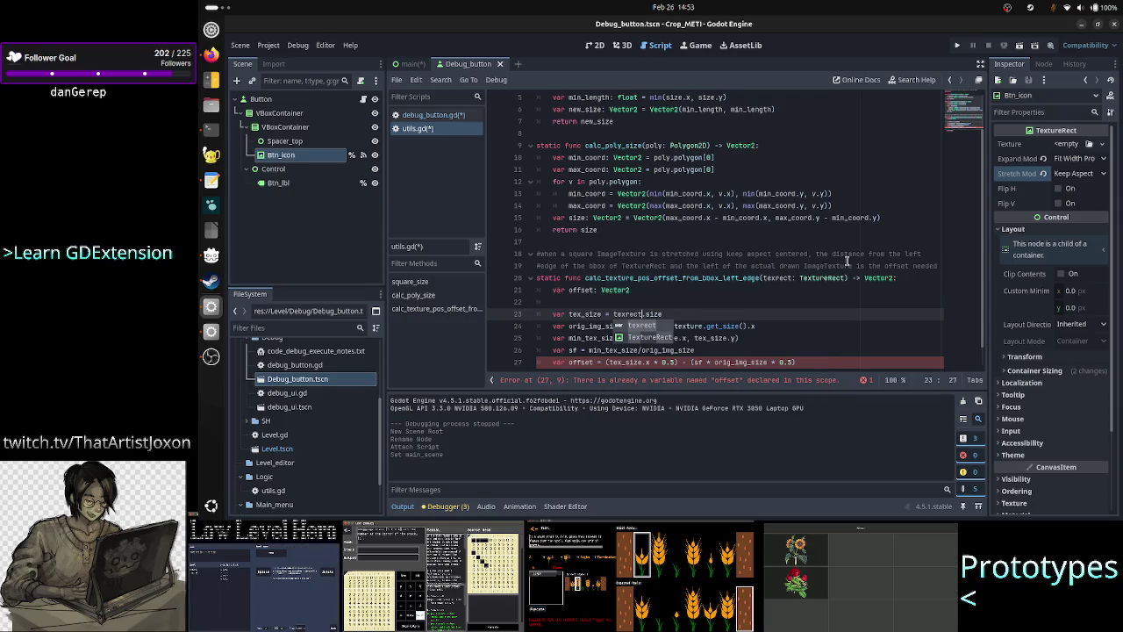
{"action": "key", "text": "Escape"}
Replace icon_tex with texrect on the orig_img_size line and review lines 25–27
{"action": "key", "text": "Down"}
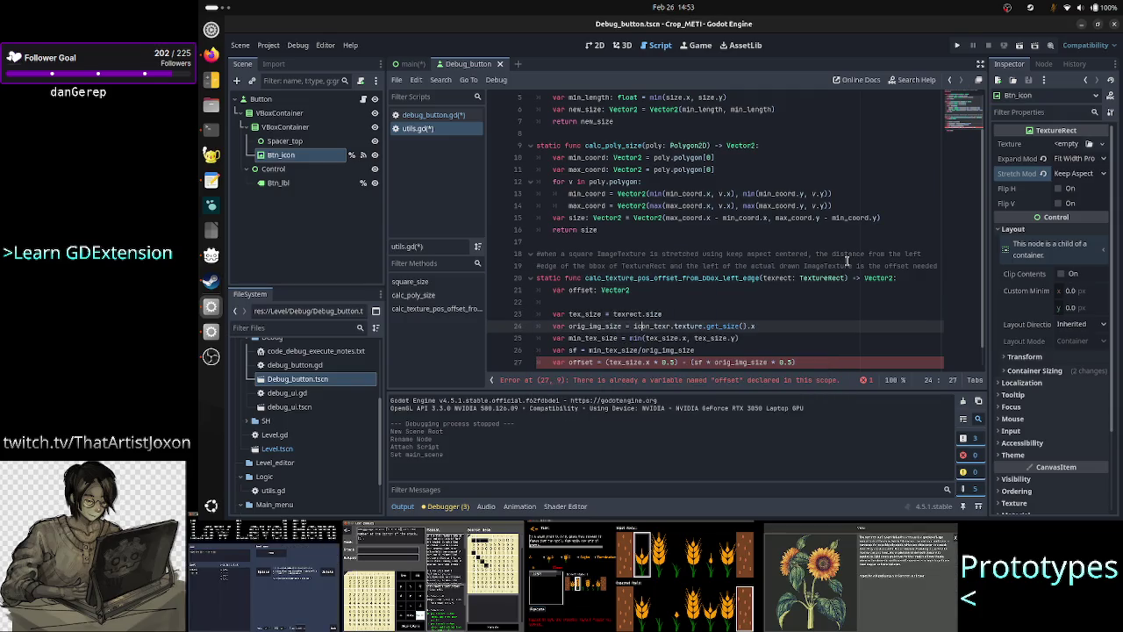
{"action": "key", "text": "ctrl+Left"}
{"action": "key", "text": "shift+Right"}
{"action": "key", "text": "shift+Right"}
{"action": "key", "text": "shift+Right"}
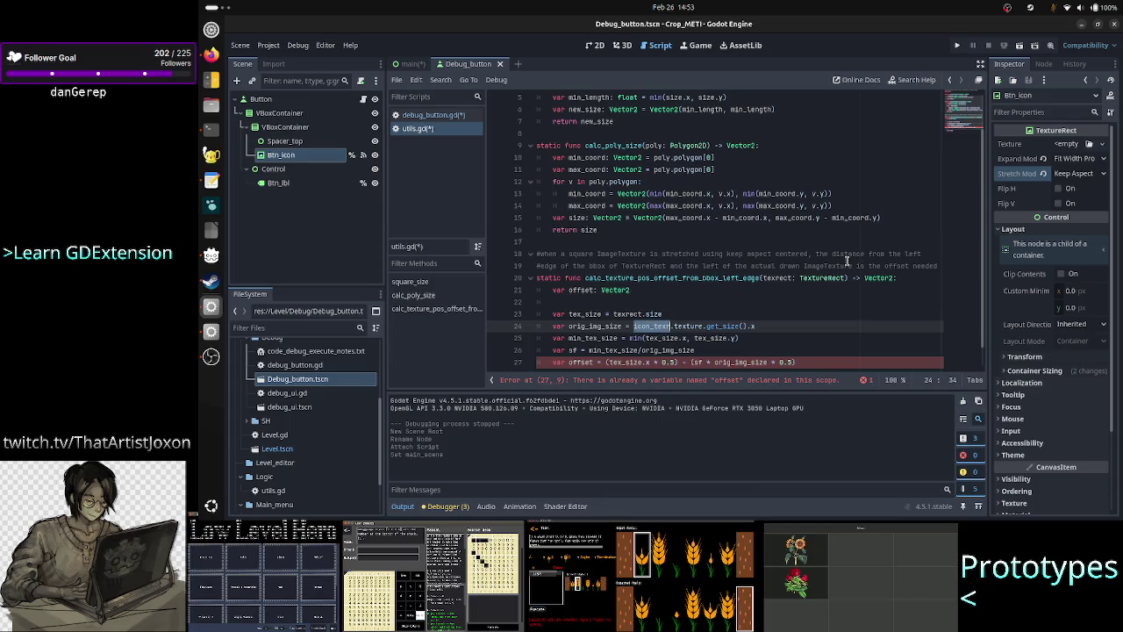
{"action": "type", "text": "texrect"}
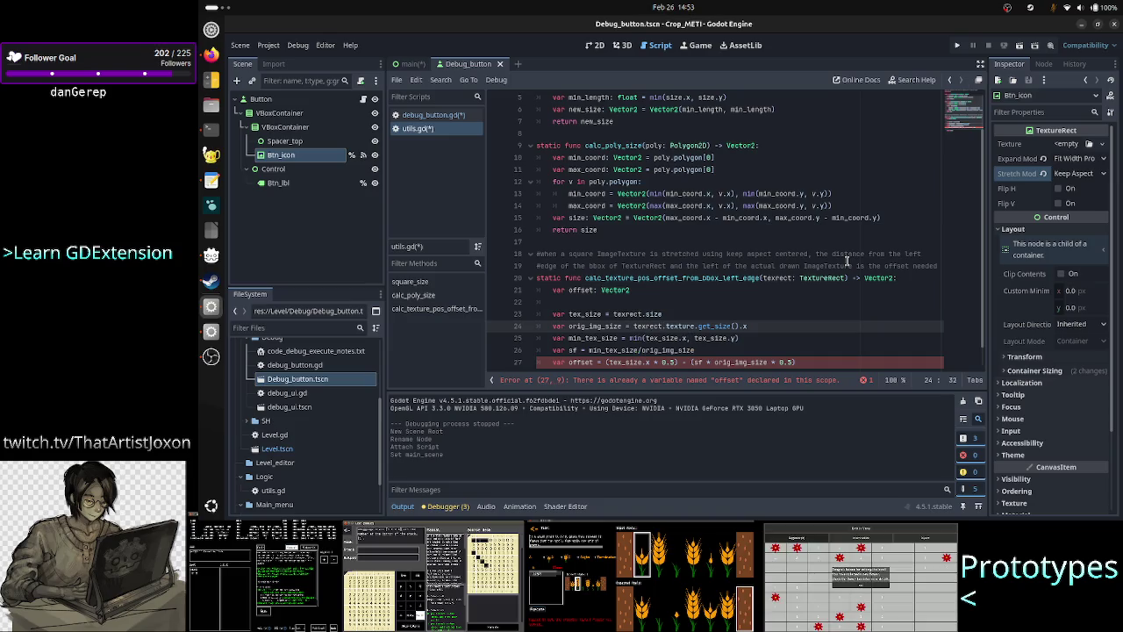
{"action": "key", "text": "Down"}
{"action": "key", "text": "Right"}
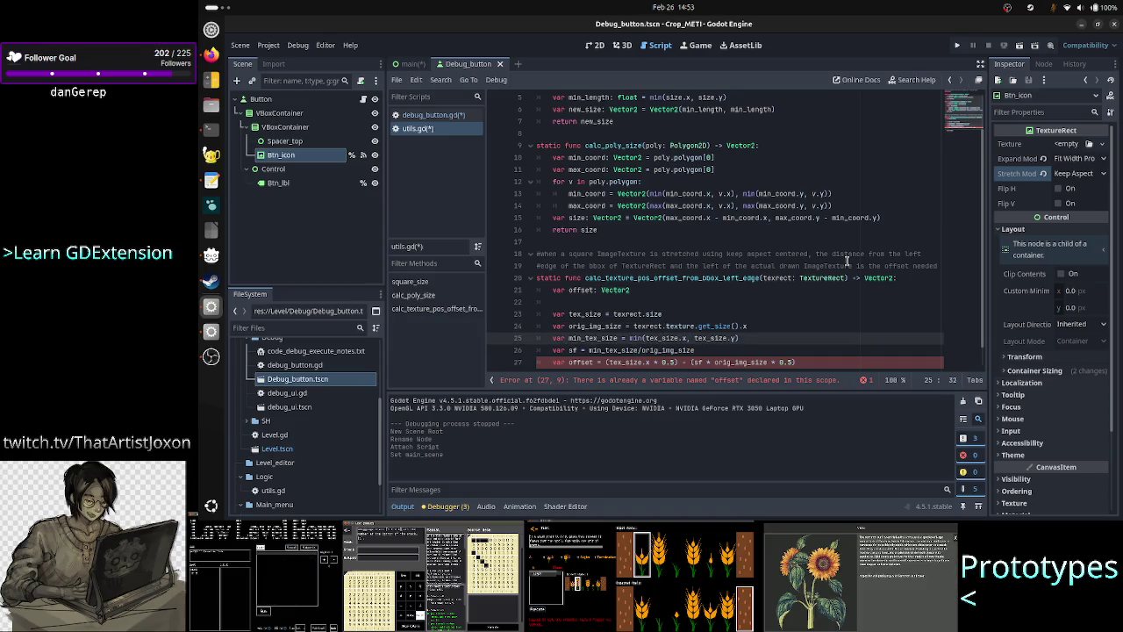
{"action": "key", "text": "Right"}
{"action": "key", "text": "Right"}
{"action": "key", "text": "Right"}
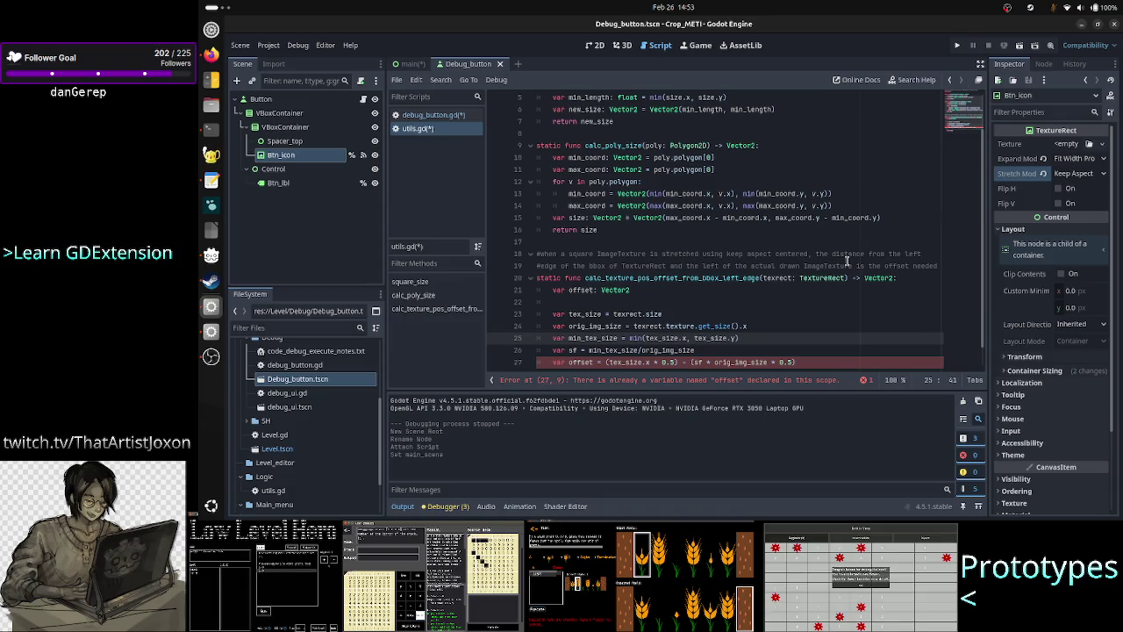
{"action": "key", "text": "Right"}
{"action": "key", "text": "Right"}
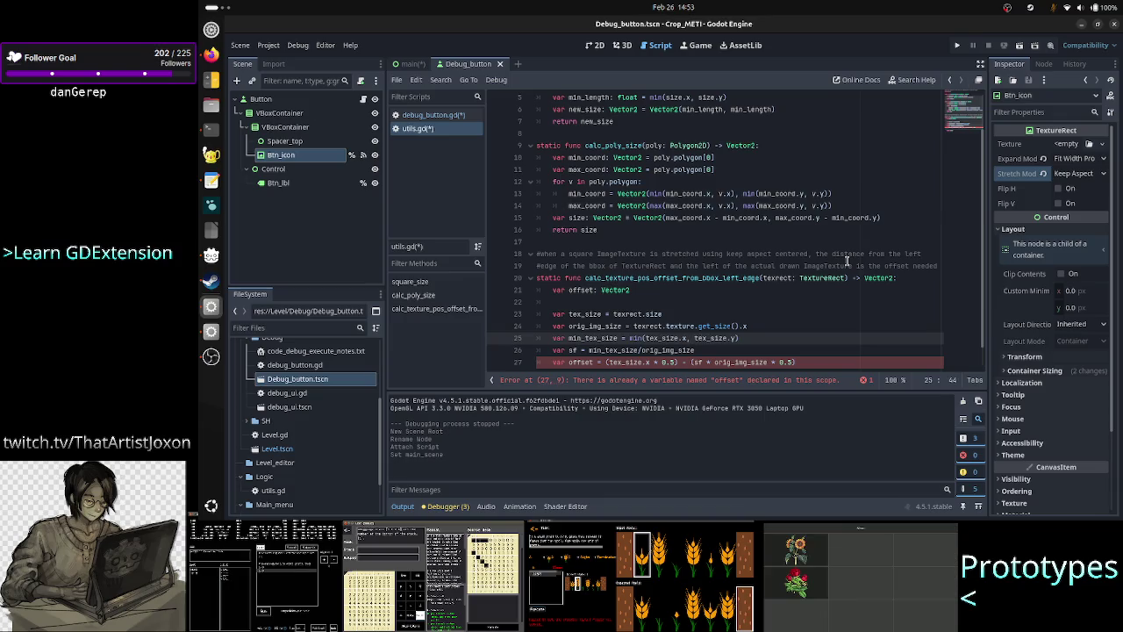
{"action": "key", "text": "Down"}
{"action": "key", "text": "Down"}
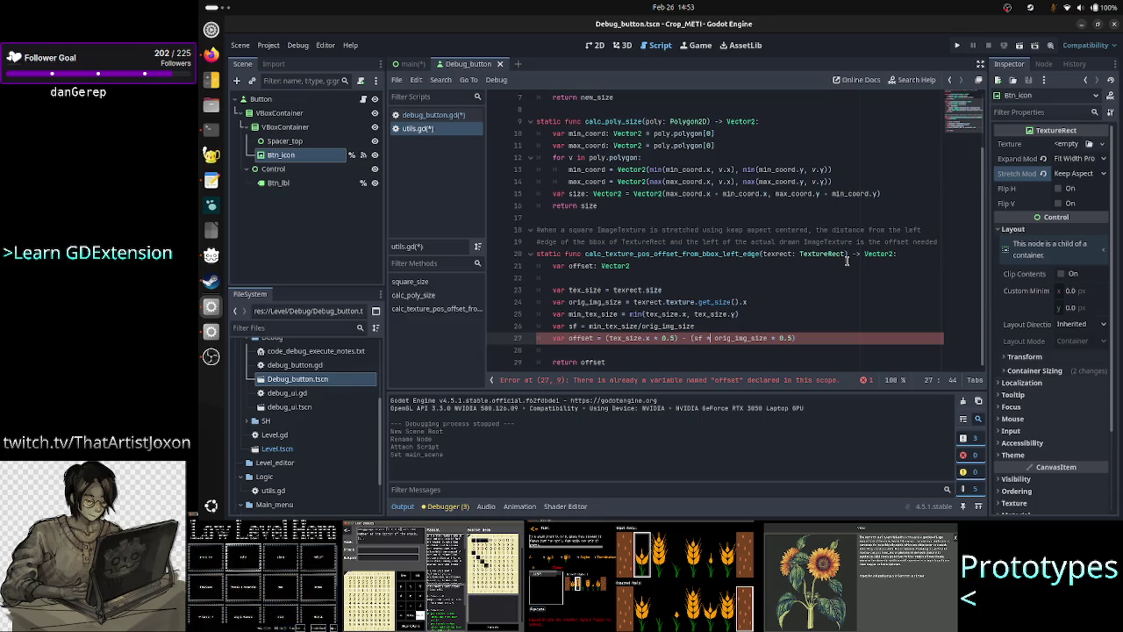
{"action": "key", "text": "Home"}
Turn the duplicate 'var offset' declaration on line 27 into an assignment to offset.x
{"action": "key", "text": "Right"}
{"action": "key", "text": "Right"}
{"action": "key", "text": "Right"}
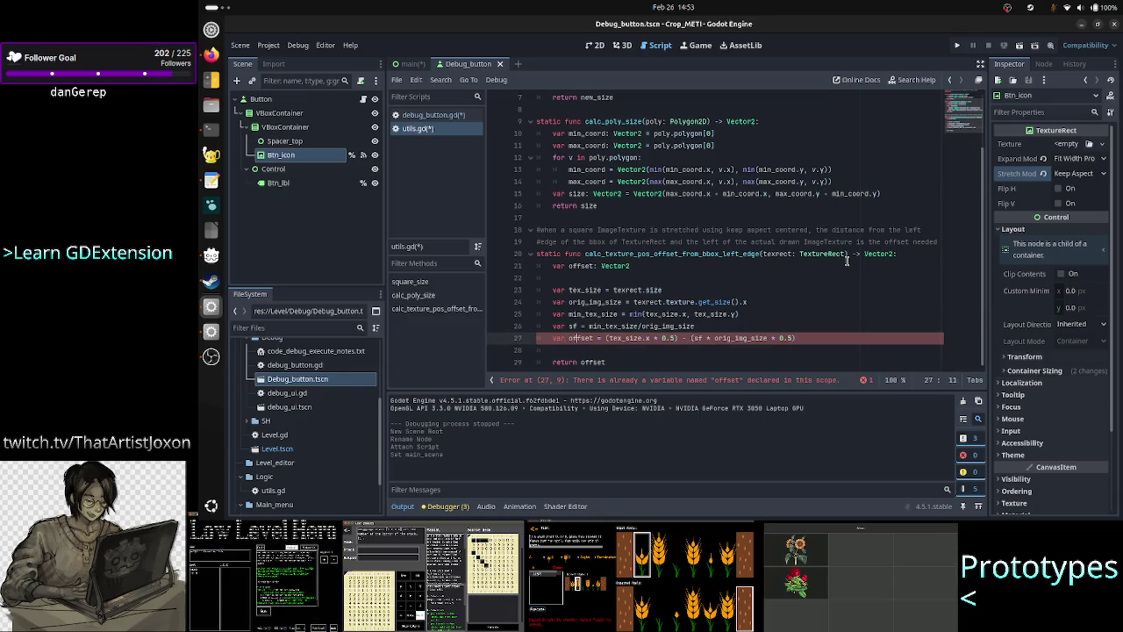
{"action": "key", "text": "Right"}
{"action": "key", "text": "Right"}
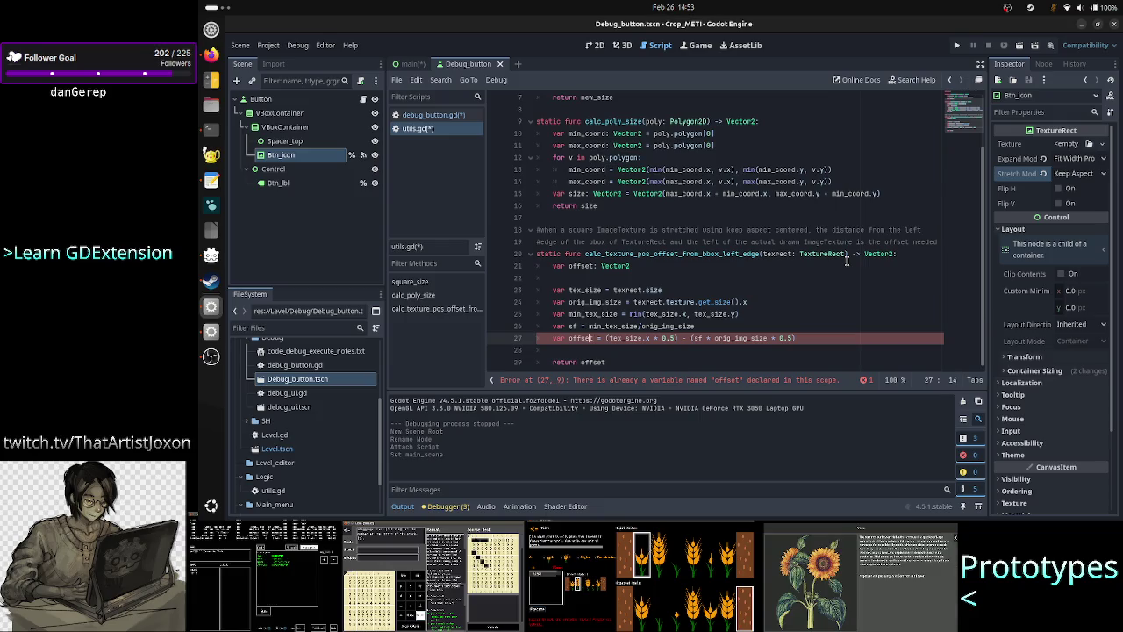
{"action": "key", "text": "Home"}
{"action": "key", "text": "Delete"}
{"action": "key", "text": "Delete"}
{"action": "key", "text": "Delete"}
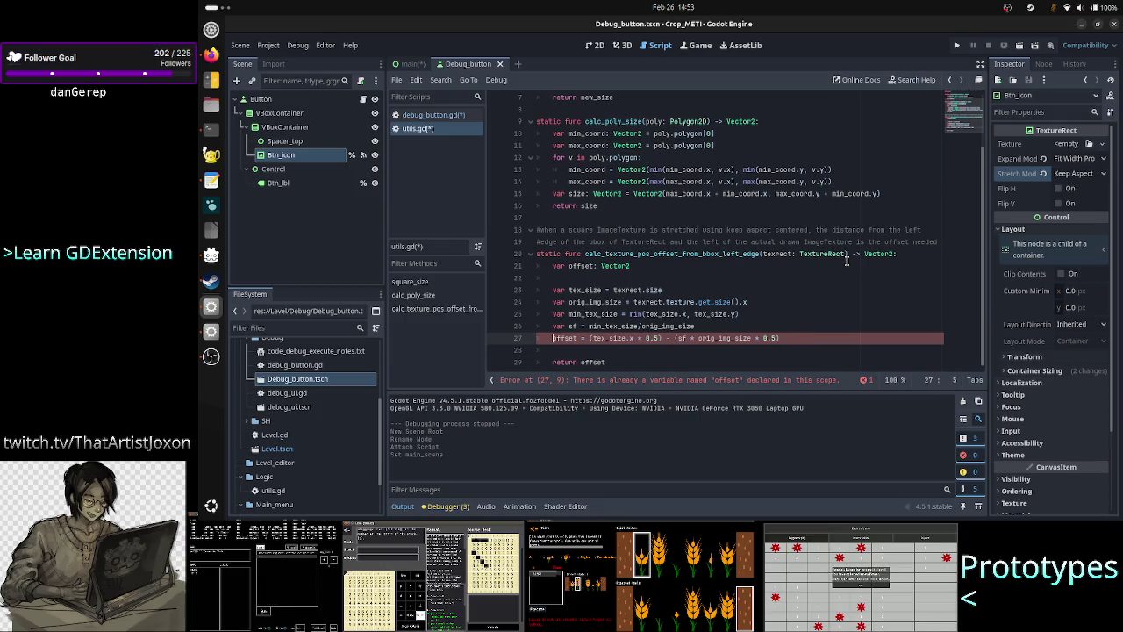
{"action": "key", "text": "Right"}
{"action": "key", "text": "Right"}
{"action": "type", "text": ".x"}
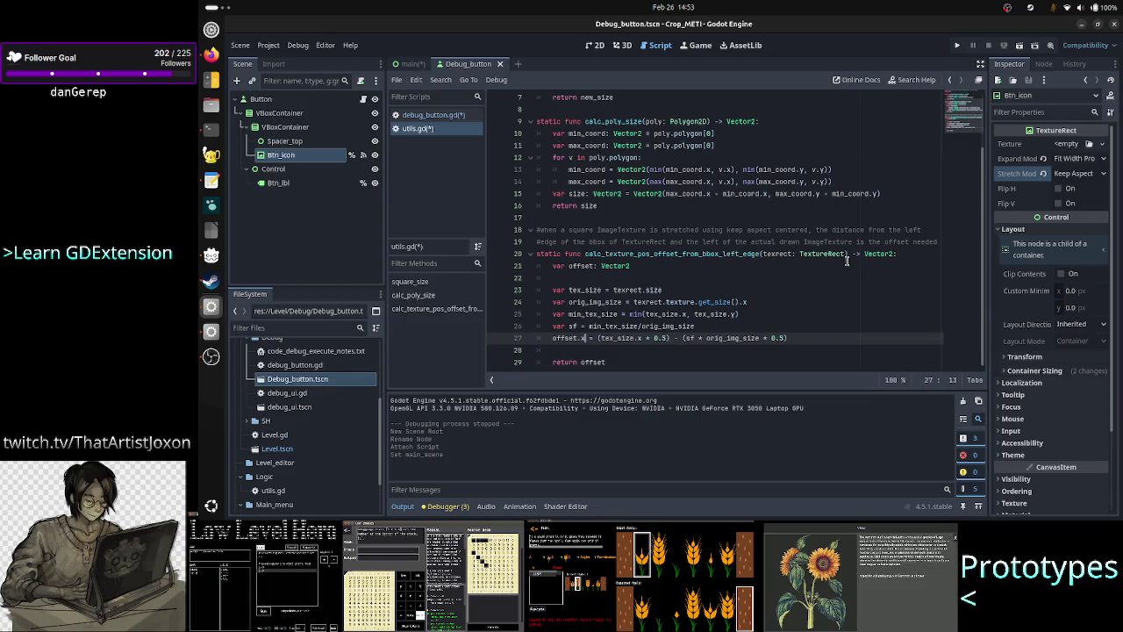
{"action": "key", "text": "Escape"}
{"action": "key", "text": "Right"}
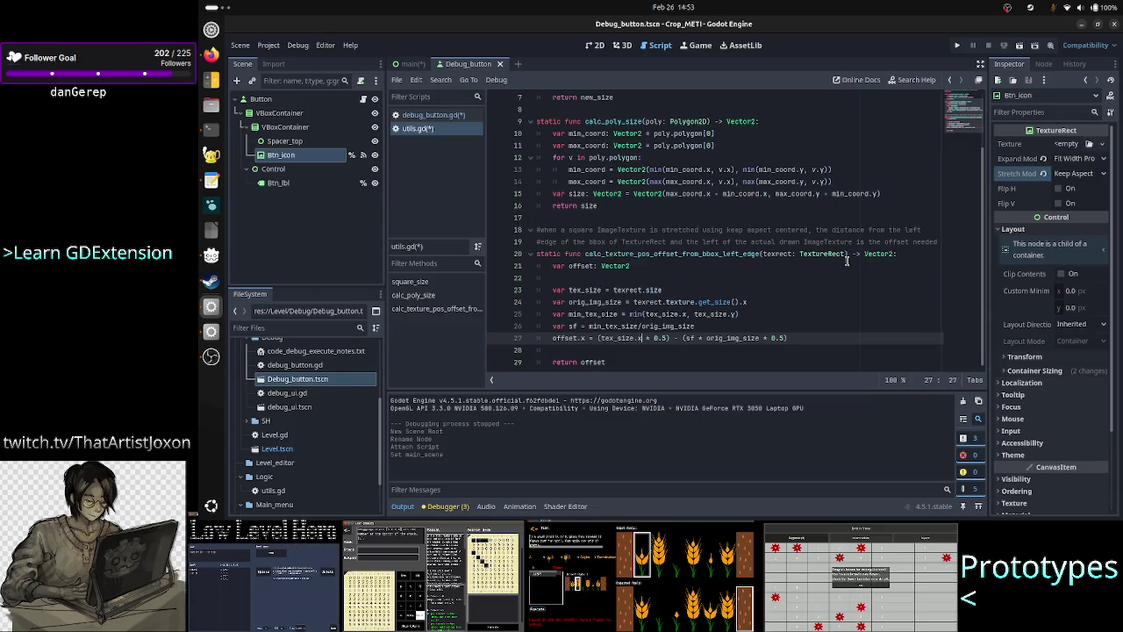
Add a comment that the ImageTexture is assumed square, set offset.y = offset.x, and save
{"action": "key", "text": "Down"}
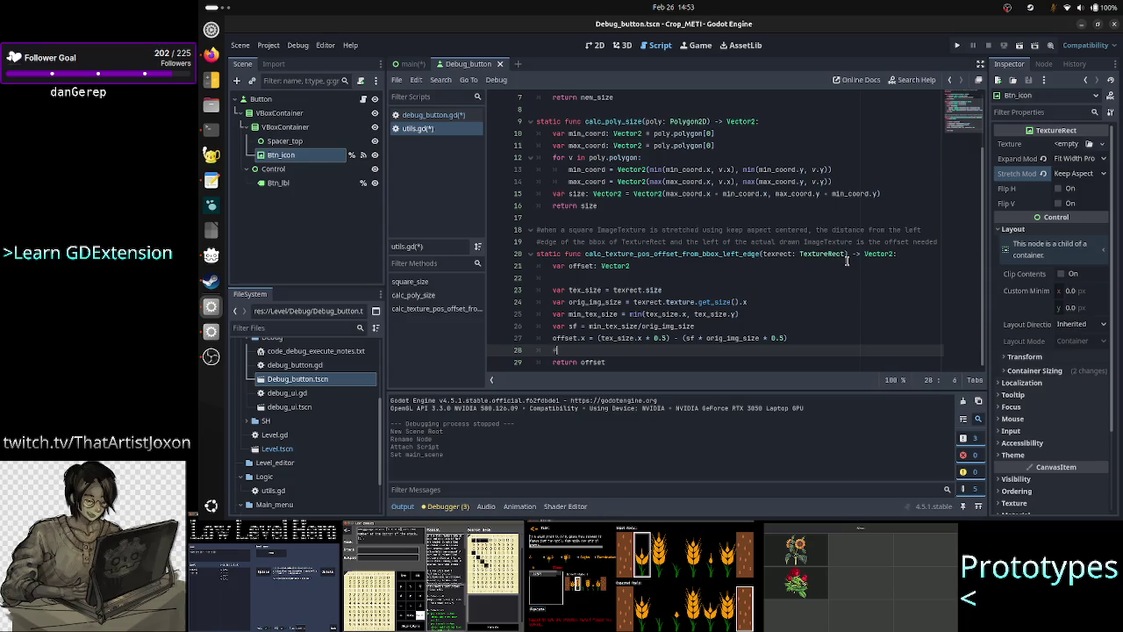
{"action": "type", "text": "because the "}
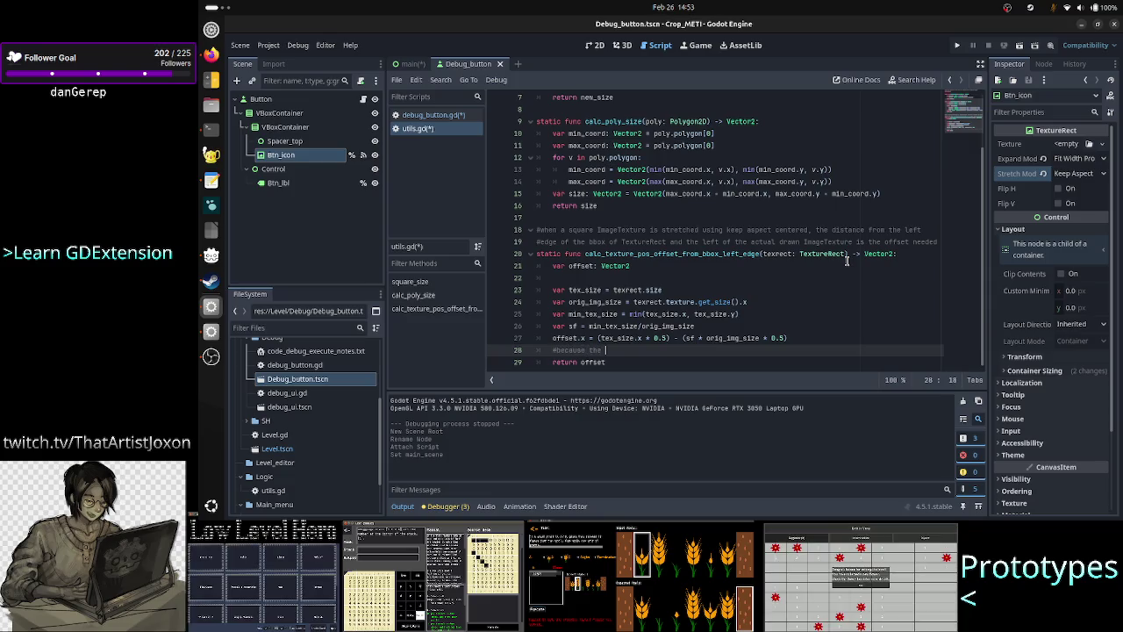
{"action": "type", "text": "ImageTexture is assumed to"}
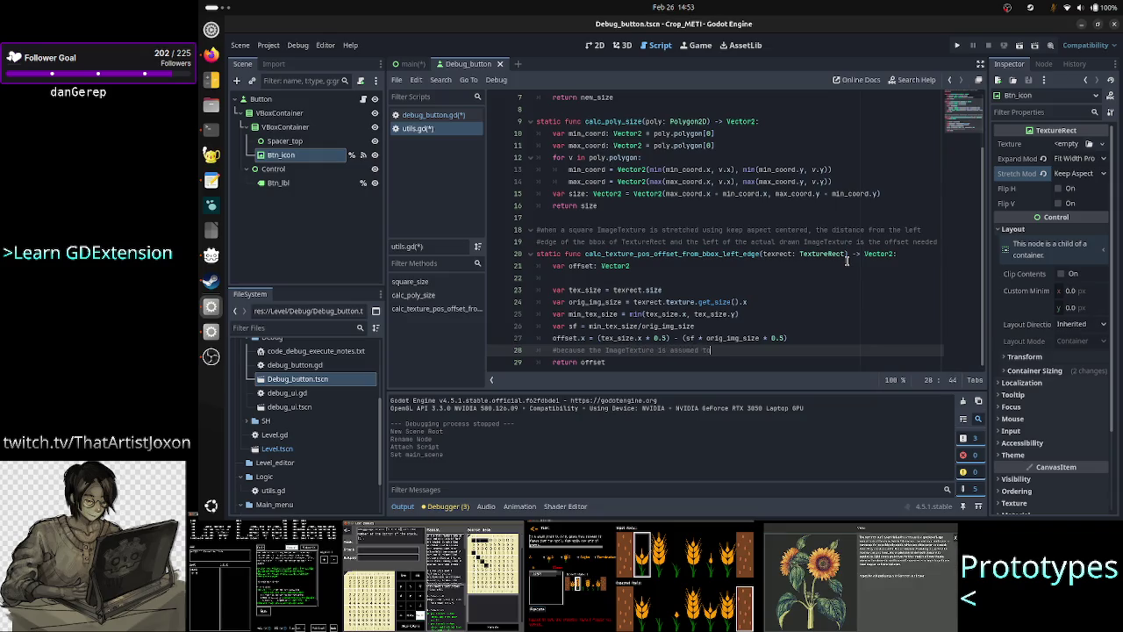
{"action": "type", "text": " be"}
{"action": "type", "text": " a squa"}
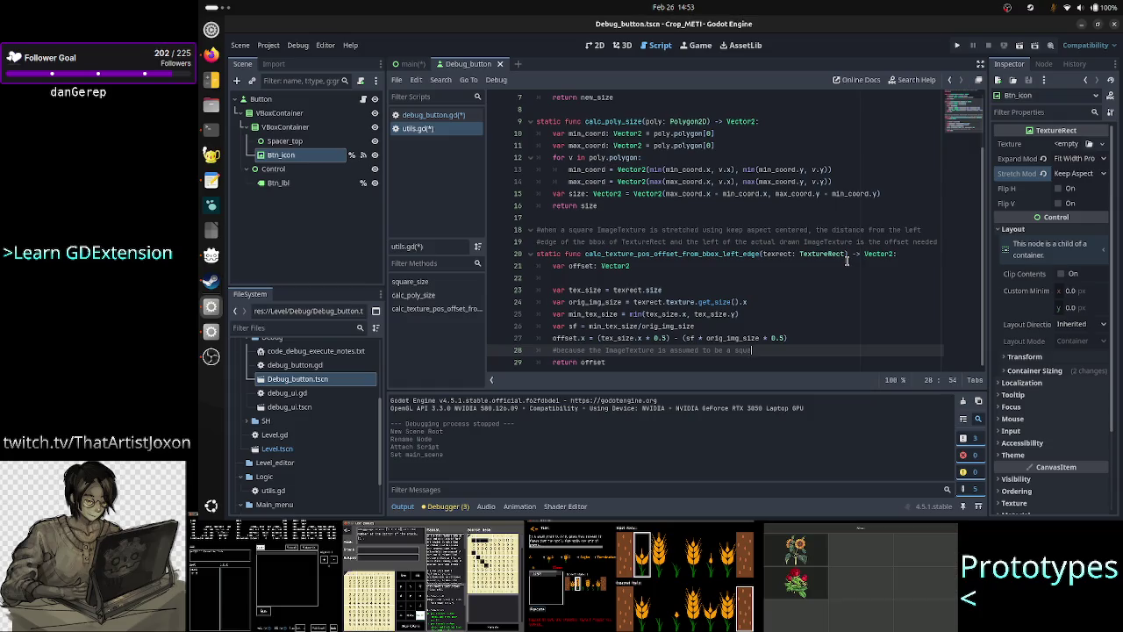
{"action": "type", "text": "re, offset.y "}
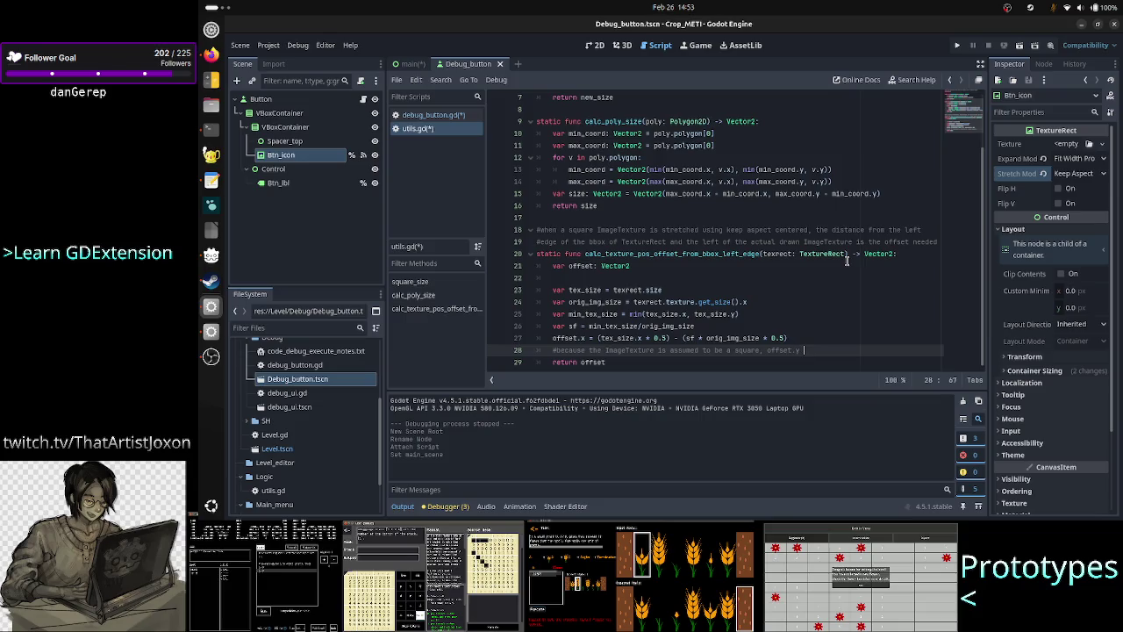
{"action": "type", "text": "= offset."}
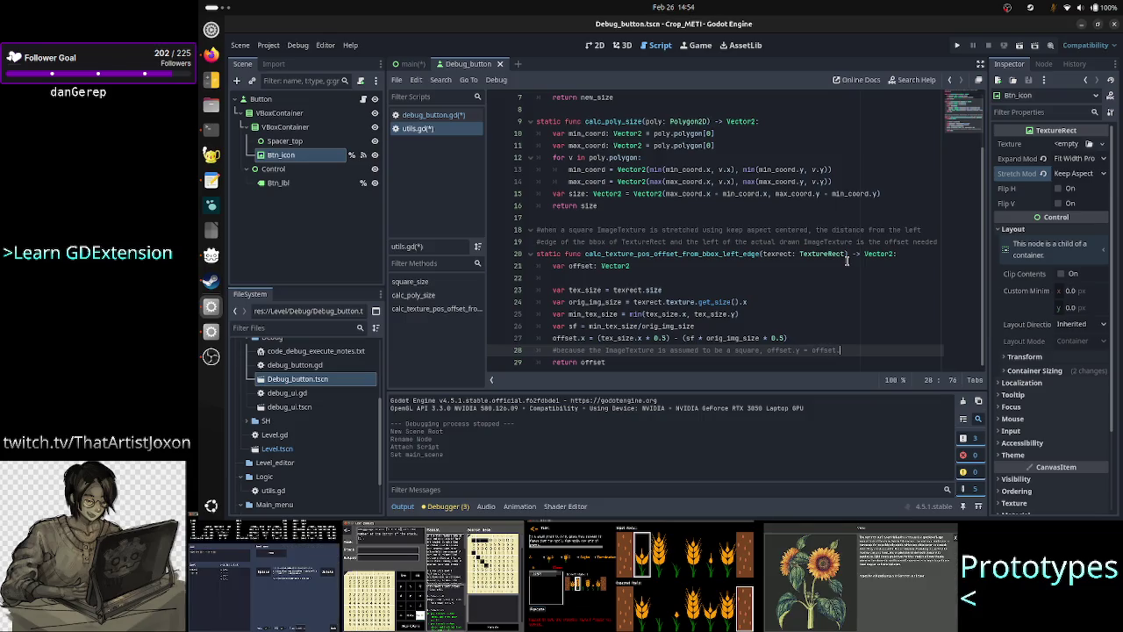
{"action": "key", "text": "Return"}
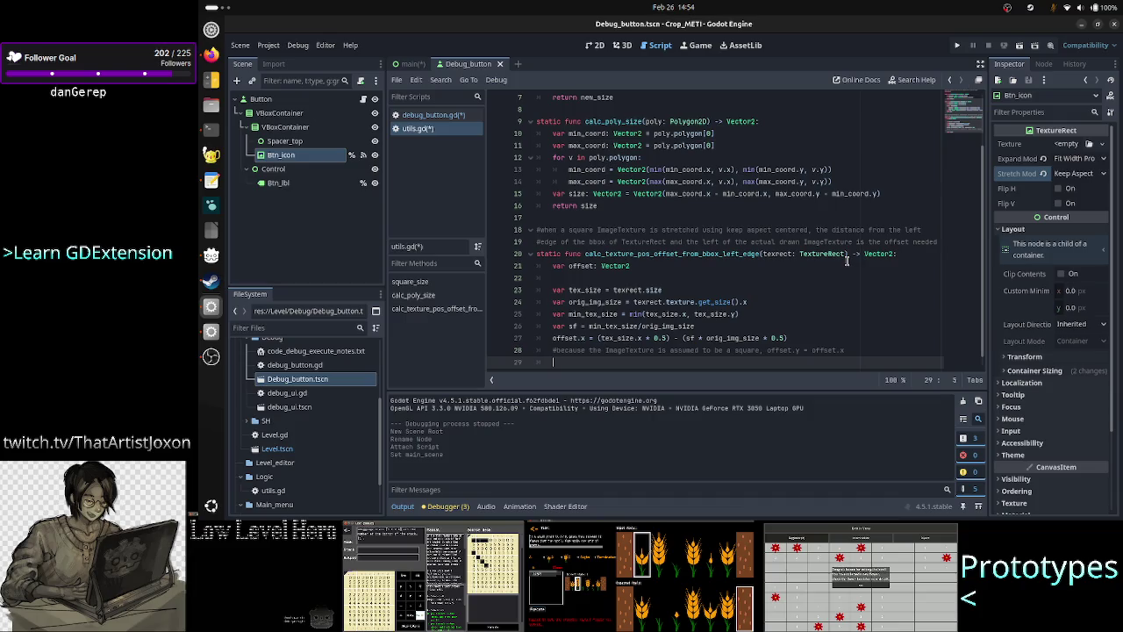
{"action": "scroll", "coordinate": [847, 261], "scroll_direction": "down", "scroll_amount": 1}
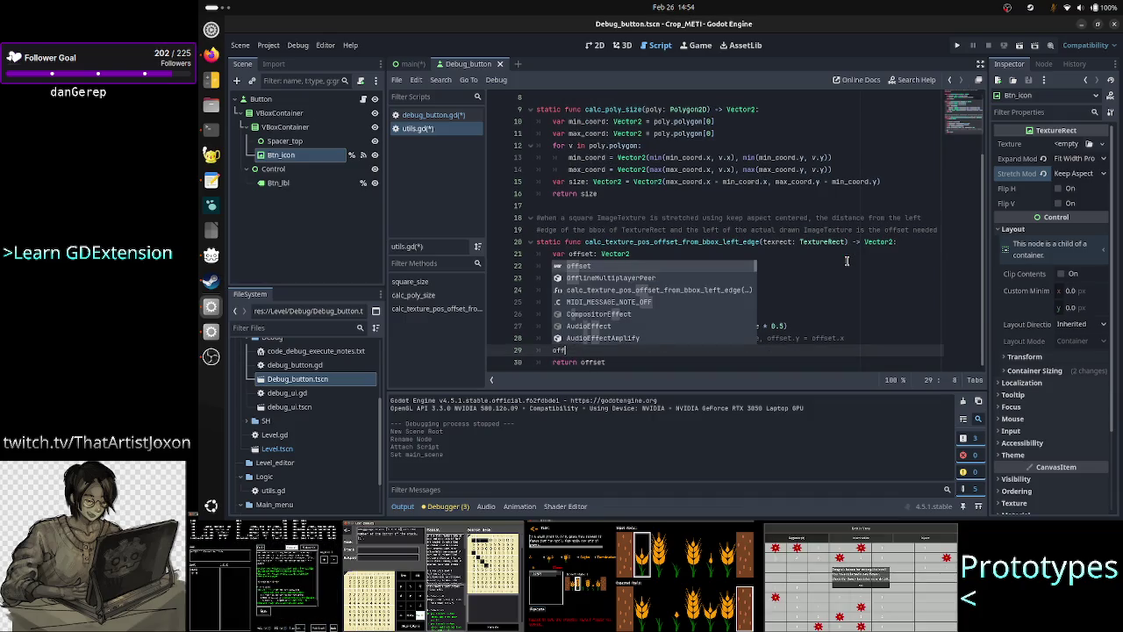
{"action": "type", "text": "set."}
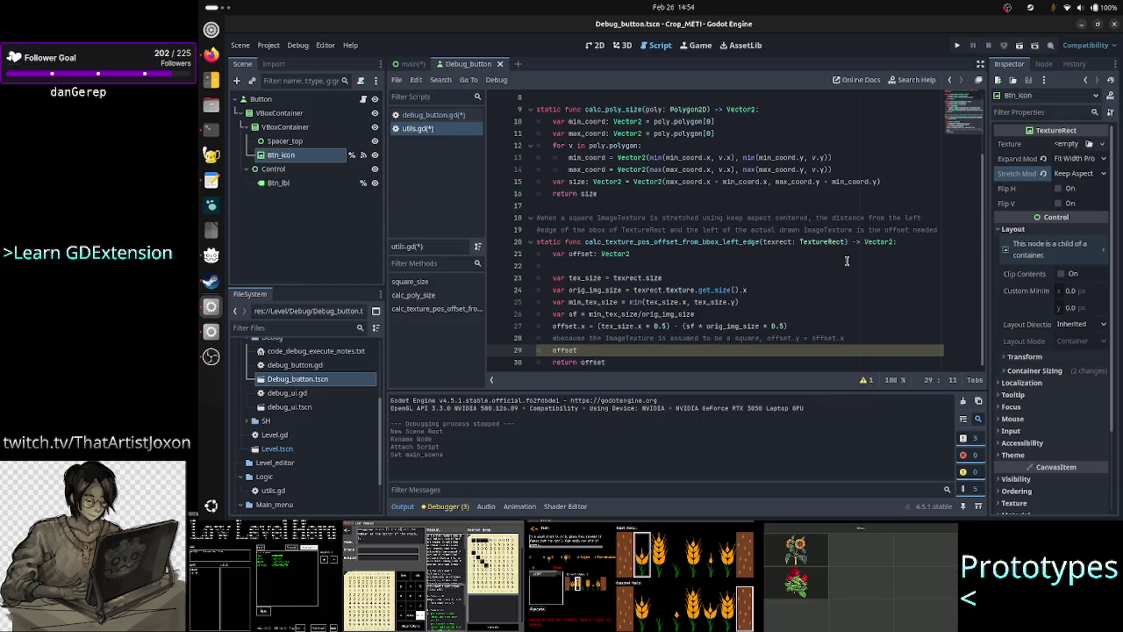
{"action": "type", "text": "y ="}
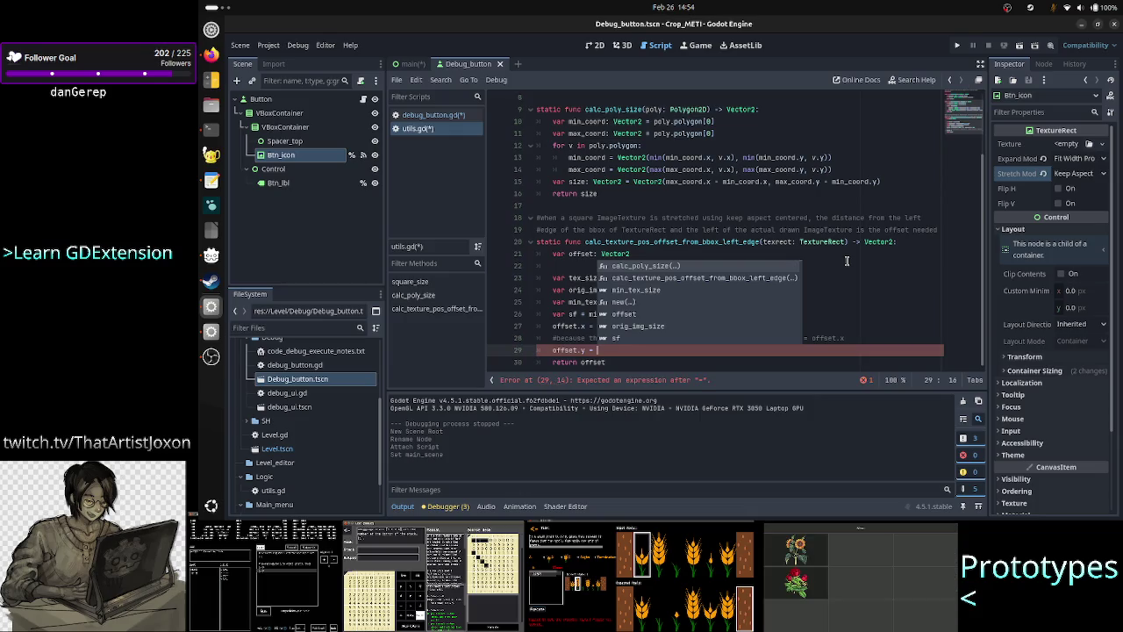
{"action": "key", "text": "Escape"}
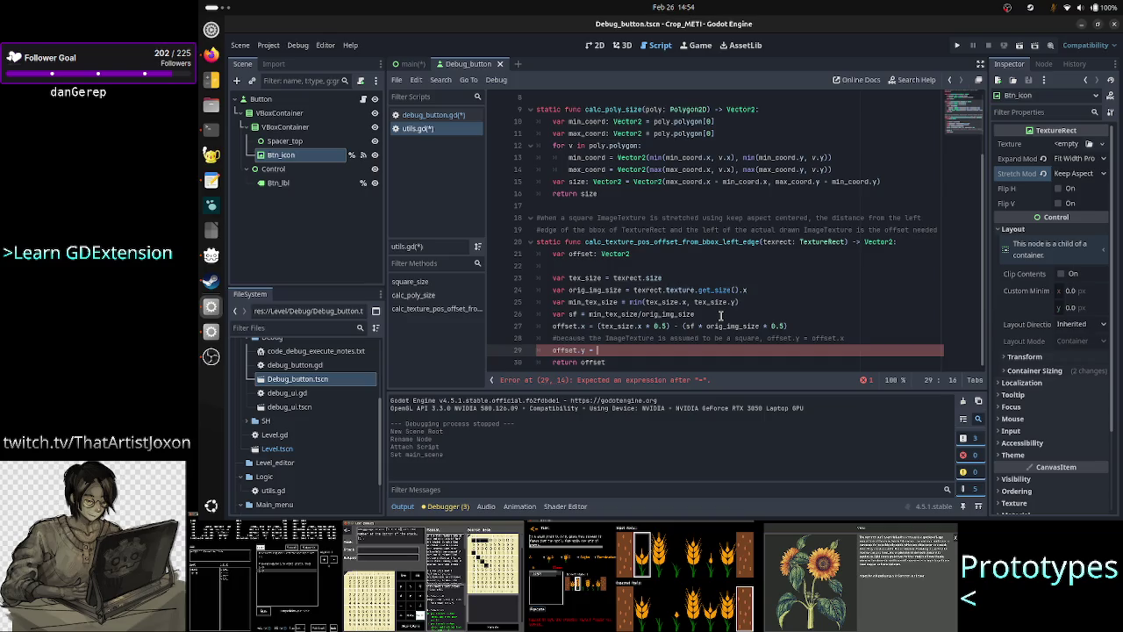
{"action": "type", "text": "offset.x"}
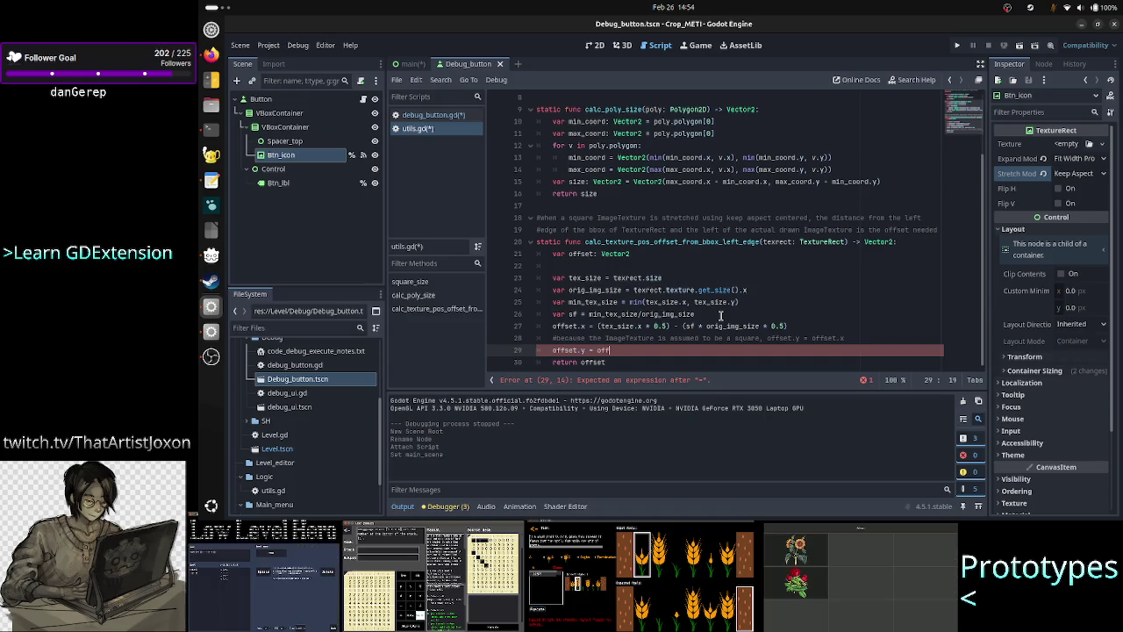
{"action": "key", "text": "Escape"}
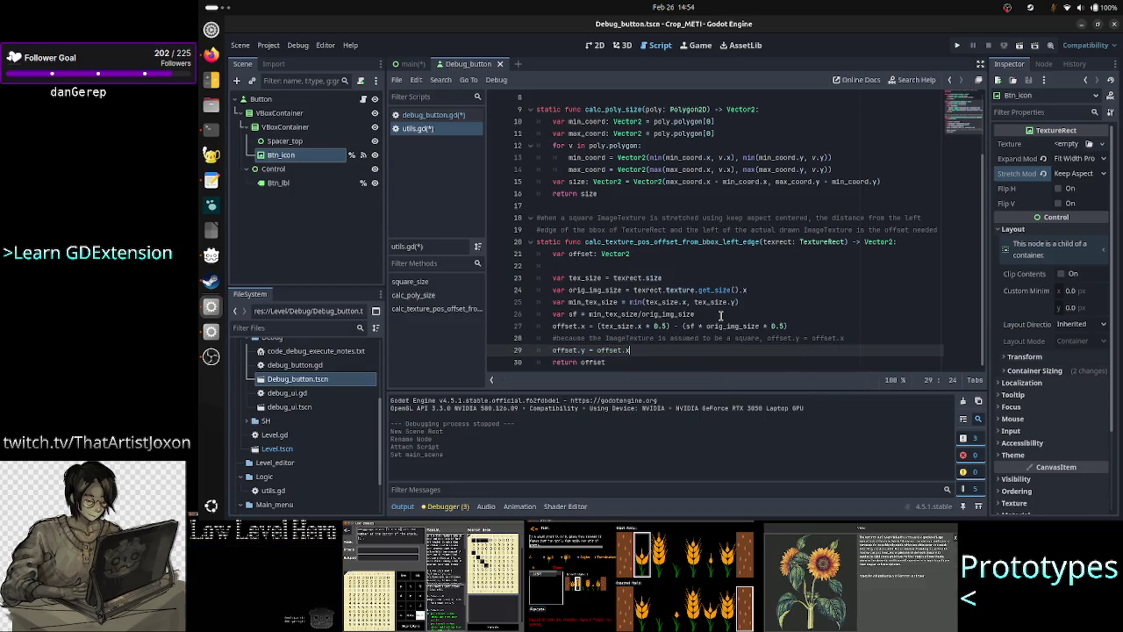
{"action": "key", "text": "Down"}
{"action": "key", "text": "Down"}
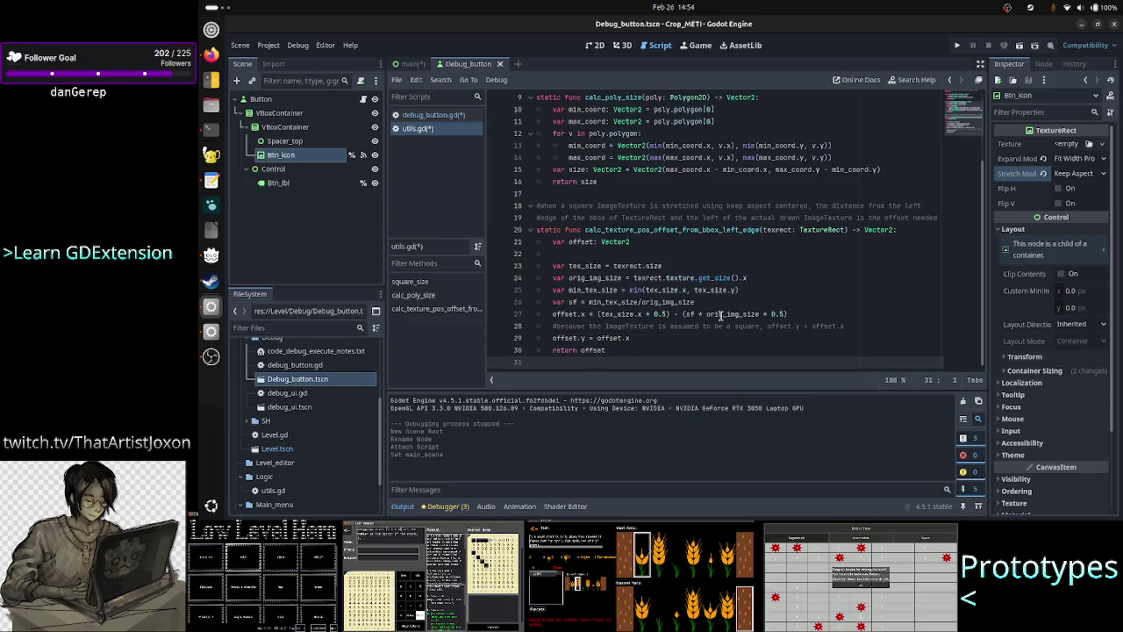
{"action": "key", "text": "ctrl+s"}
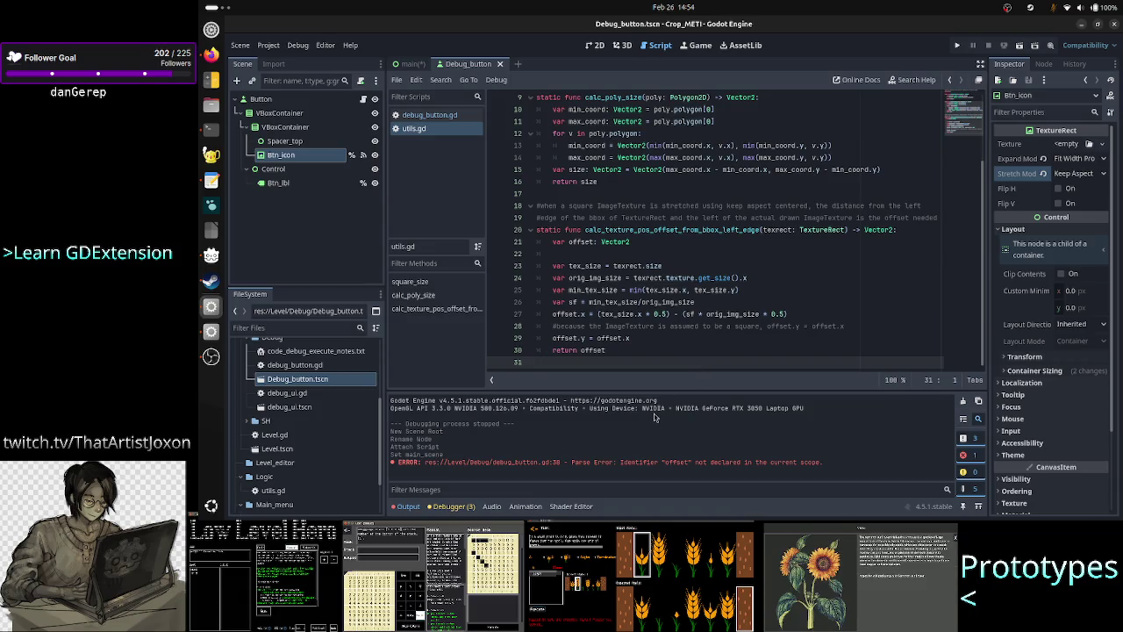
In debug_button.gd, set the label position to U.calc_texture_pos_offset_from_bbox_left_edge(icon_texr).x
{"action": "left_click", "coordinate": [426, 115]}
{"action": "scroll", "coordinate": [741, 293], "scroll_direction": "down", "scroll_amount": 2}
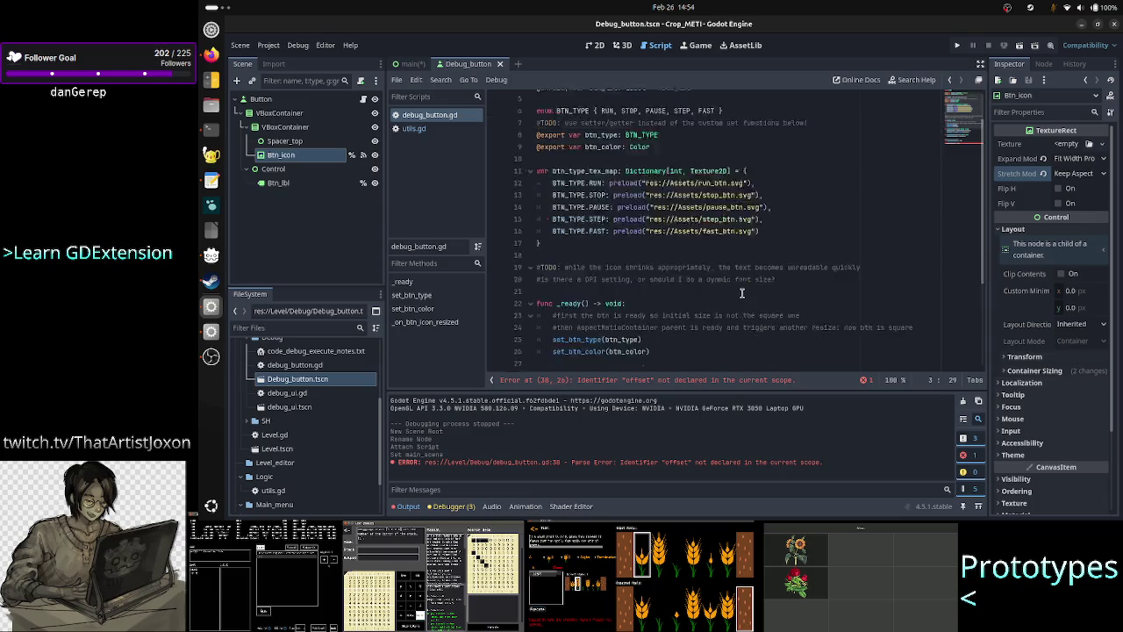
{"action": "scroll", "coordinate": [741, 293], "scroll_direction": "down", "scroll_amount": 5}
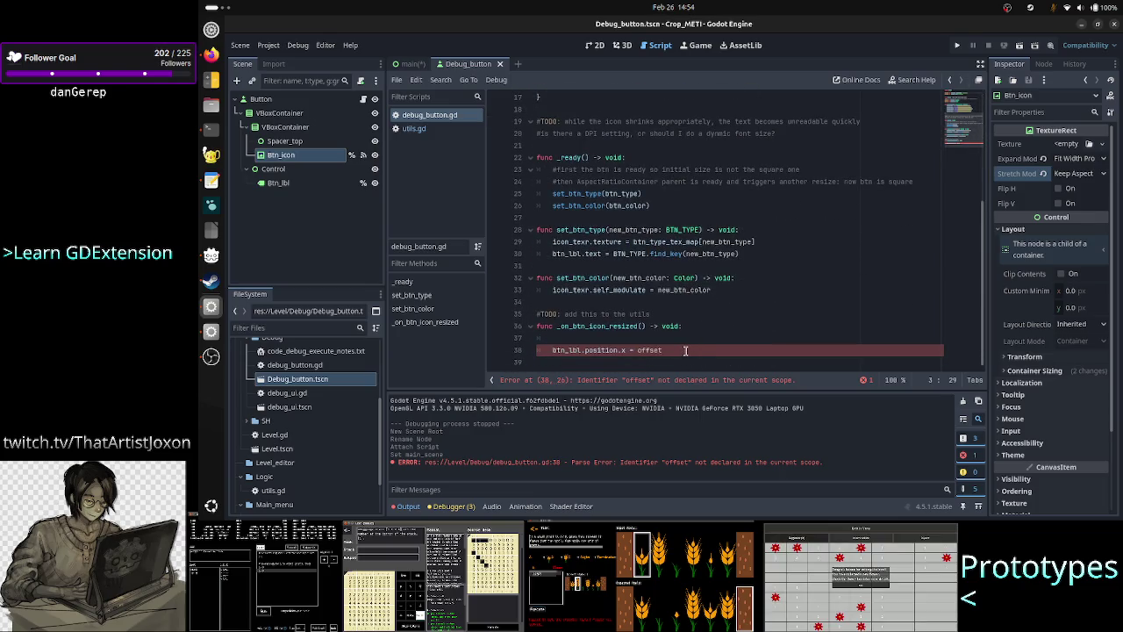
{"action": "key", "text": "alt+Up"}
{"action": "key", "text": "Up"}
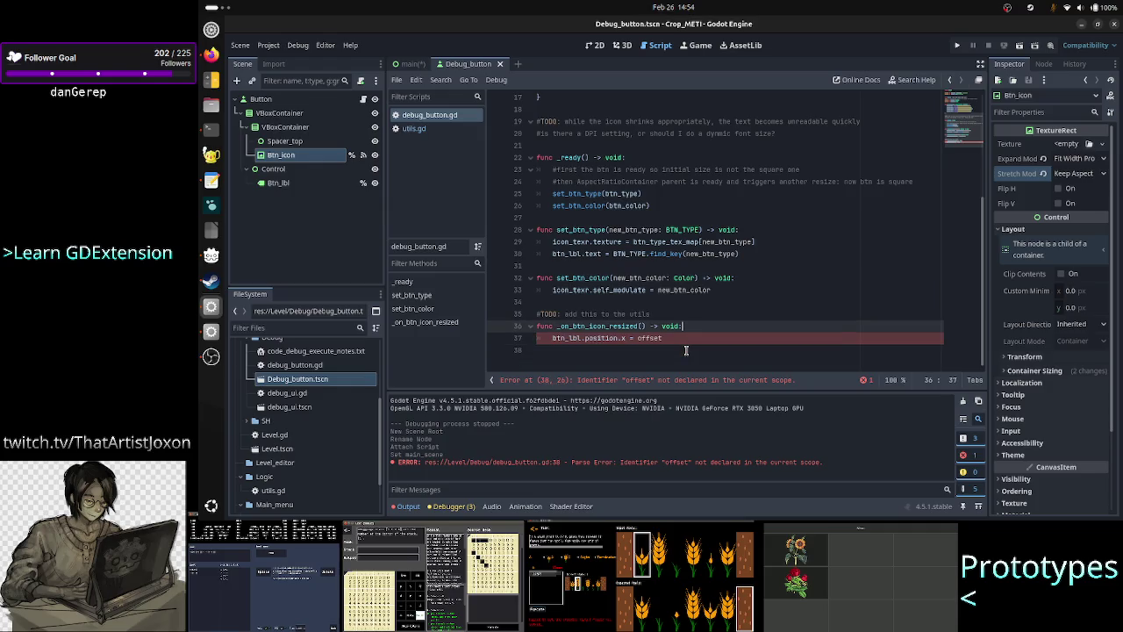
{"action": "key", "text": "Down"}
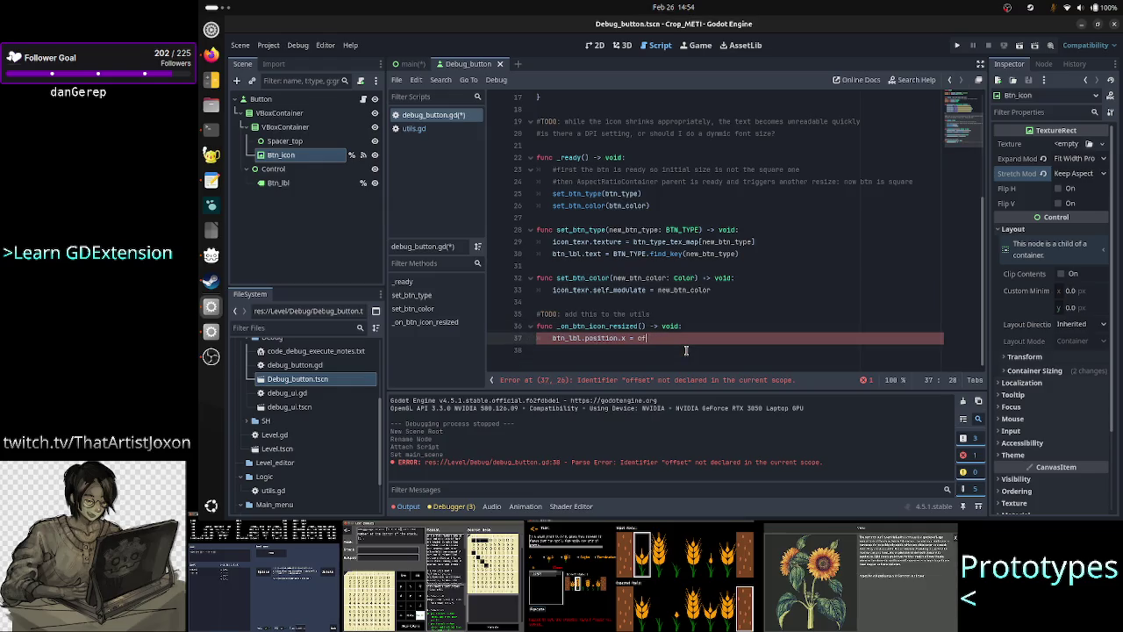
{"action": "key", "text": "BackSpace"}
{"action": "key", "text": "BackSpace"}
{"action": "type", "text": "U."}
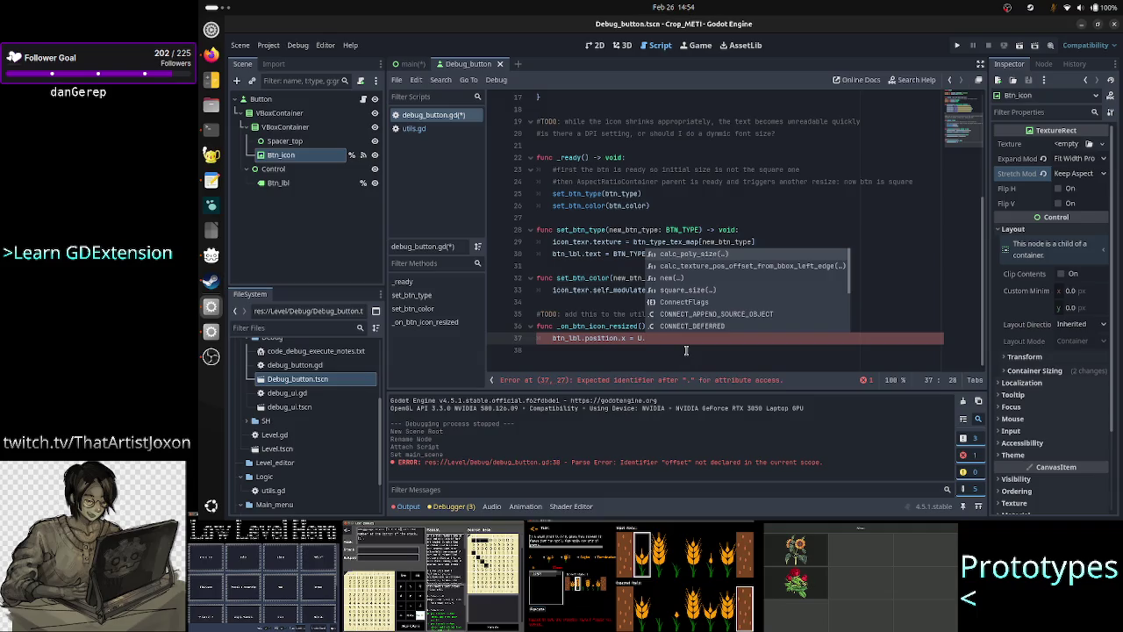
{"action": "key", "text": "Down"}
{"action": "key", "text": "Return"}
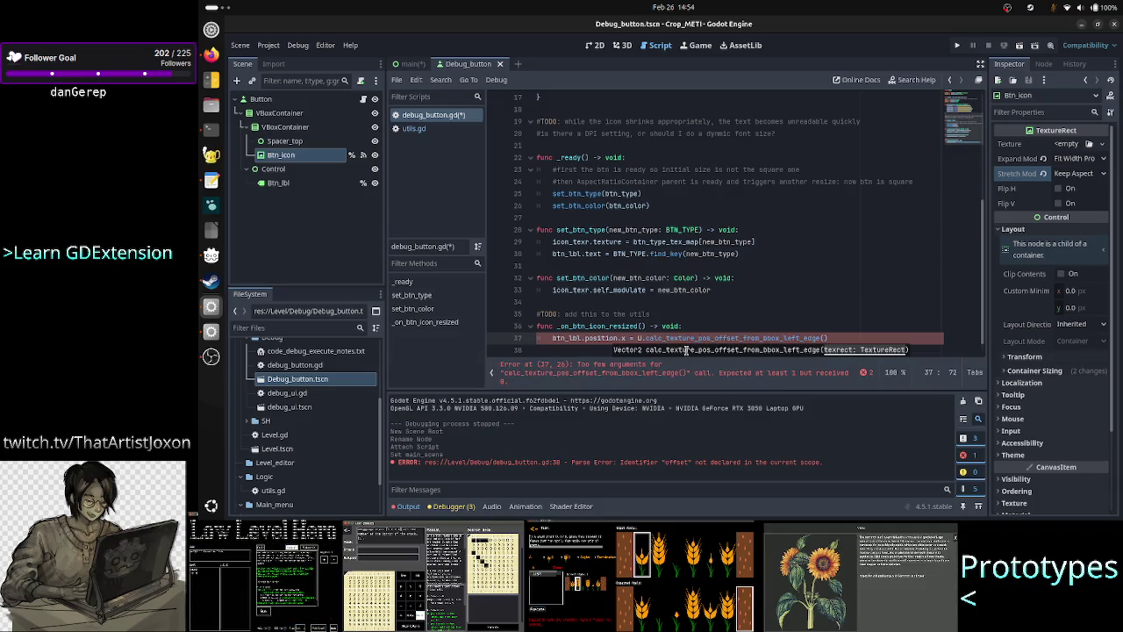
{"action": "type", "text": "icon_texr"}
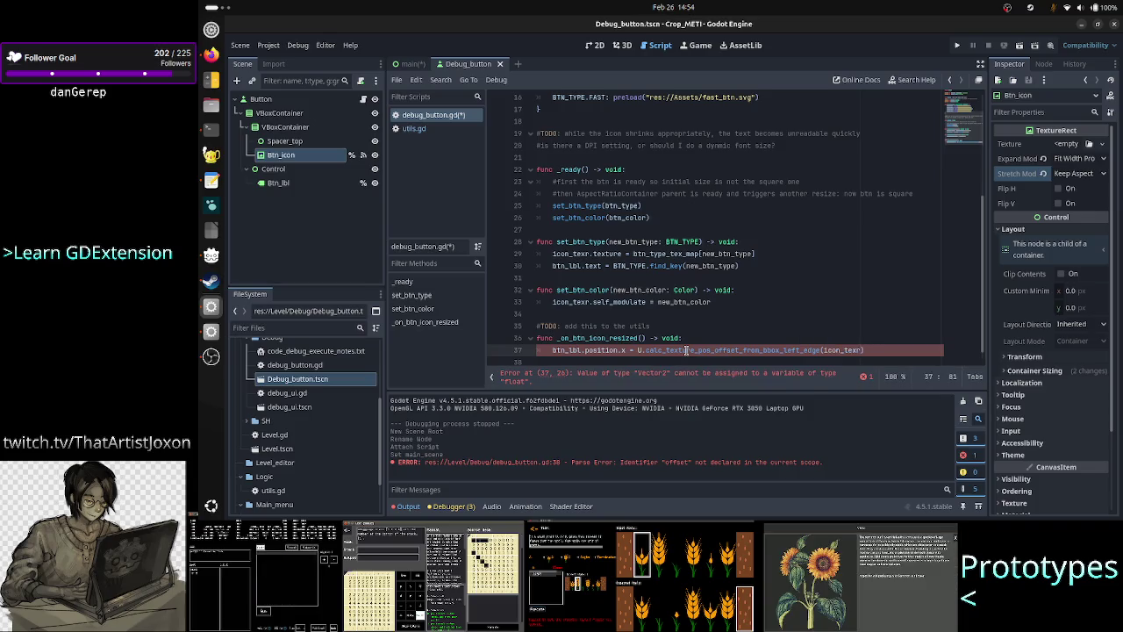
{"action": "key", "text": "Right"}
{"action": "type", "text": ".x"}
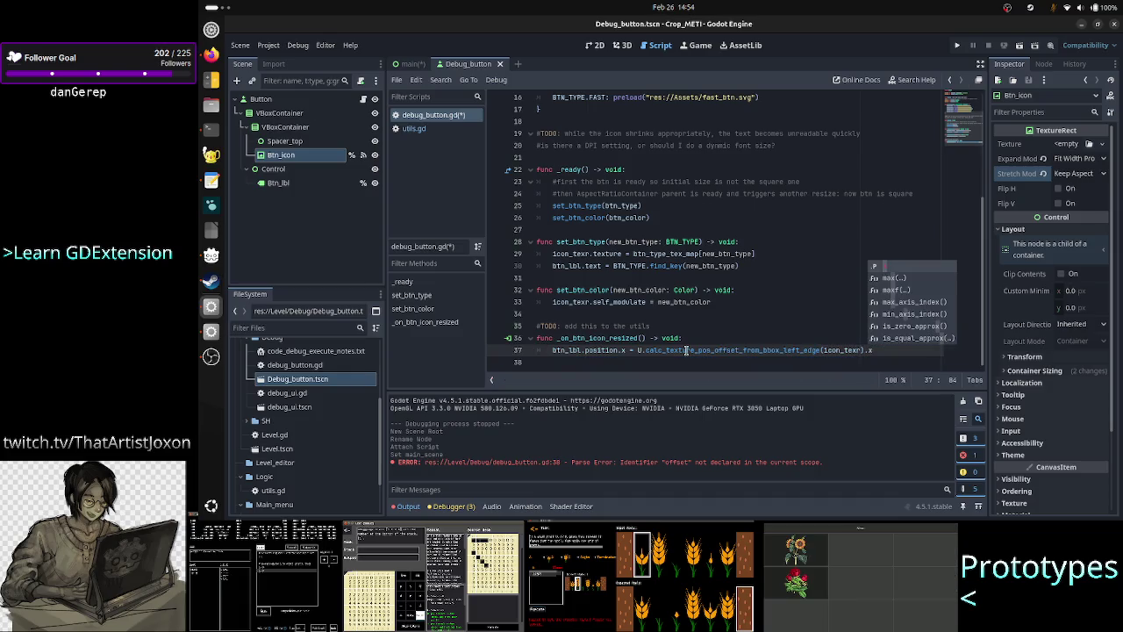
{"action": "key", "text": "Escape"}
Move that call into a new 'var offset: Vector2' declaration and set btn_lbl.position.x = offset.x
{"action": "key", "text": "ctrl+shift+Return"}
{"action": "type", "text": "var "}
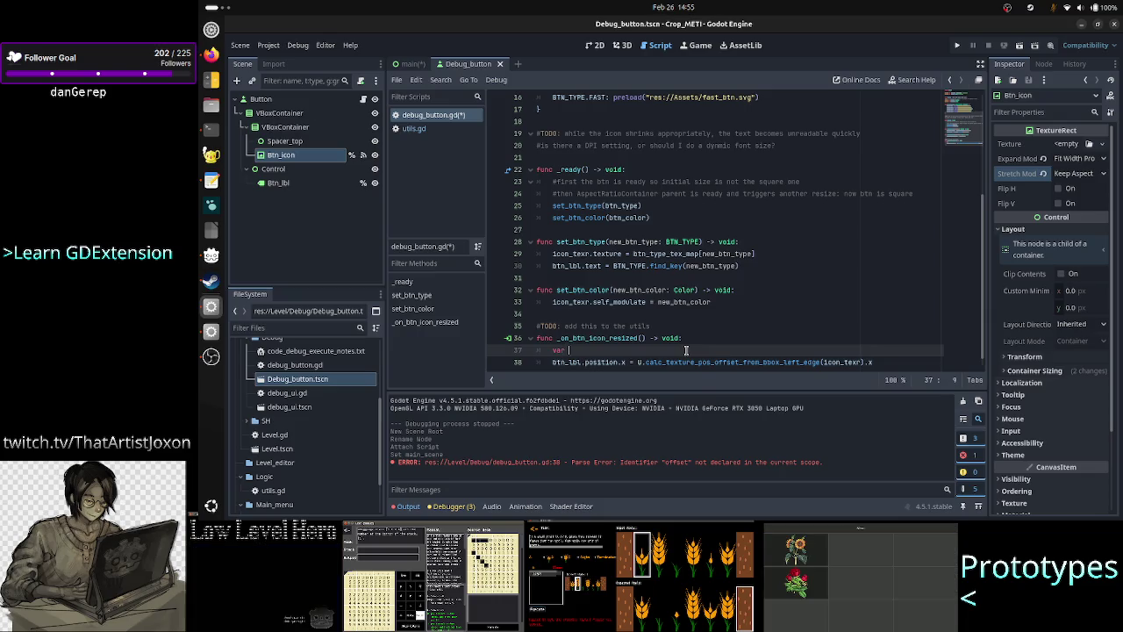
{"action": "type", "text": "offse"}
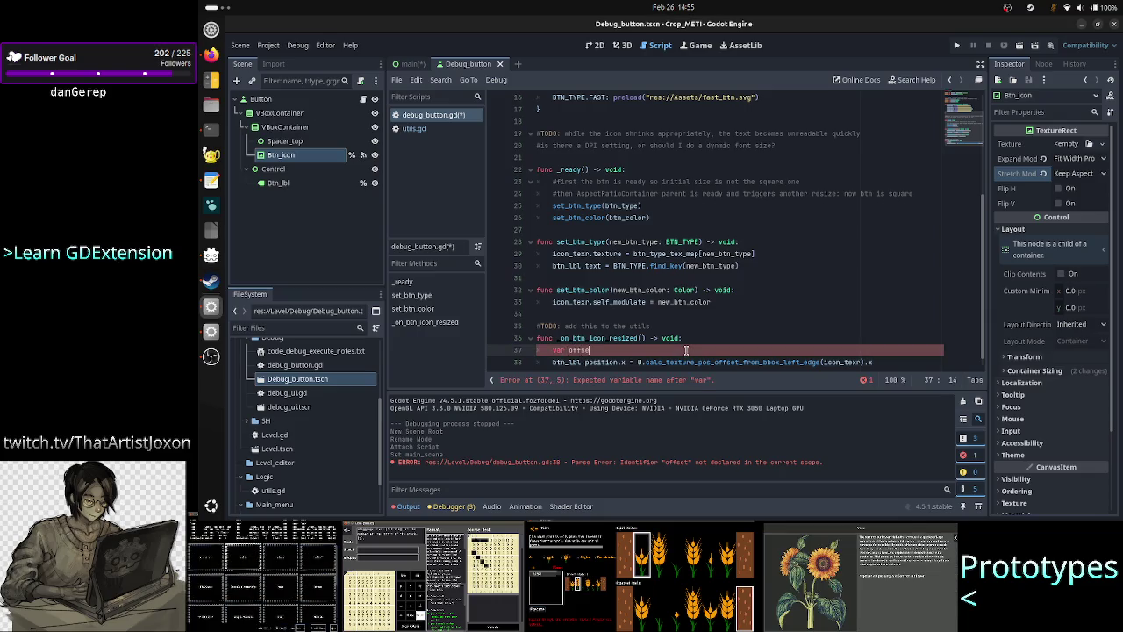
{"action": "type", "text": "t: Vector"}
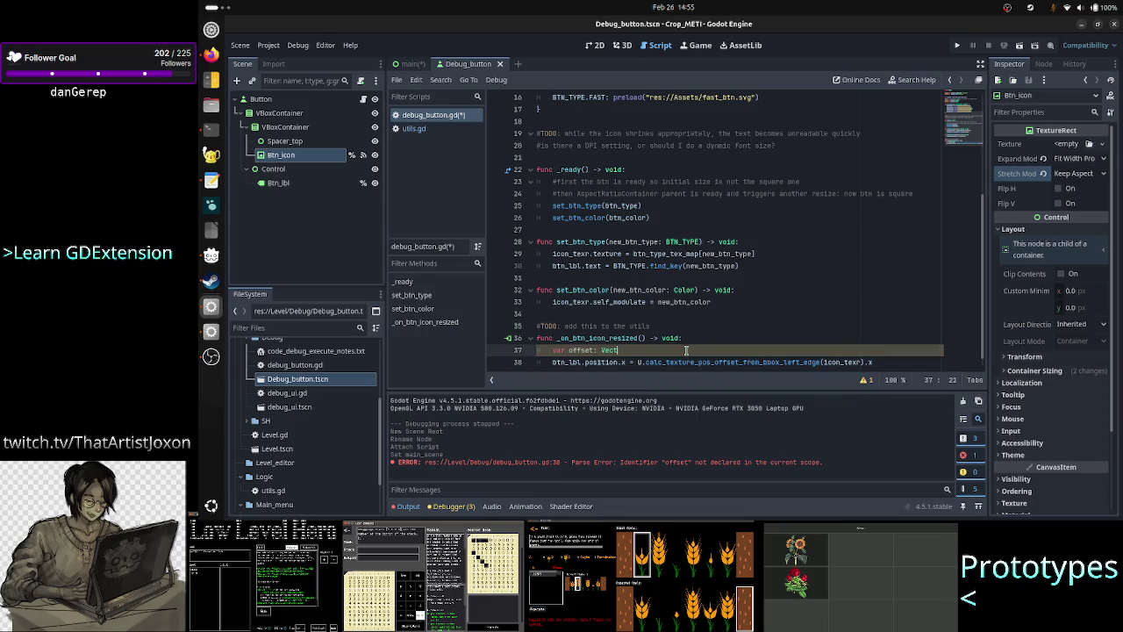
{"action": "type", "text": "2 ="}
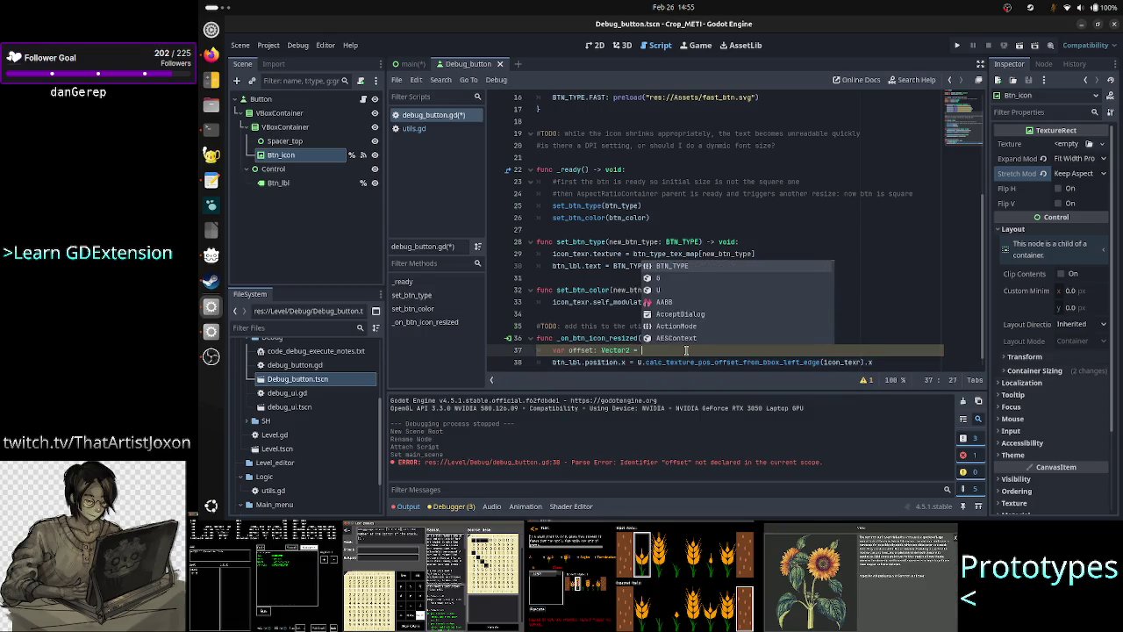
{"action": "key", "text": "Escape"}
{"action": "key", "text": "Down"}
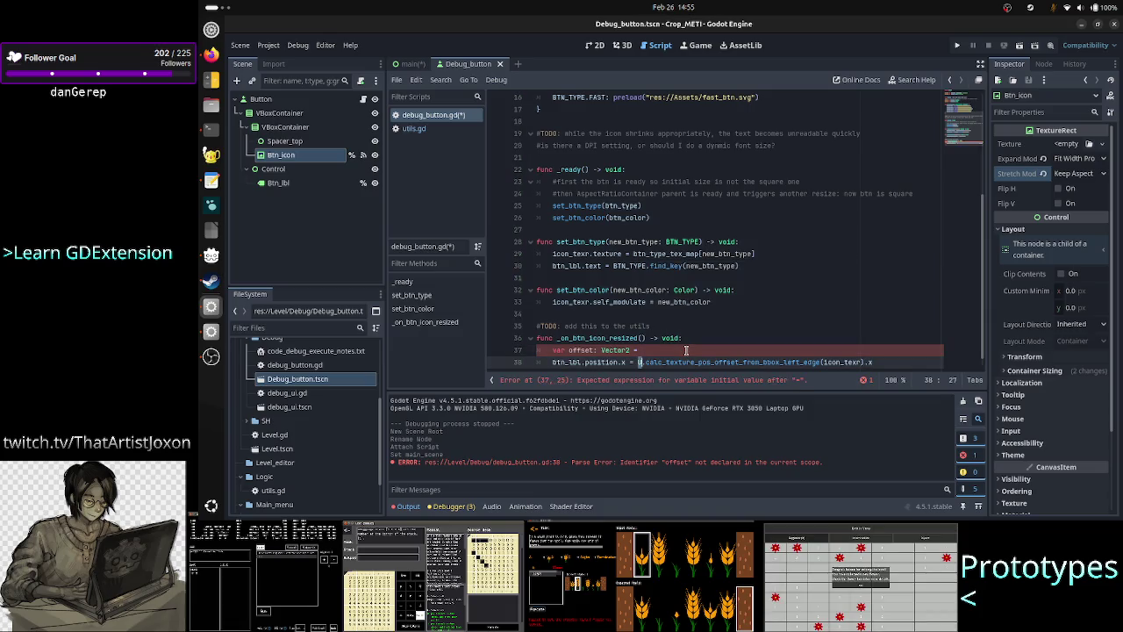
{"action": "key", "text": "shift+End"}
{"action": "key", "text": "shift+Left"}
{"action": "key", "text": "shift+Left"}
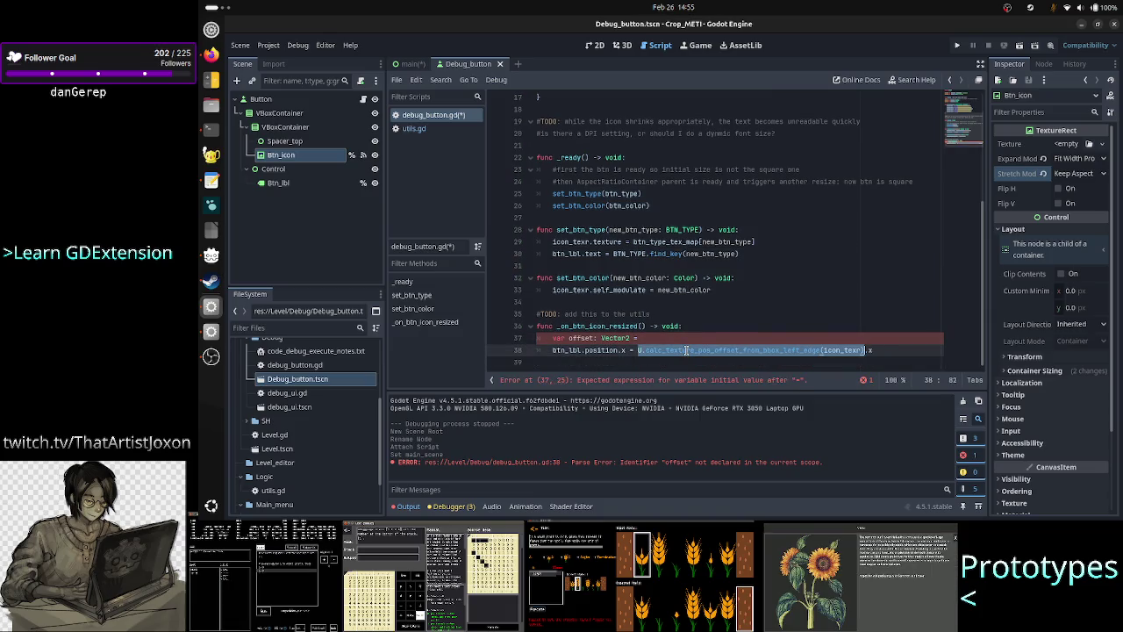
{"action": "key", "text": "ctrl+x"}
{"action": "key", "text": "Up"}
{"action": "key", "text": "End"}
{"action": "key", "text": "ctrl+v"}
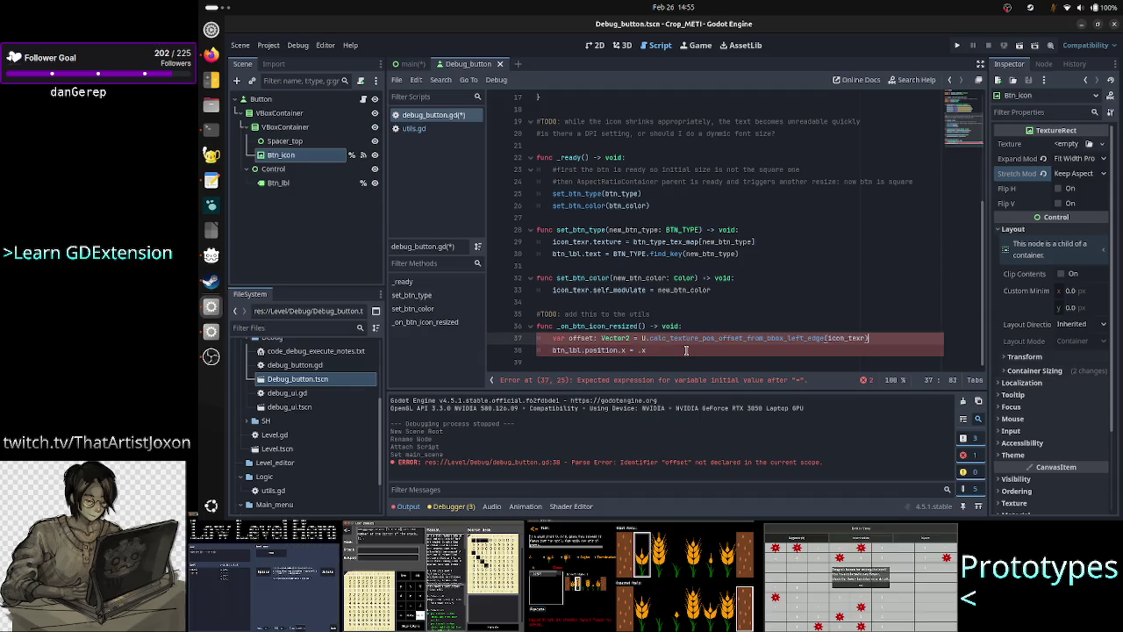
{"action": "key", "text": "Down"}
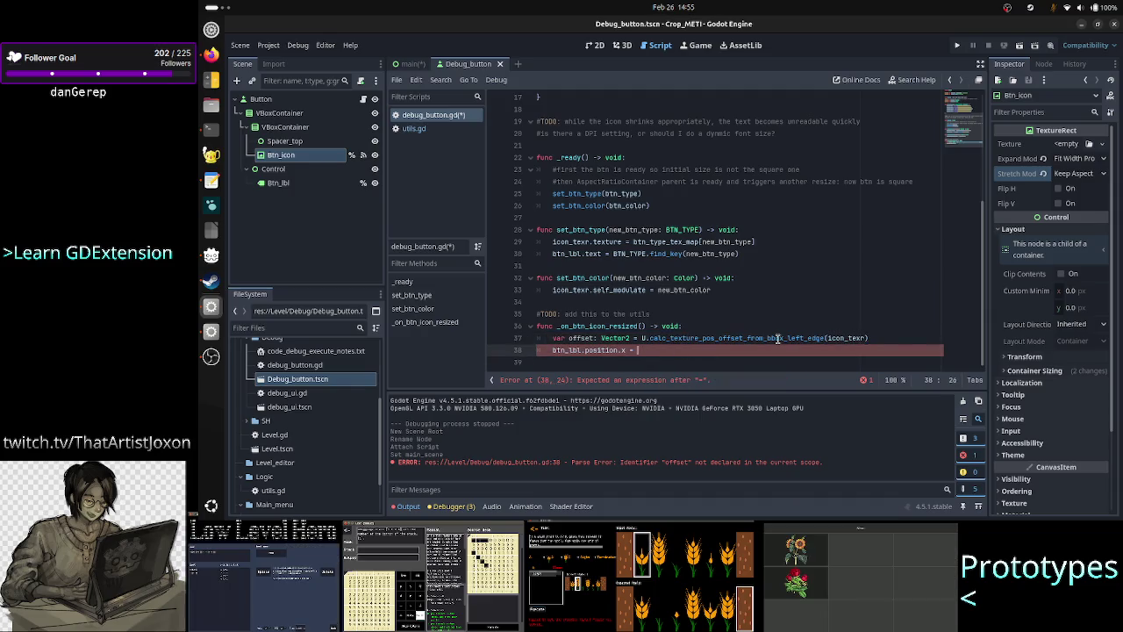
{"action": "type", "text": "offset.x"}
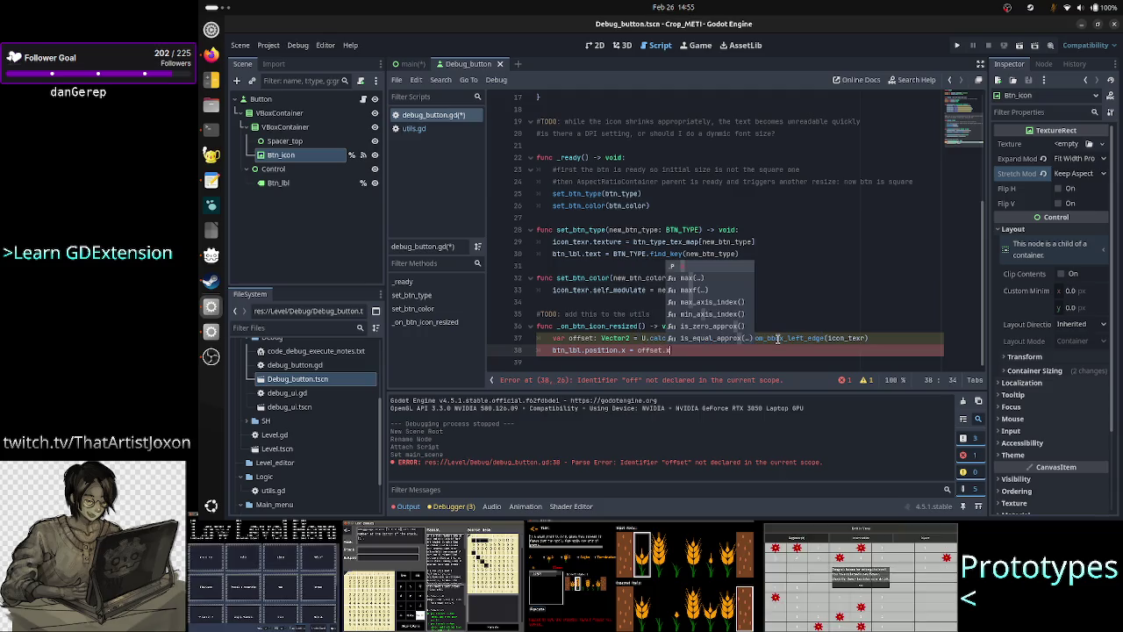
{"action": "key", "text": "Escape"}
{"action": "key", "text": "Down"}
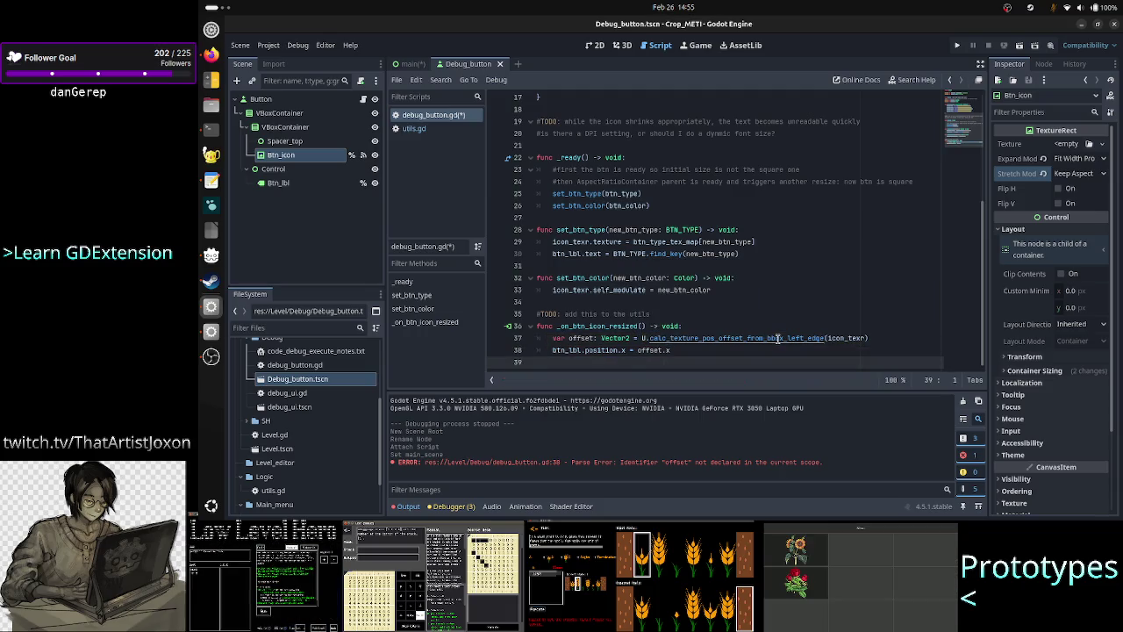
{"action": "left_click", "coordinate": [439, 129]}
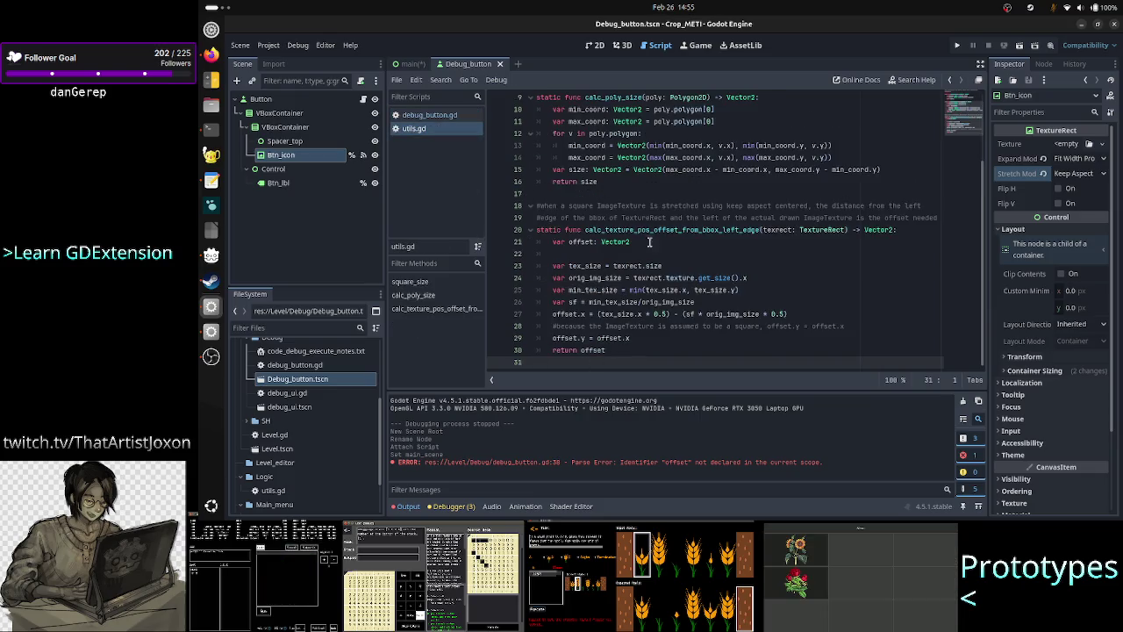
In utils.gd, delete the blank line 22 after the offset declaration
{"action": "left_click", "coordinate": [588, 256]}
{"action": "key", "text": "BackSpace"}
{"action": "key", "text": "BackSpace"}
{"action": "key", "text": "Up"}
{"action": "key", "text": "Up"}
{"action": "key", "text": "Up"}
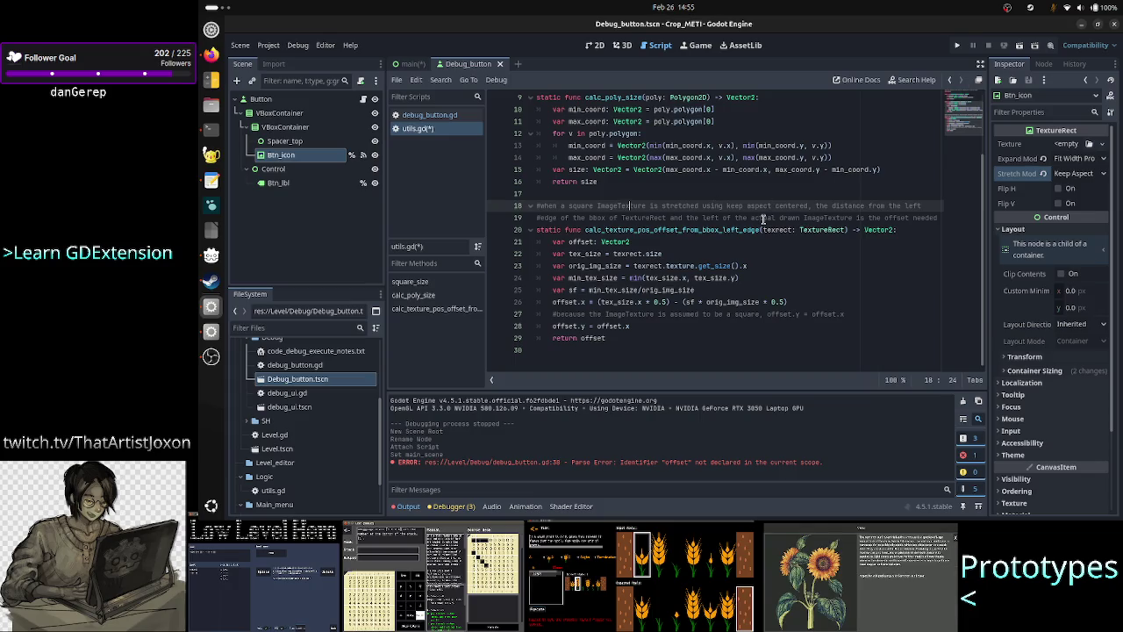
{"action": "left_click", "coordinate": [769, 218]}
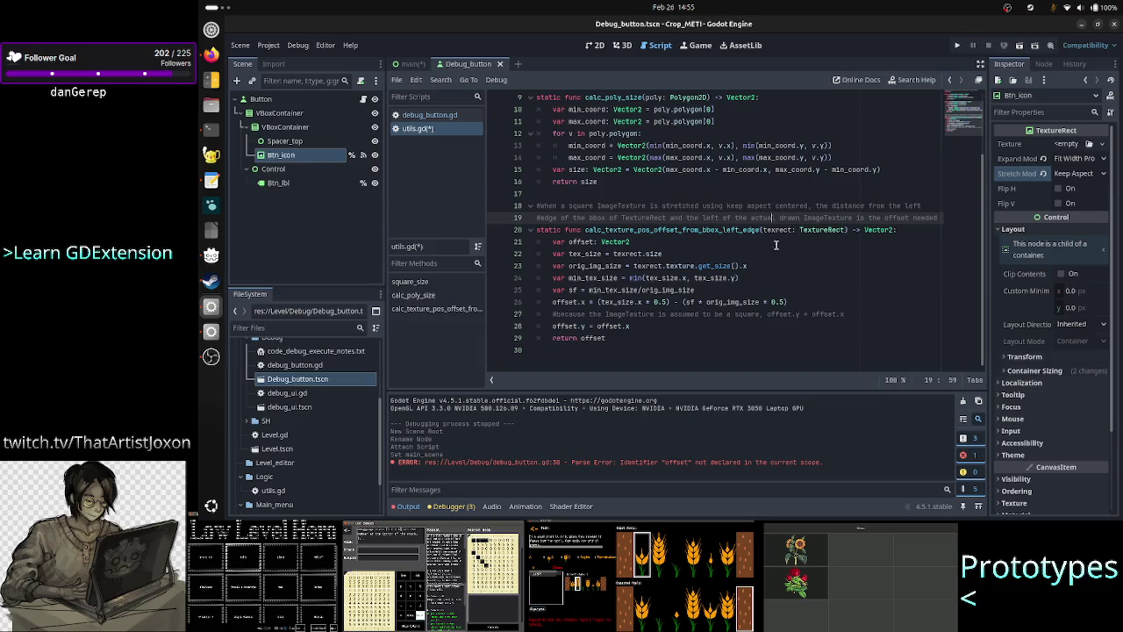
{"action": "left_click", "coordinate": [814, 198]}
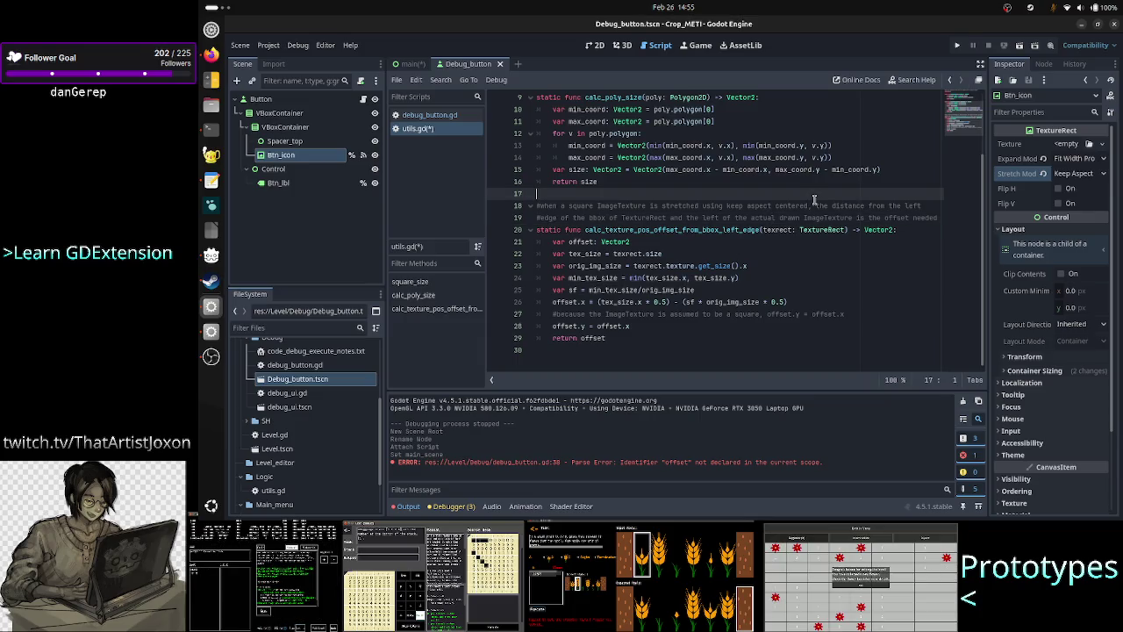
{"action": "key", "text": "Down"}
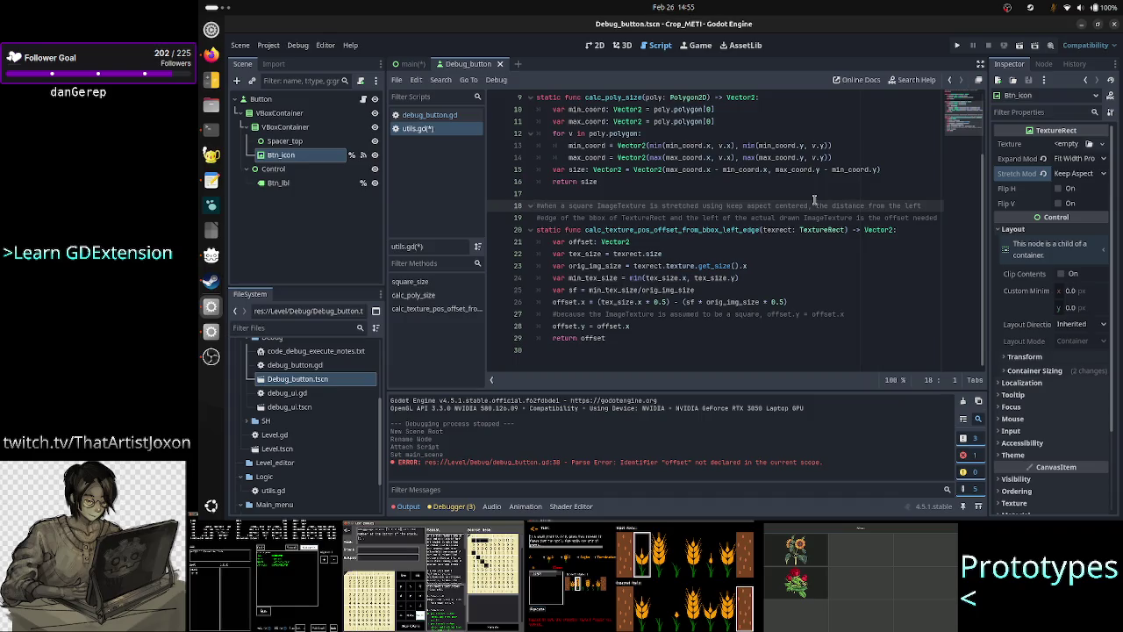
{"action": "key", "text": "Down"}
{"action": "key", "text": "Down"}
{"action": "key", "text": "Down"}
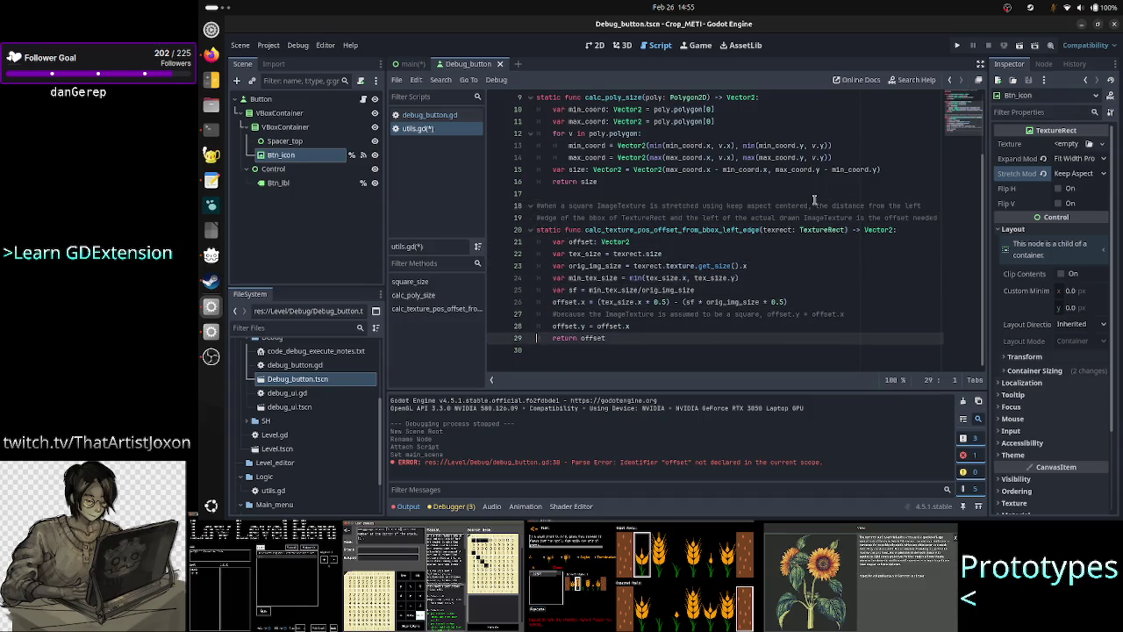
Review the rest of the offset function, save utils.gd, and return to debug_button.gd
{"action": "key", "text": "Up"}
{"action": "key", "text": "Up"}
{"action": "key", "text": "Up"}
{"action": "key", "text": "Down"}
{"action": "key", "text": "Down"}
{"action": "key", "text": "Down"}
{"action": "key", "text": "Up"}
{"action": "key", "text": "Up"}
{"action": "key", "text": "Up"}
{"action": "key", "text": "Down"}
{"action": "key", "text": "Down"}
{"action": "key", "text": "Down"}
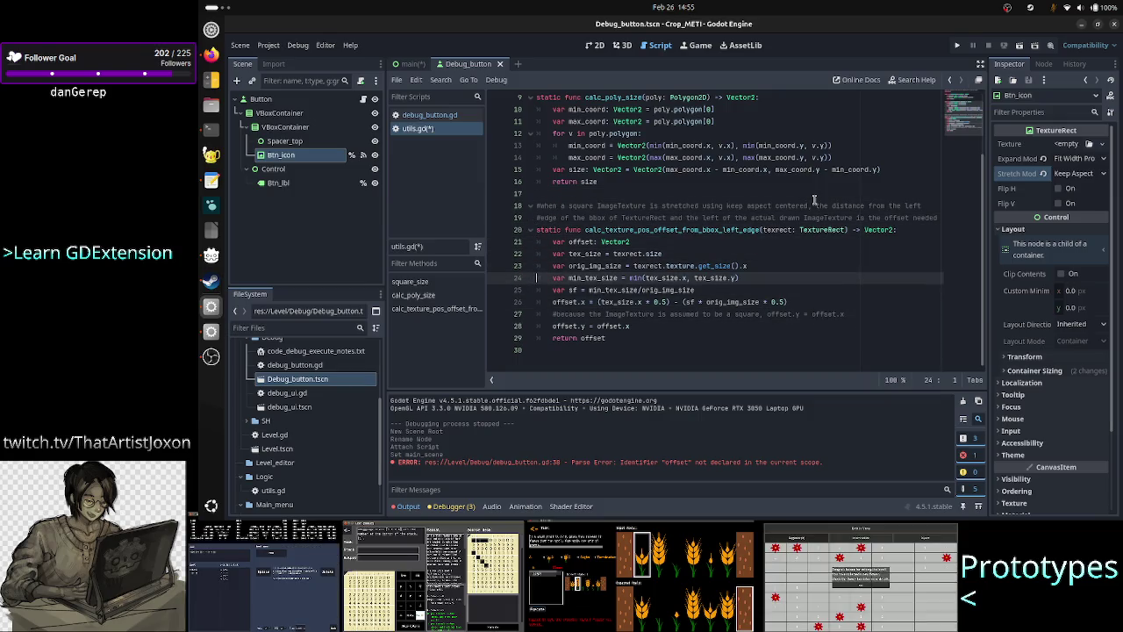
{"action": "key", "text": "Down"}
{"action": "key", "text": "Down"}
{"action": "key", "text": "Down"}
{"action": "key", "text": "Up"}
{"action": "key", "text": "Up"}
{"action": "key", "text": "Up"}
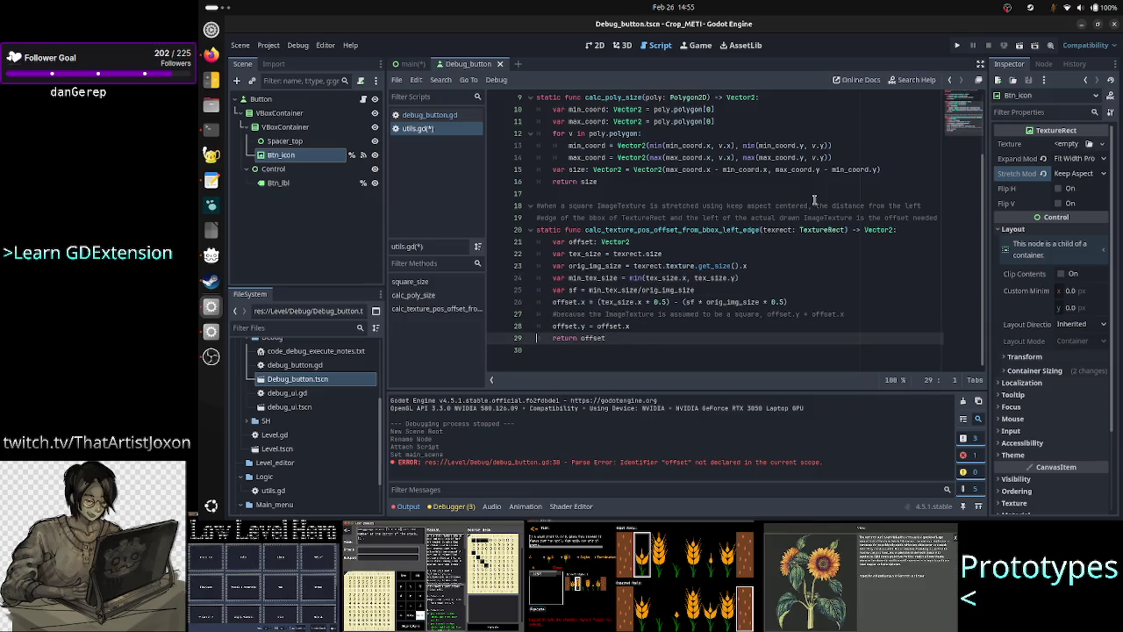
{"action": "key", "text": "Down"}
{"action": "key", "text": "Down"}
{"action": "key", "text": "Down"}
{"action": "key", "text": "ctrl+s"}
{"action": "left_click", "coordinate": [430, 115]}
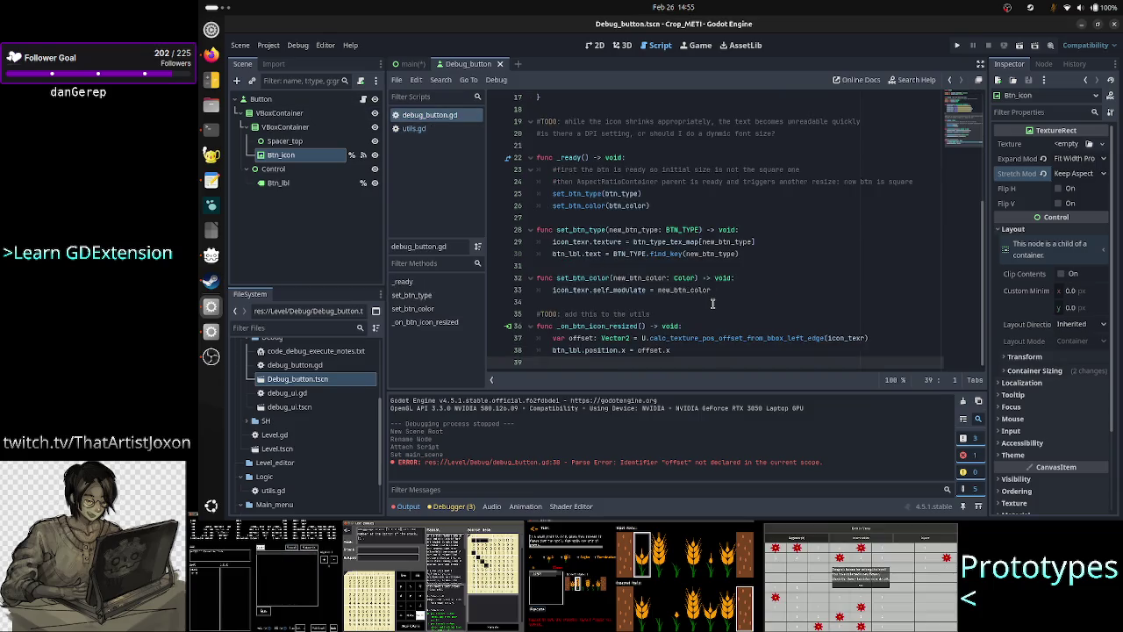
Open debug_ui.gd and go to the invalid DebugButton preload path on line 3
{"action": "scroll", "coordinate": [712, 304], "scroll_direction": "up", "scroll_amount": 3}
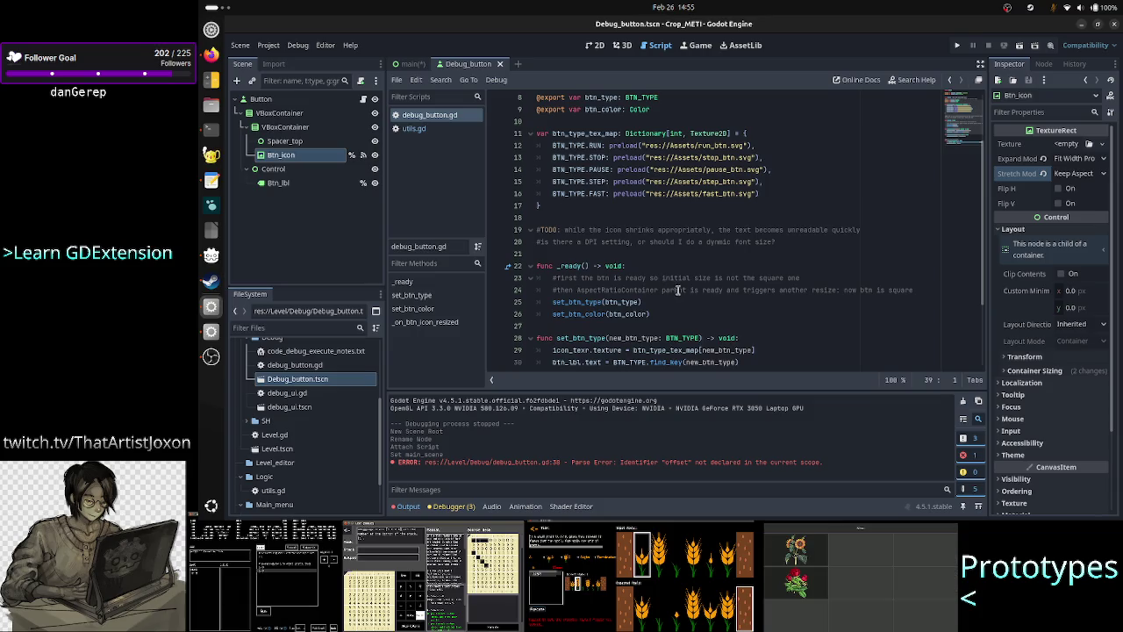
{"action": "scroll", "coordinate": [677, 290], "scroll_direction": "up", "scroll_amount": 3}
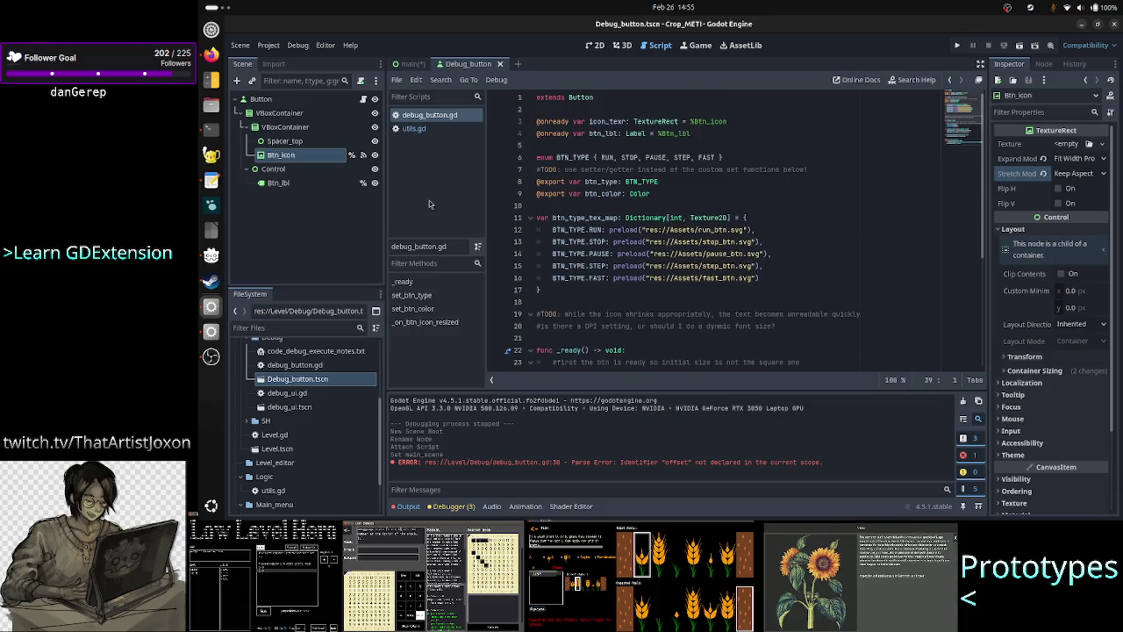
{"action": "double_click", "coordinate": [313, 394]}
{"action": "left_click", "coordinate": [730, 194]}
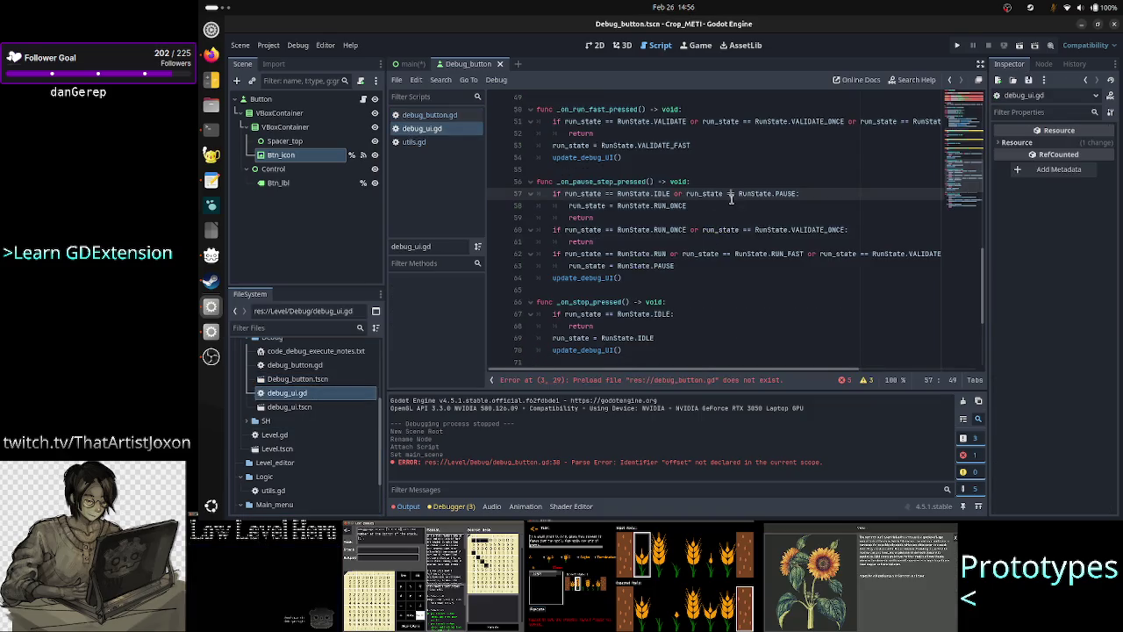
{"action": "scroll", "coordinate": [731, 198], "scroll_direction": "up", "scroll_amount": 15}
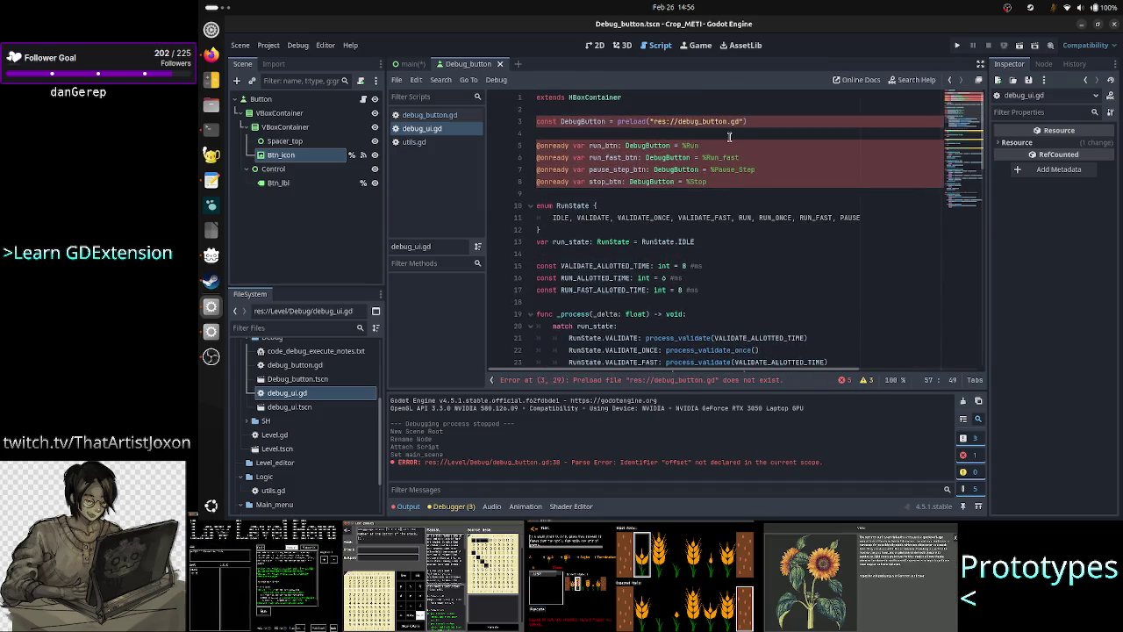
{"action": "left_click", "coordinate": [702, 122]}
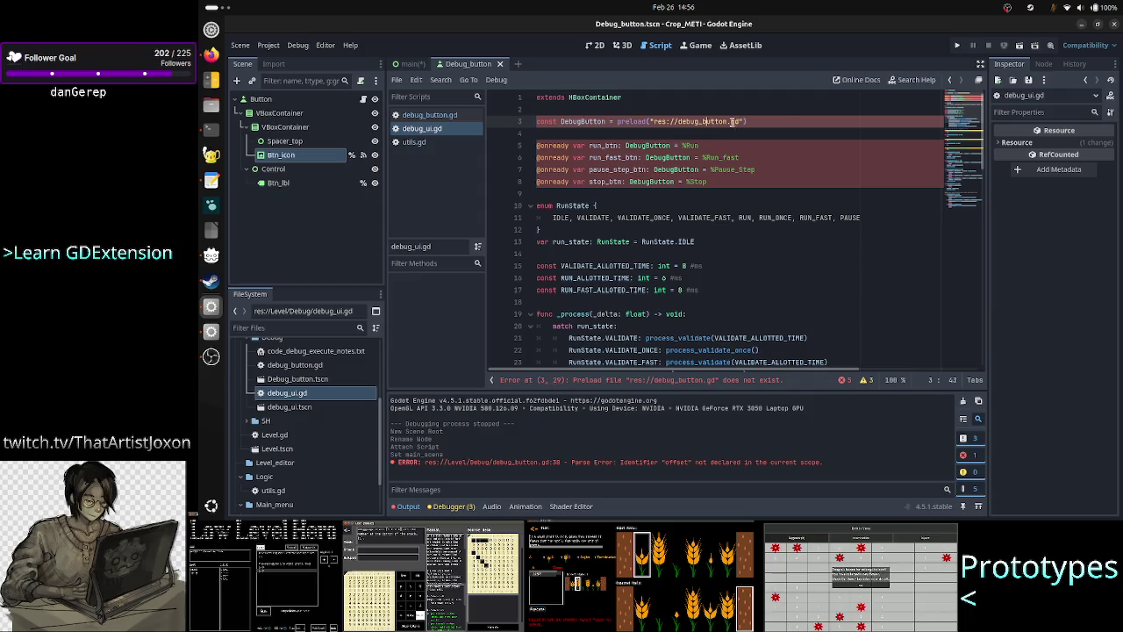
{"action": "left_click", "coordinate": [784, 125]}
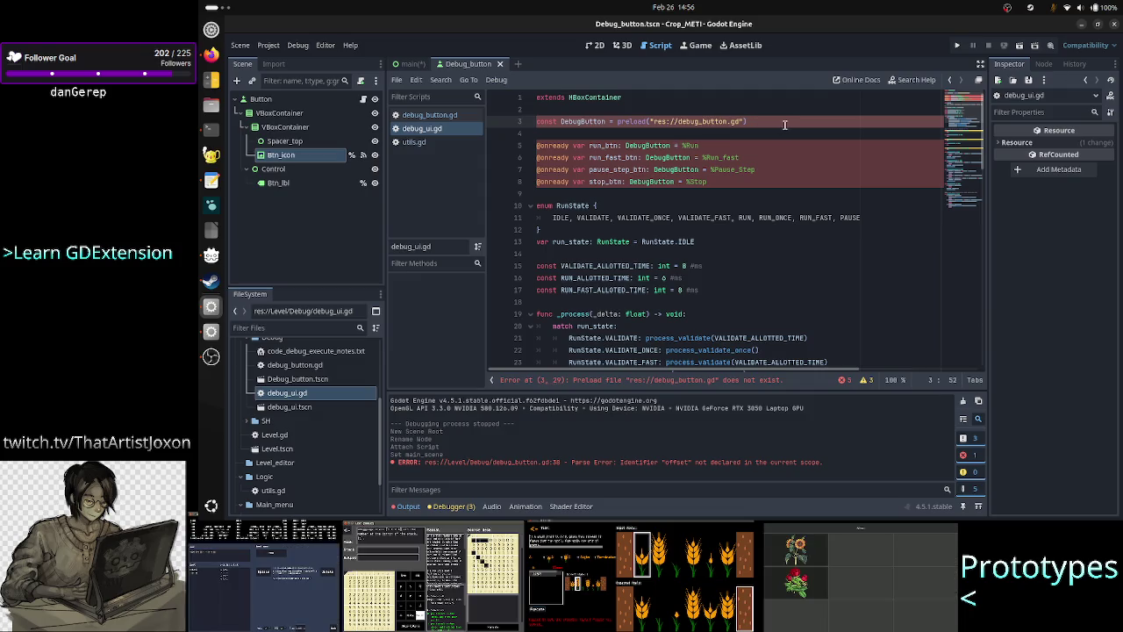
Replace the broken path with "res://Level/Debug/debug_button.gd" from the autocomplete suggestions
{"action": "key", "text": "BackSpace"}
{"action": "key", "text": "BackSpace"}
{"action": "key", "text": "BackSpace"}
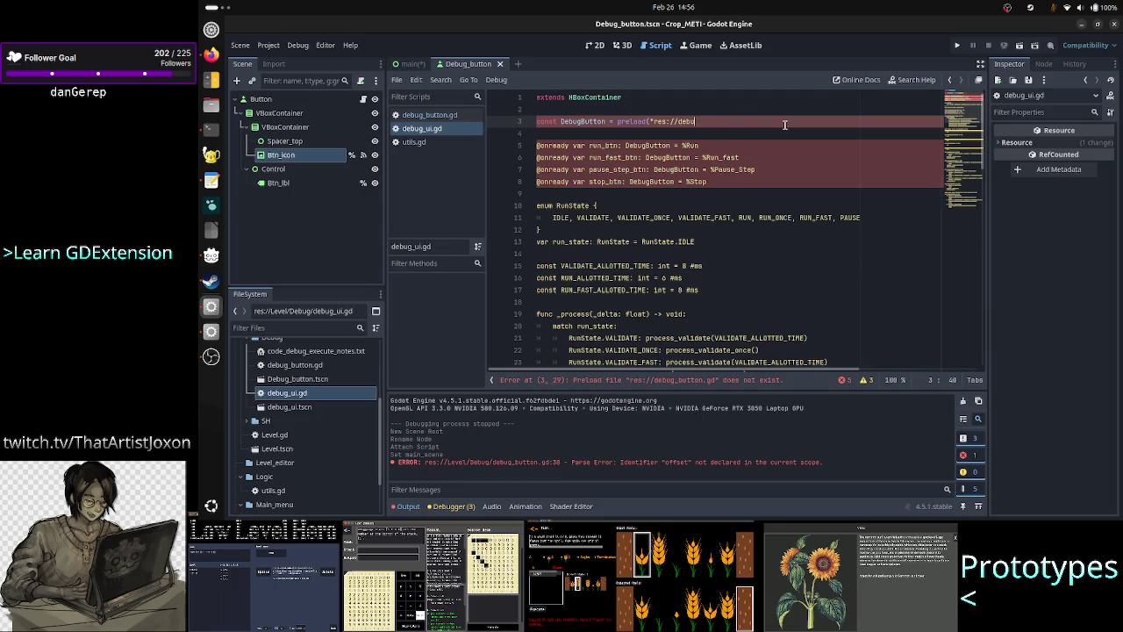
{"action": "key", "text": "BackSpace"}
{"action": "key", "text": "BackSpace"}
{"action": "key", "text": "BackSpace"}
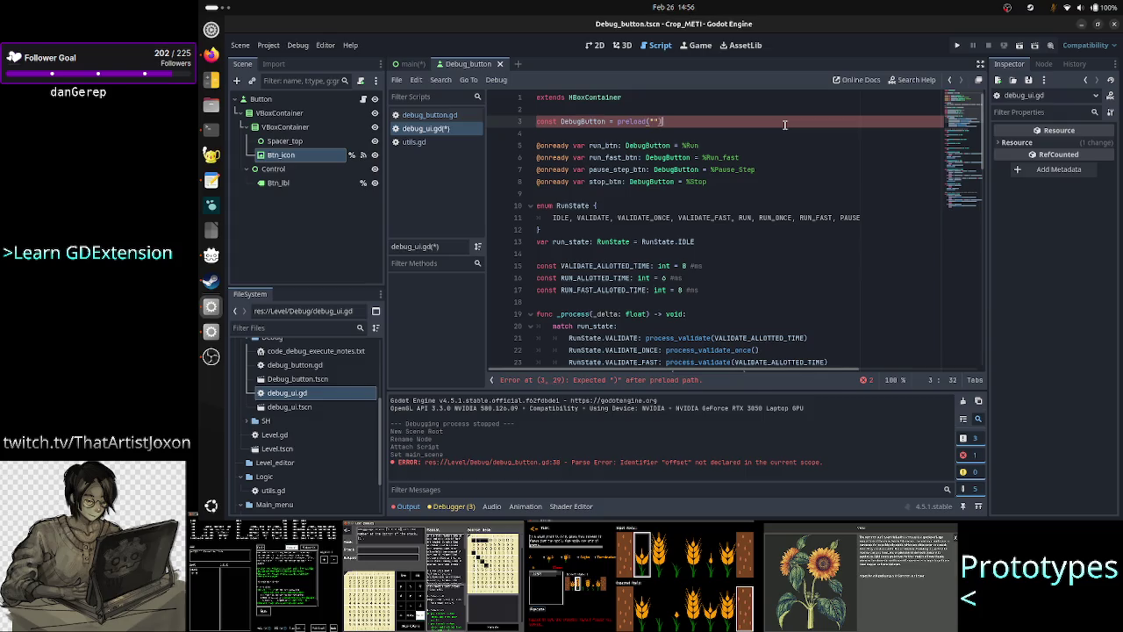
{"action": "key", "text": "BackSpace"}
{"action": "key", "text": "BackSpace"}
{"action": "key", "text": "BackSpace"}
{"action": "type", "text": "\""}
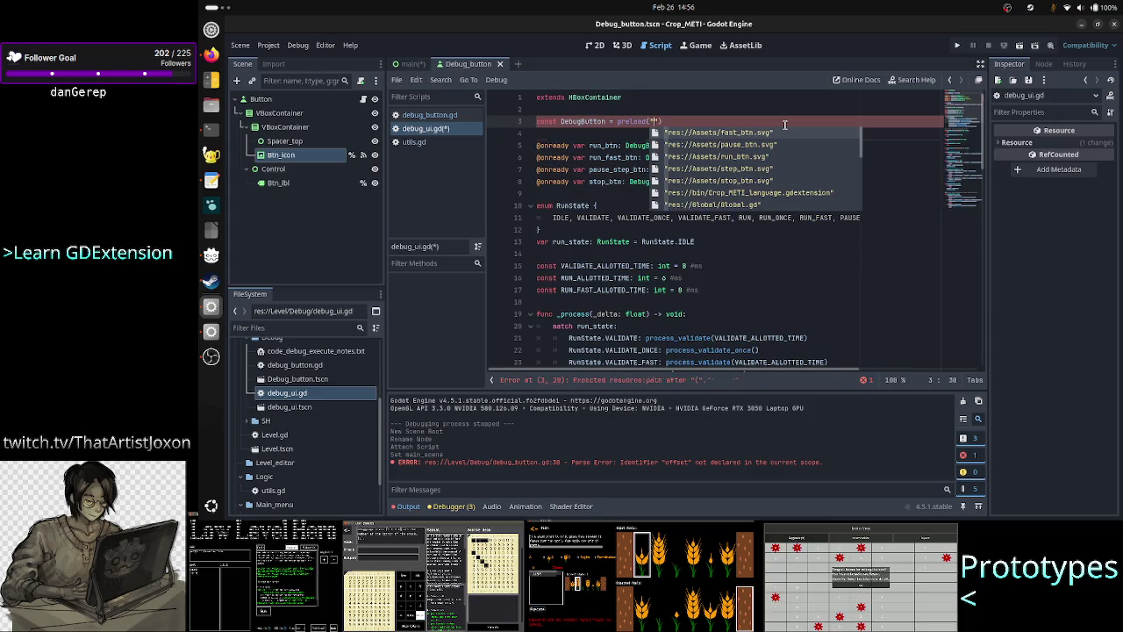
{"action": "key", "text": "Down"}
{"action": "key", "text": "Down"}
{"action": "key", "text": "Down"}
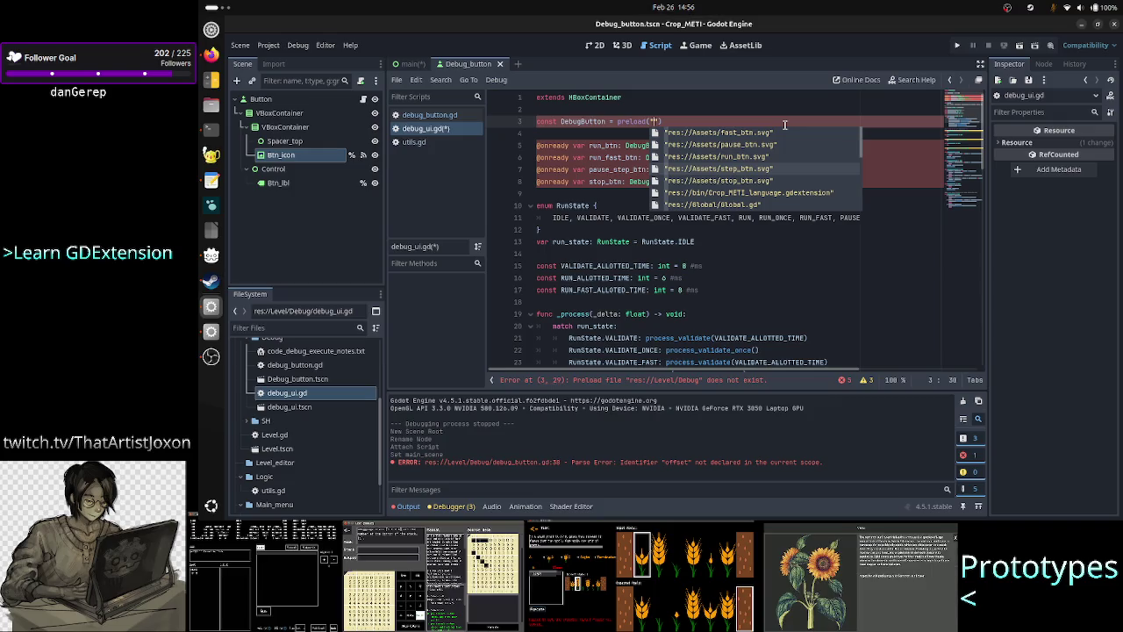
{"action": "key", "text": "Down"}
{"action": "key", "text": "Down"}
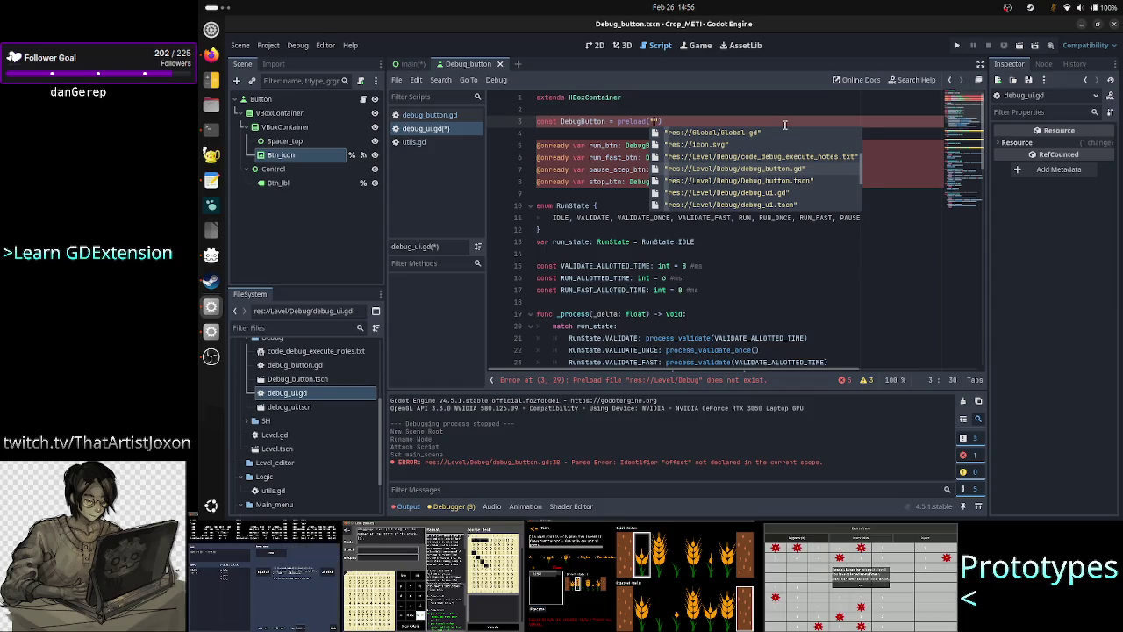
{"action": "key", "text": "Return"}
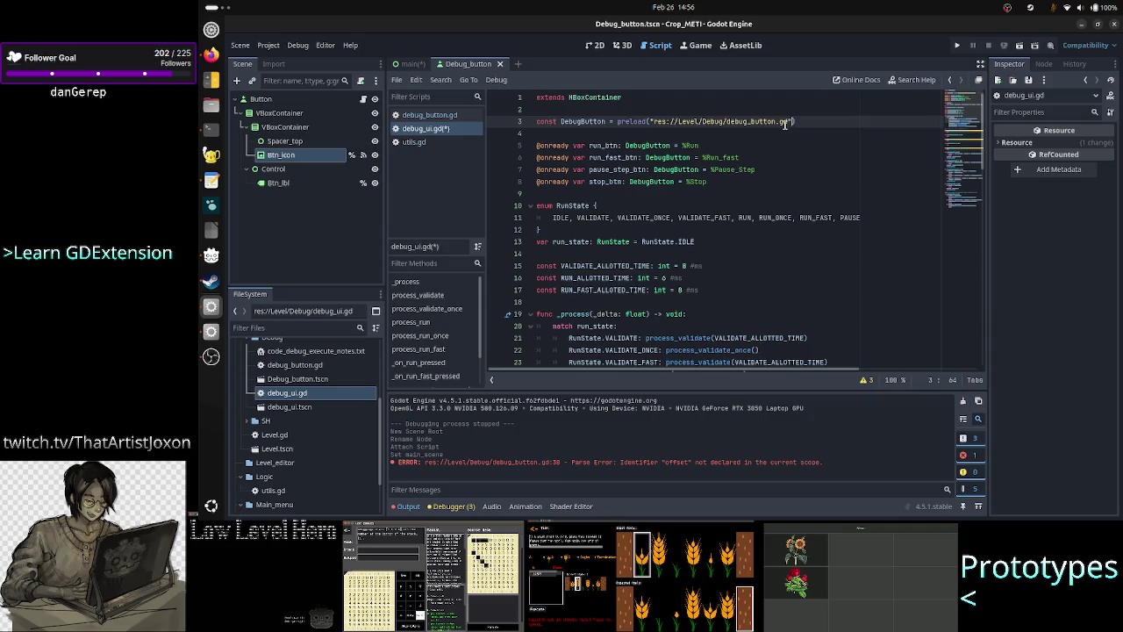
{"action": "key", "text": "Down"}
{"action": "key", "text": "Down"}
{"action": "key", "text": "Down"}
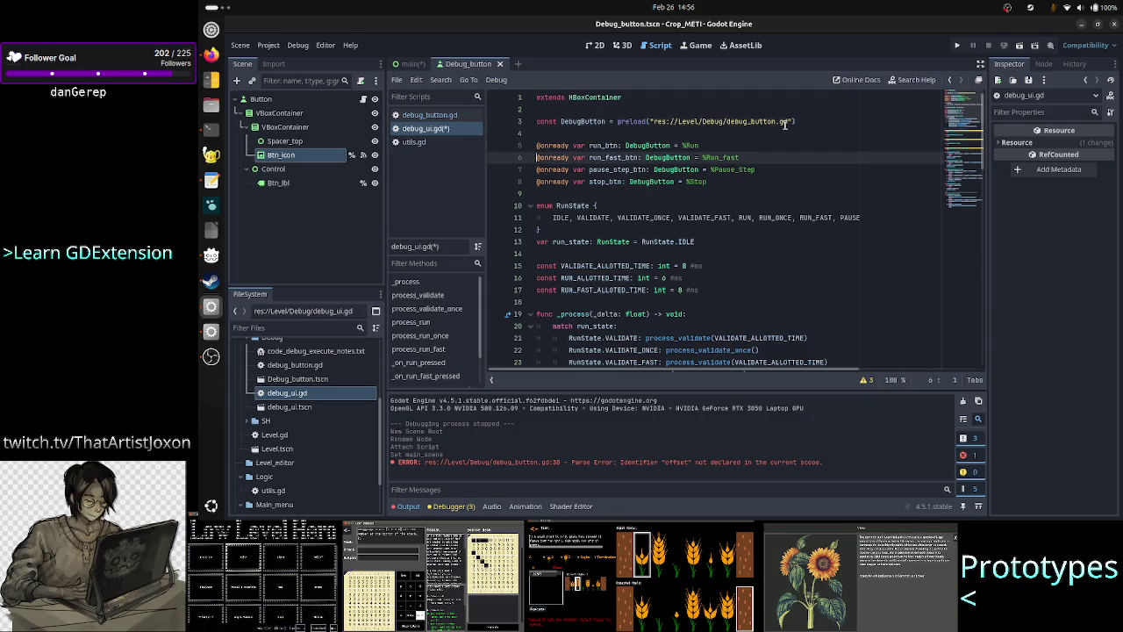
Save the edited debug_ui.gd script
{"action": "key", "text": "Down"}
{"action": "key", "text": "Down"}
{"action": "key", "text": "Down"}
{"action": "key", "text": "Down"}
{"action": "key", "text": "Down"}
{"action": "key", "text": "Down"}
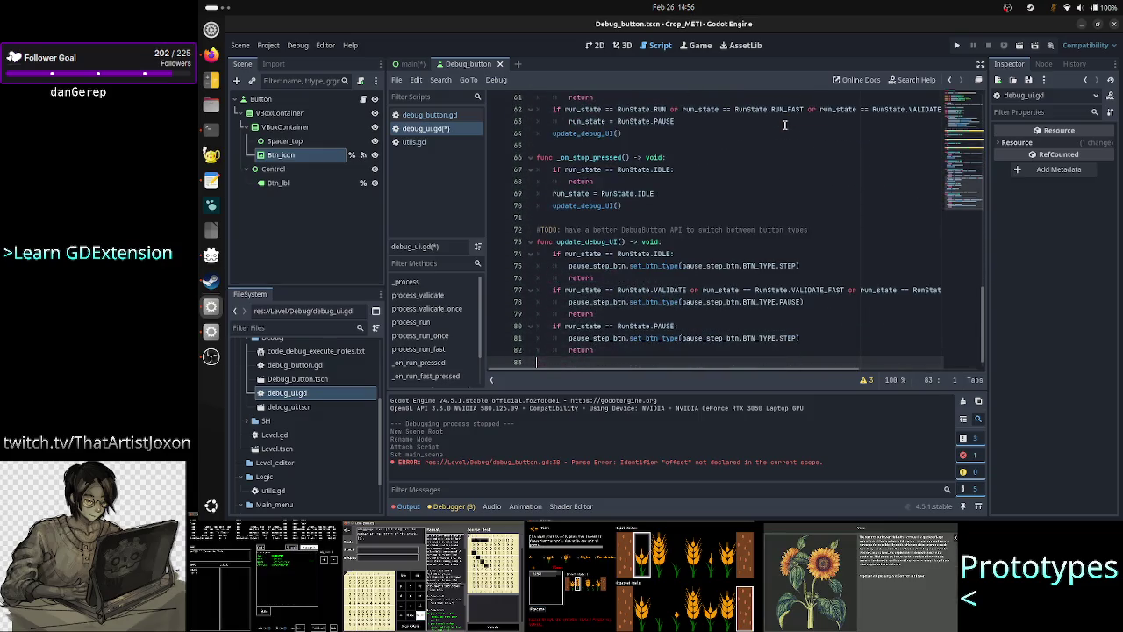
{"action": "key", "text": "ctrl+s"}
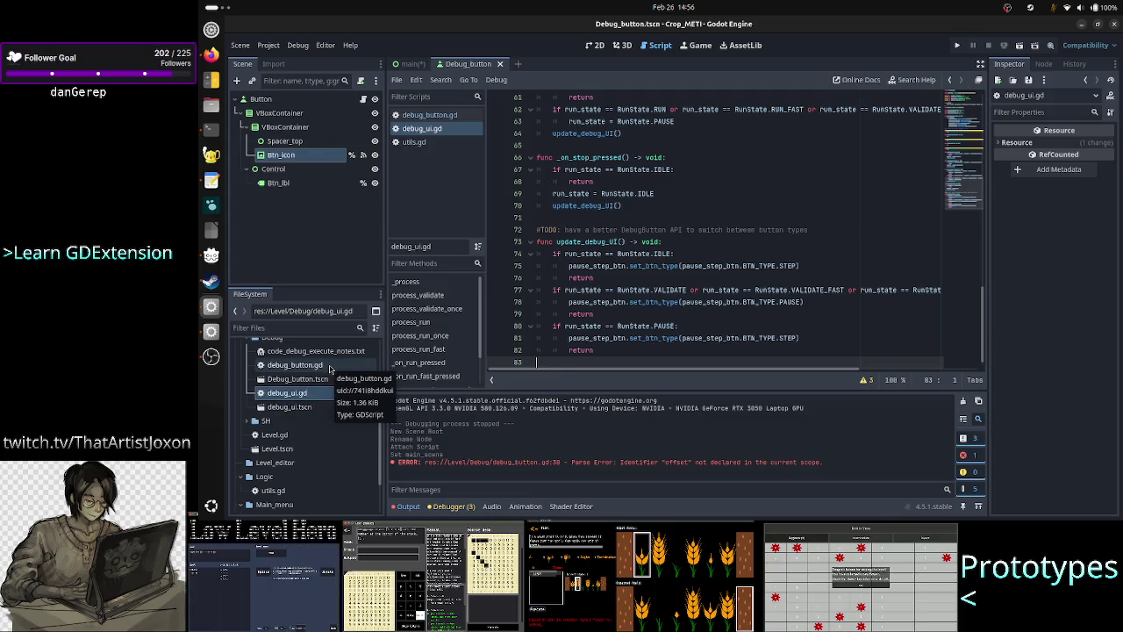
{"action": "left_click", "coordinate": [311, 393]}
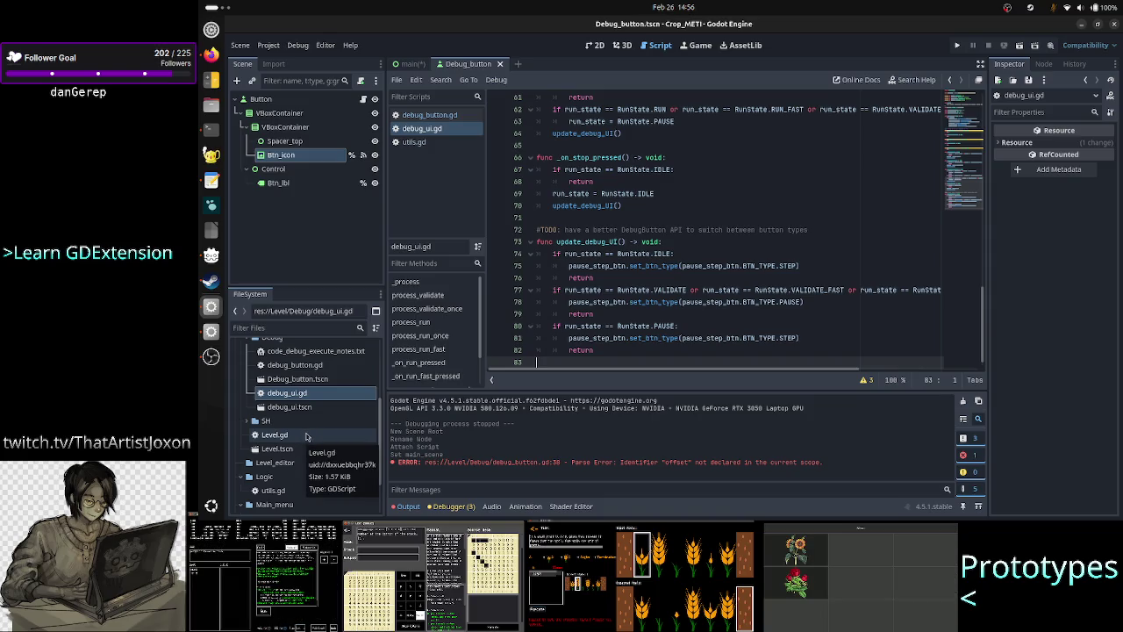
Open Level.gd from the FileSystem dock and scroll to its top
{"action": "scroll", "coordinate": [307, 435], "scroll_direction": "up", "scroll_amount": 1}
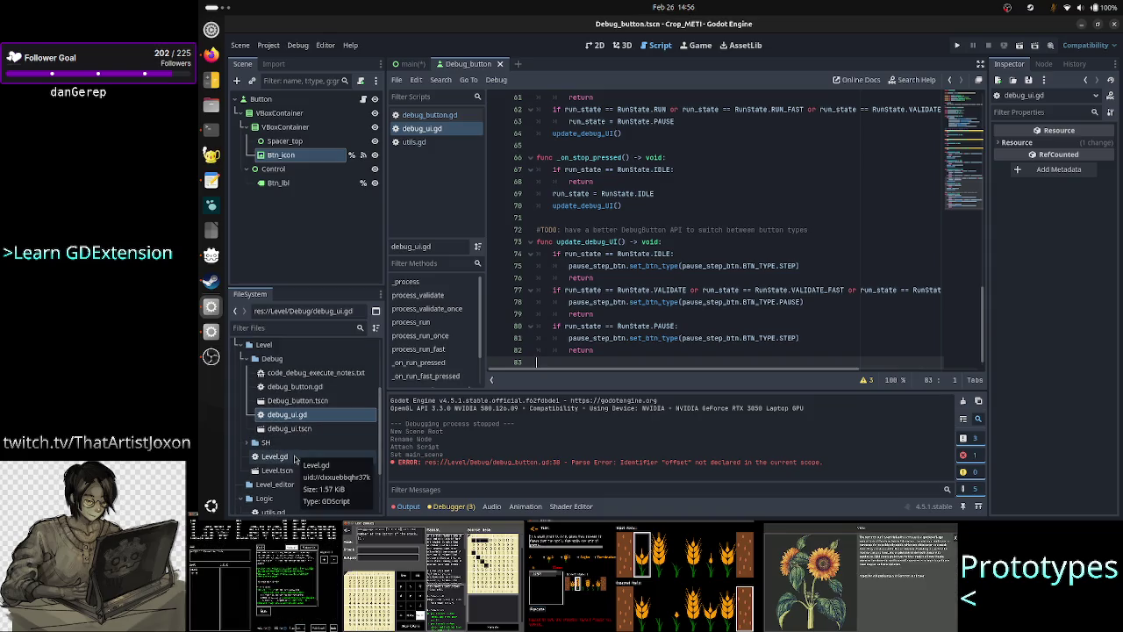
{"action": "double_click", "coordinate": [275, 457]}
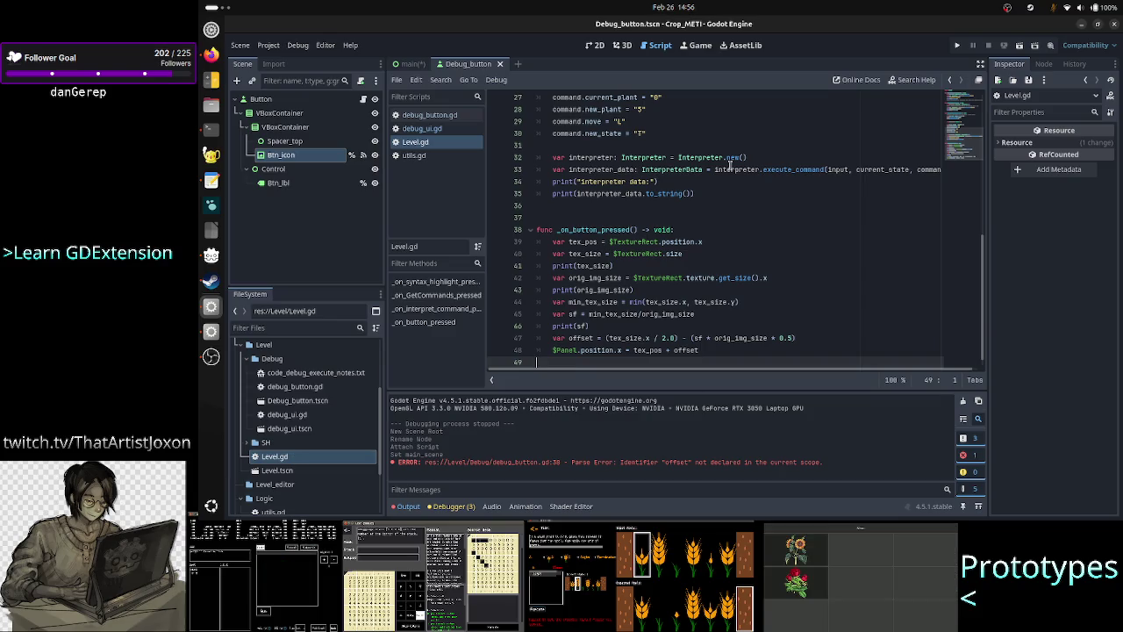
{"action": "scroll", "coordinate": [702, 193], "scroll_direction": "up", "scroll_amount": 8}
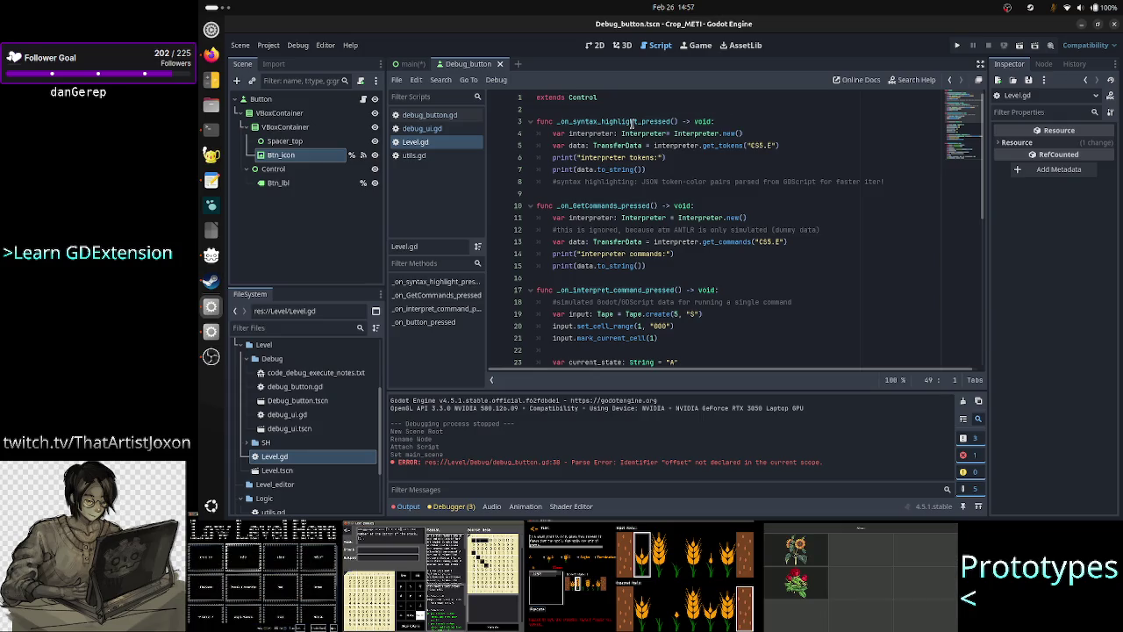
Open Level.tscn, then save the main scene in 2D view and close it
{"action": "double_click", "coordinate": [294, 474]}
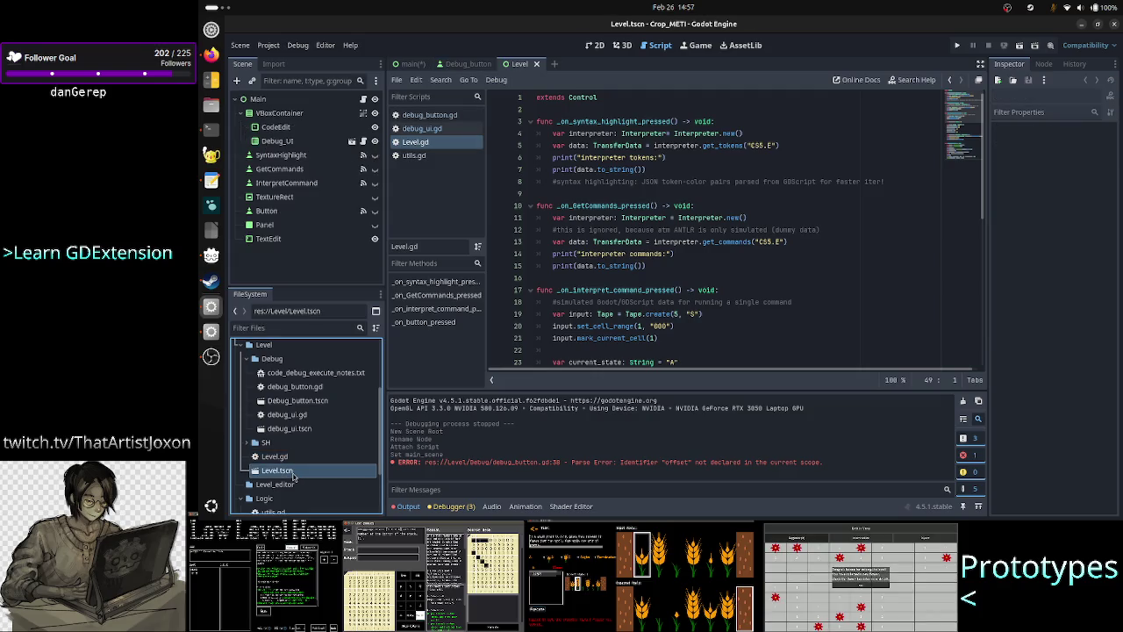
{"action": "left_click", "coordinate": [417, 64]}
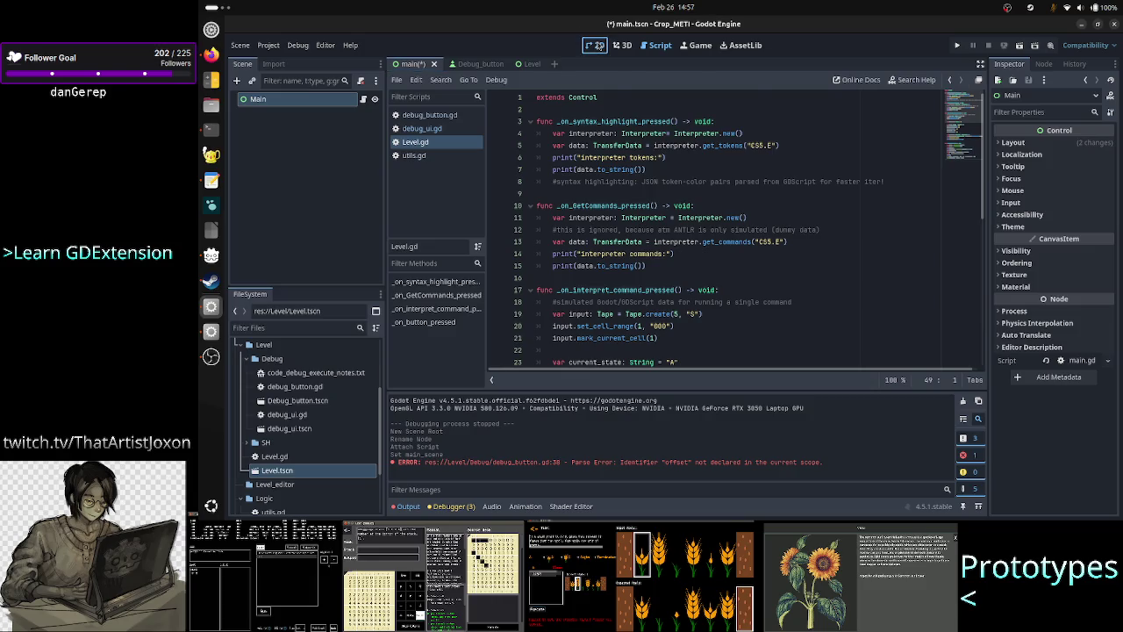
{"action": "left_click", "coordinate": [594, 45]}
{"action": "key", "text": "ctrl+s"}
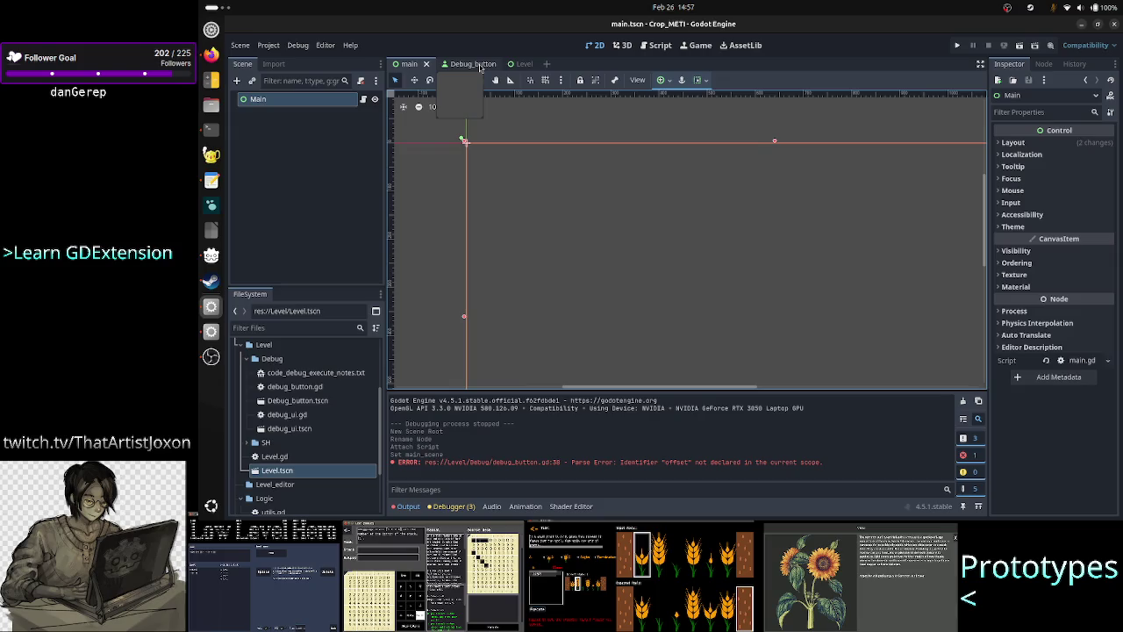
{"action": "left_click", "coordinate": [426, 64]}
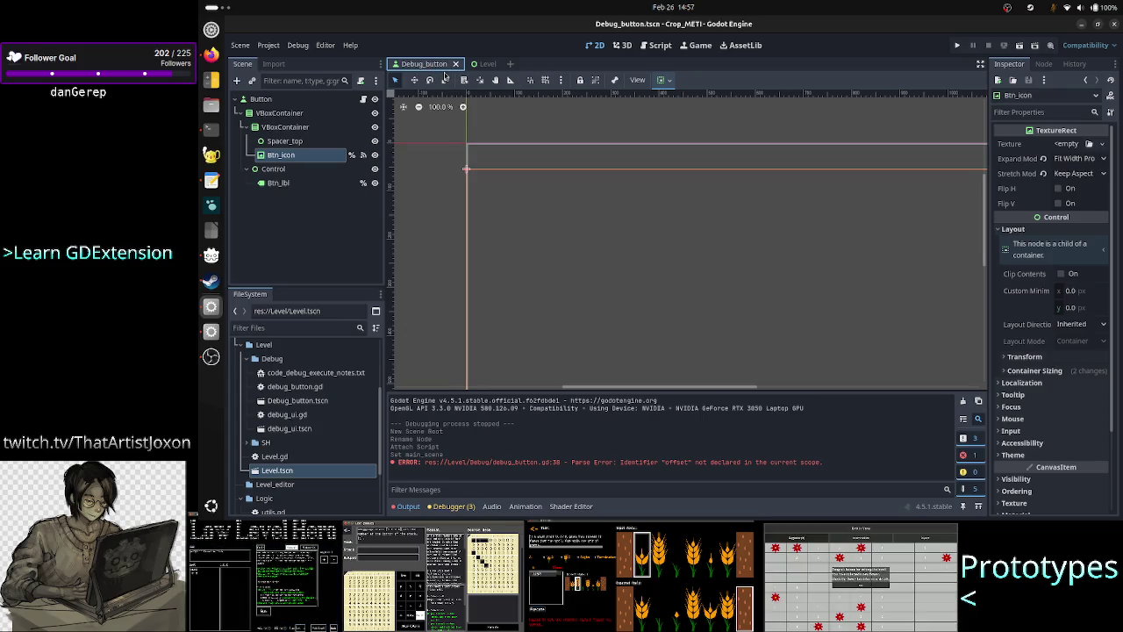
Move the Level scene tab before Debug_button and switch to the Debug_button scene
{"action": "left_click", "coordinate": [484, 65]}
{"action": "left_click_drag", "start_coordinate": [481, 66], "coordinate": [409, 66]}
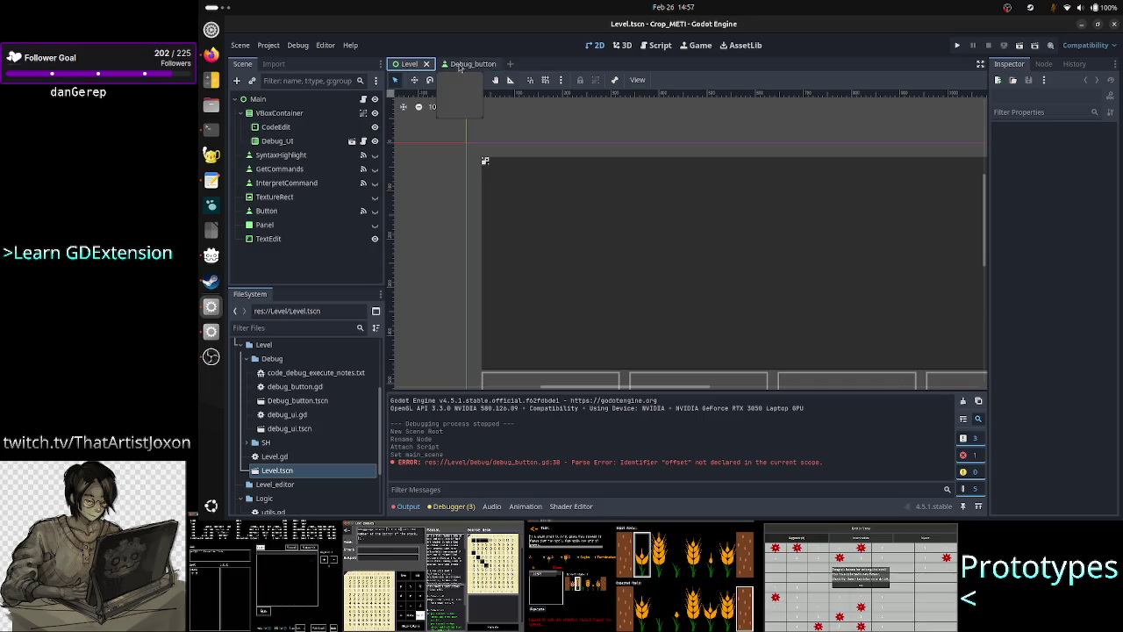
{"action": "left_click", "coordinate": [460, 67]}
{"action": "left_click", "coordinate": [402, 67]}
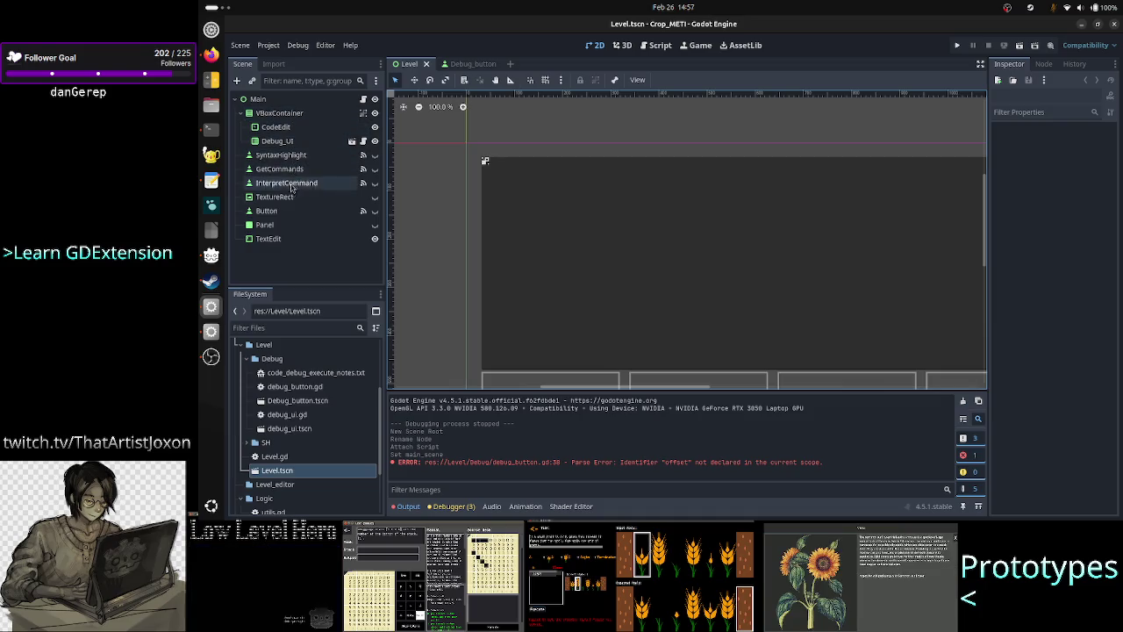
{"action": "left_click", "coordinate": [470, 64]}
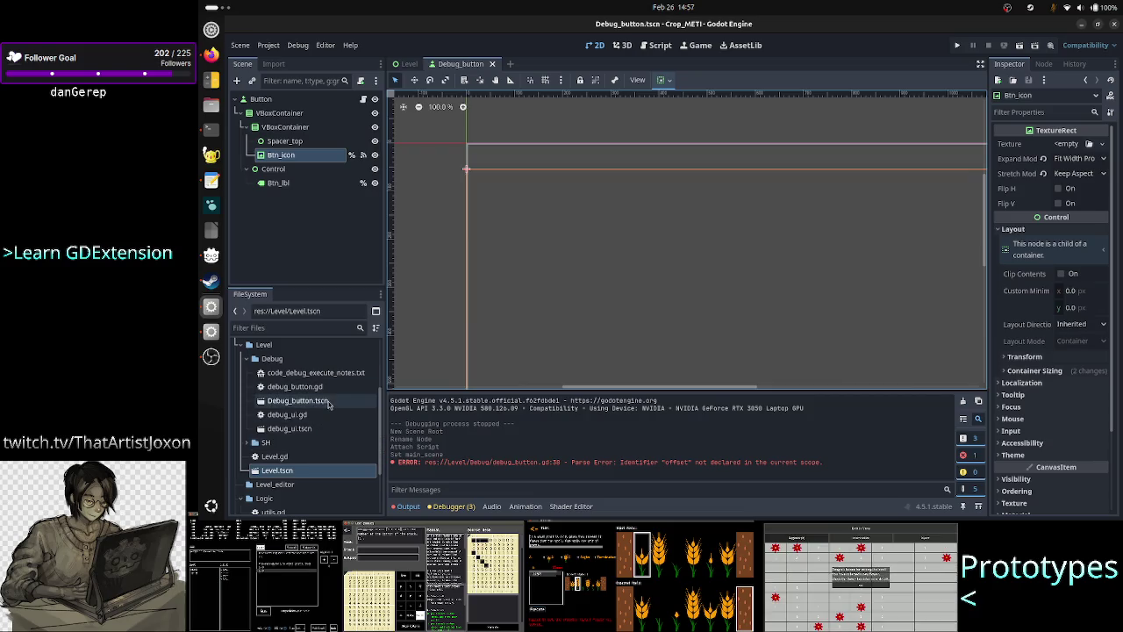
Open debug_ui.tscn and debug_ui.gd, placing the debug_ui tab before Debug_button
{"action": "double_click", "coordinate": [307, 428]}
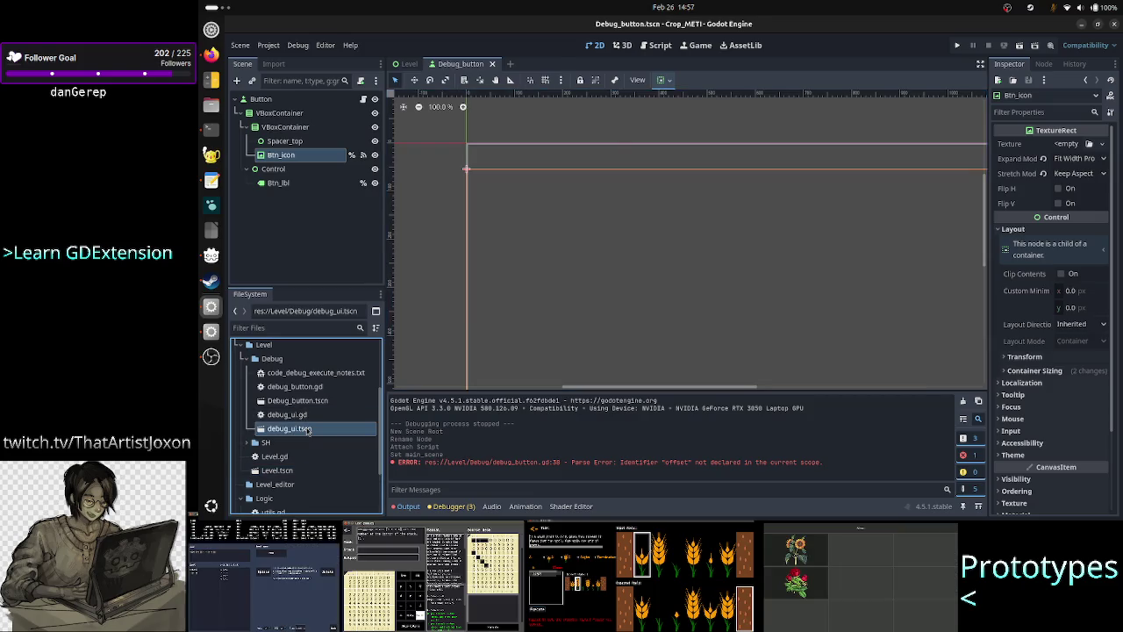
{"action": "double_click", "coordinate": [289, 414]}
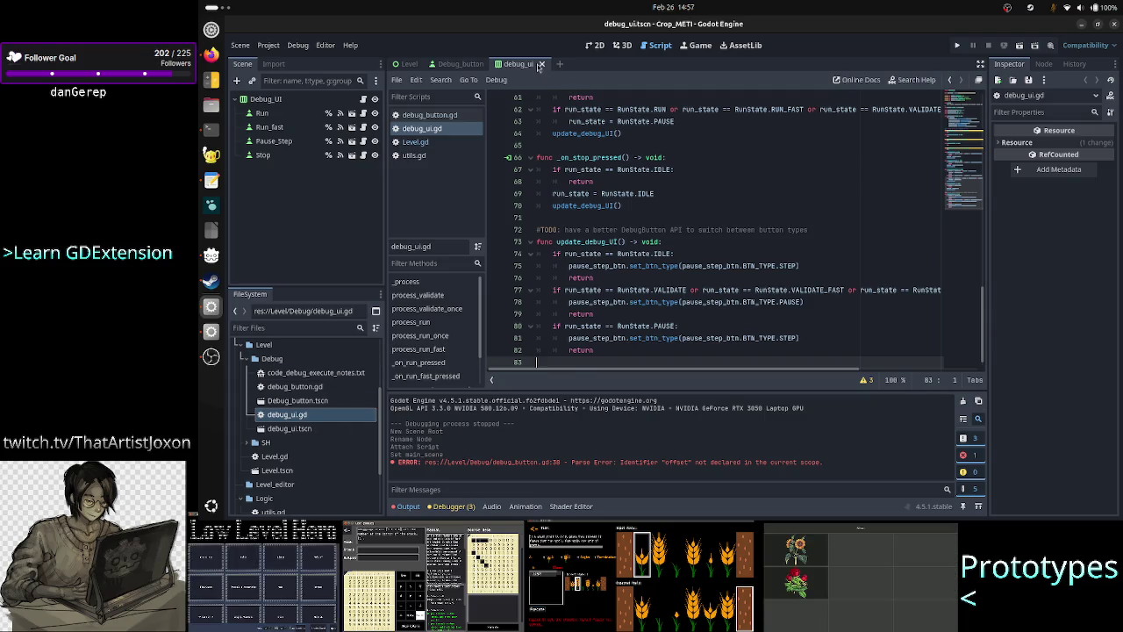
{"action": "left_click_drag", "start_coordinate": [494, 66], "coordinate": [448, 64]}
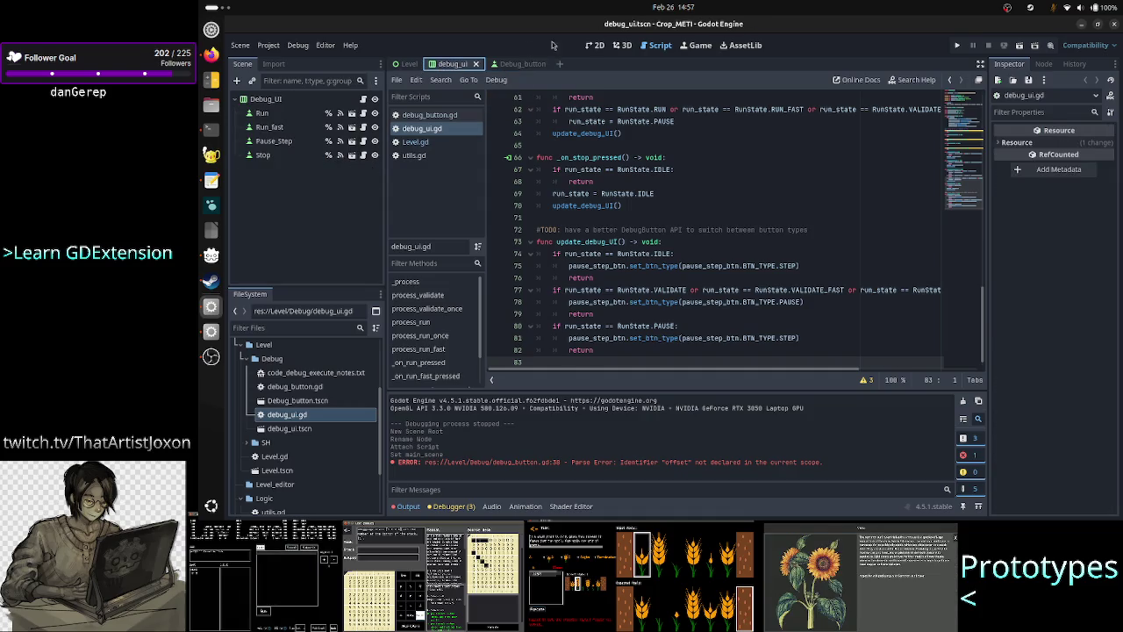
{"action": "left_click", "coordinate": [513, 64]}
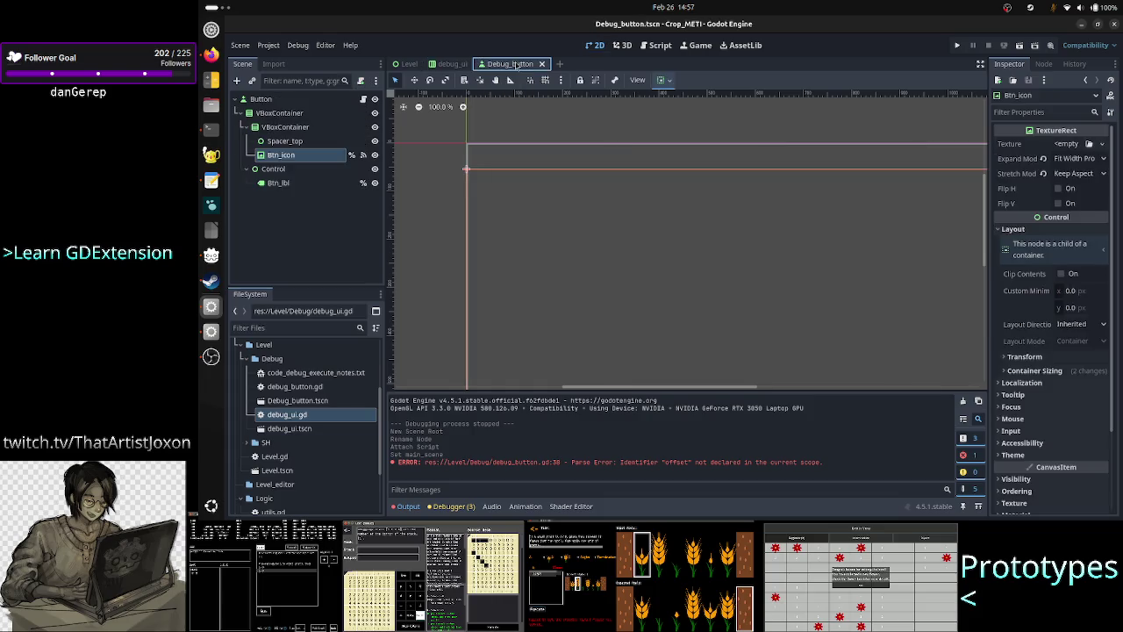
{"action": "left_click", "coordinate": [451, 64]}
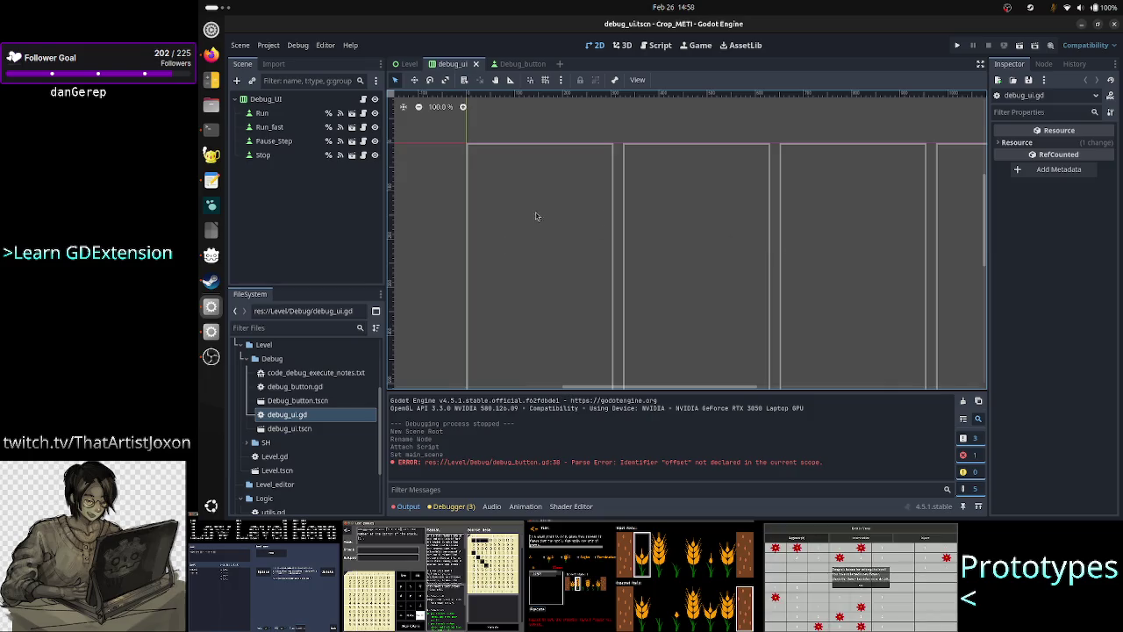
Check the Level scene's row of Stop debug buttons and clear the output log
{"action": "left_click", "coordinate": [409, 64]}
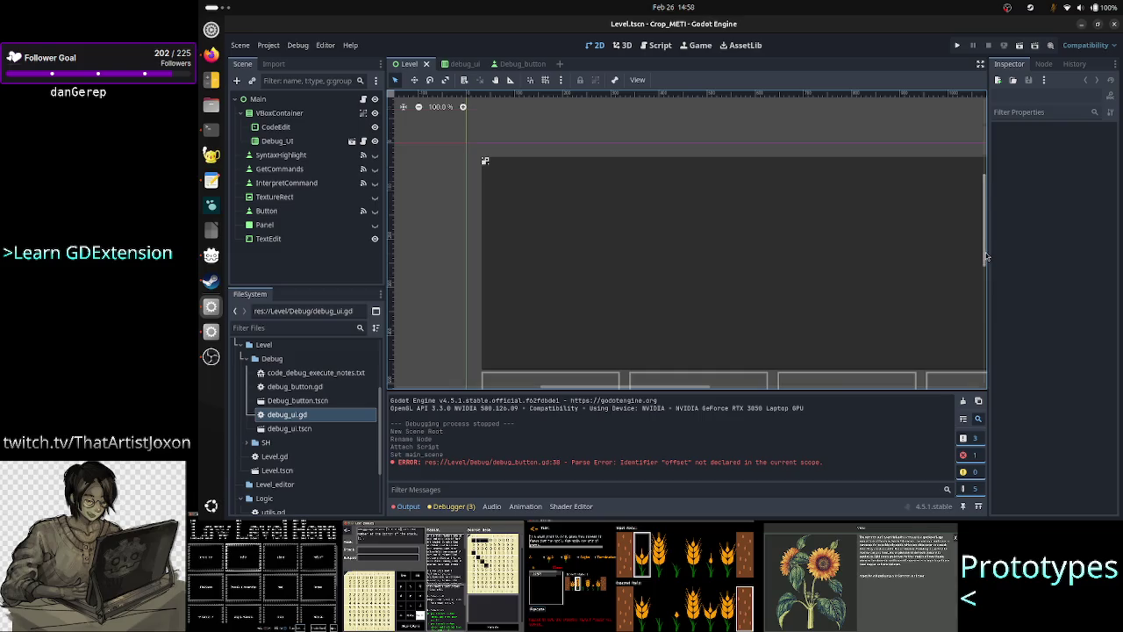
{"action": "scroll", "coordinate": [986, 256], "scroll_direction": "down", "scroll_amount": 3}
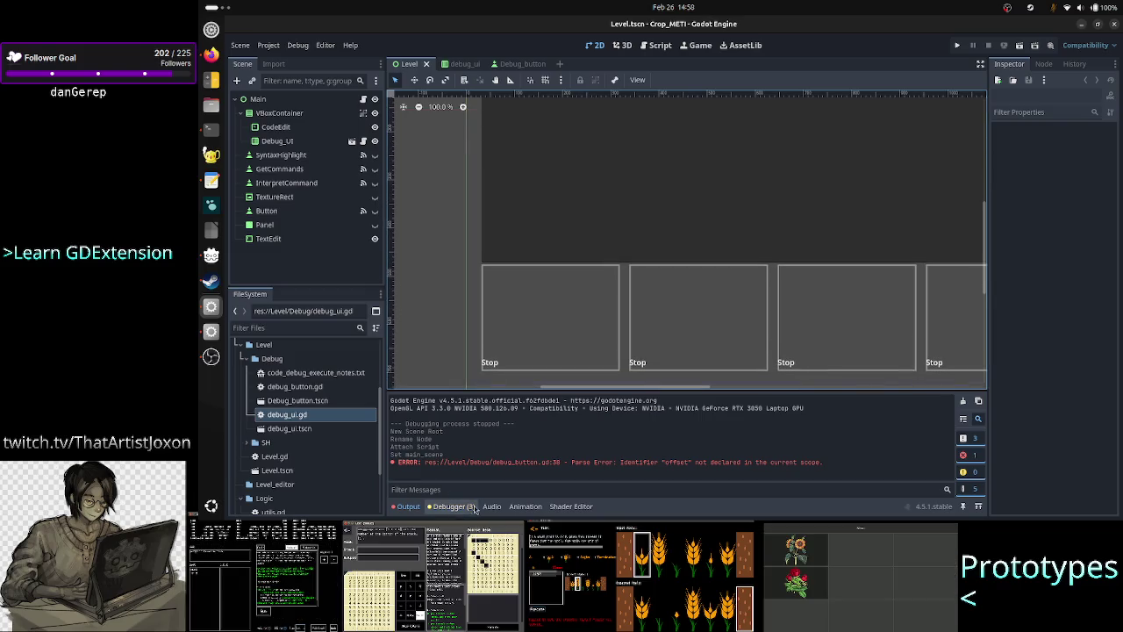
{"action": "left_click", "coordinate": [963, 402]}
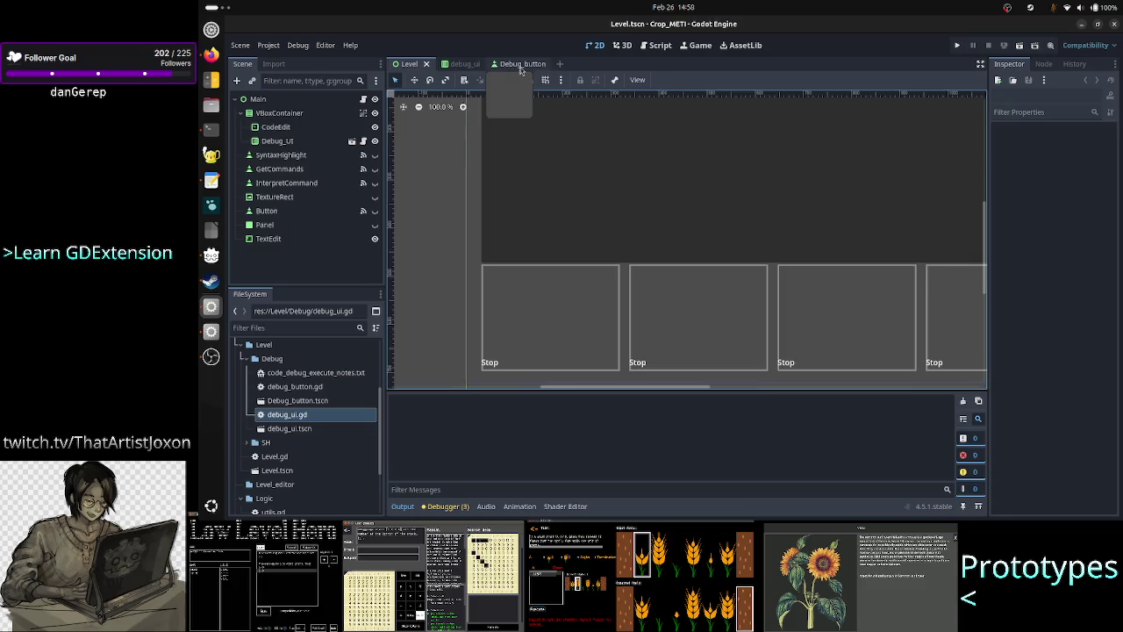
Return to the debug_ui scene and open its debug_ui.gd script at the top
{"action": "left_click", "coordinate": [518, 64]}
{"action": "left_click", "coordinate": [455, 67]}
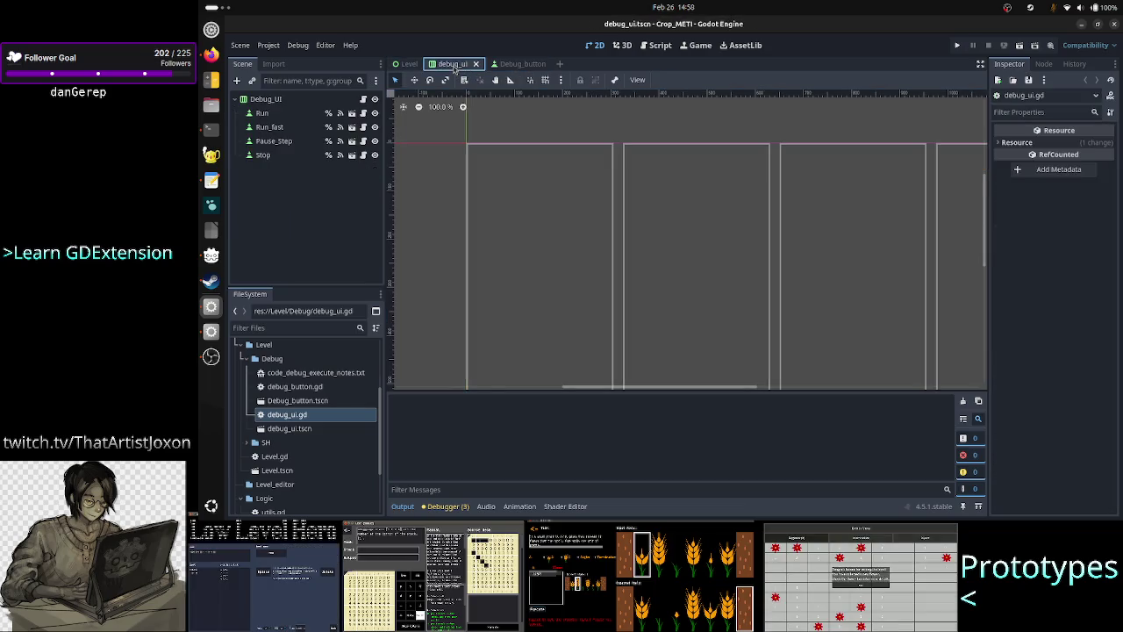
{"action": "left_click", "coordinate": [363, 99]}
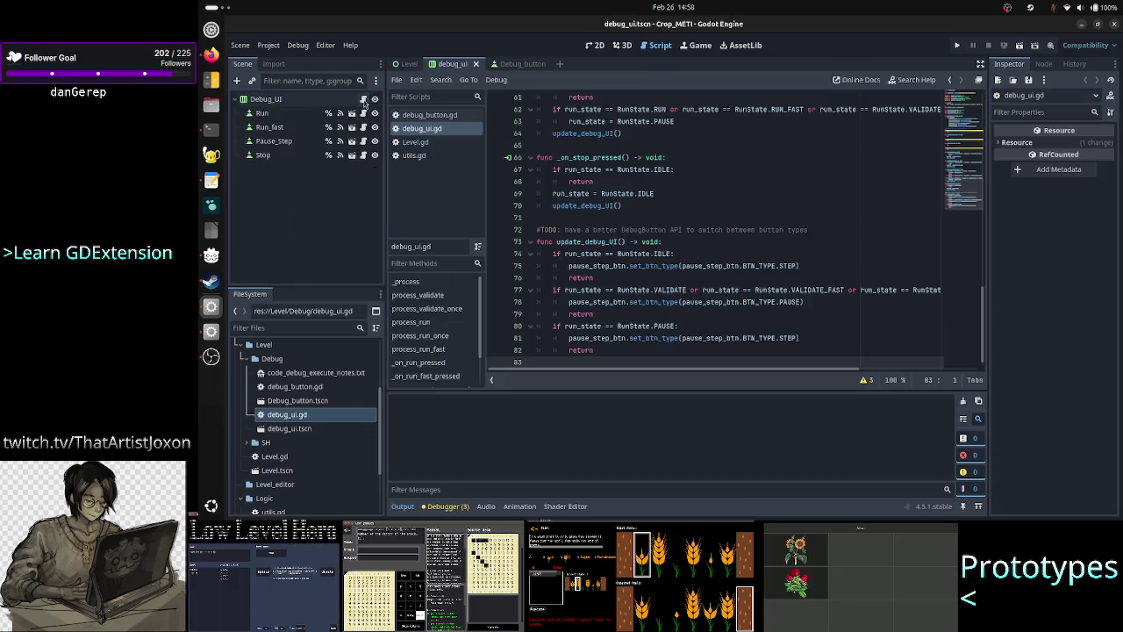
{"action": "scroll", "coordinate": [677, 211], "scroll_direction": "up", "scroll_amount": 15}
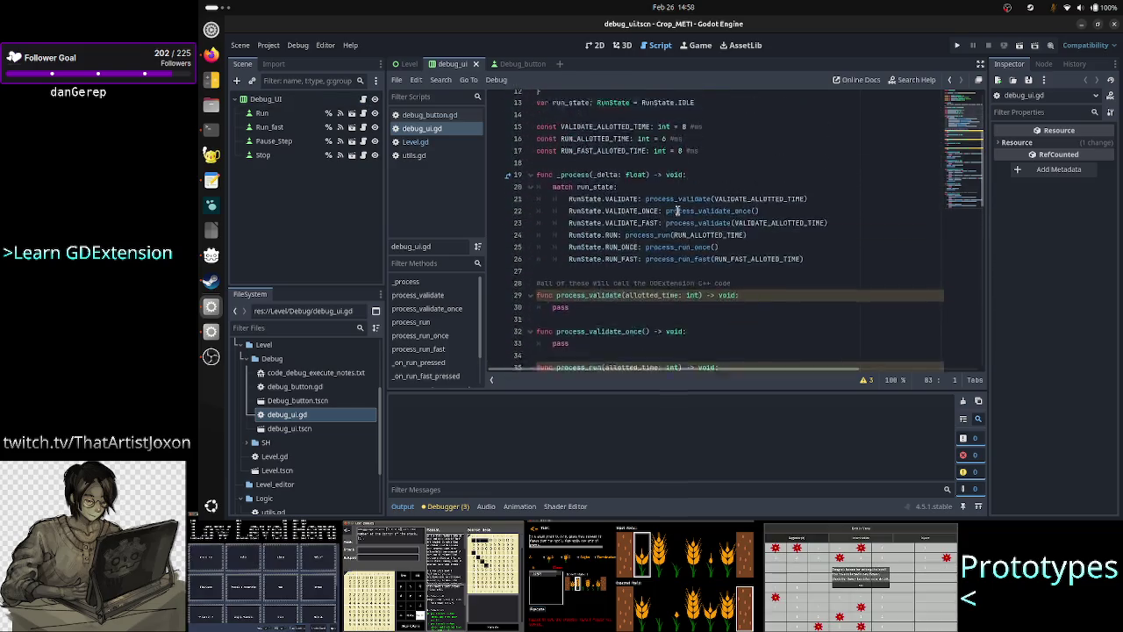
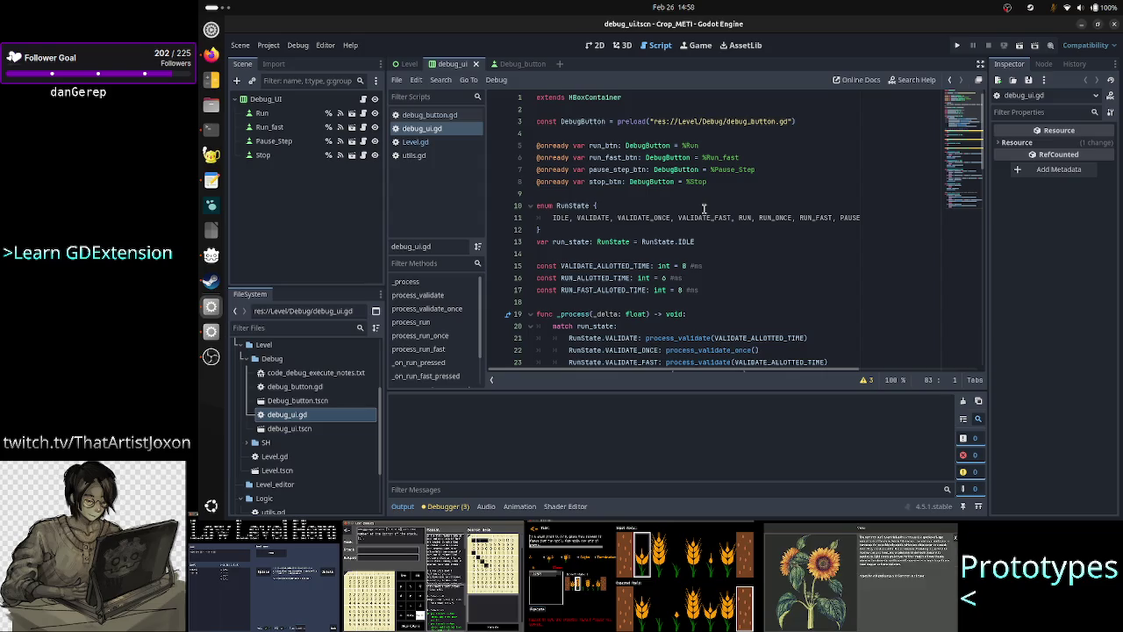
Select the RunState enum, then the run_state variable line, and scroll through debug_ui.gd
{"action": "triple_click", "coordinate": [704, 208]}
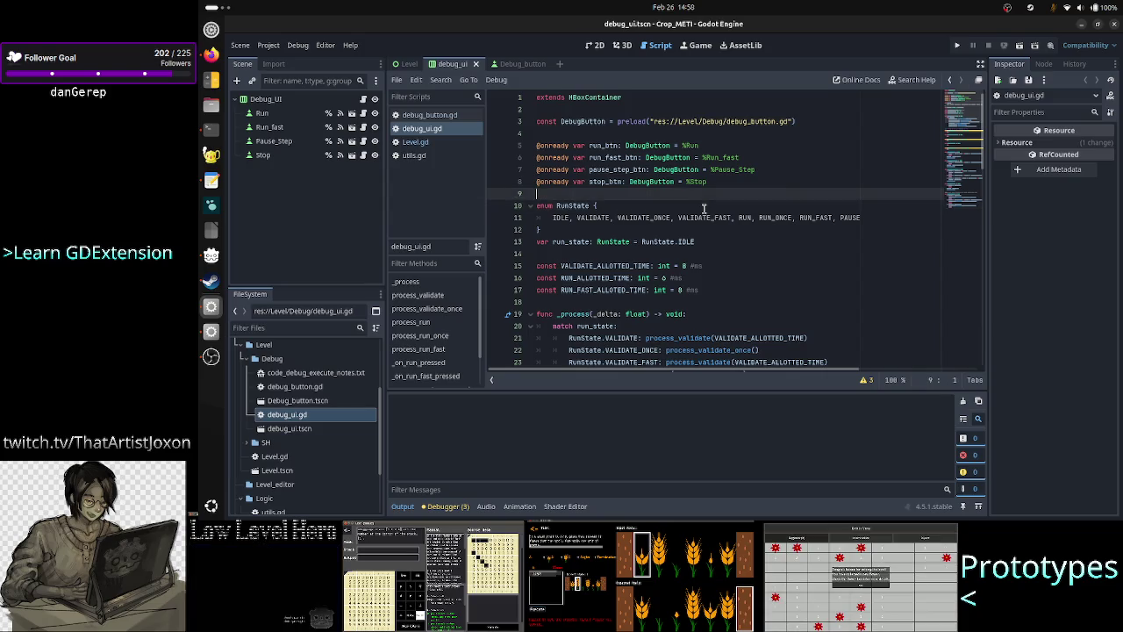
{"action": "key", "text": "shift+Down"}
{"action": "key", "text": "shift+Right"}
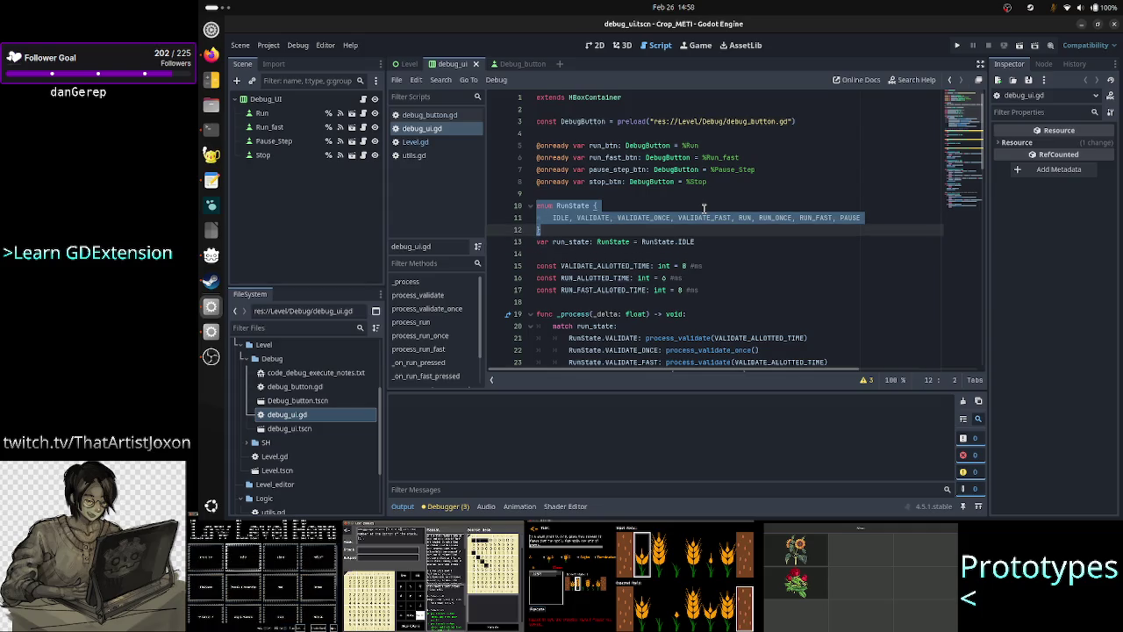
{"action": "key", "text": "Down"}
{"action": "key", "text": "Home"}
{"action": "key", "text": "shift+End"}
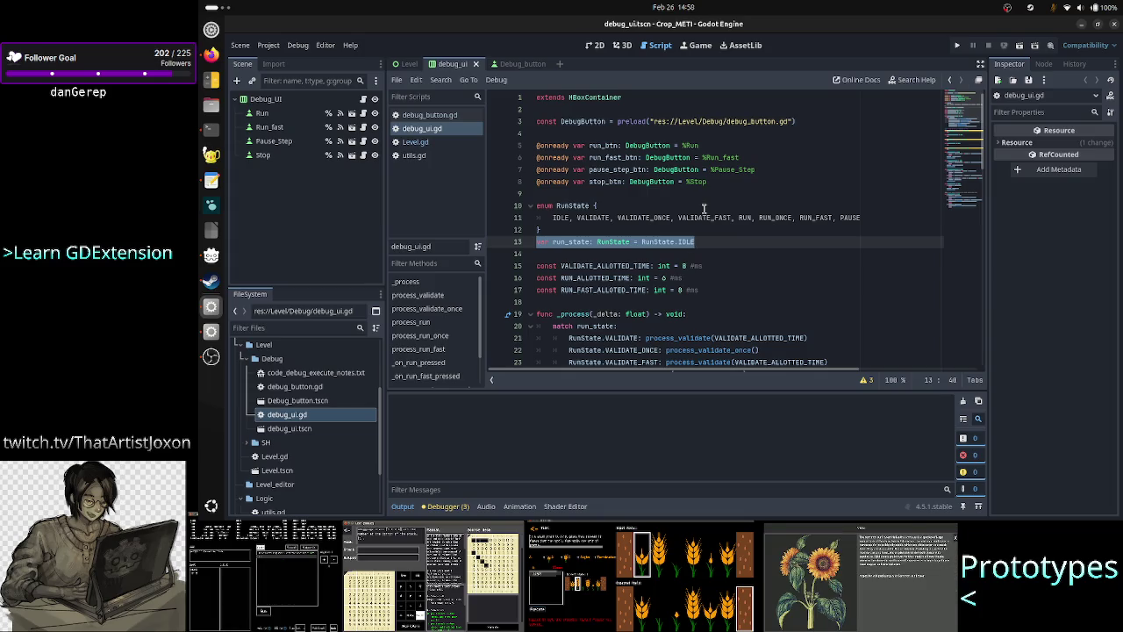
{"action": "key", "text": "Left"}
{"action": "key", "text": "Up"}
{"action": "key", "text": "Down"}
{"action": "scroll", "coordinate": [655, 265], "scroll_direction": "down", "scroll_amount": 3}
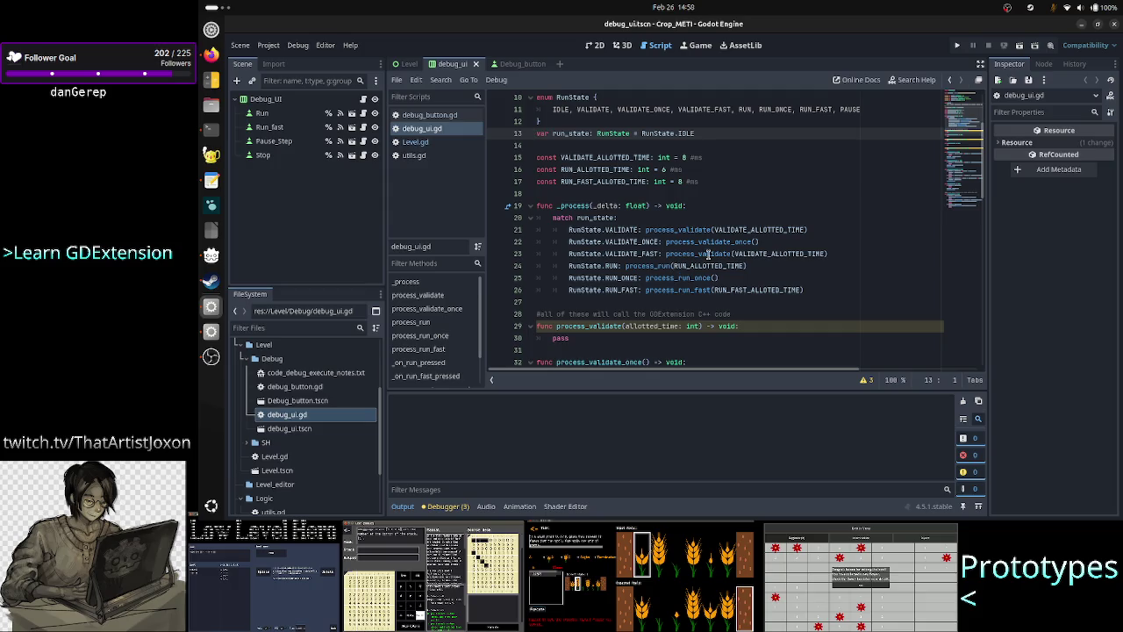
{"action": "scroll", "coordinate": [709, 254], "scroll_direction": "down", "scroll_amount": 4}
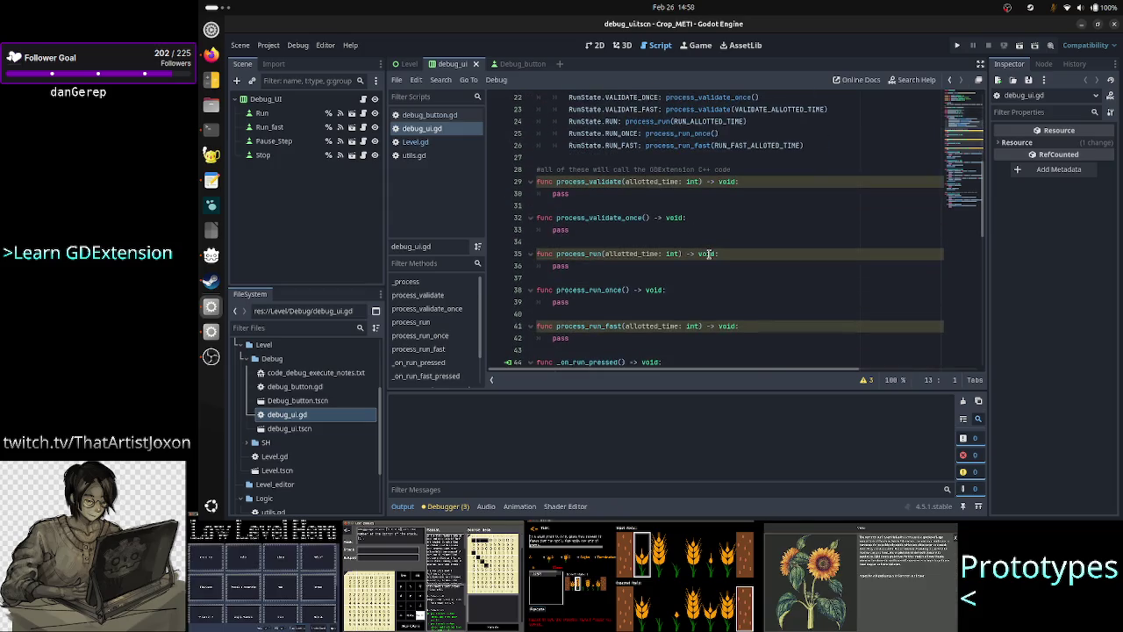
{"action": "scroll", "coordinate": [709, 254], "scroll_direction": "down", "scroll_amount": 4}
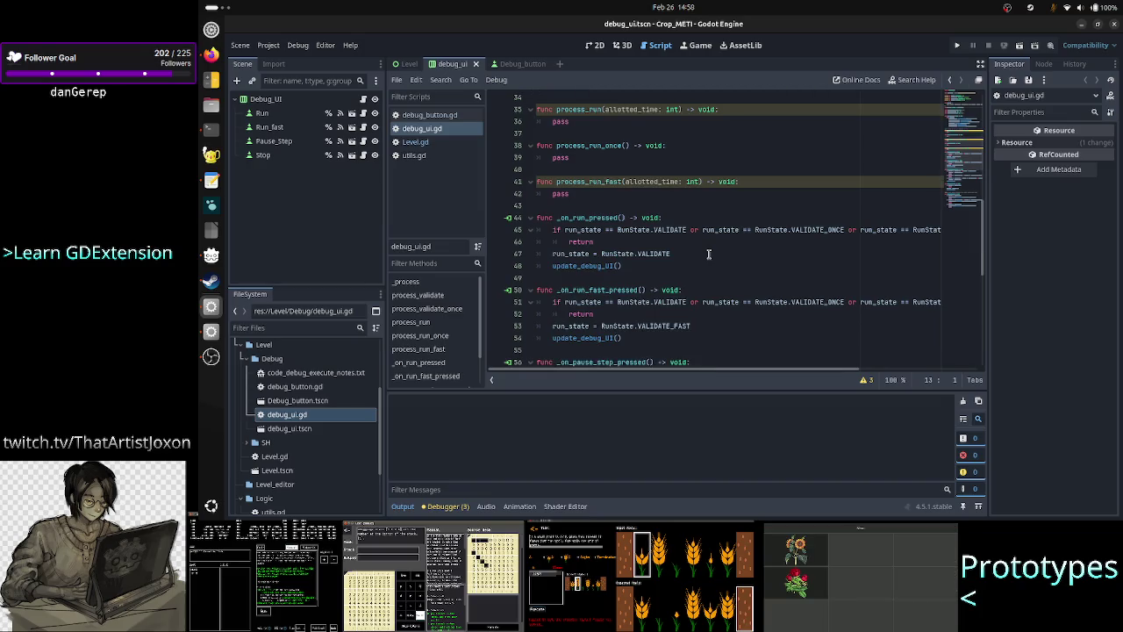
{"action": "scroll", "coordinate": [709, 253], "scroll_direction": "up", "scroll_amount": 10}
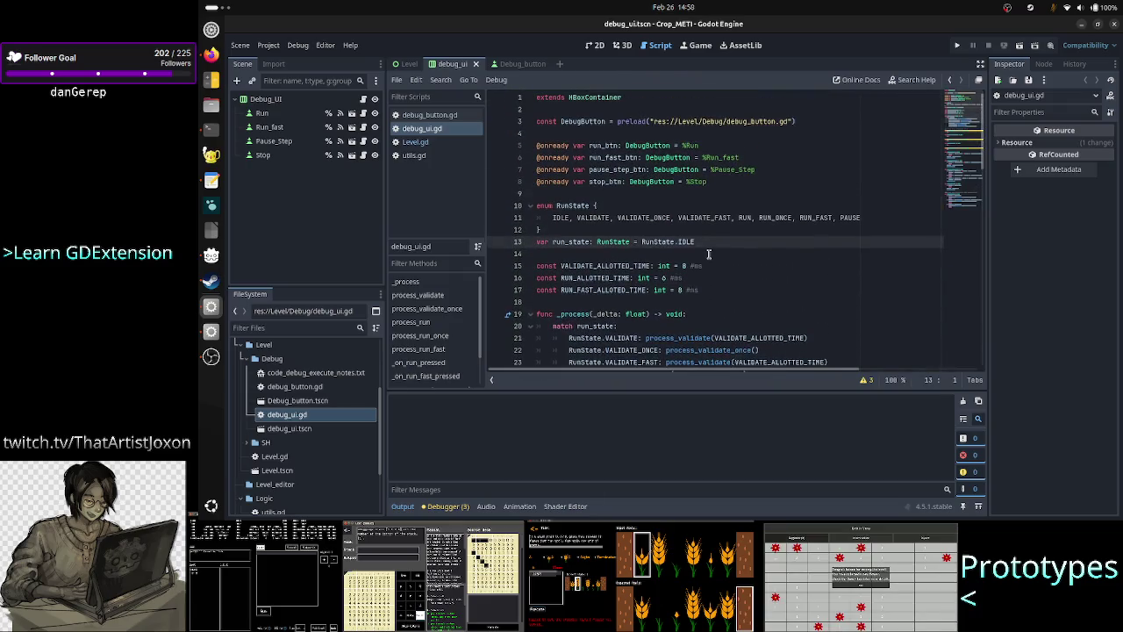
Add '#TODO: should the FSM be here or in its own script in Logic/ ???' above RunState
{"action": "key", "text": "Up"}
{"action": "key", "text": "Up"}
{"action": "key", "text": "Up"}
{"action": "key", "text": "Return"}
{"action": "key", "text": "Up"}
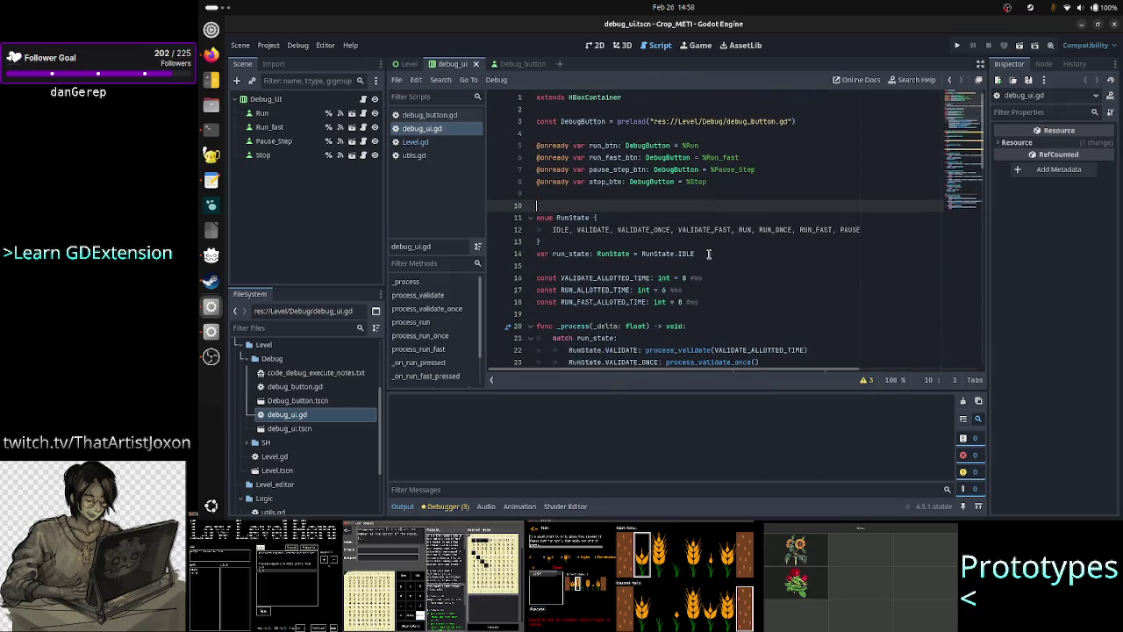
{"action": "type", "text": "#TODO:"}
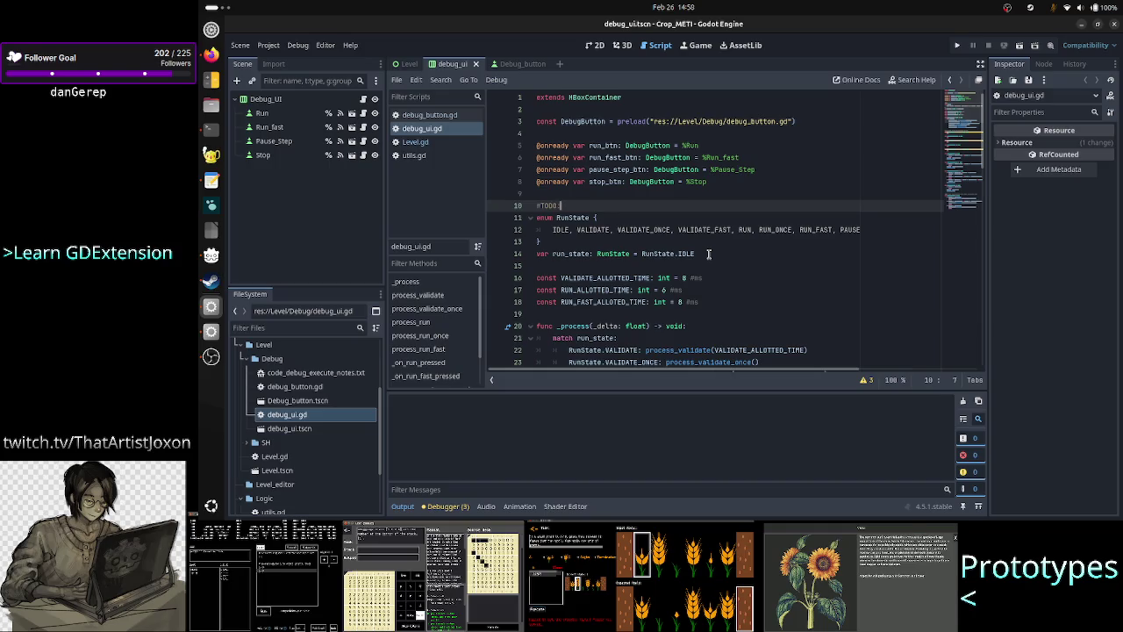
{"action": "type", "text": " should the"}
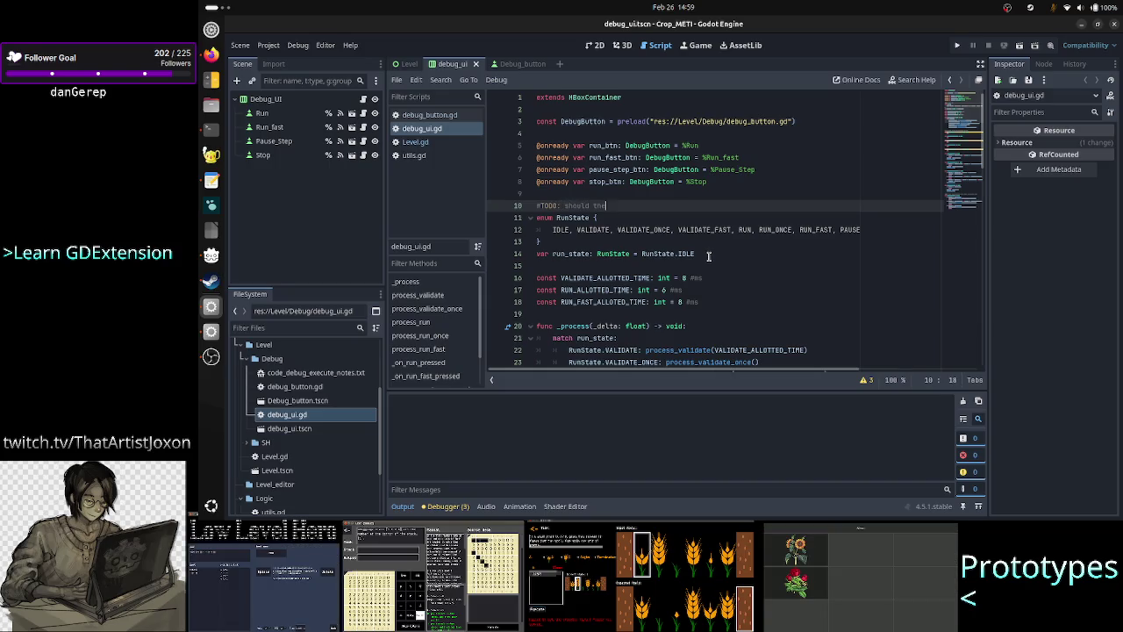
{"action": "type", "text": " State M"}
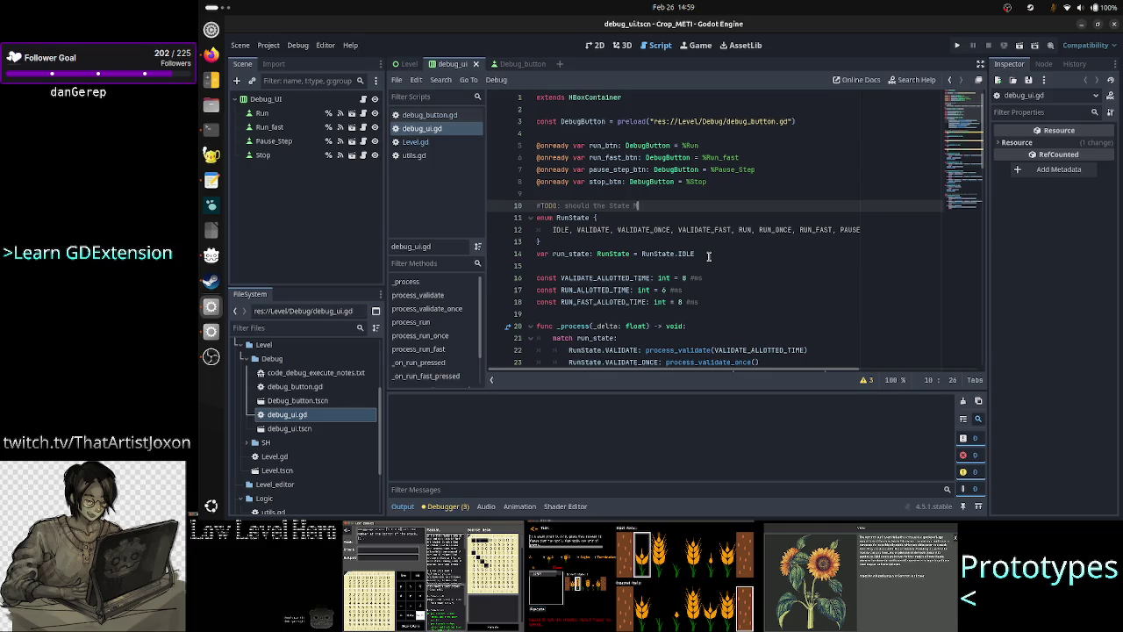
{"action": "key", "text": "BackSpace"}
{"action": "key", "text": "BackSpace"}
{"action": "key", "text": "BackSpace"}
{"action": "key", "text": "BackSpace"}
{"action": "key", "text": "BackSpace"}
{"action": "key", "text": "BackSpace"}
{"action": "key", "text": "BackSpace"}
{"action": "type", "text": "F"}
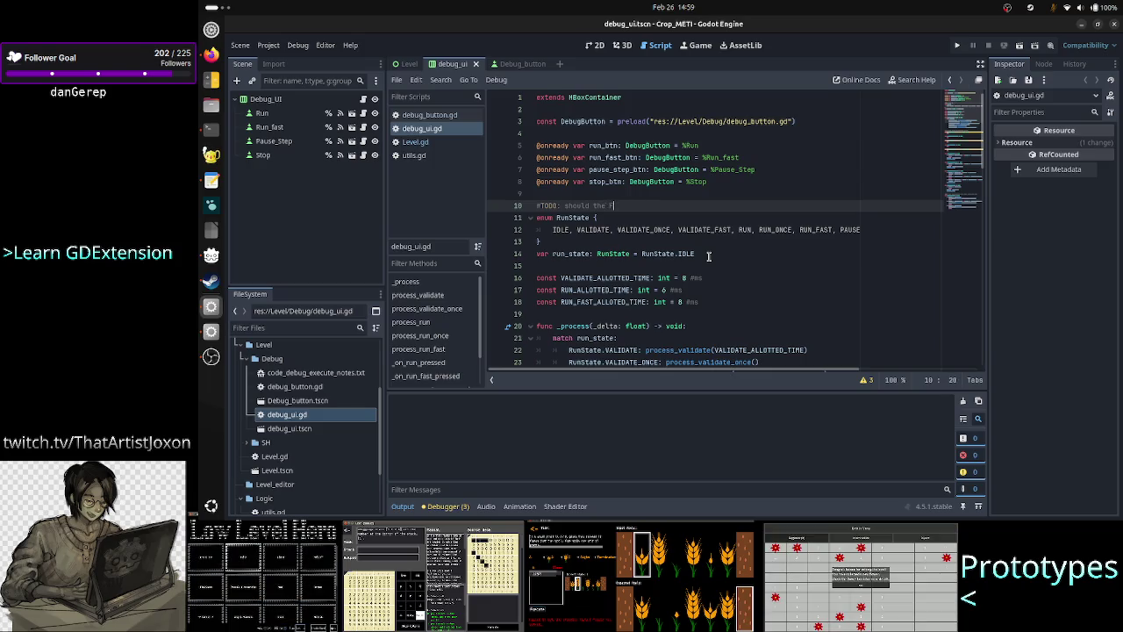
{"action": "type", "text": "SM"}
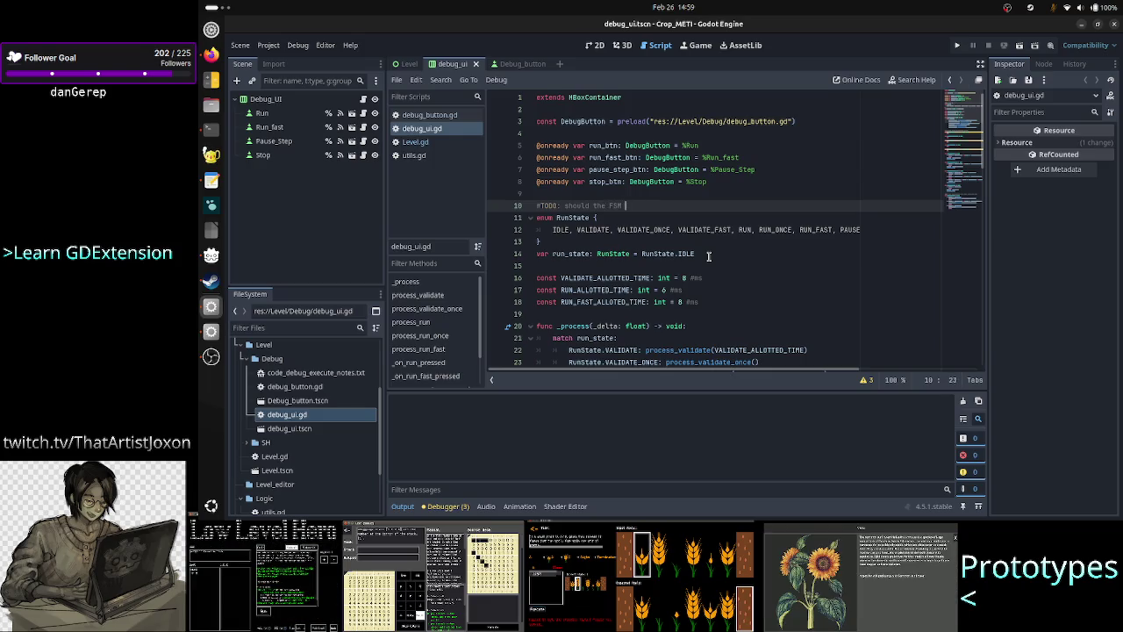
{"action": "type", "text": "be here or"}
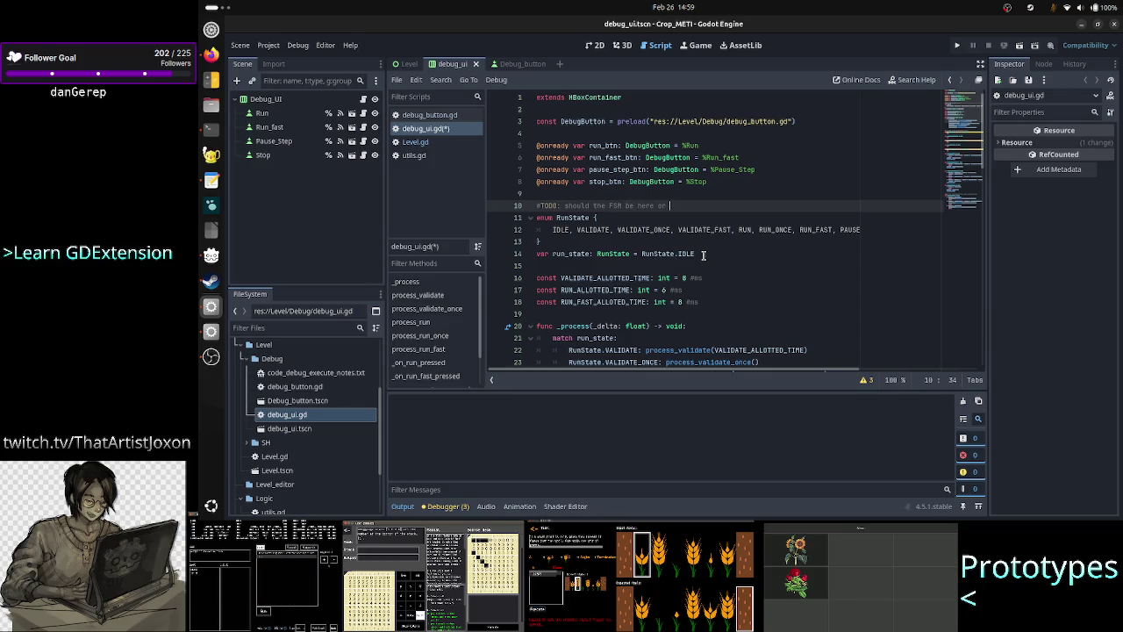
{"action": "type", "text": "in "}
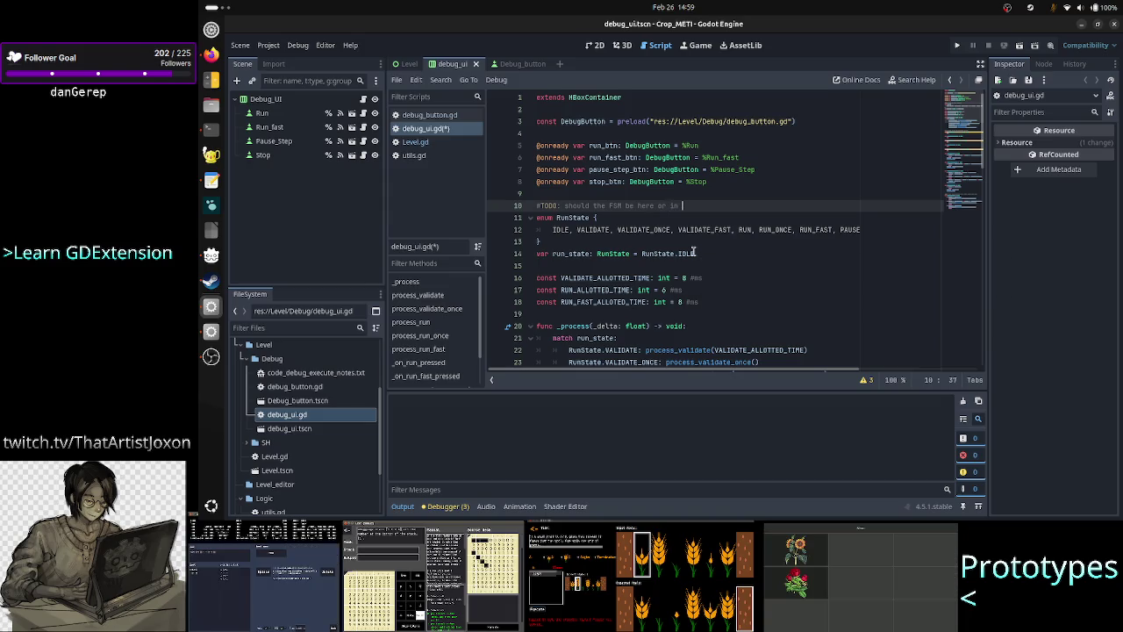
{"action": "type", "text": "its own"}
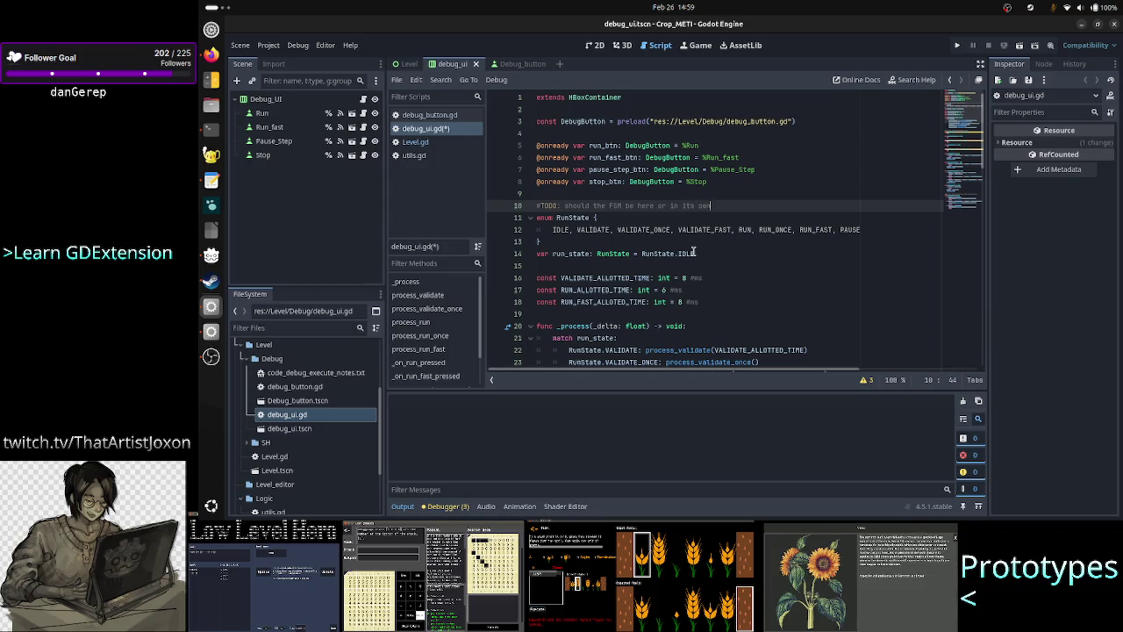
{"action": "type", "text": " scri"}
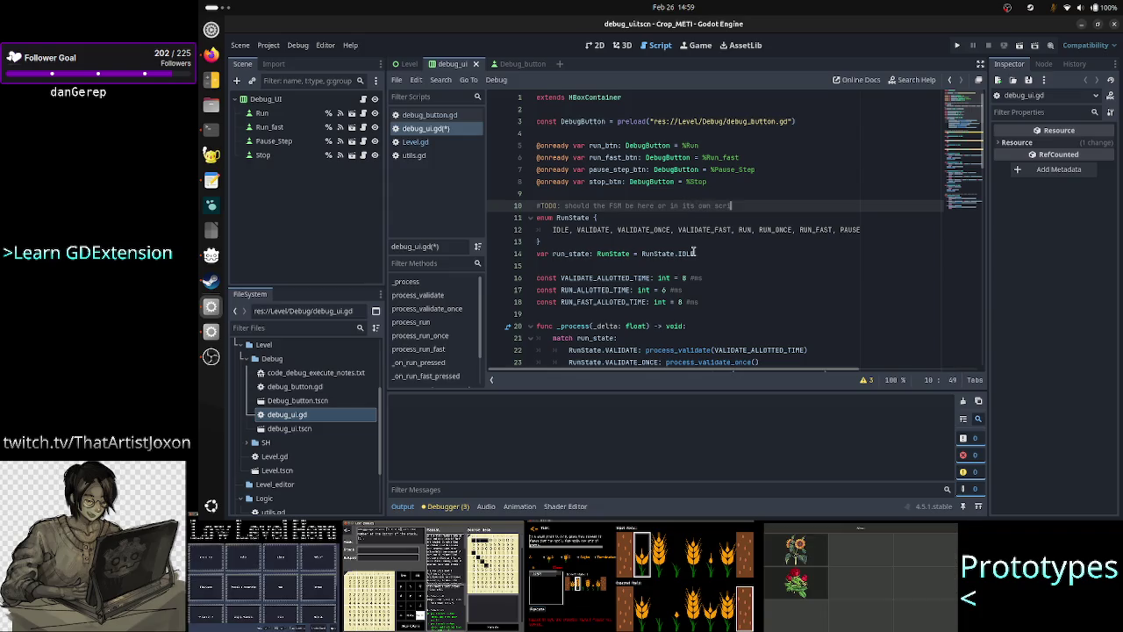
{"action": "type", "text": "pt t in Logic/"}
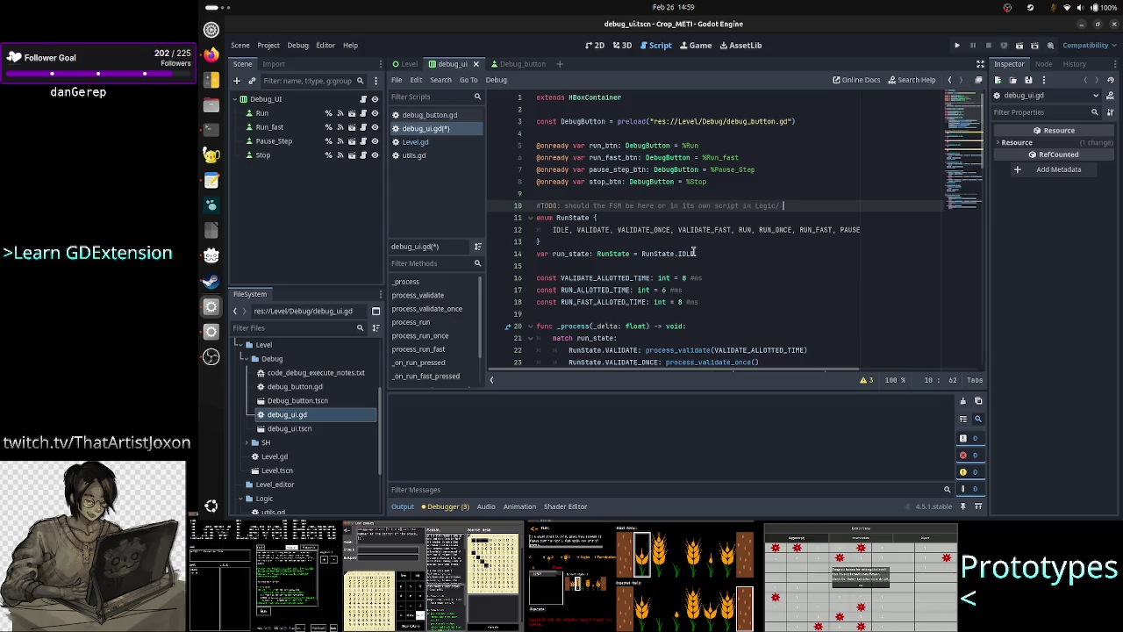
{"action": "type", "text": "?"}
Save debug_ui.gd with Ctrl+S
{"action": "key", "text": "Right"}
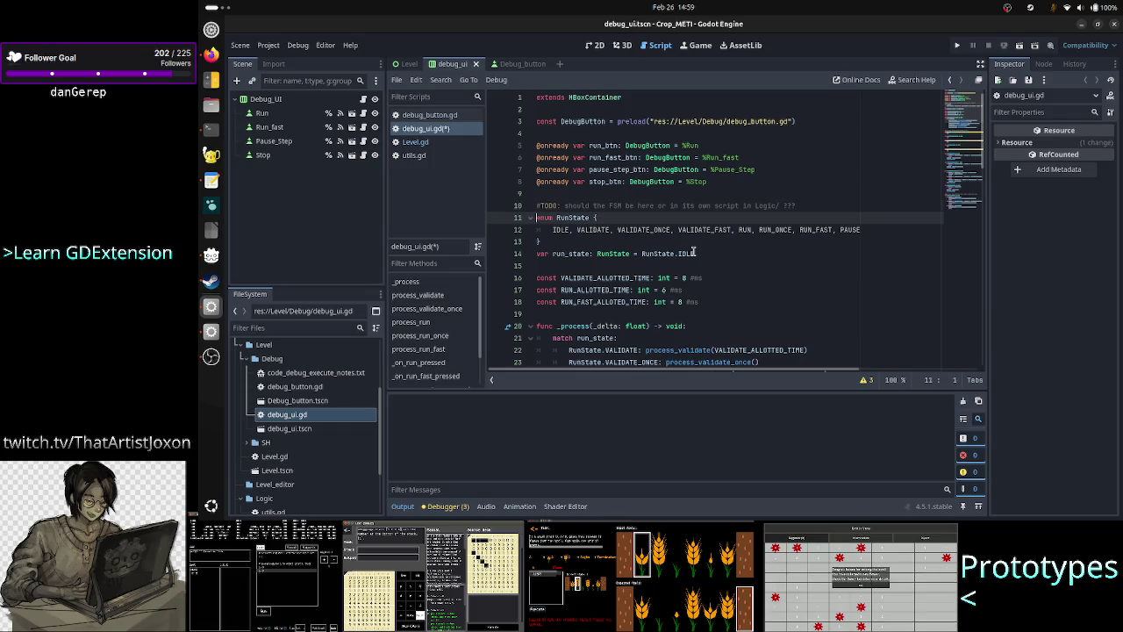
{"action": "key", "text": "Down"}
{"action": "key", "text": "Down"}
{"action": "key", "text": "Down"}
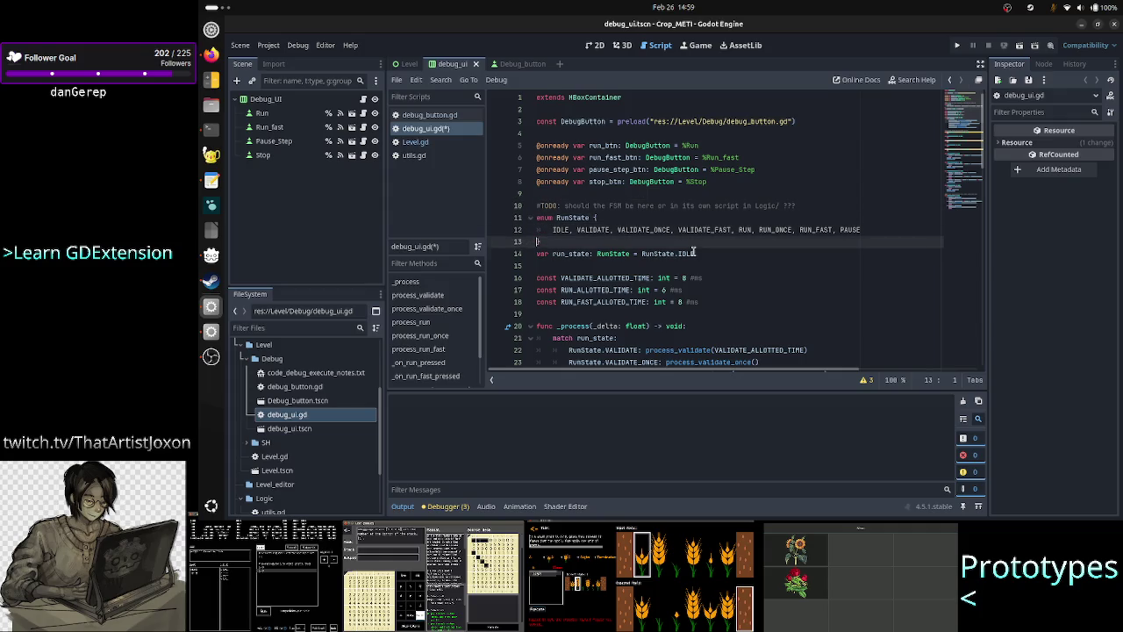
{"action": "key", "text": "Up"}
{"action": "key", "text": "Up"}
{"action": "key", "text": "ctrl+s"}
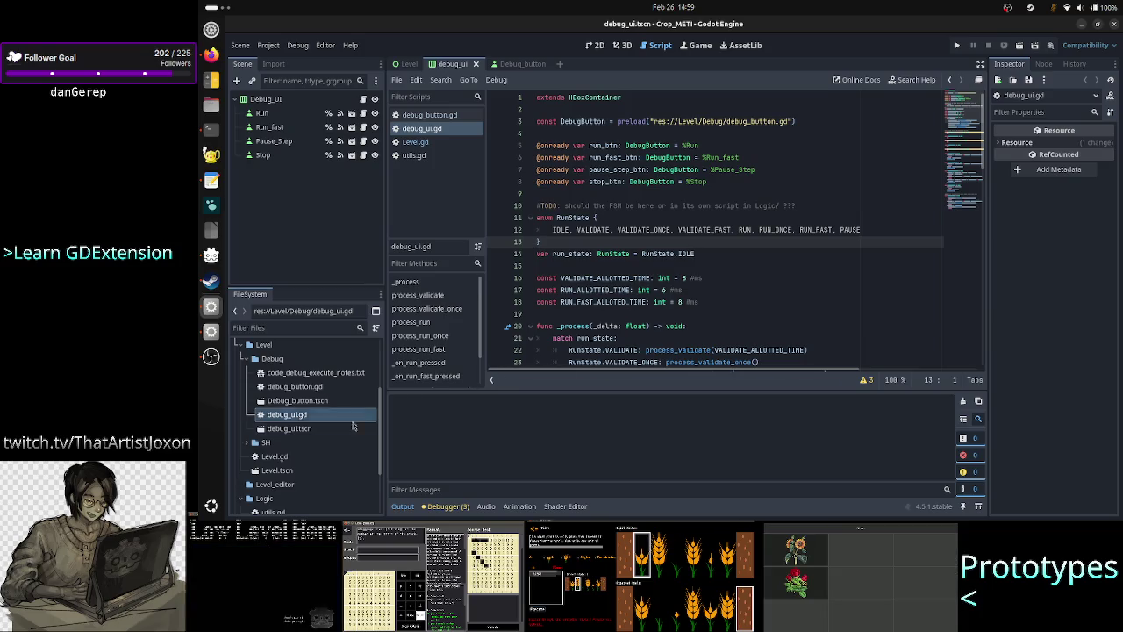
Scroll through debug_ui.gd and select the Debug folder in the FileSystem dock
{"action": "scroll", "coordinate": [308, 442], "scroll_direction": "down", "scroll_amount": 3}
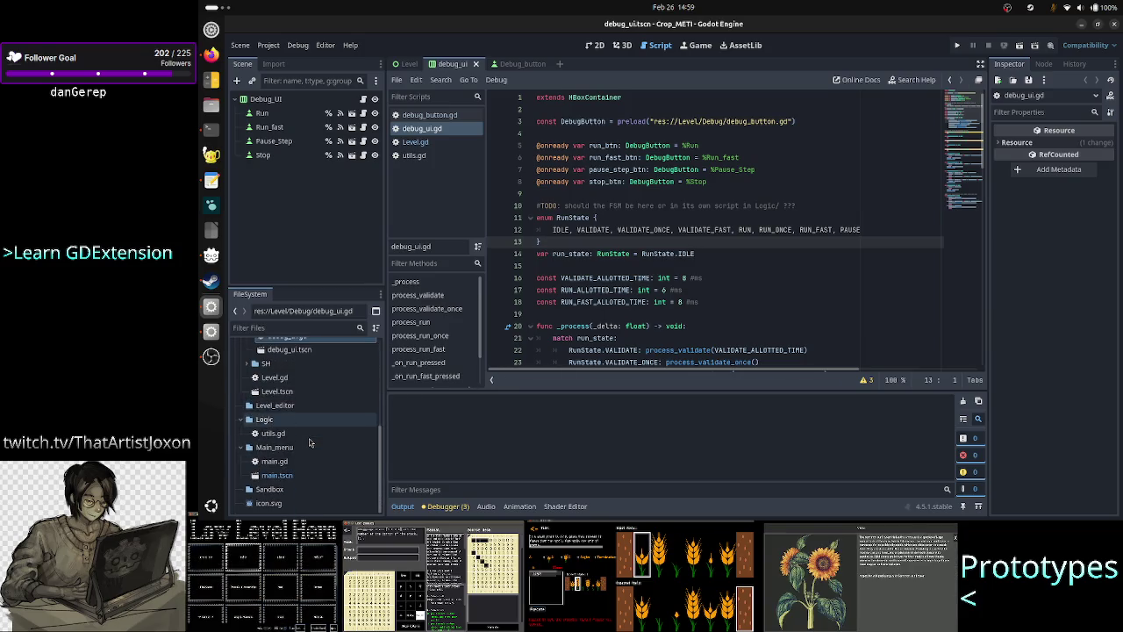
{"action": "scroll", "coordinate": [309, 442], "scroll_direction": "up", "scroll_amount": 7}
{"action": "scroll", "coordinate": [308, 442], "scroll_direction": "down", "scroll_amount": 5}
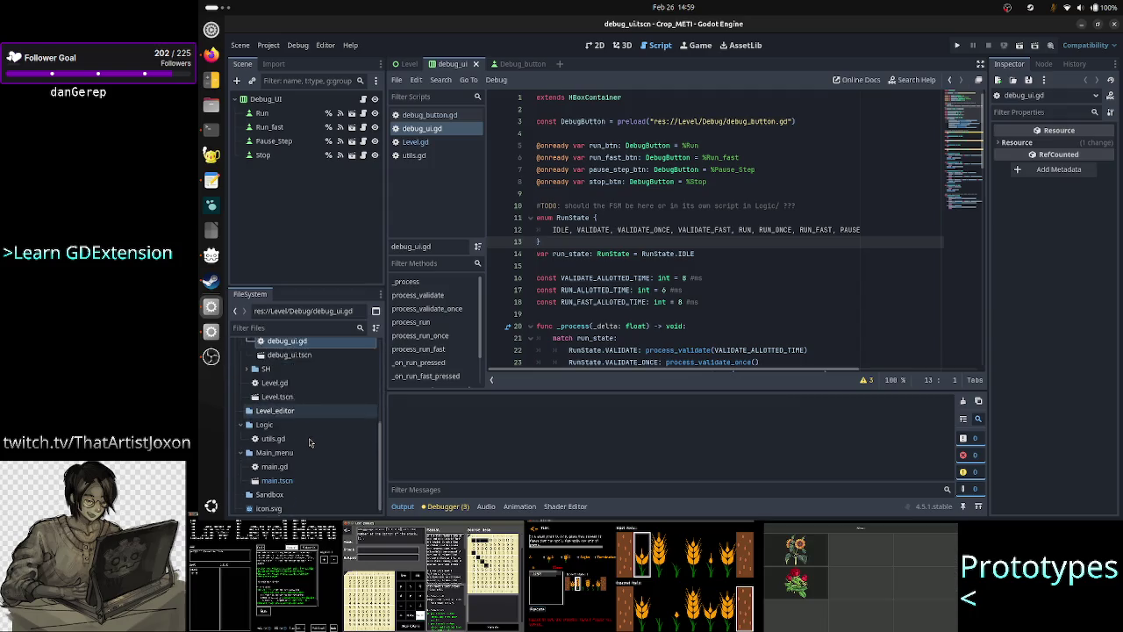
{"action": "scroll", "coordinate": [309, 442], "scroll_direction": "up", "scroll_amount": 2}
{"action": "scroll", "coordinate": [309, 442], "scroll_direction": "down", "scroll_amount": 2}
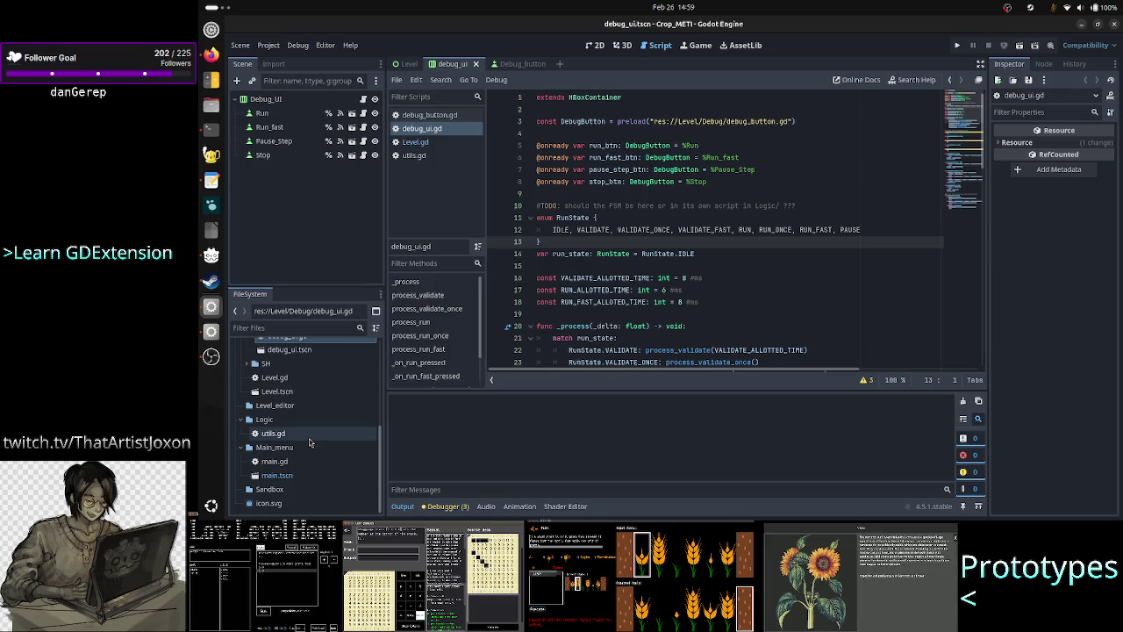
{"action": "scroll", "coordinate": [308, 443], "scroll_direction": "up", "scroll_amount": 5}
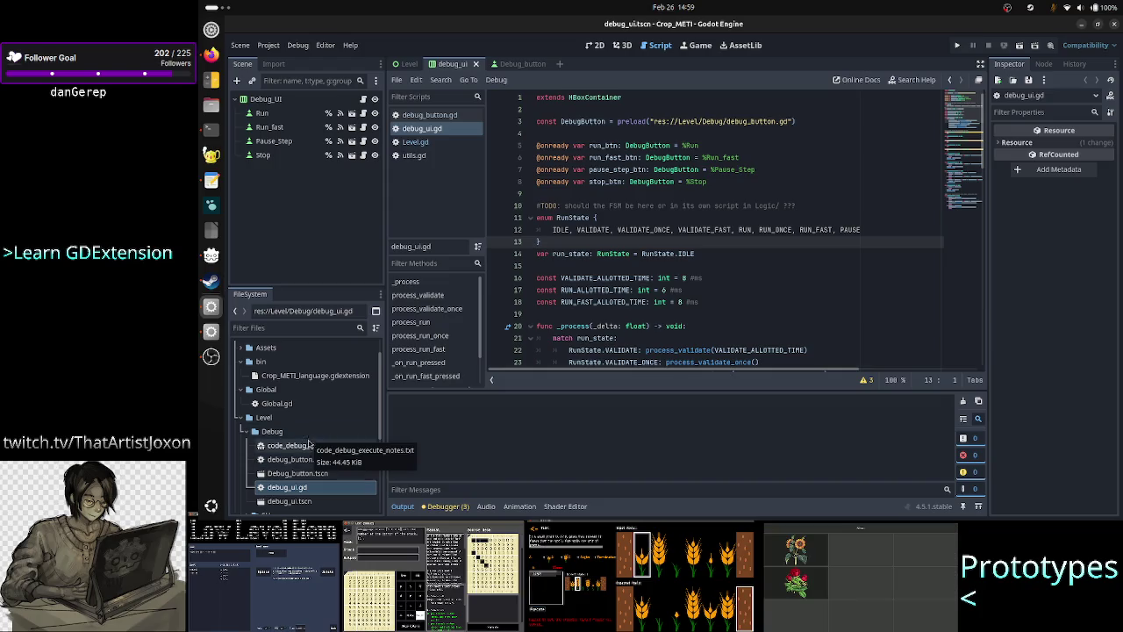
{"action": "left_click", "coordinate": [302, 431]}
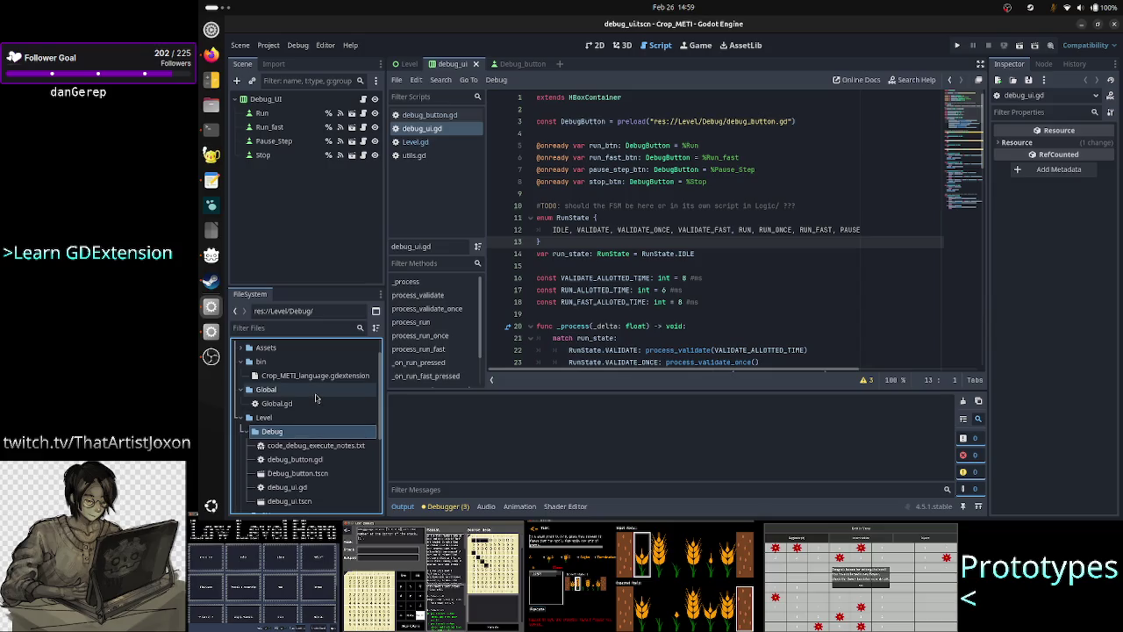
Revisit the run_state and TODO lines, then scroll down to process_validate at line 30
{"action": "scroll", "coordinate": [314, 415], "scroll_direction": "down", "scroll_amount": 4}
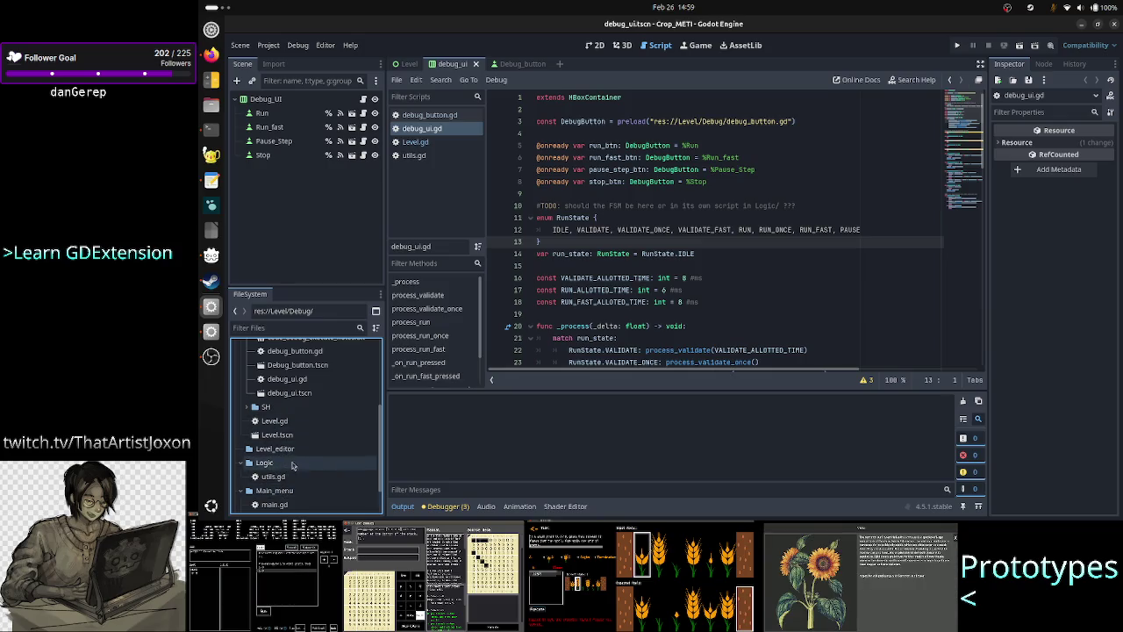
{"action": "scroll", "coordinate": [307, 442], "scroll_direction": "up", "scroll_amount": 3}
{"action": "scroll", "coordinate": [307, 441], "scroll_direction": "up", "scroll_amount": 3}
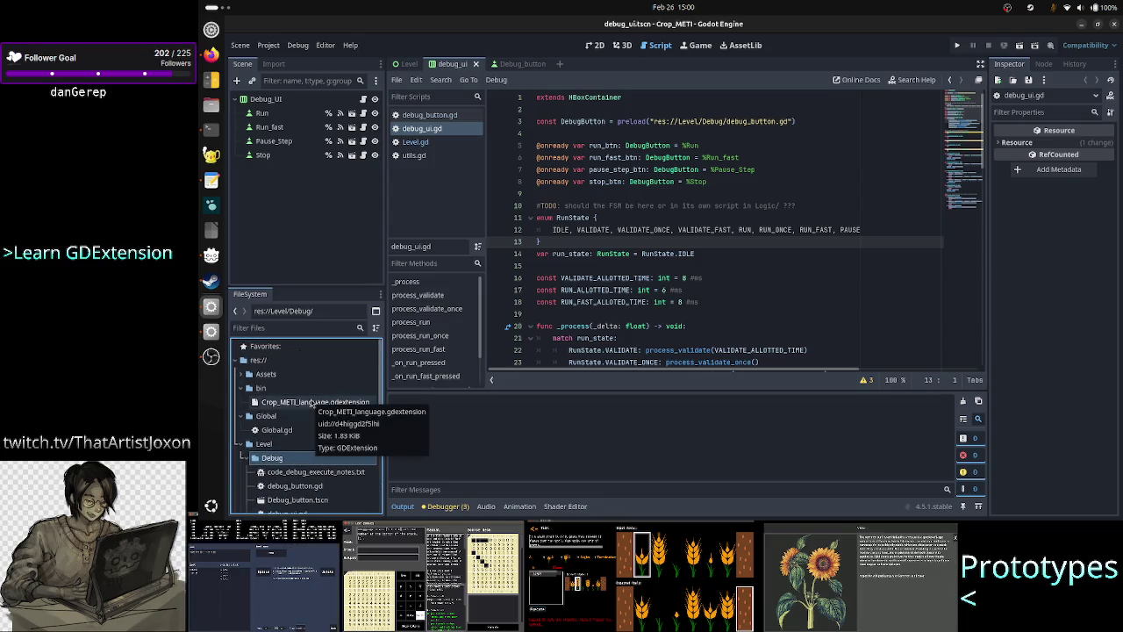
{"action": "scroll", "coordinate": [311, 402], "scroll_direction": "down", "scroll_amount": 1}
{"action": "scroll", "coordinate": [311, 402], "scroll_direction": "up", "scroll_amount": 1}
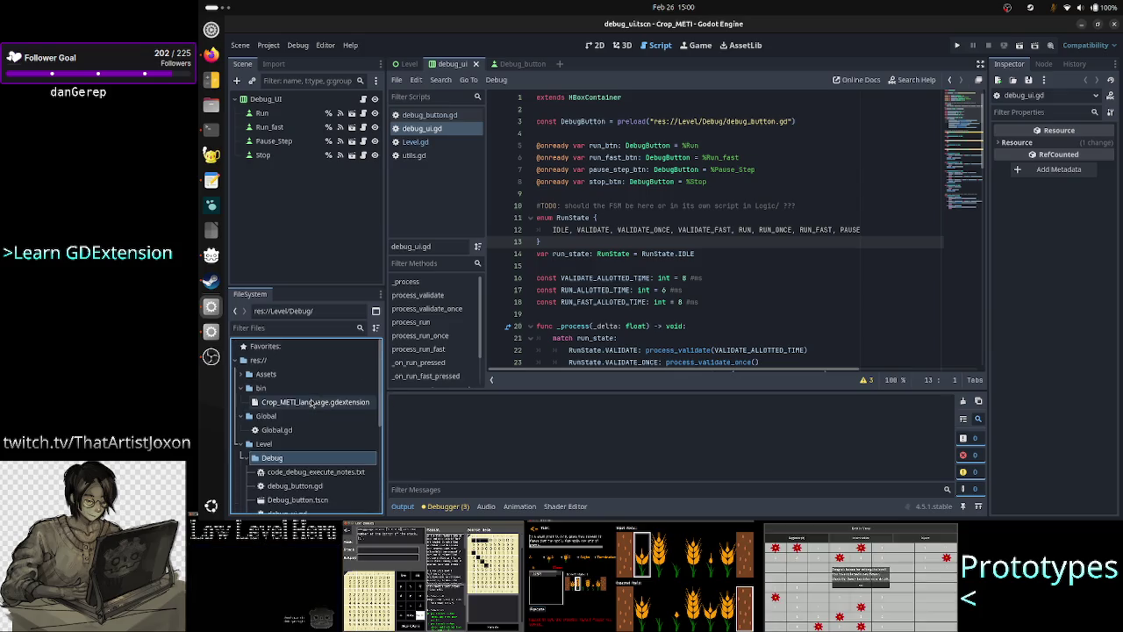
{"action": "left_click", "coordinate": [713, 253]}
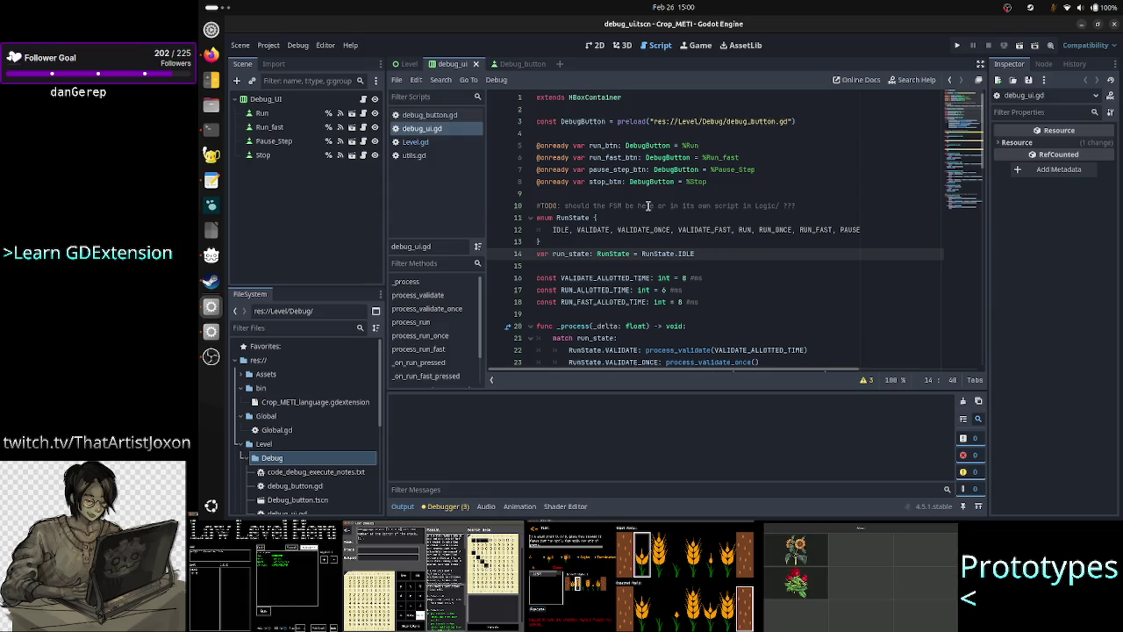
{"action": "left_click", "coordinate": [737, 205]}
{"action": "scroll", "coordinate": [717, 265], "scroll_direction": "down", "scroll_amount": 6}
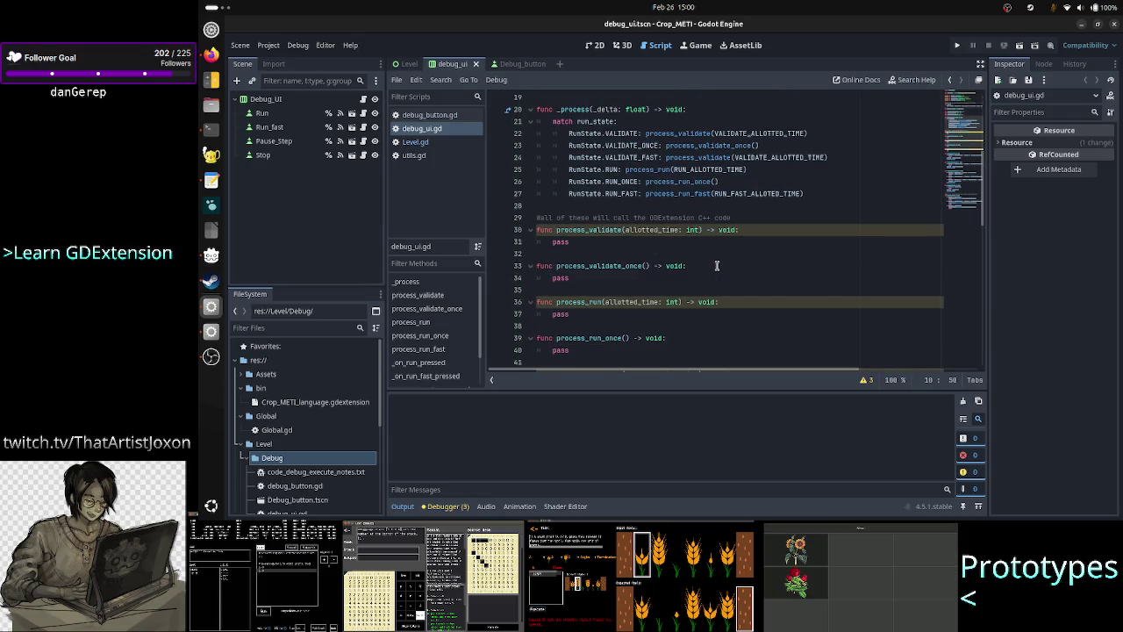
Delete the notes' 'reorganizing' heading, select the 'UI code <-> Logic code' line, then return to Godot
{"action": "left_click", "coordinate": [660, 244]}
{"action": "left_click", "coordinate": [210, 180]}
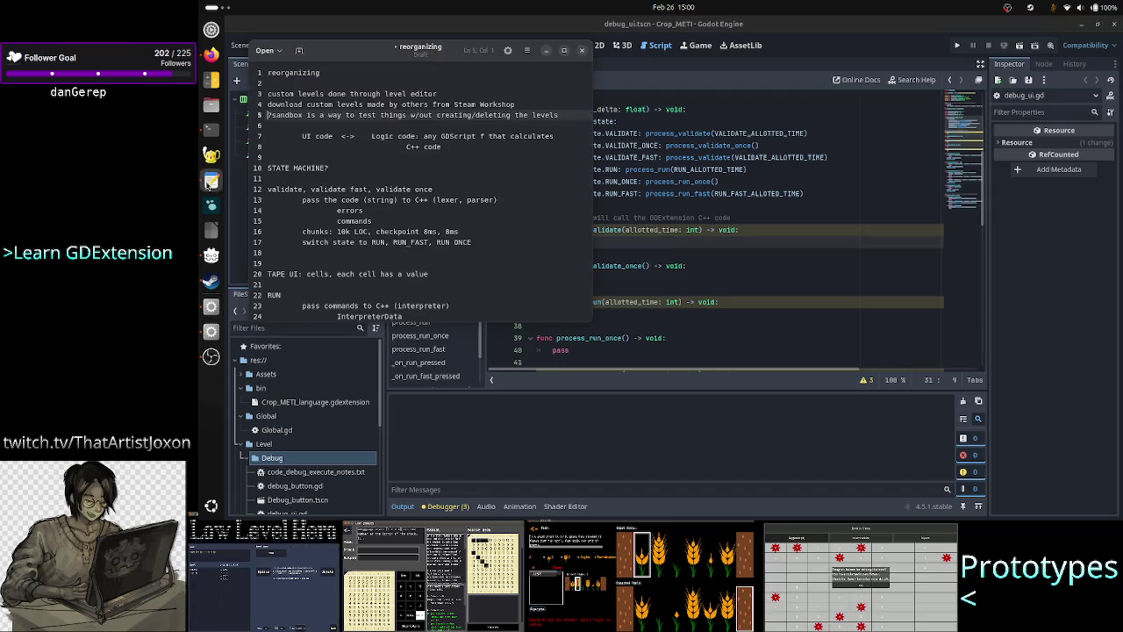
{"action": "key", "text": "ctrl+d"}
{"action": "key", "text": "ctrl+d"}
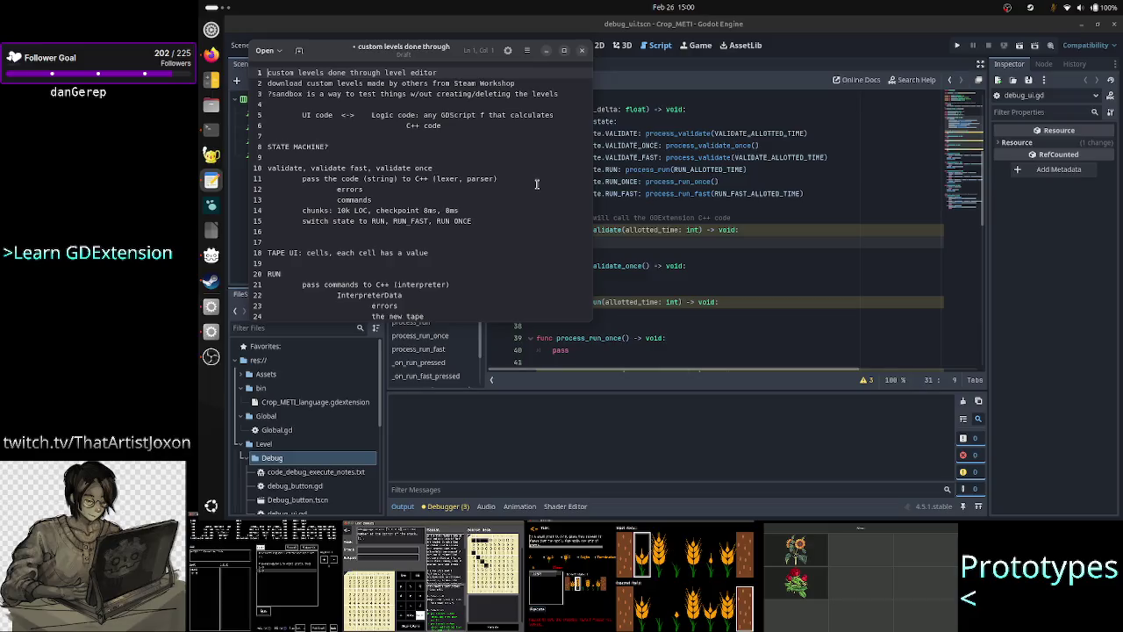
{"action": "key", "text": "Down"}
{"action": "key", "text": "Down"}
{"action": "key", "text": "Down"}
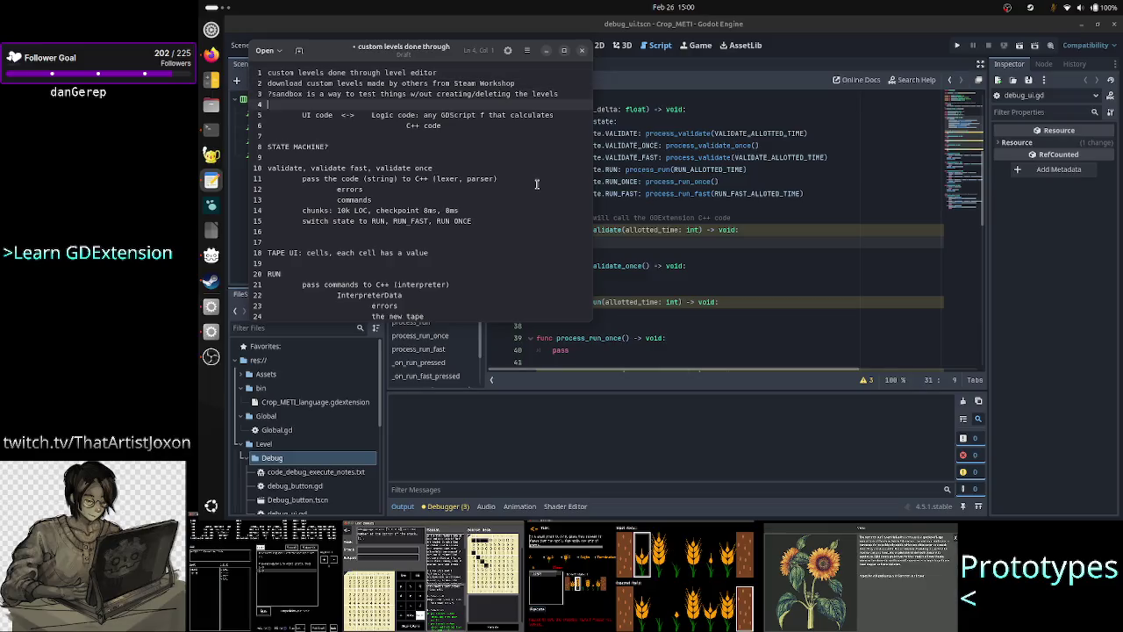
{"action": "key", "text": "Down"}
{"action": "key", "text": "shift+Down"}
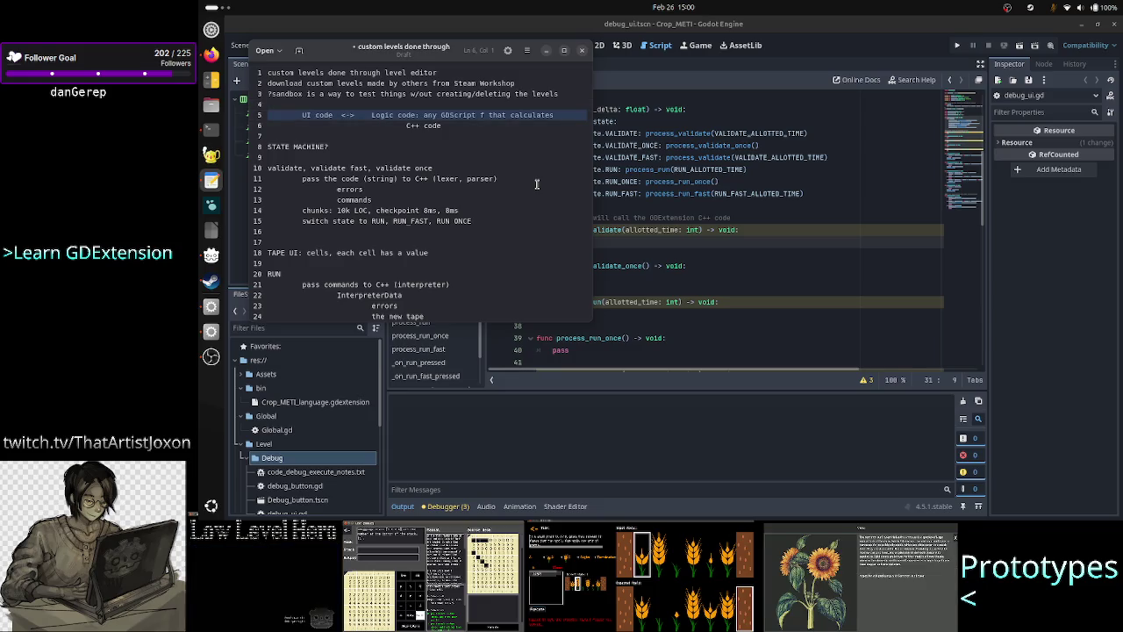
{"action": "left_click", "coordinate": [583, 420]}
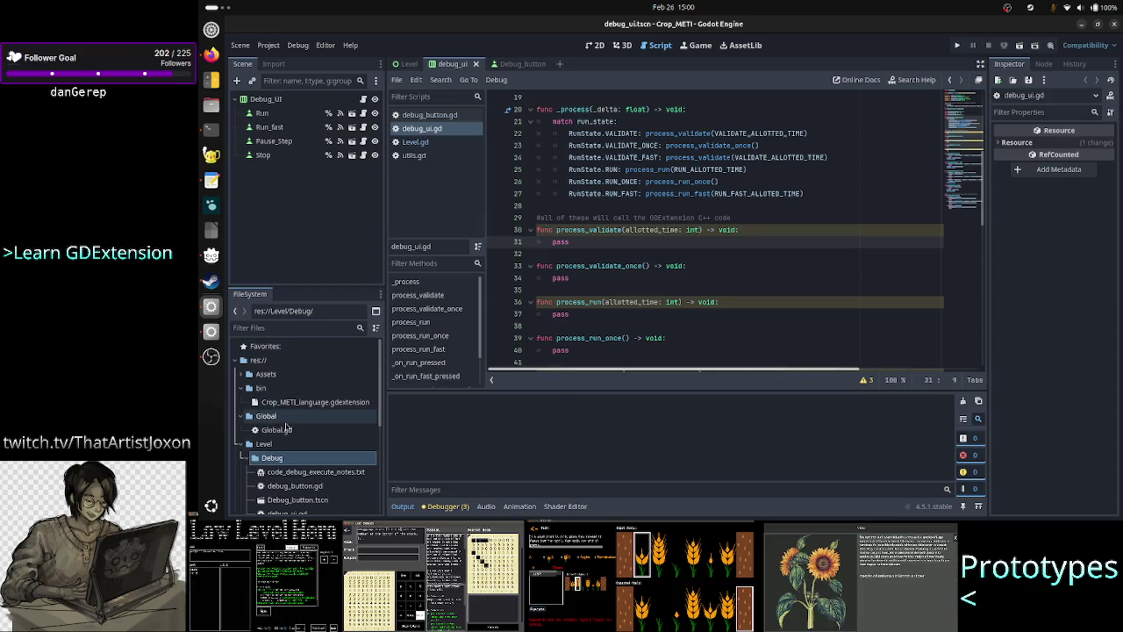
Open res://Logic/ in the FileSystem dock and select the process stubs on lines 30–39
{"action": "scroll", "coordinate": [285, 427], "scroll_direction": "down", "scroll_amount": 5}
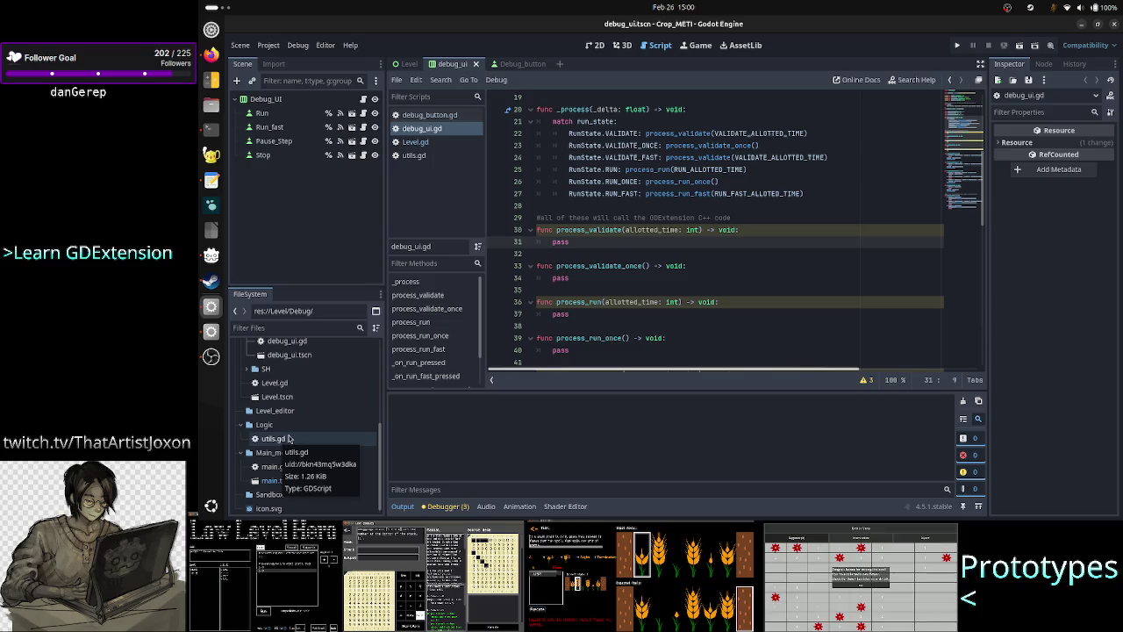
{"action": "left_click", "coordinate": [265, 427]}
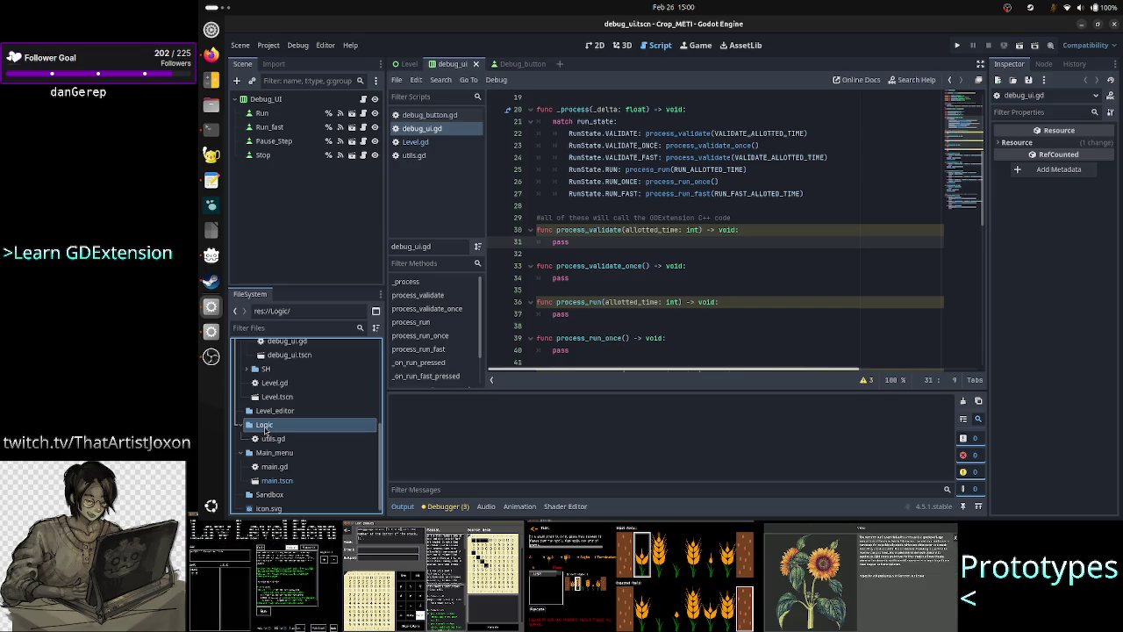
{"action": "left_click", "coordinate": [594, 229]}
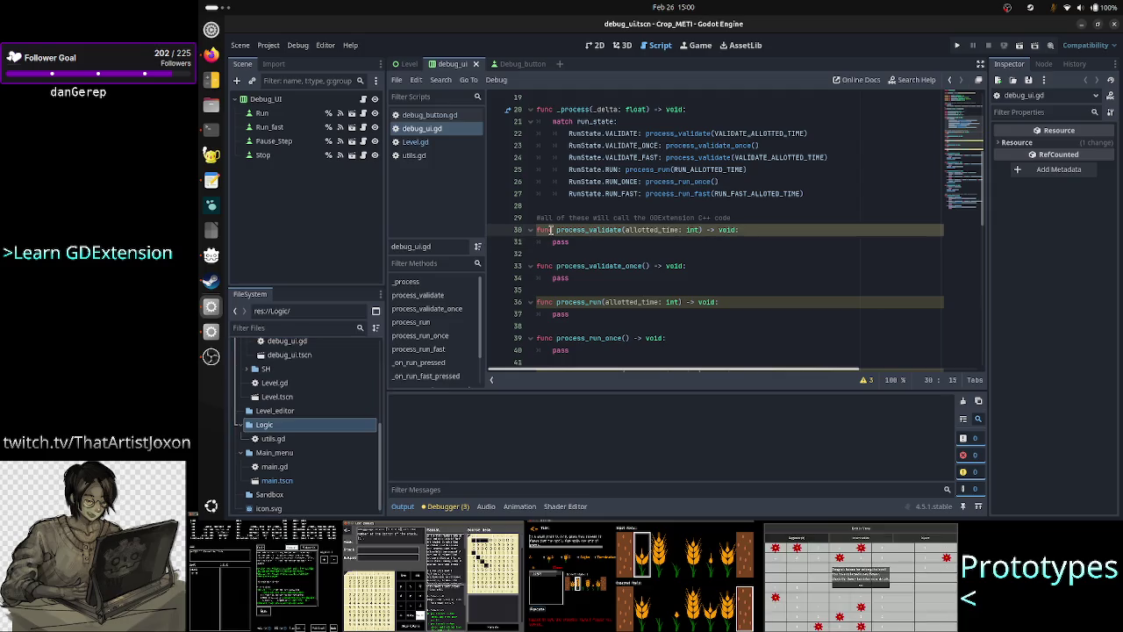
{"action": "mouse_move", "coordinate": [568, 230]}
{"action": "left_mouse_down"}
{"action": "mouse_move", "coordinate": [593, 230]}
{"action": "mouse_move", "coordinate": [614, 307]}
{"action": "mouse_move", "coordinate": [607, 344]}
{"action": "left_mouse_up"}
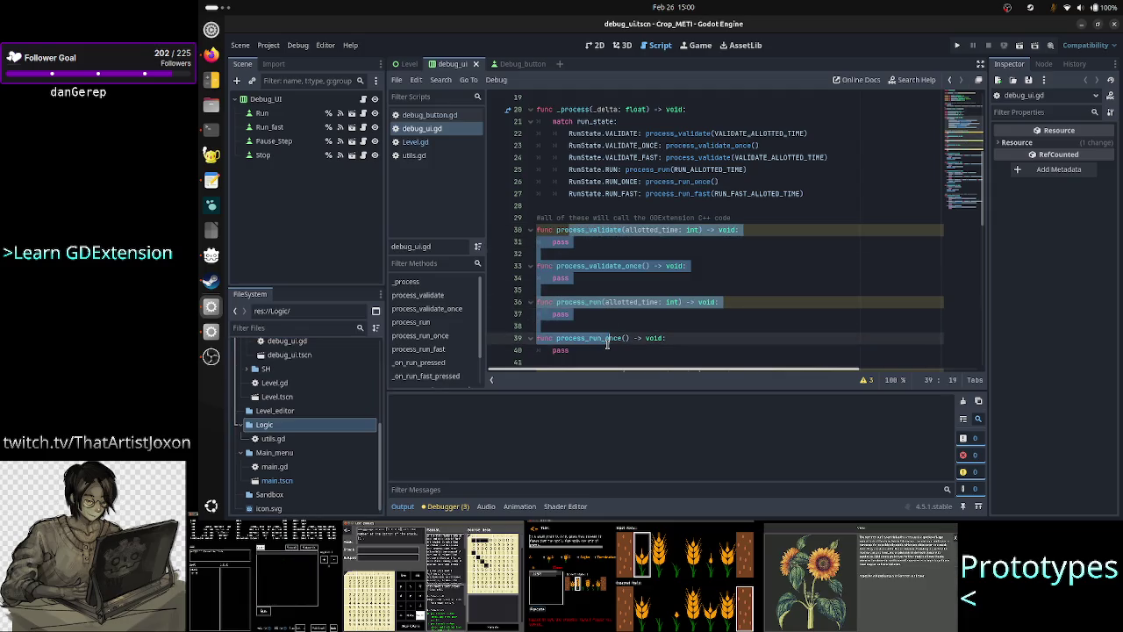
{"action": "scroll", "coordinate": [653, 269], "scroll_direction": "down", "scroll_amount": 4}
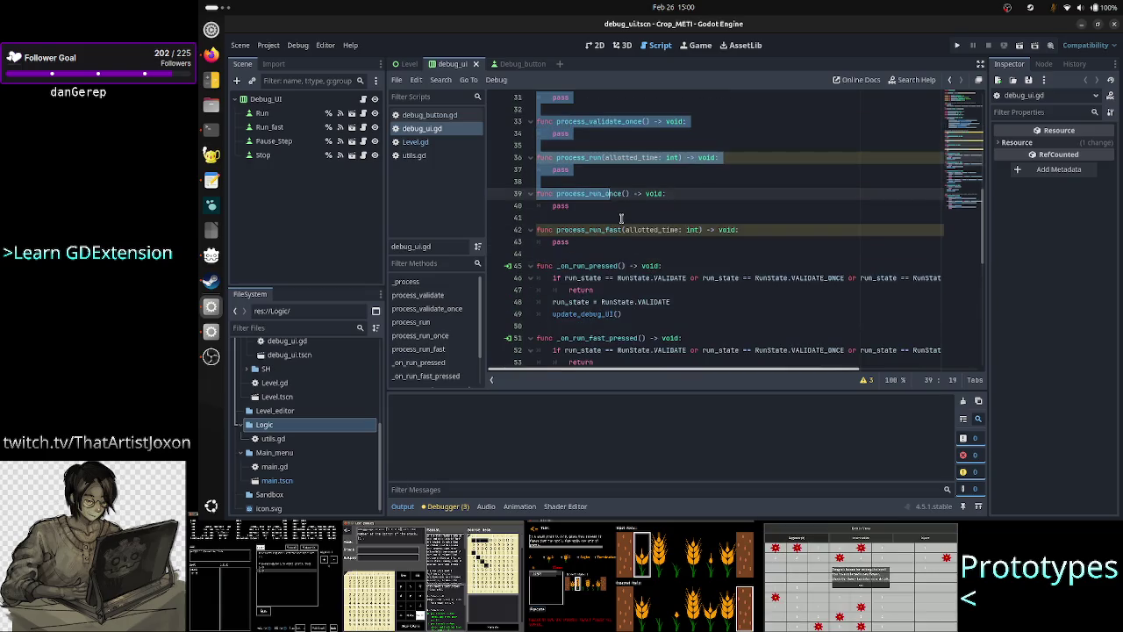
{"action": "scroll", "coordinate": [621, 218], "scroll_direction": "up", "scroll_amount": 2}
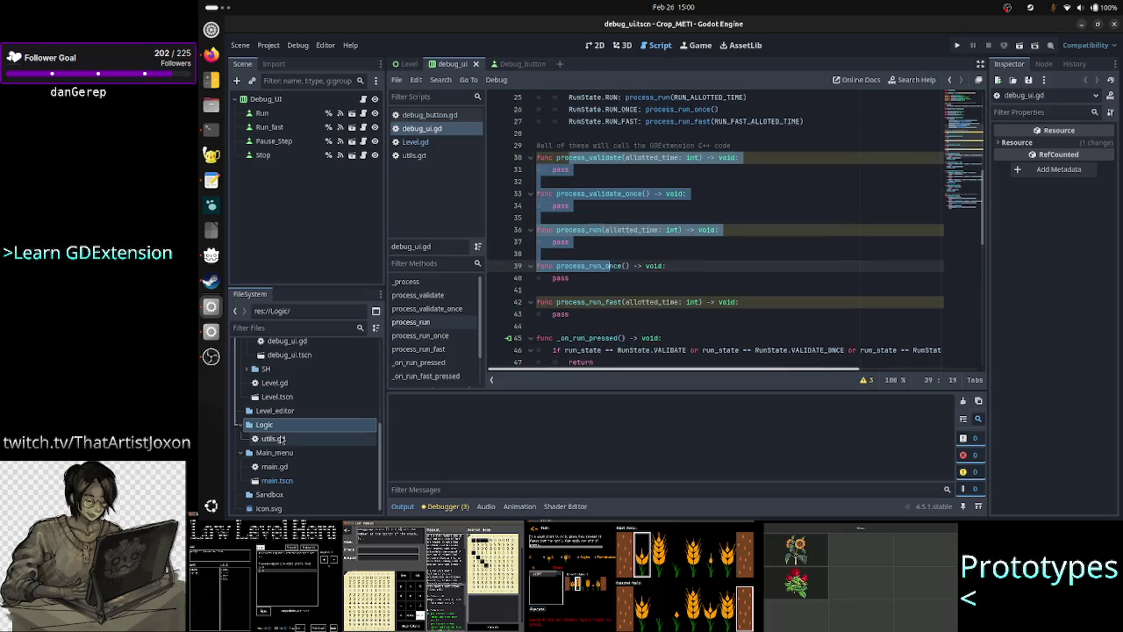
{"action": "left_click", "coordinate": [614, 251]}
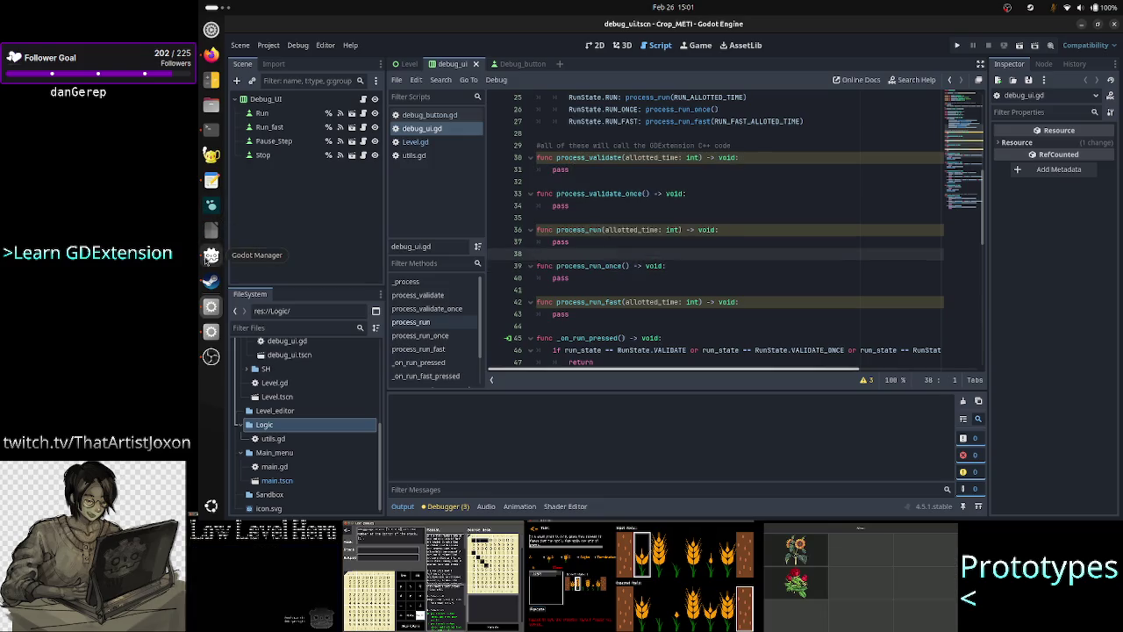
Review the design notes, highlighting the pass-the-code-to-C++ and 10k LOC checkpoint phrases
{"action": "left_click", "coordinate": [211, 179]}
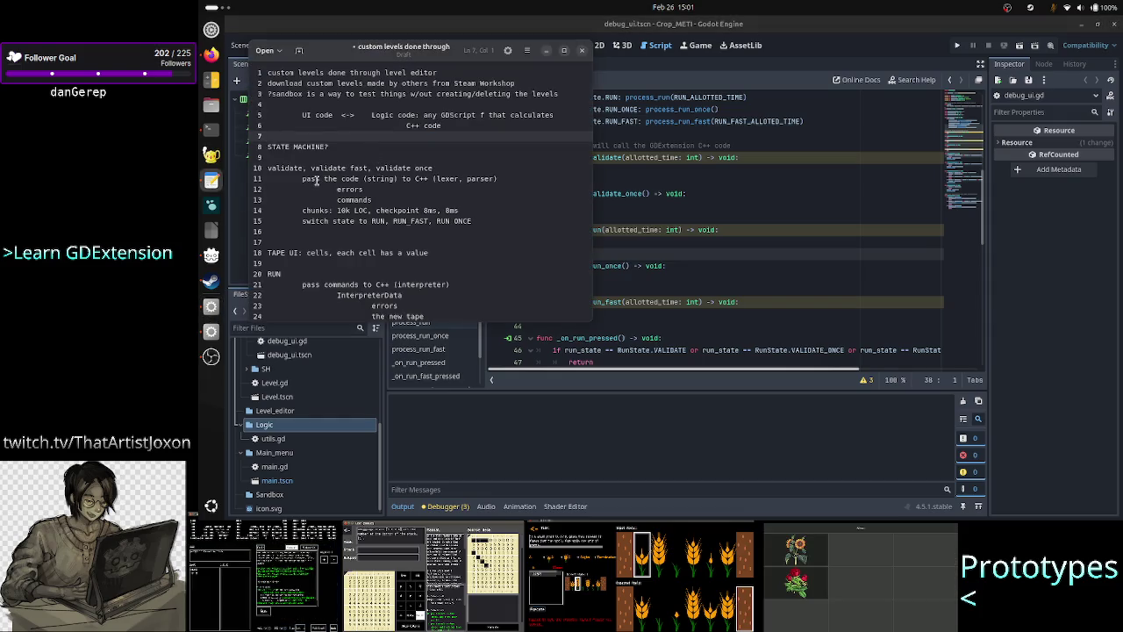
{"action": "left_click_drag", "start_coordinate": [317, 180], "coordinate": [442, 182]}
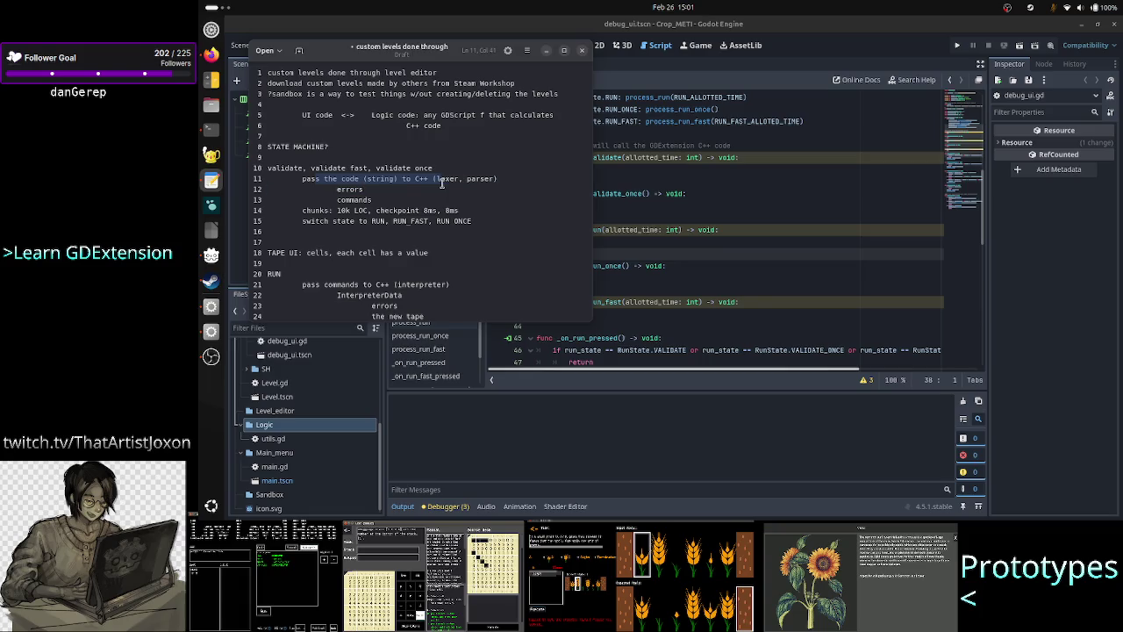
{"action": "scroll", "coordinate": [413, 211], "scroll_direction": "down", "scroll_amount": 3}
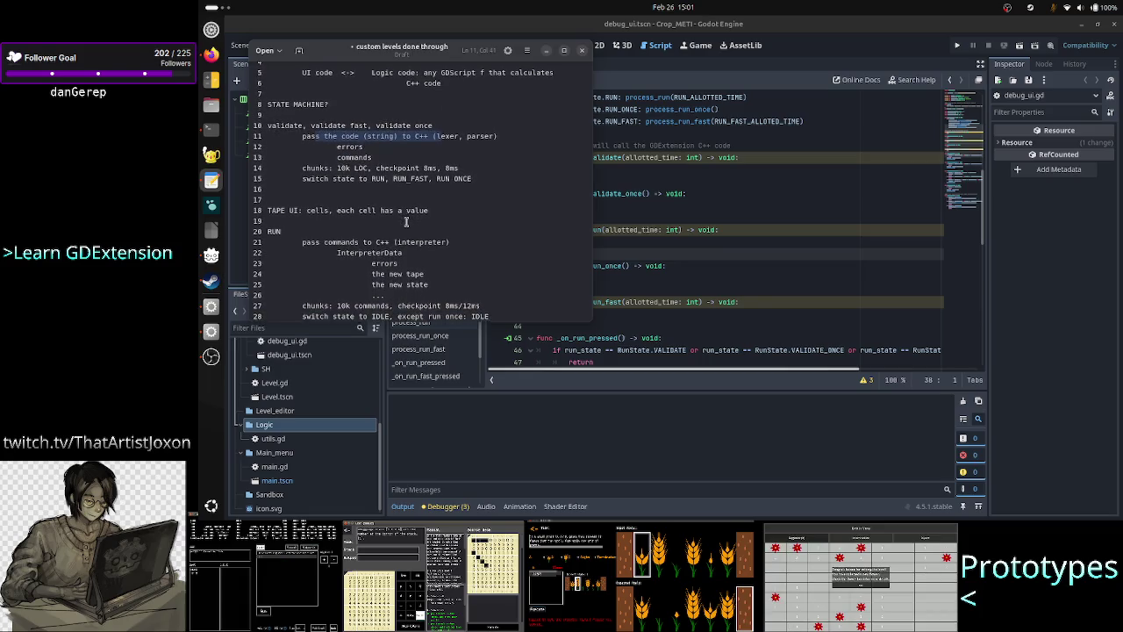
{"action": "scroll", "coordinate": [406, 222], "scroll_direction": "down", "scroll_amount": 1}
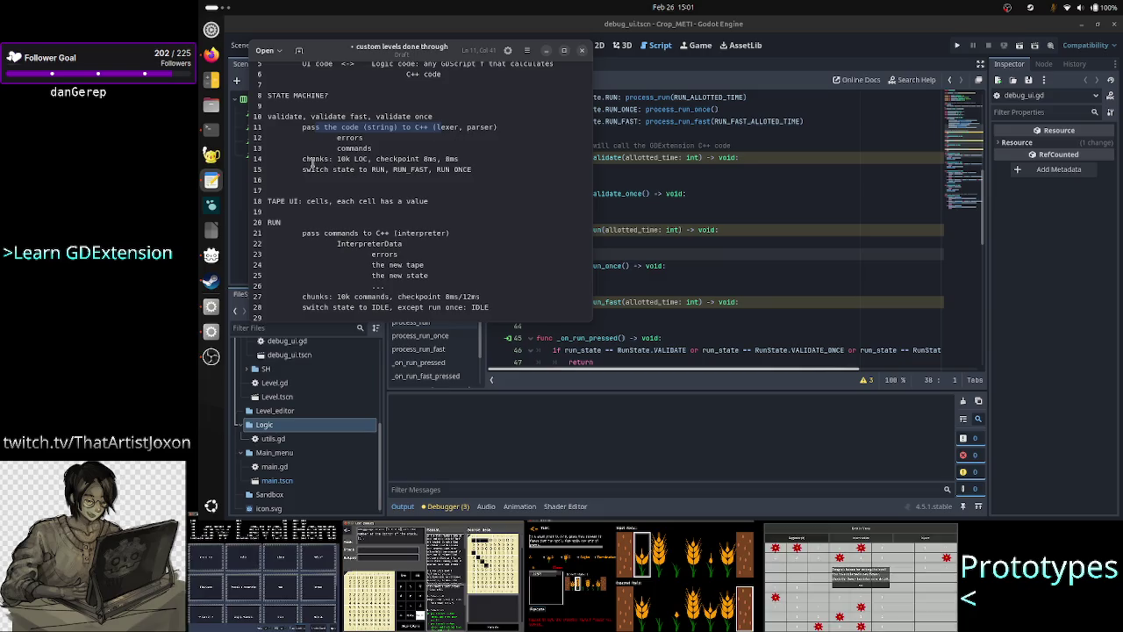
{"action": "left_click_drag", "start_coordinate": [309, 158], "coordinate": [460, 159]}
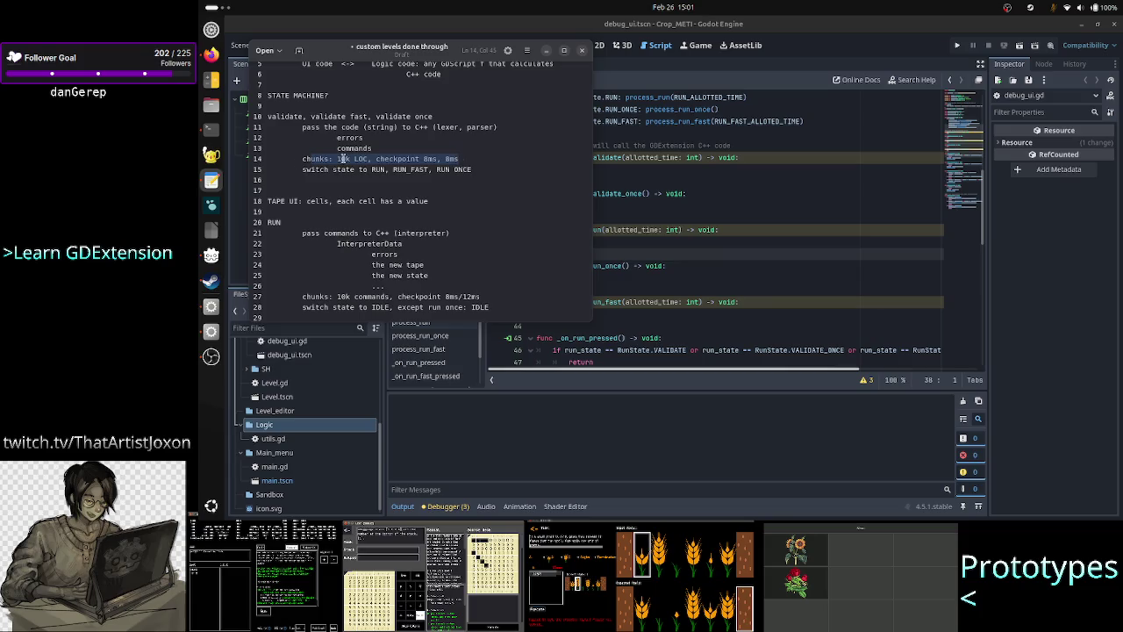
Add 'LOGI' and 'UI' headings below the validate states and chunks lines
{"action": "key", "text": "Up"}
{"action": "key", "text": "Up"}
{"action": "key", "text": "Up"}
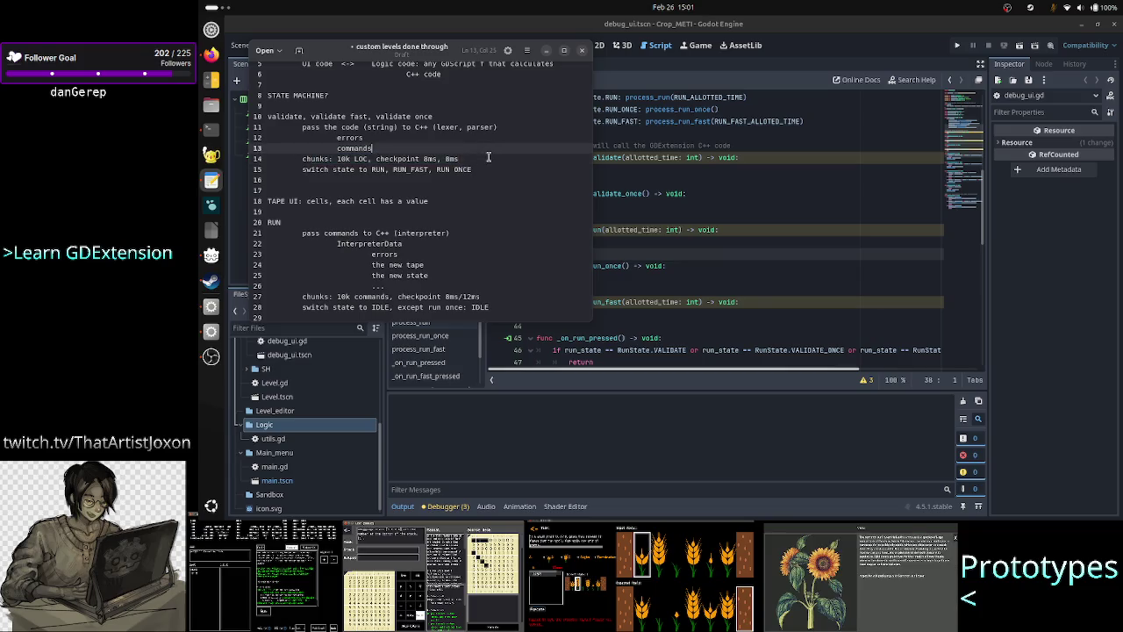
{"action": "key", "text": "Return"}
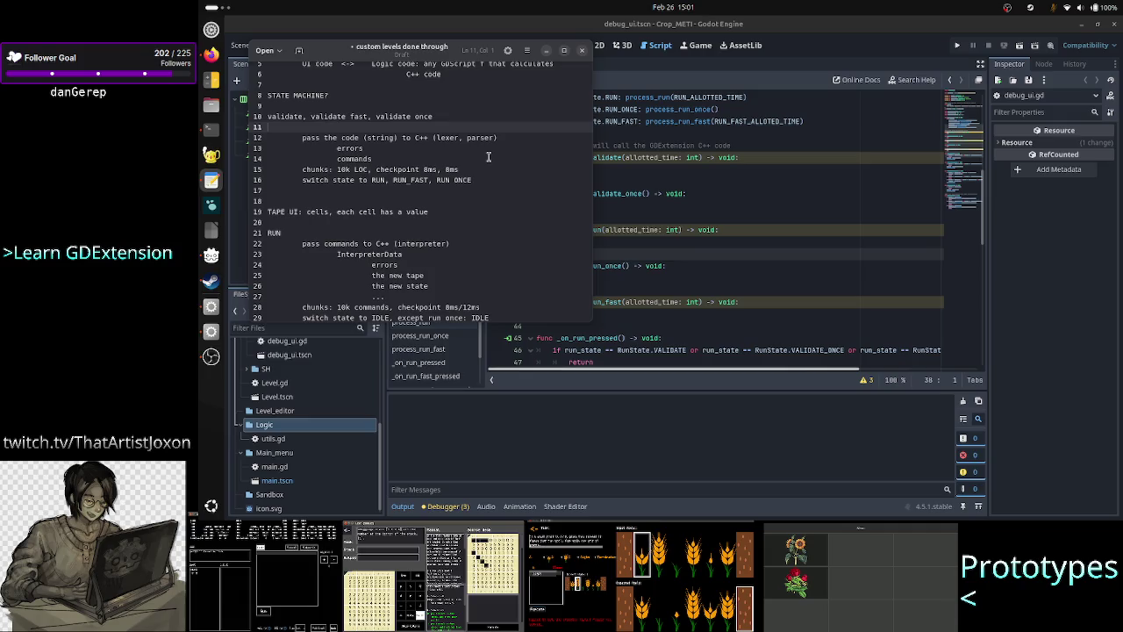
{"action": "type", "text": "LOGI"}
{"action": "key", "text": "Down"}
{"action": "key", "text": "Down"}
{"action": "key", "text": "Down"}
{"action": "key", "text": "End"}
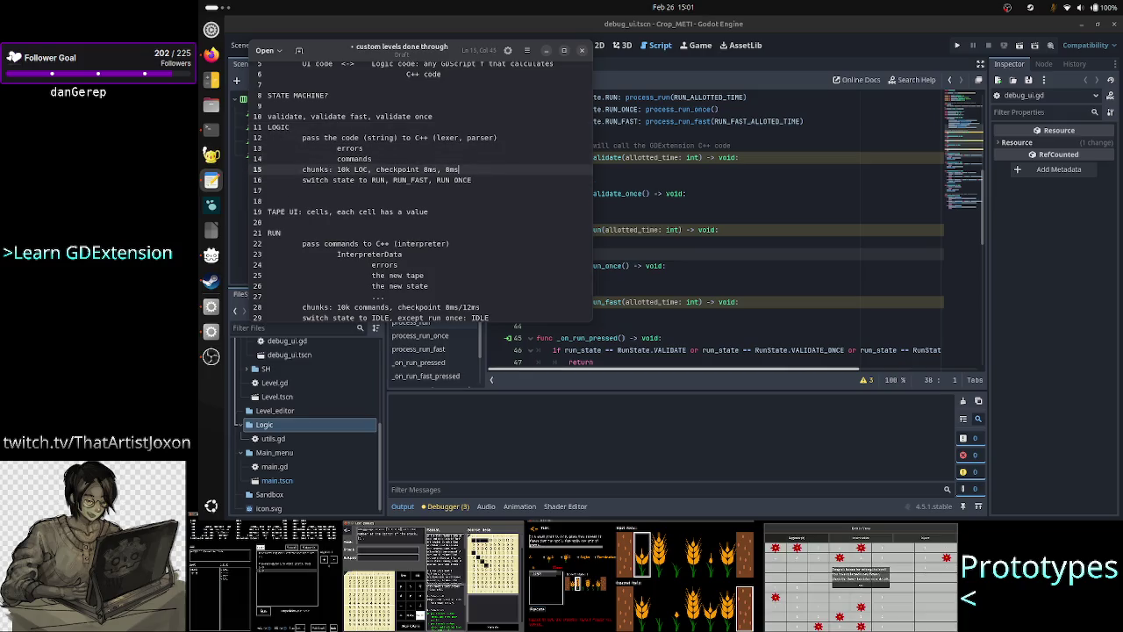
{"action": "key", "text": "Return"}
{"action": "type", "text": "UI"}
Insert a new heading line under RUN, correcting a stray letter
{"action": "key", "text": "Down"}
{"action": "key", "text": "Down"}
{"action": "key", "text": "Down"}
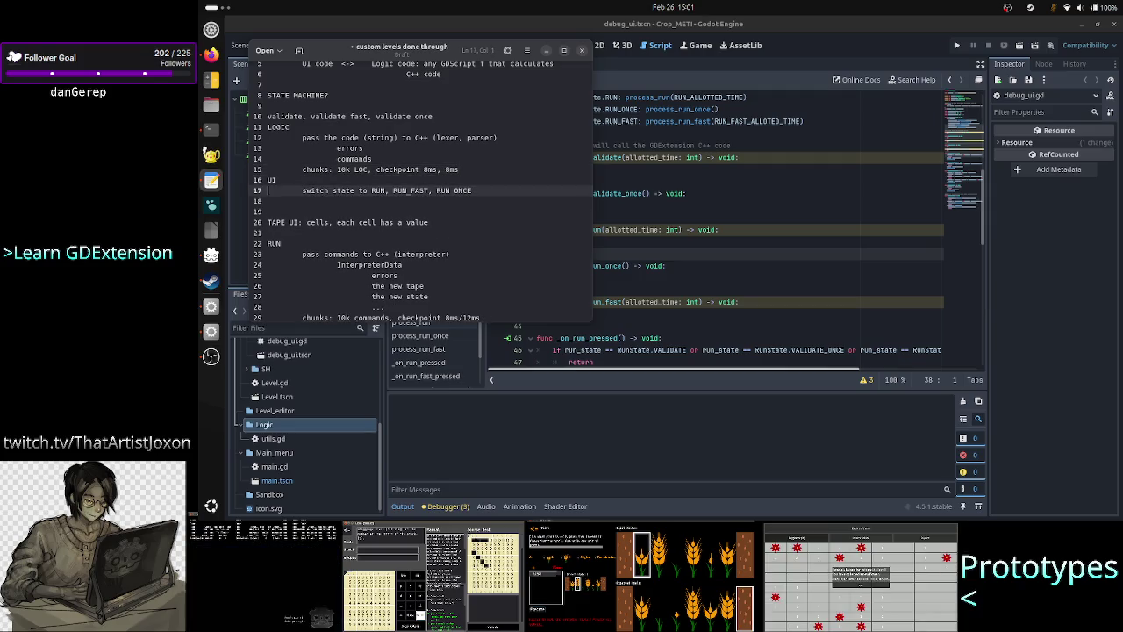
{"action": "key", "text": "Down"}
{"action": "key", "text": "Down"}
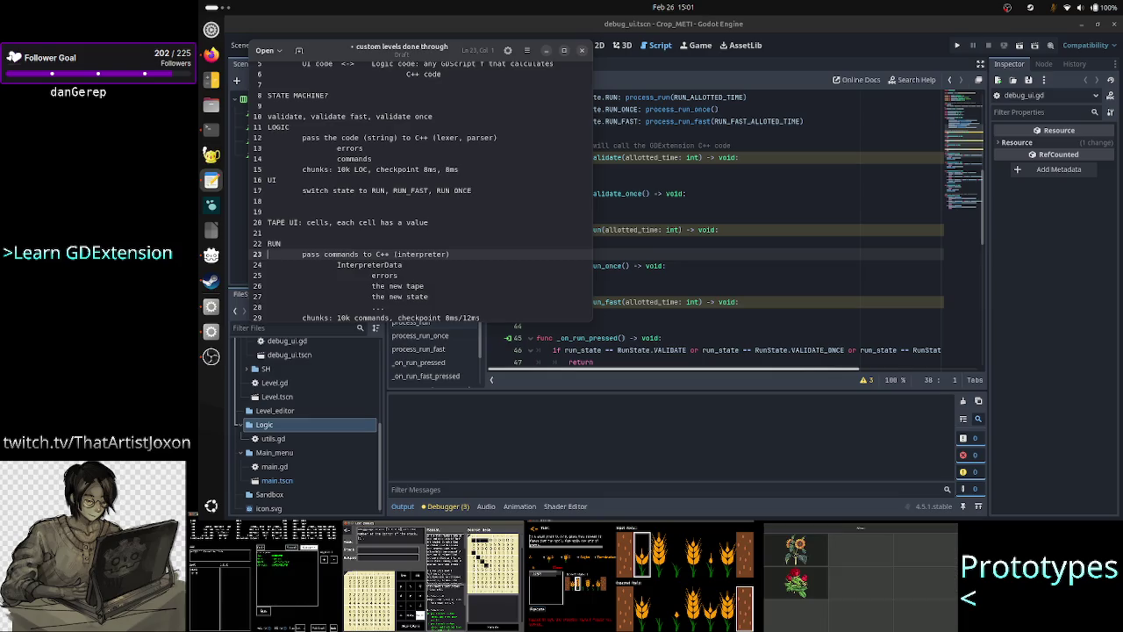
{"action": "key", "text": "Return"}
{"action": "key", "text": "Up"}
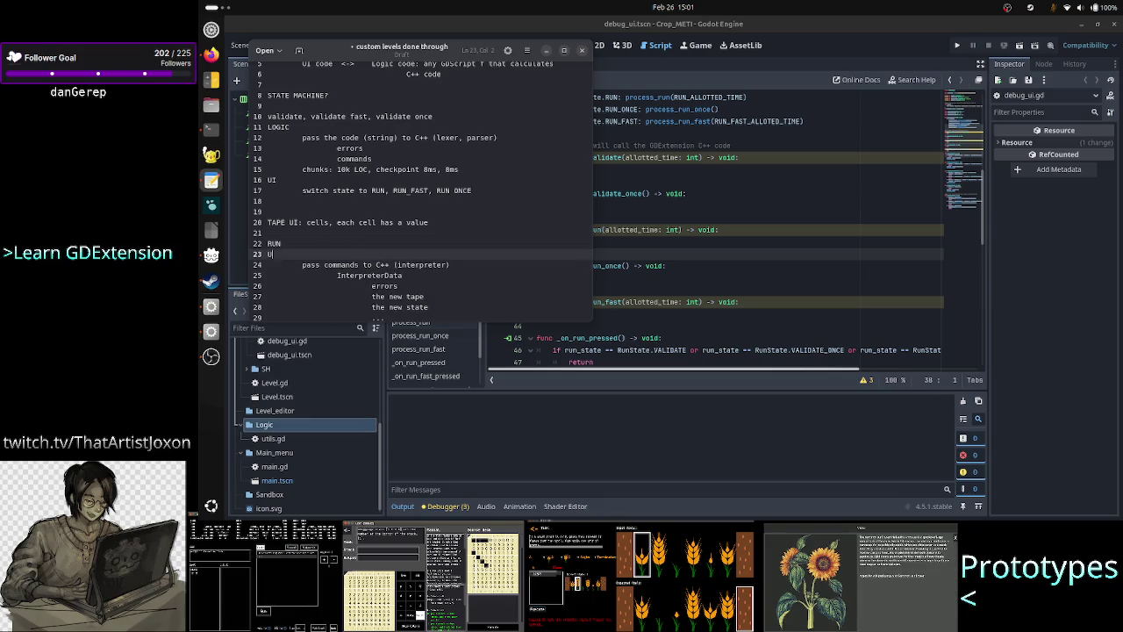
{"action": "type", "text": "I"}
{"action": "key", "text": "Up"}
{"action": "key", "text": "Down"}
{"action": "key", "text": "BackSpace"}
{"action": "type", "text": "GIC"}
Add a UI heading in the RUN section above 'switch state to IDLE, except run once: IDLE'
{"action": "key", "text": "Down"}
{"action": "key", "text": "Down"}
{"action": "key", "text": "Down"}
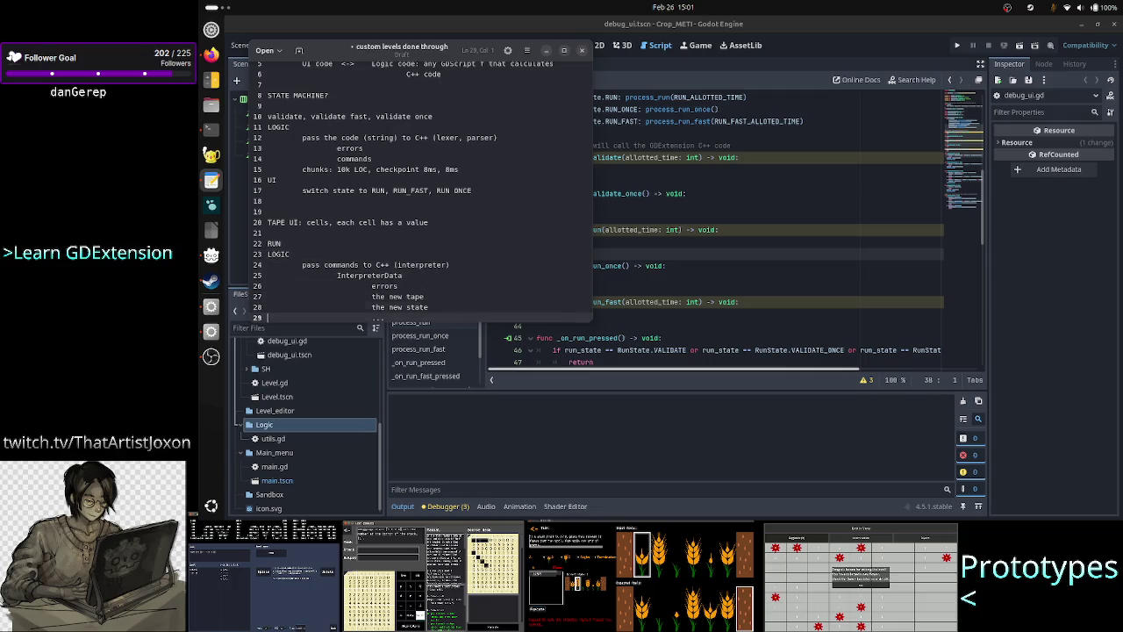
{"action": "key", "text": "Down"}
{"action": "key", "text": "Down"}
{"action": "key", "text": "Down"}
{"action": "key", "text": "Up"}
{"action": "key", "text": "Up"}
{"action": "key", "text": "Up"}
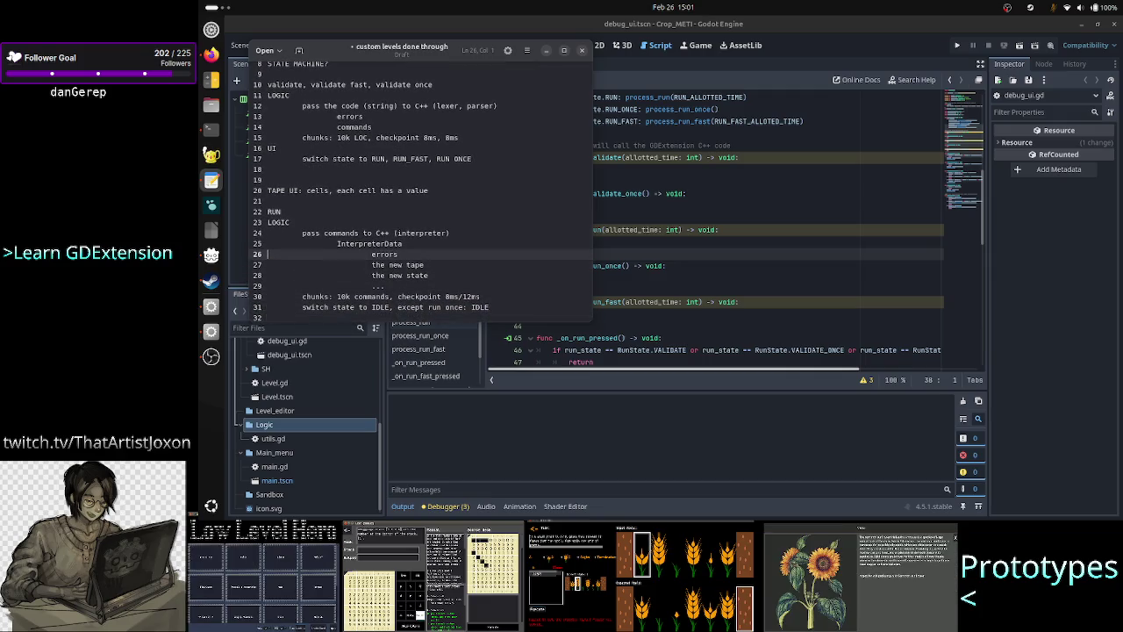
{"action": "key", "text": "Down"}
{"action": "key", "text": "Down"}
{"action": "key", "text": "Down"}
{"action": "key", "text": "shift+End"}
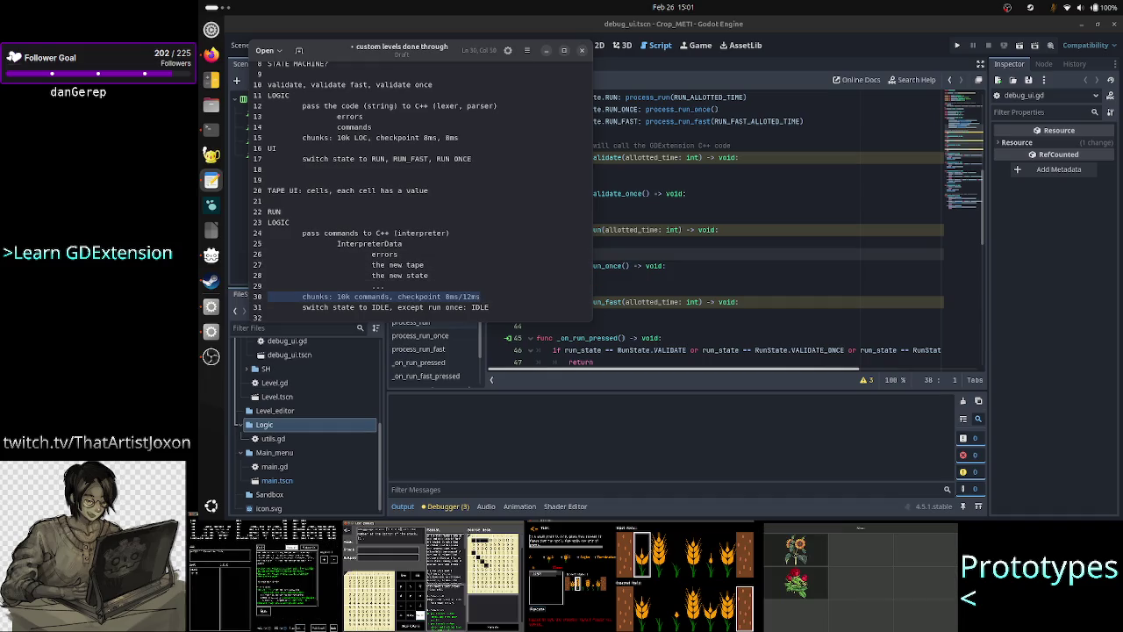
{"action": "key", "text": "Right"}
{"action": "key", "text": "Return"}
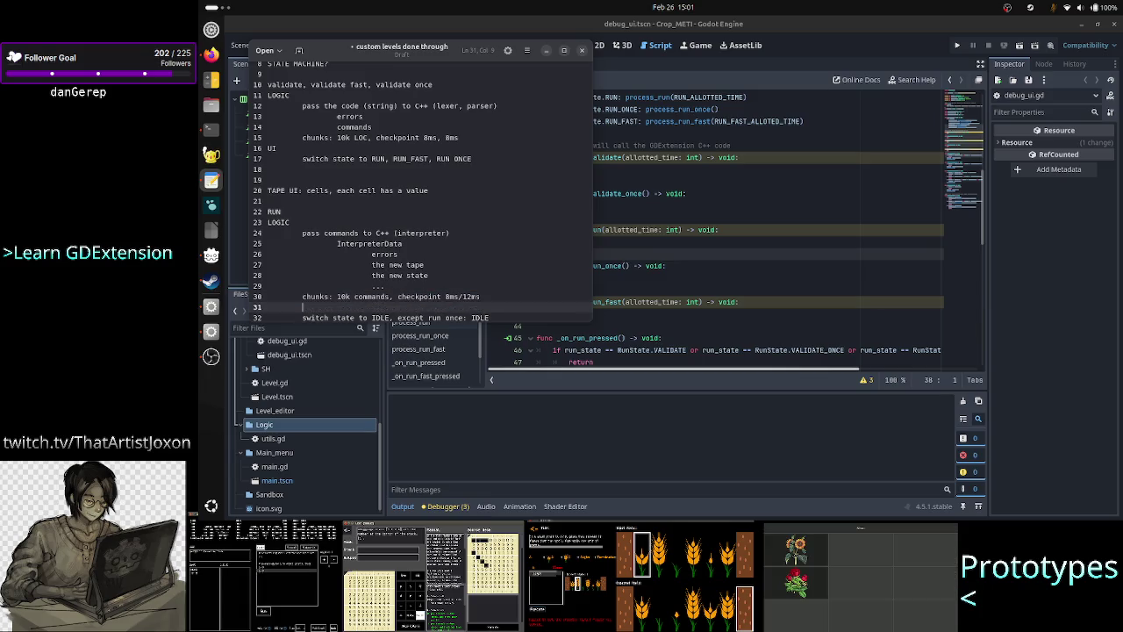
{"action": "left_click", "coordinate": [489, 158]}
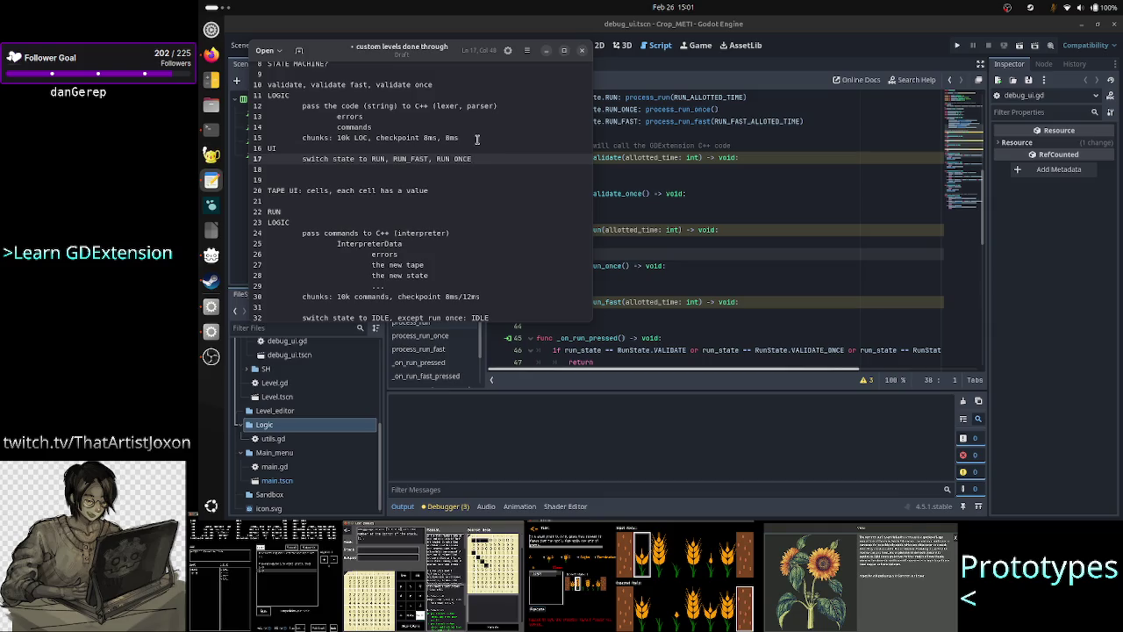
{"action": "left_click", "coordinate": [339, 306]}
{"action": "type", "text": "UI"}
{"action": "scroll", "coordinate": [371, 248], "scroll_direction": "down", "scroll_amount": 2}
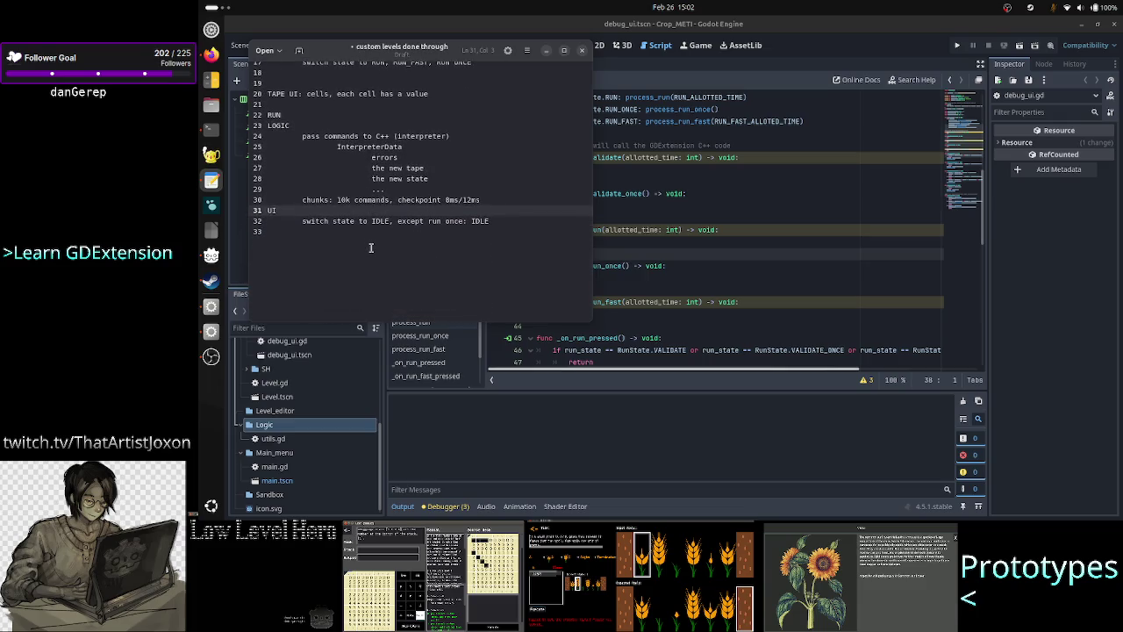
Cancel the notes save prompt and return to the Godot editor
{"action": "key", "text": "ctrl+s"}
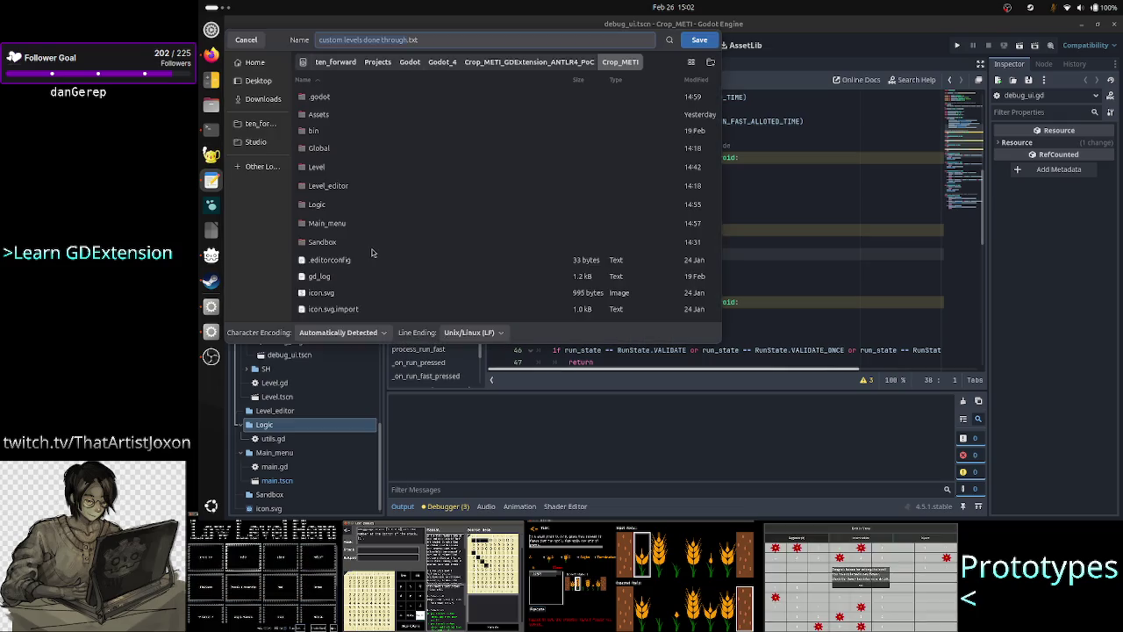
{"action": "key", "text": "Return"}
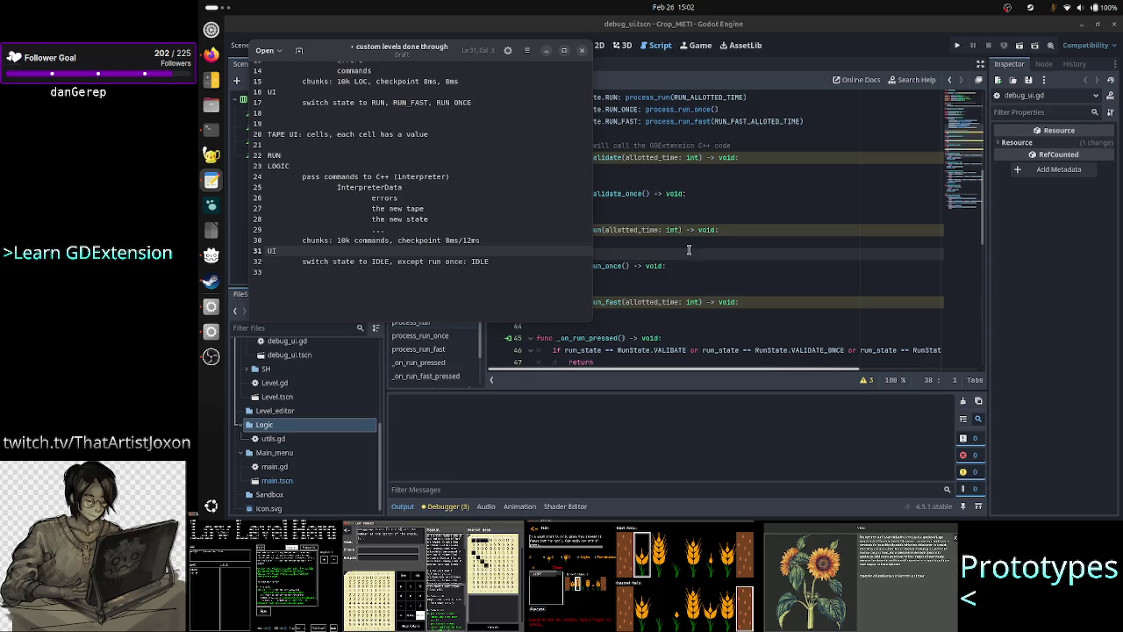
{"action": "left_click", "coordinate": [690, 251]}
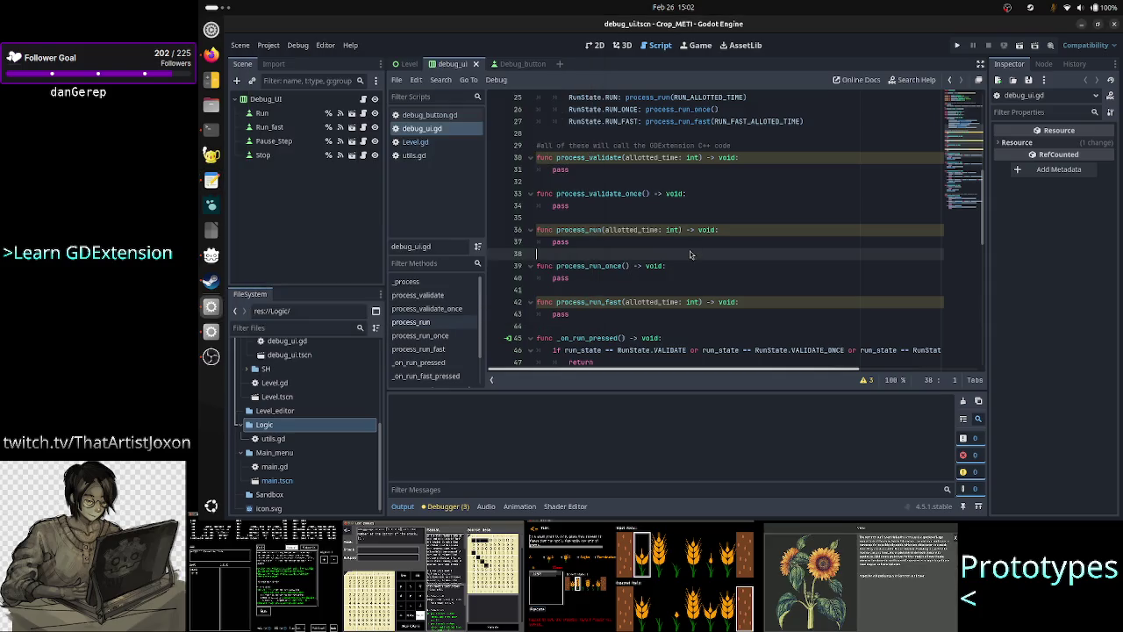
Create a new script from the Logic folder's context menu and strip 'new_script' from its path
{"action": "right_click", "coordinate": [300, 424]}
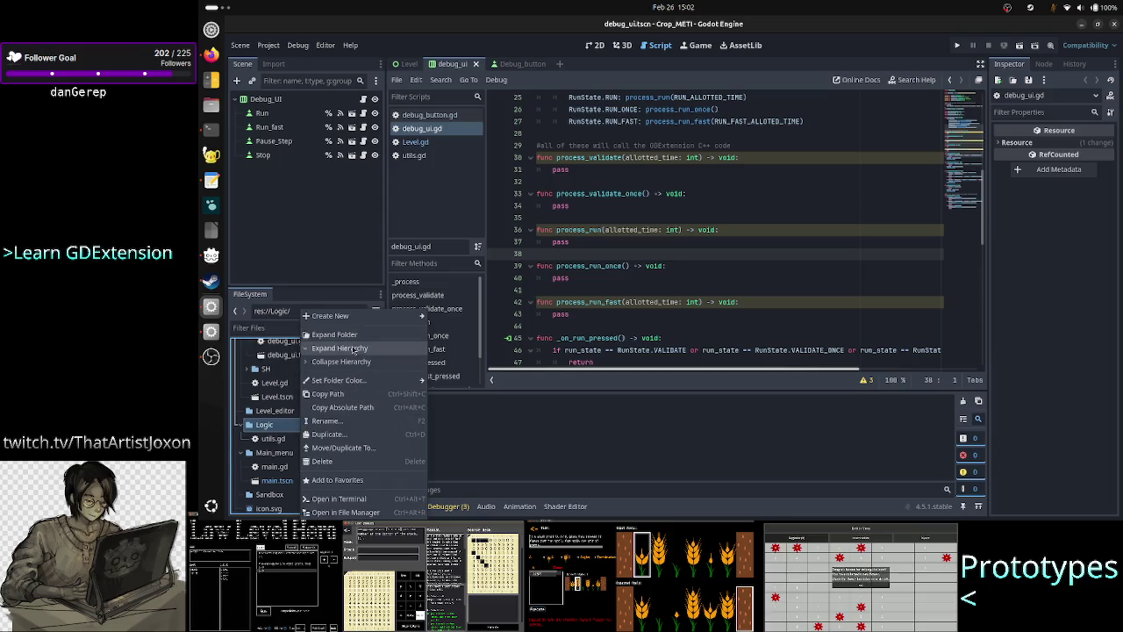
{"action": "mouse_move", "coordinate": [368, 318]}
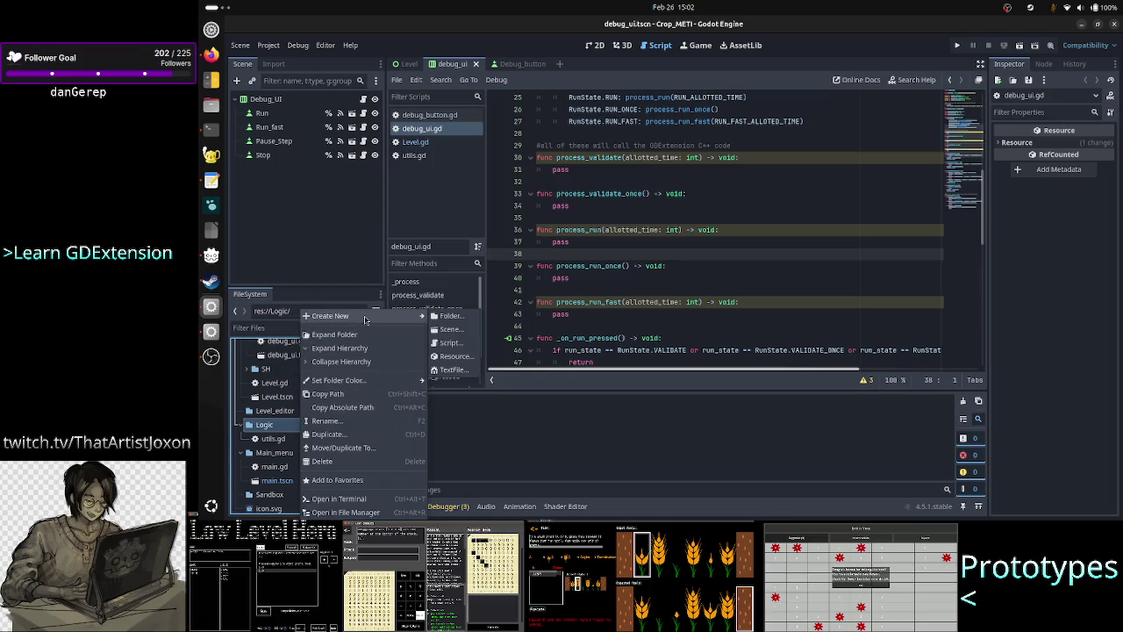
{"action": "left_click", "coordinate": [458, 343]}
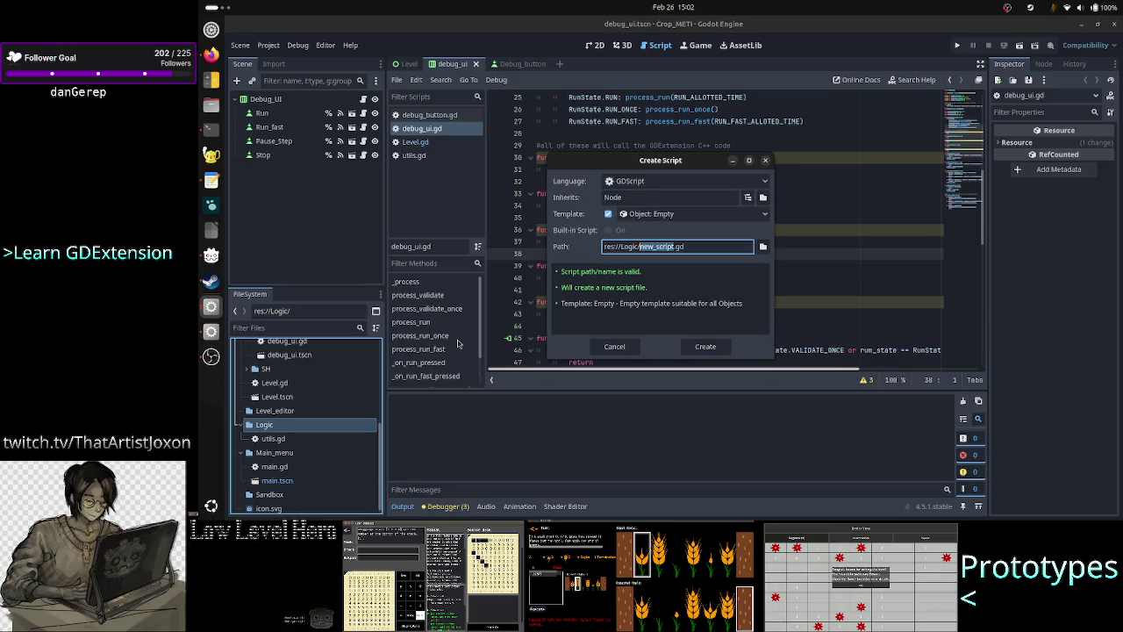
{"action": "left_click", "coordinate": [709, 248]}
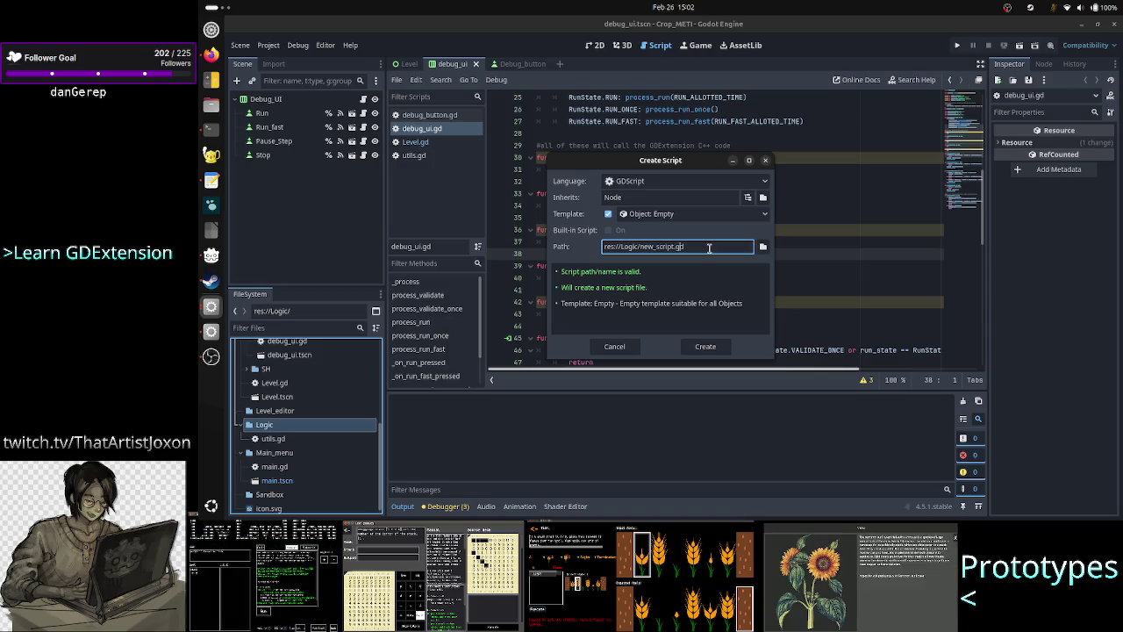
{"action": "key", "text": "BackSpace"}
{"action": "key", "text": "BackSpace"}
{"action": "key", "text": "BackSpace"}
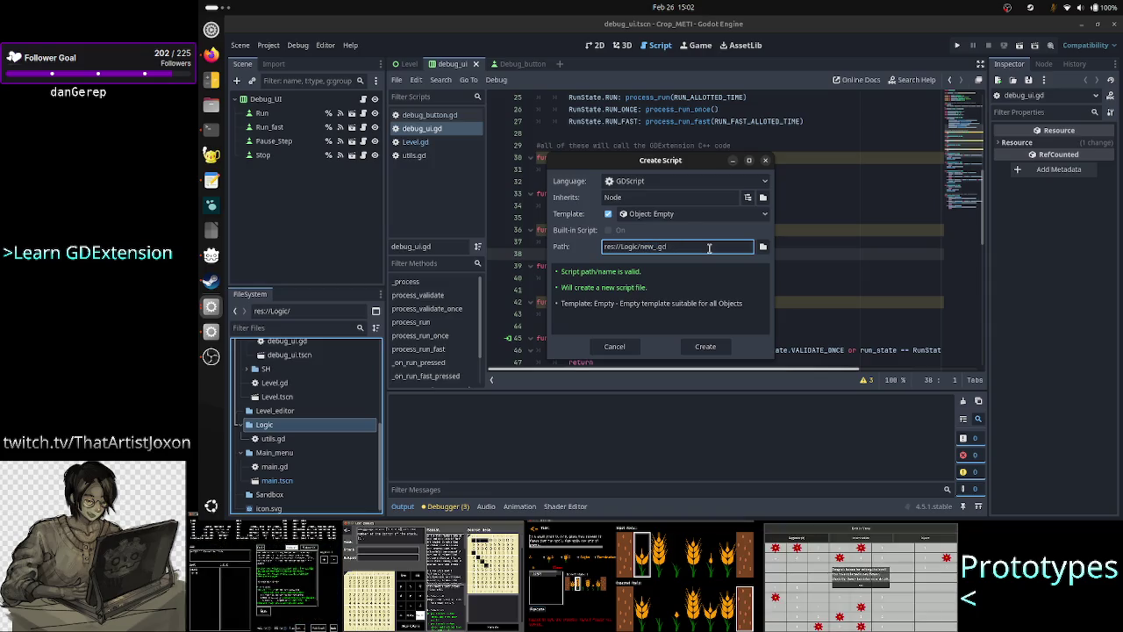
{"action": "key", "text": "BackSpace"}
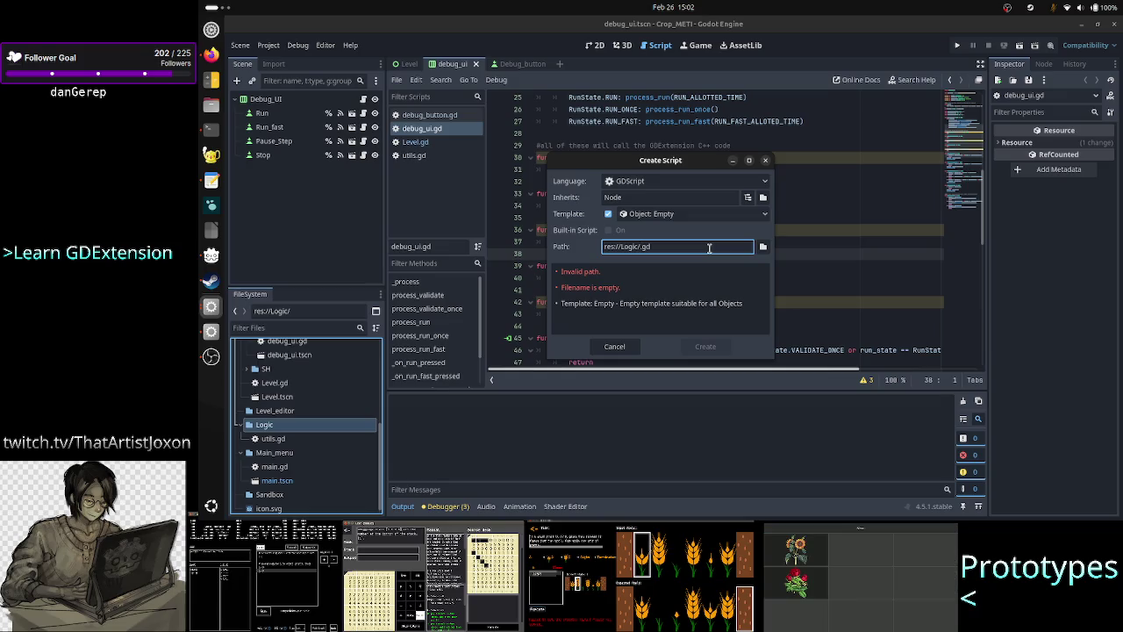
{"action": "type", "text": "/"}
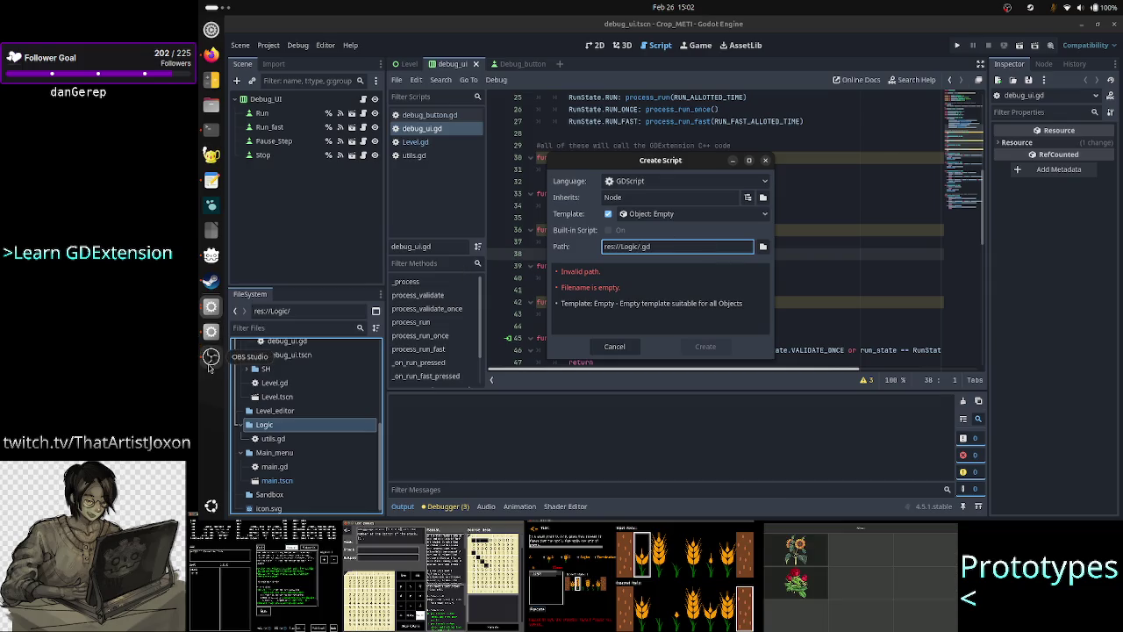
{"action": "left_click", "coordinate": [211, 357]}
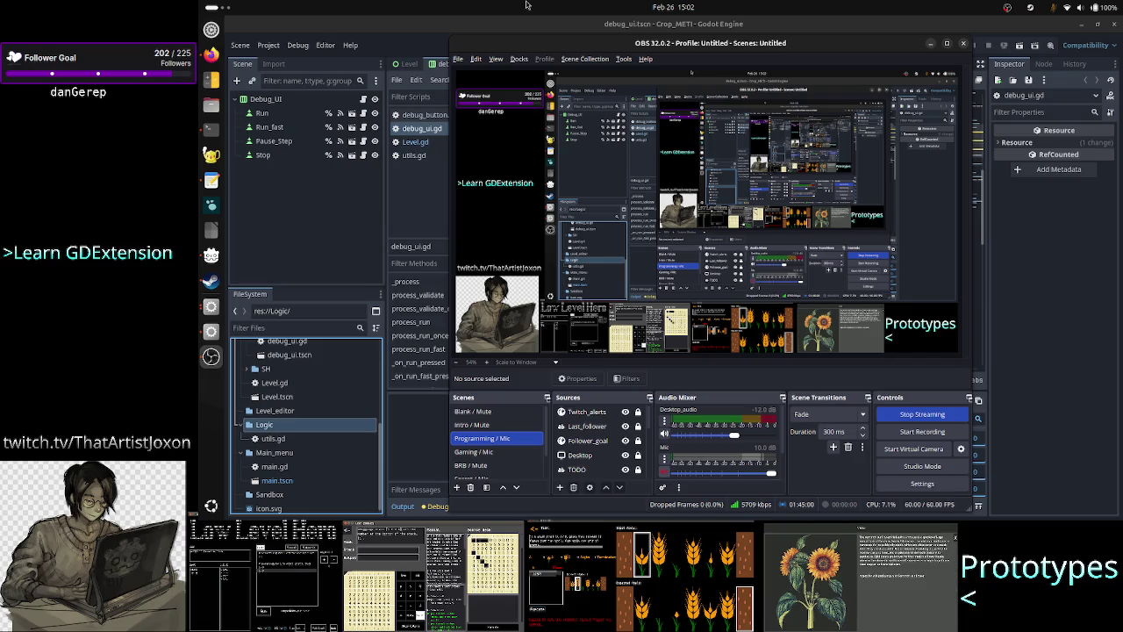
{"action": "key", "text": "alt+Tab"}
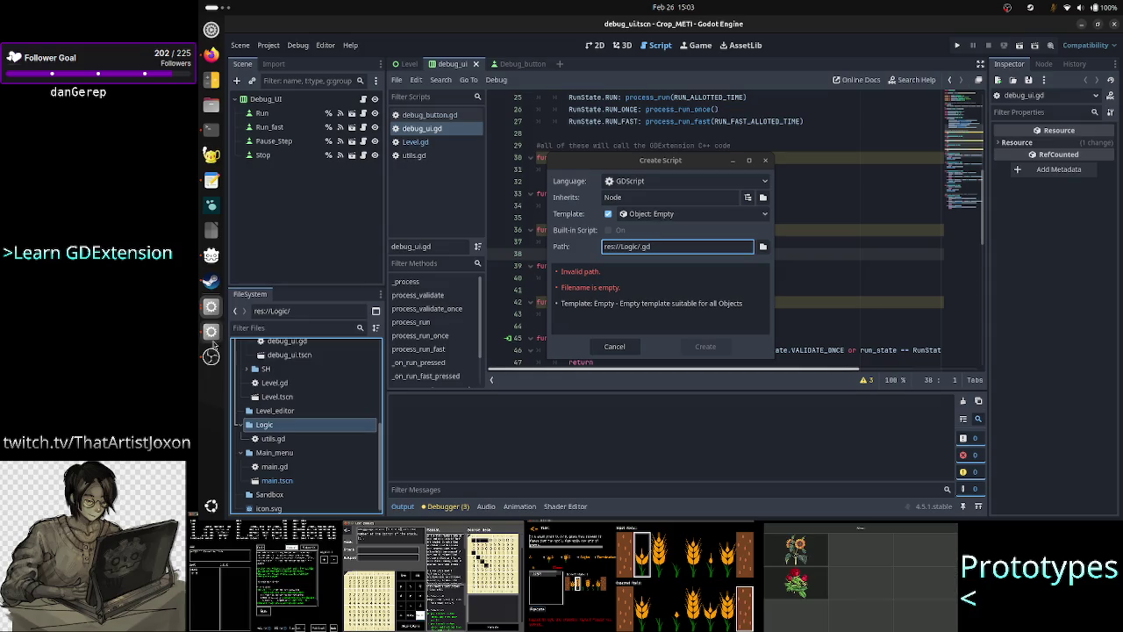
{"action": "left_click", "coordinate": [211, 356]}
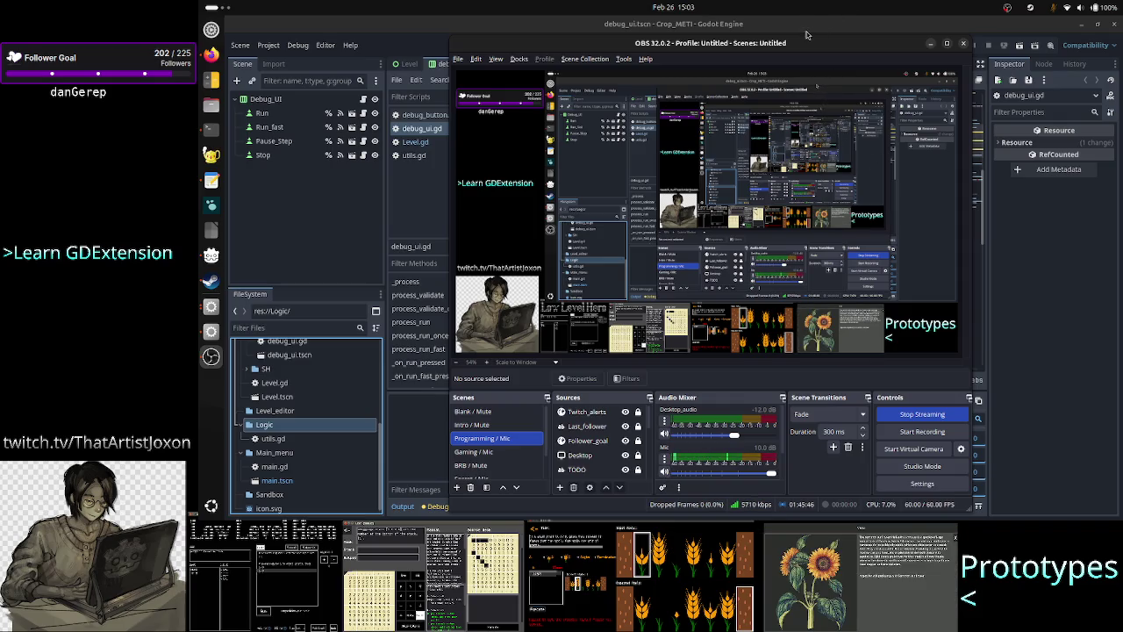
{"action": "key", "text": "alt+Tab"}
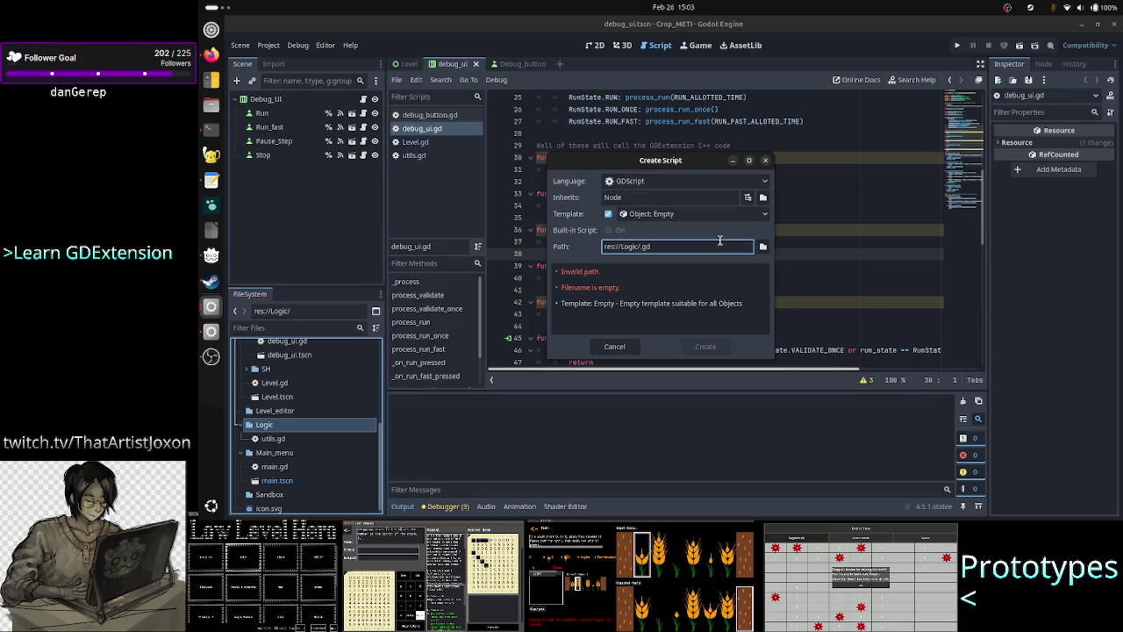
Name the new script GDE.gd in res://Logic/, replacing an initial ANTLR attempt
{"action": "type", "text": "ANTLR"}
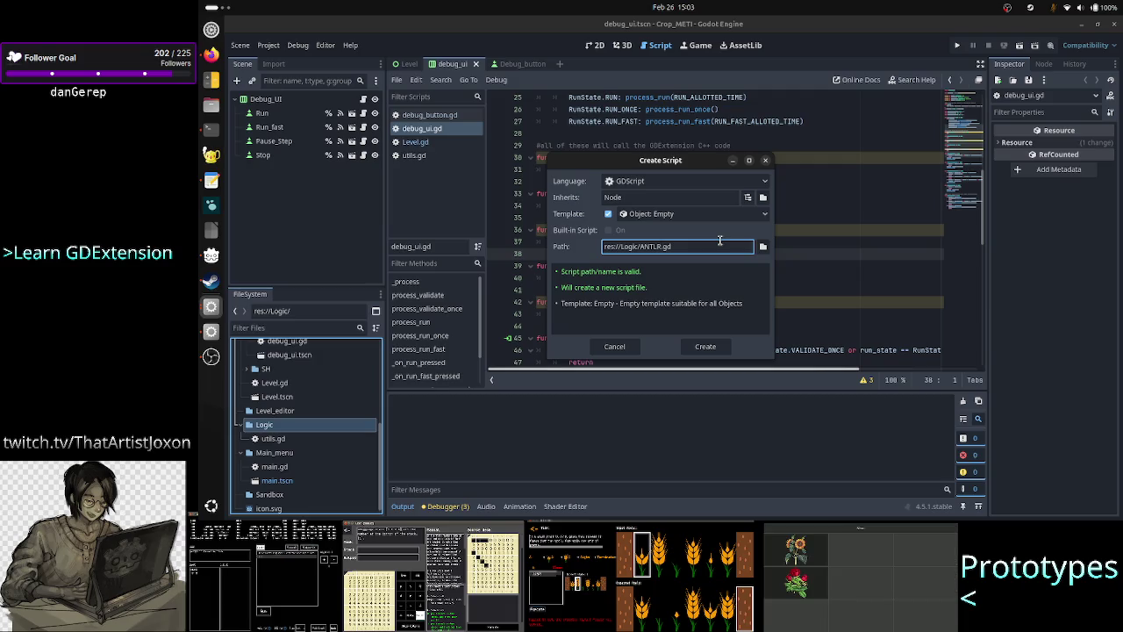
{"action": "key", "text": "BackSpace"}
{"action": "key", "text": "BackSpace"}
{"action": "key", "text": "BackSpace"}
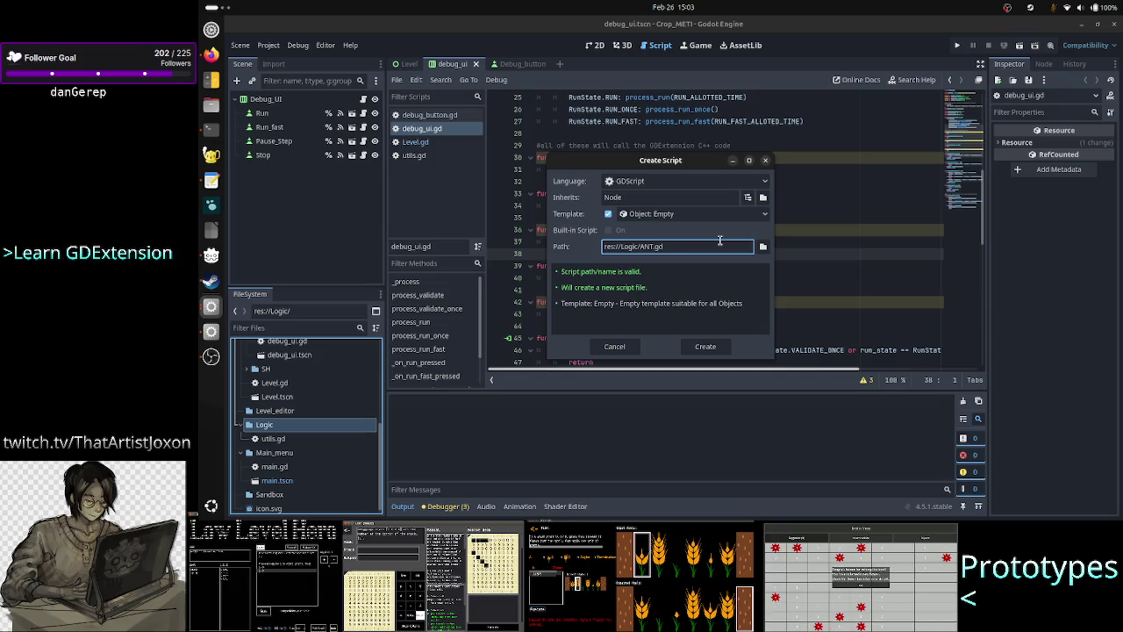
{"action": "key", "text": "BackSpace"}
{"action": "key", "text": "BackSpace"}
{"action": "type", "text": "GDE"}
In the Terminal, list the Crop_METI_ANTLR4/src session's files and browse the other shell tabs
{"action": "left_click", "coordinate": [206, 132]}
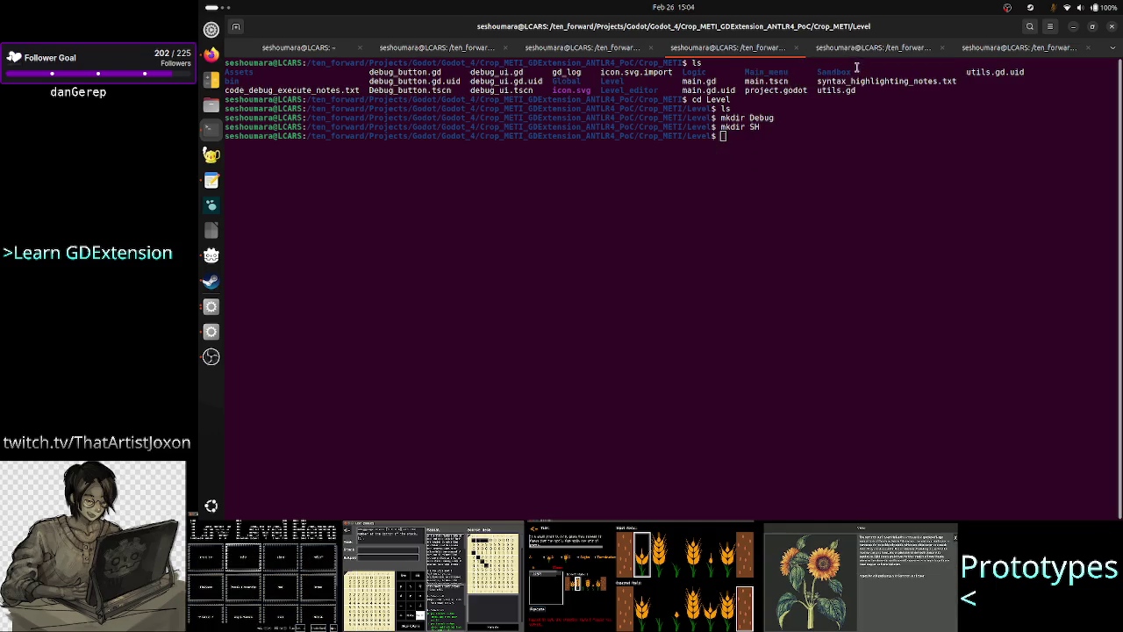
{"action": "left_click", "coordinate": [876, 49]}
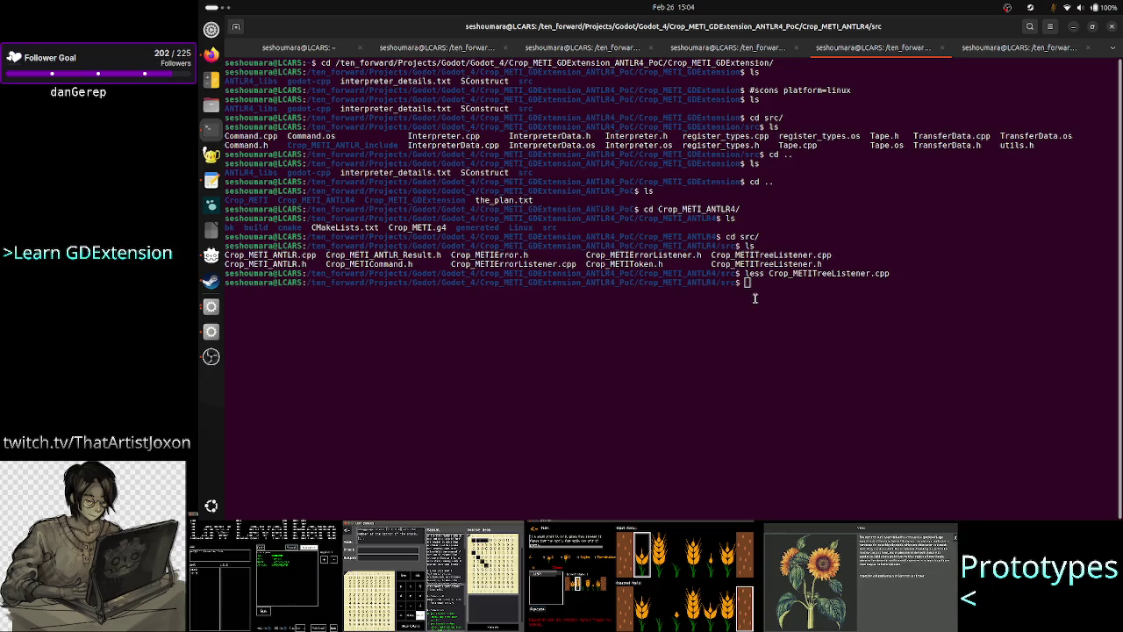
{"action": "key", "text": "alt+Tab"}
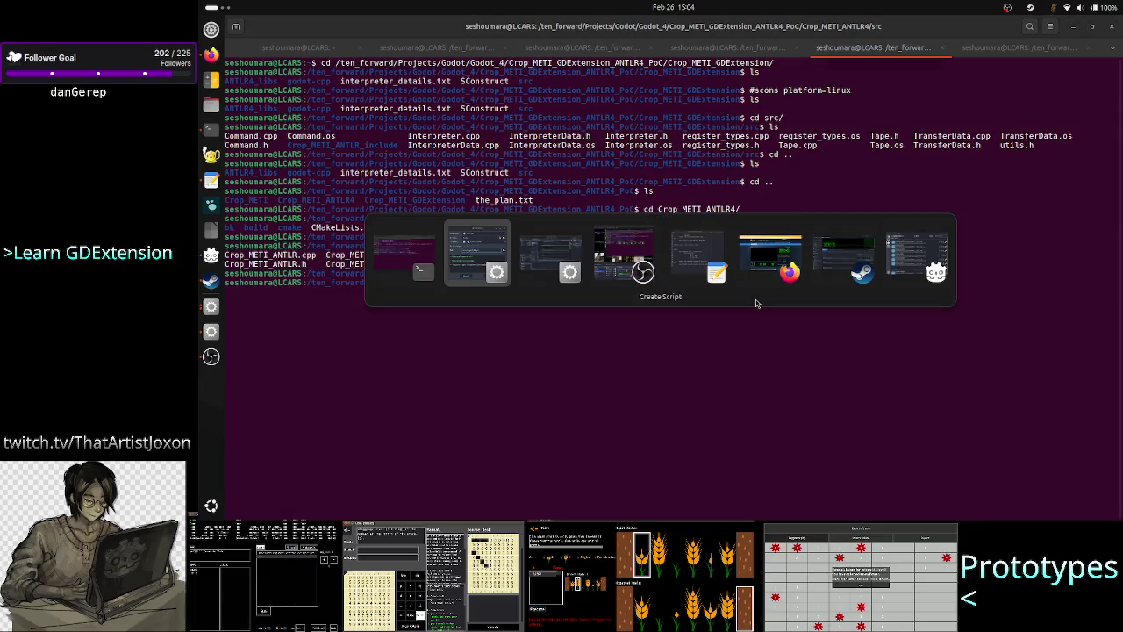
{"action": "key", "text": "Tab"}
{"action": "key", "text": "Tab"}
{"action": "key", "text": "Tab"}
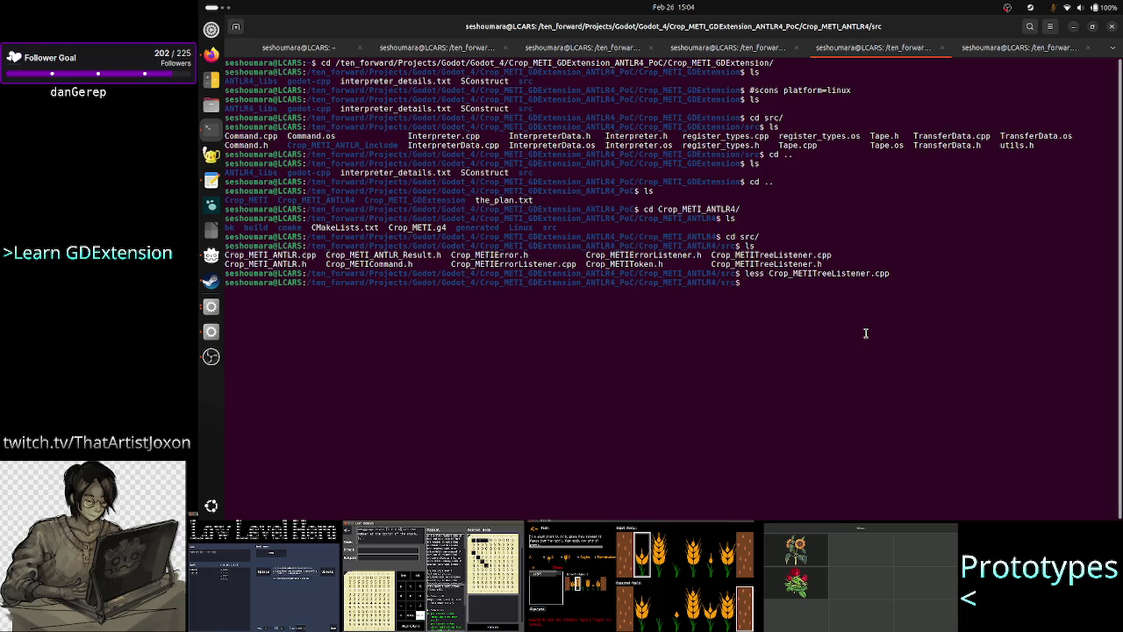
{"action": "type", "text": "ls"}
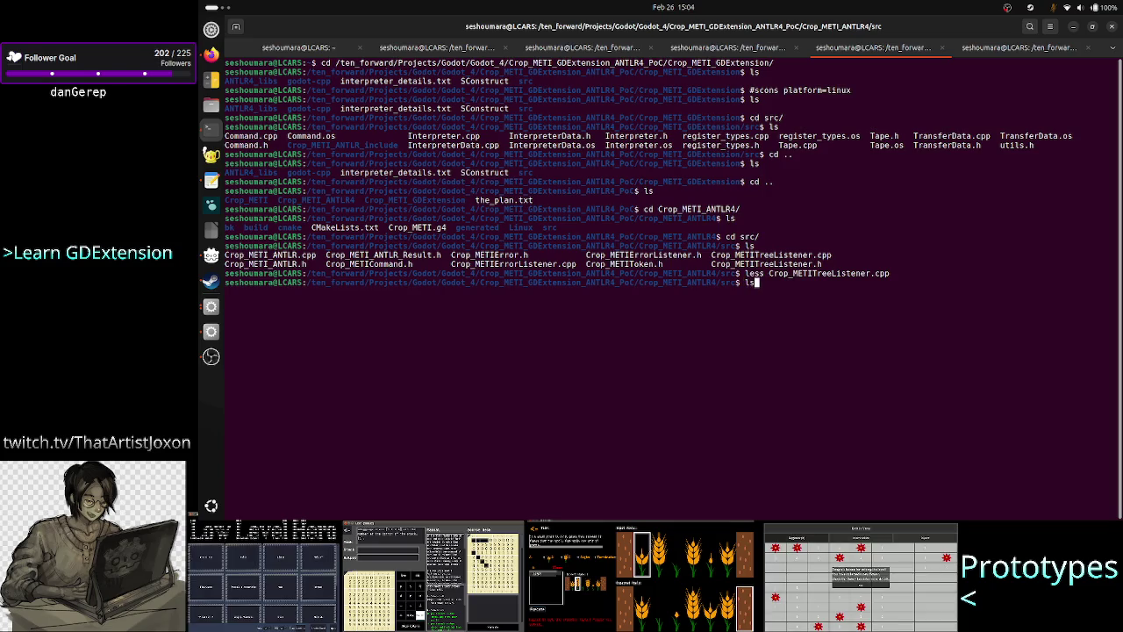
{"action": "key", "text": "Return"}
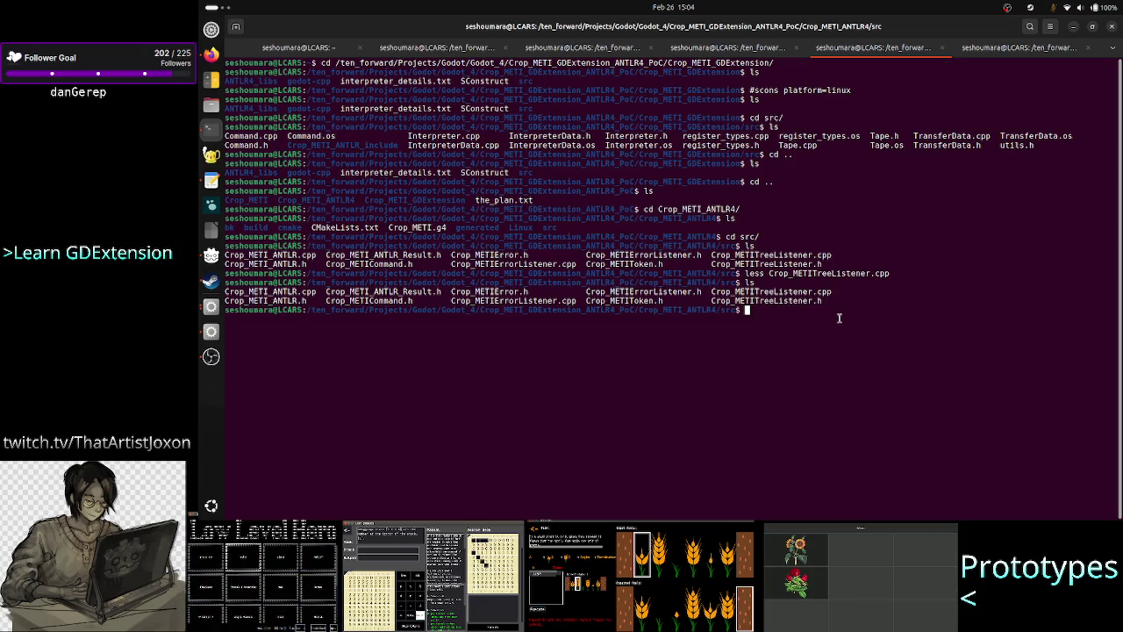
{"action": "type", "text": "cd .."}
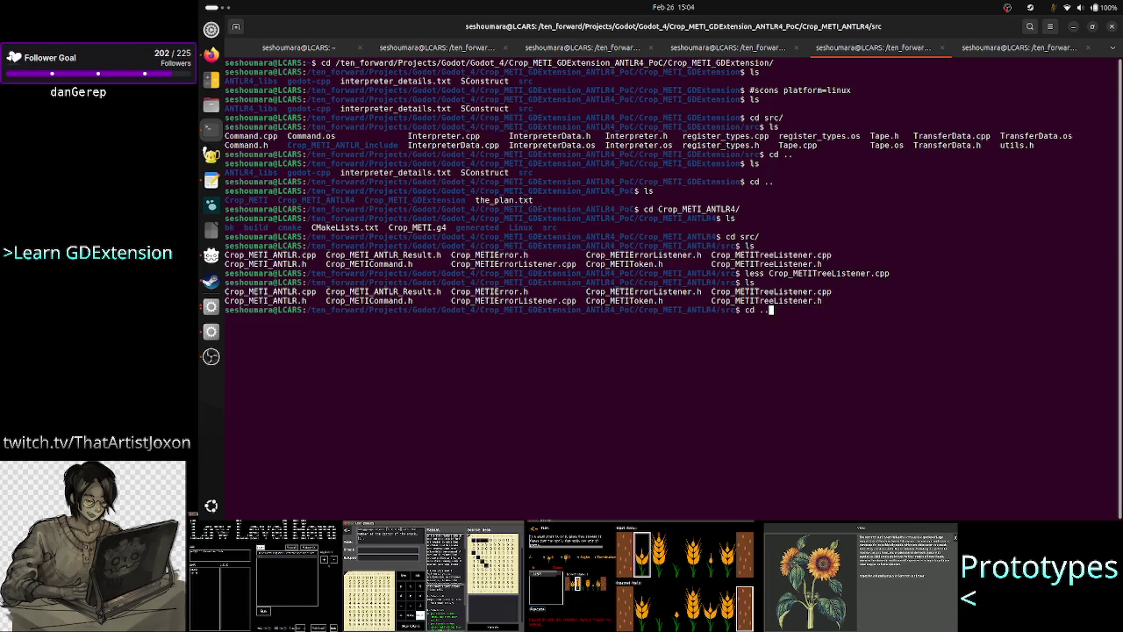
{"action": "key", "text": "BackSpace"}
{"action": "key", "text": "BackSpace"}
{"action": "key", "text": "BackSpace"}
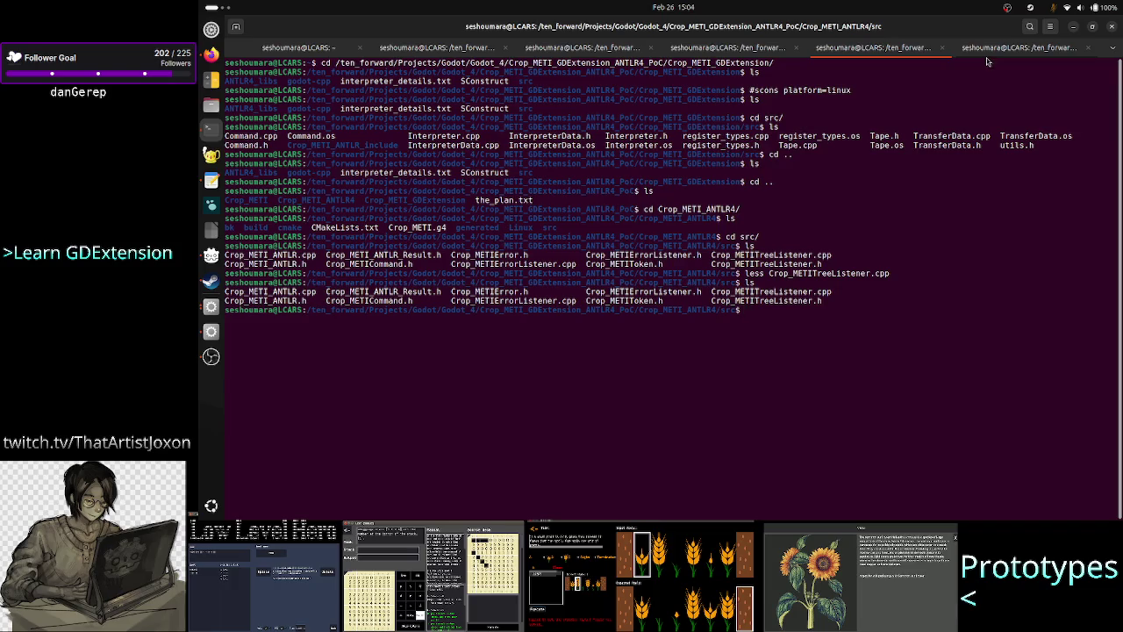
{"action": "left_click", "coordinate": [1009, 48]}
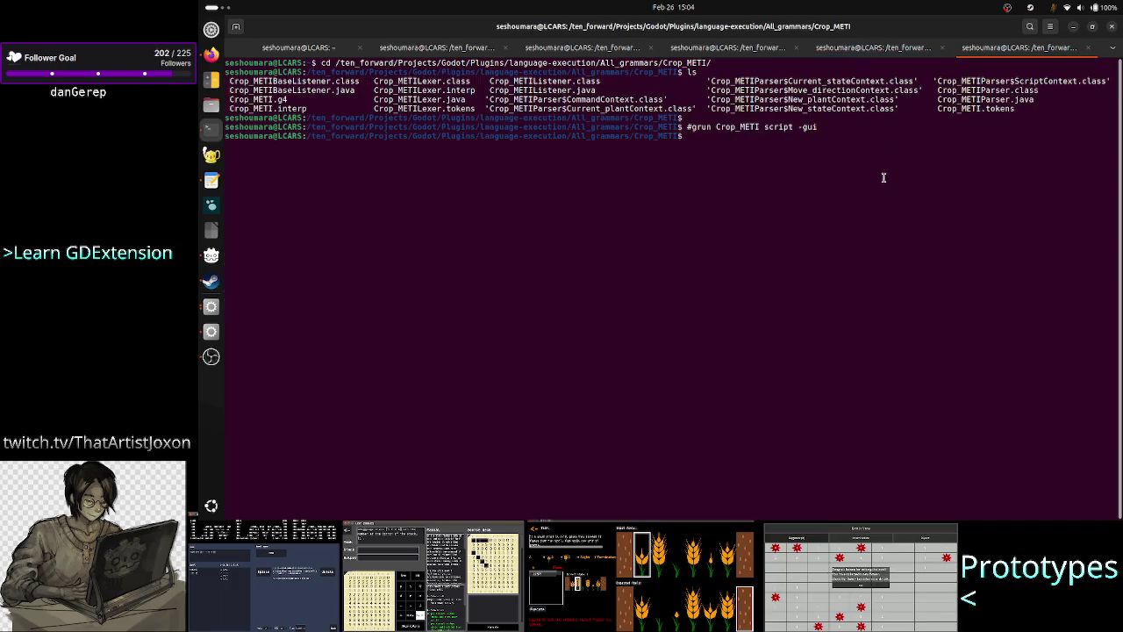
{"action": "left_click", "coordinate": [893, 49]}
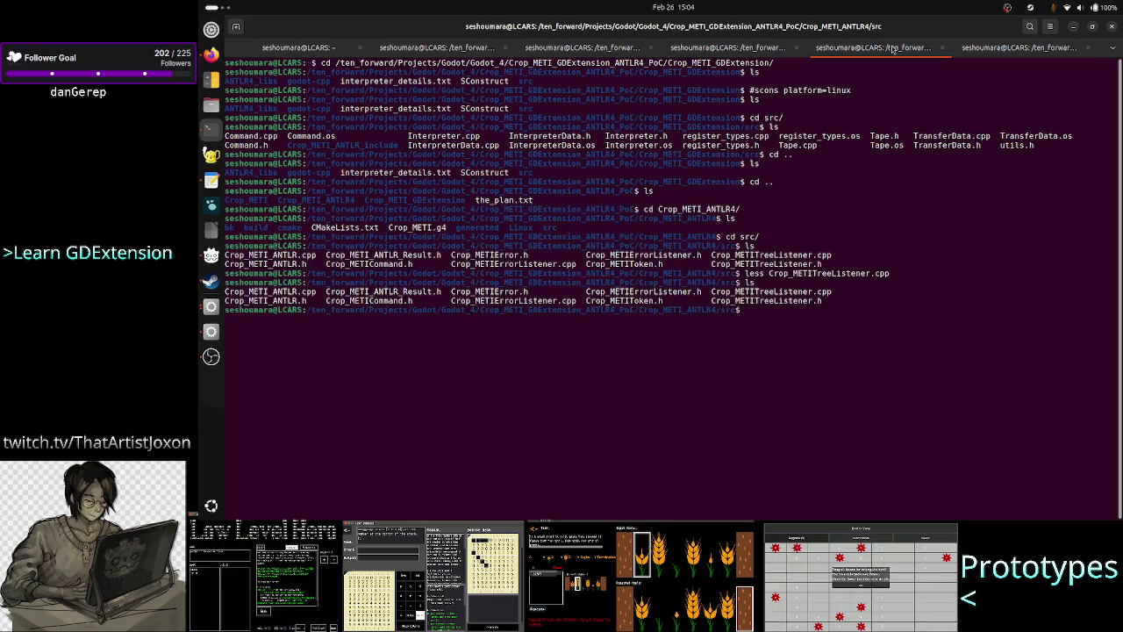
{"action": "left_click", "coordinate": [749, 53]}
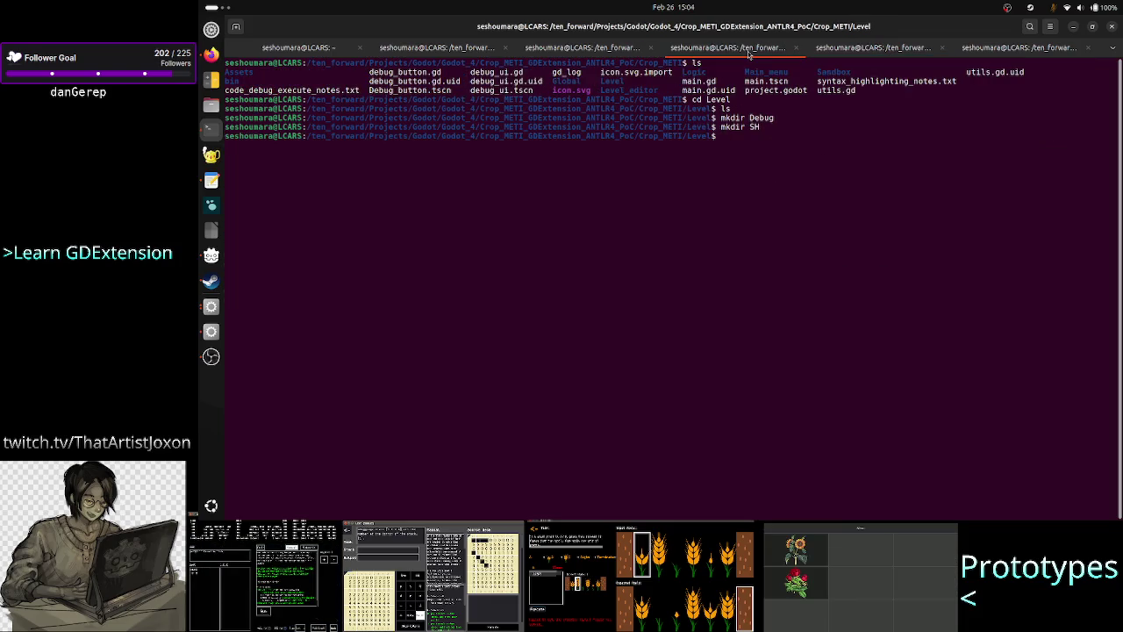
{"action": "left_click", "coordinate": [841, 55]}
Go up two directory levels with cd .. and list the contents
{"action": "type", "text": "cd .."}
{"action": "key", "text": "Return"}
{"action": "type", "text": "cd ."}
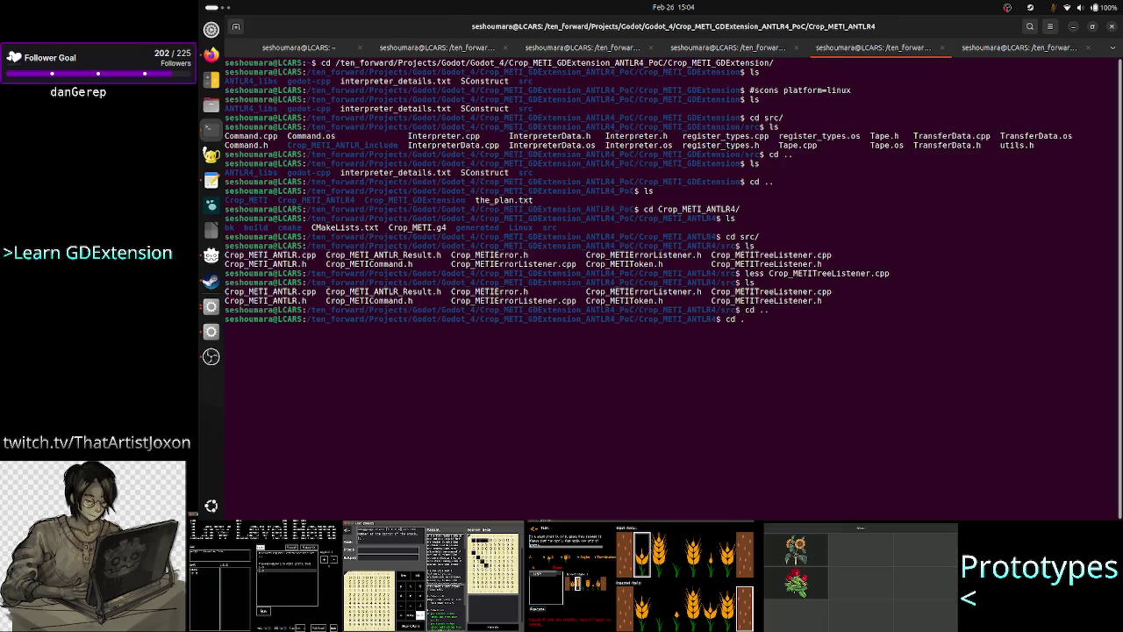
{"action": "type", "text": "."}
{"action": "key", "text": "Return"}
{"action": "type", "text": "ls"}
{"action": "key", "text": "Return"}
Enter Crop_METI_GDExtension, clear the screen and list its contents
{"action": "type", "text": "cd C"}
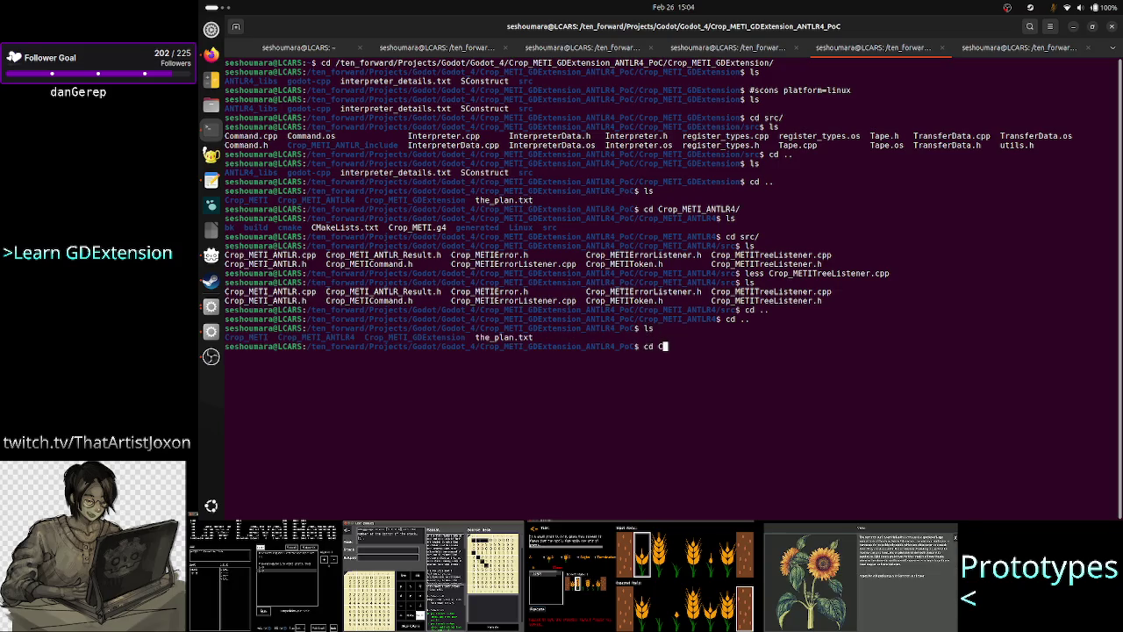
{"action": "key", "text": "Tab"}
{"action": "type", "text": "GD"}
{"action": "key", "text": "Tab"}
{"action": "key", "text": "Return"}
{"action": "type", "text": "clear"}
{"action": "key", "text": "Return"}
{"action": "type", "text": "ls"}
{"action": "key", "text": "Return"}
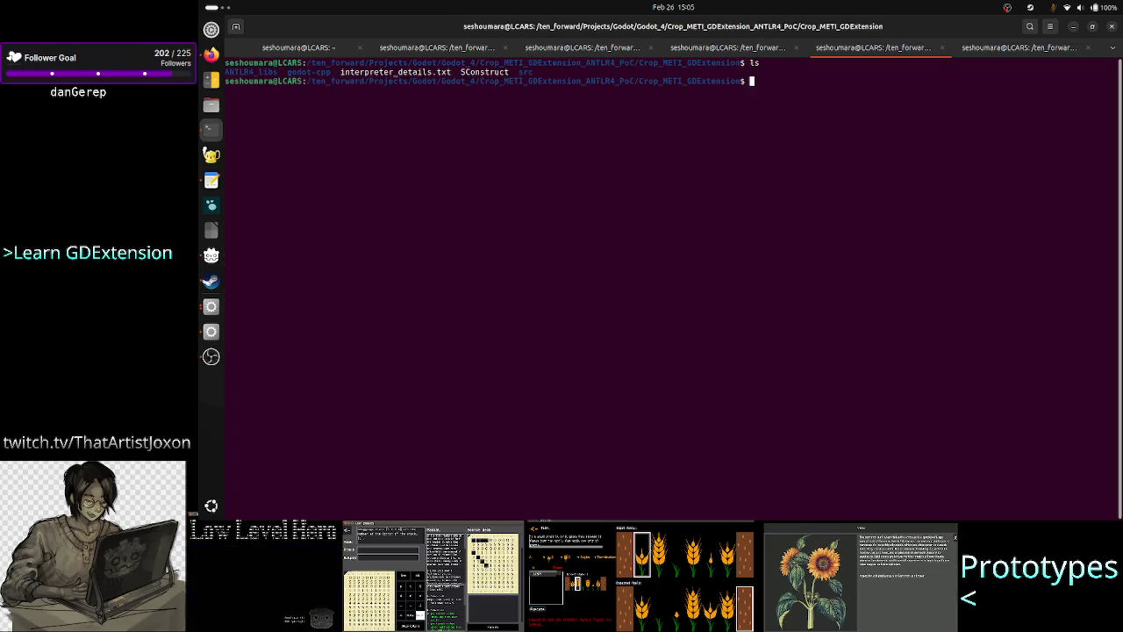
{"action": "key", "text": "Return"}
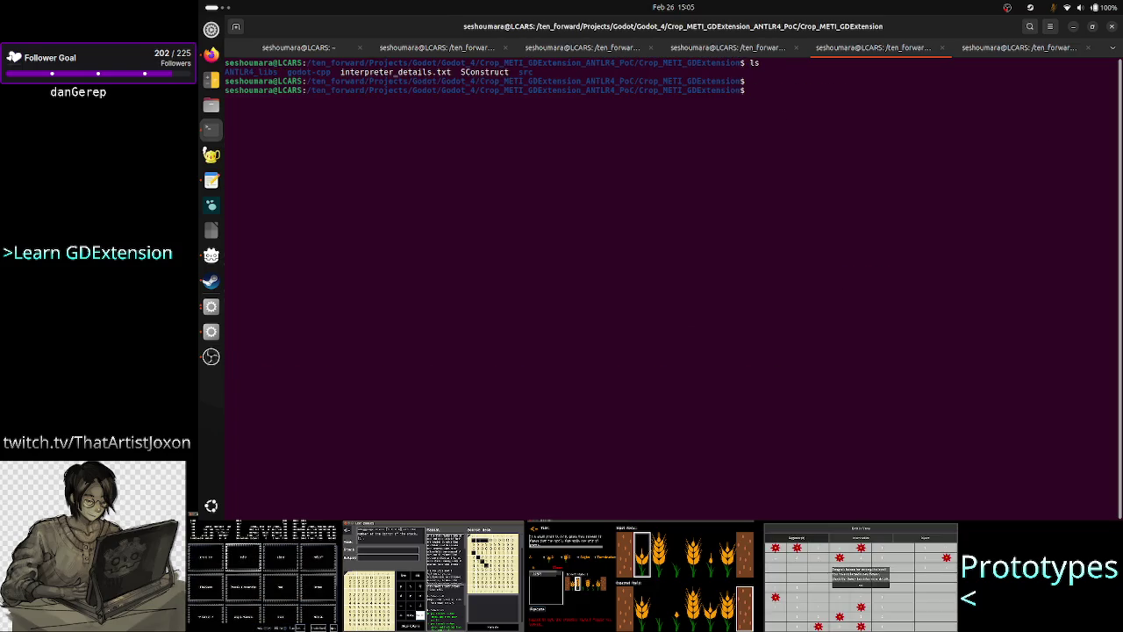
List the src folder and open register_types.cpp with less
{"action": "type", "text": "cd src/"}
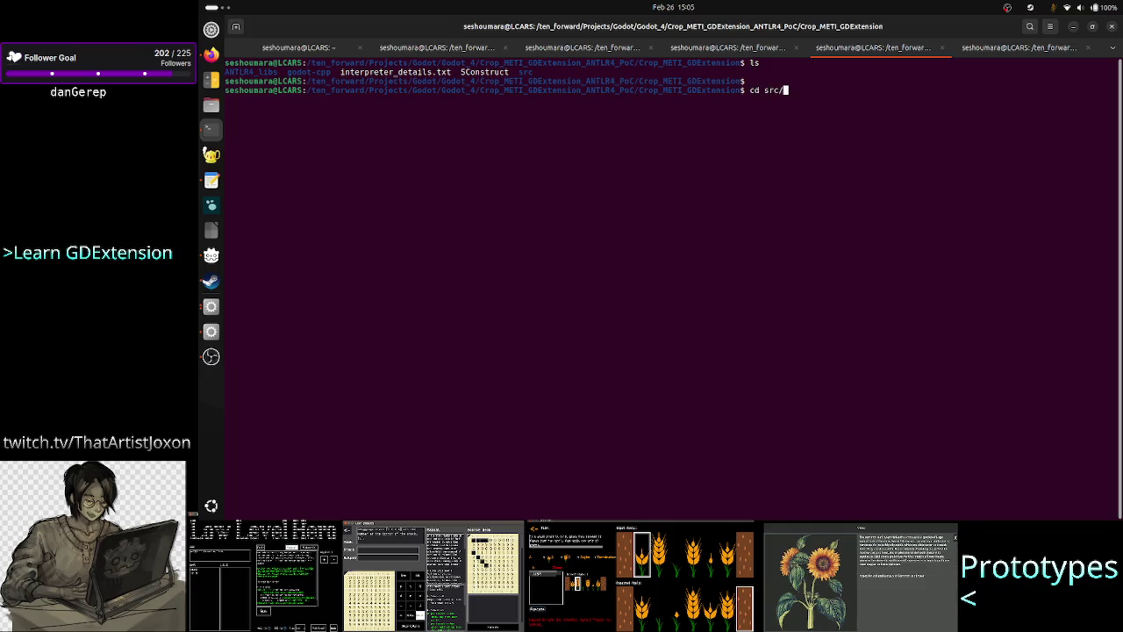
{"action": "key", "text": "Return"}
{"action": "type", "text": "ls"}
{"action": "key", "text": "Return"}
{"action": "type", "text": "less r"}
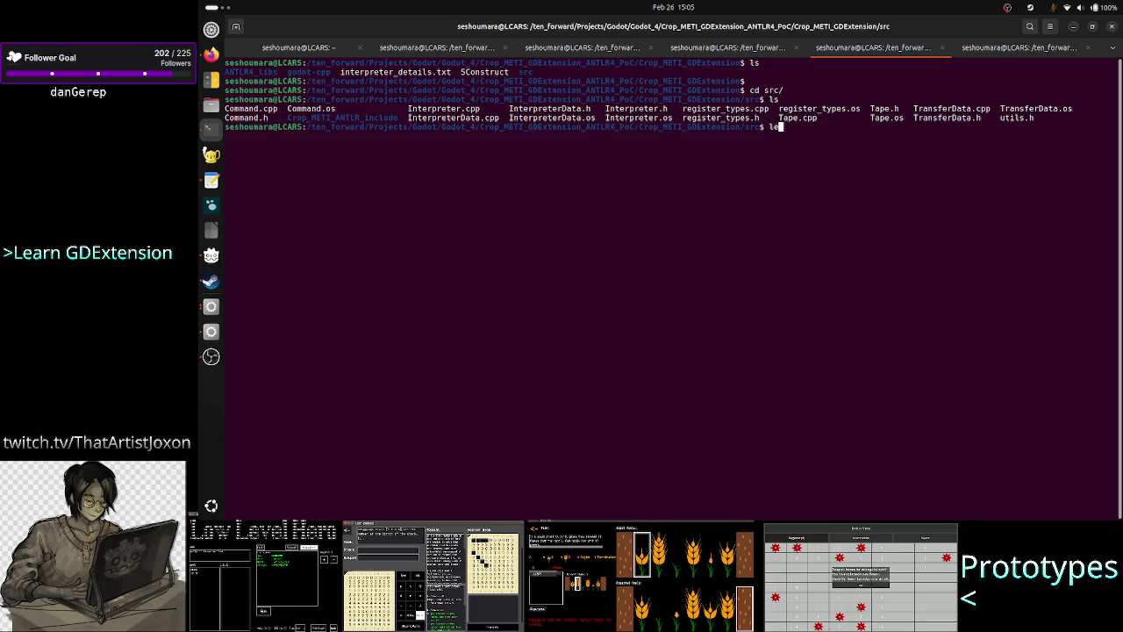
{"action": "key", "text": "Tab"}
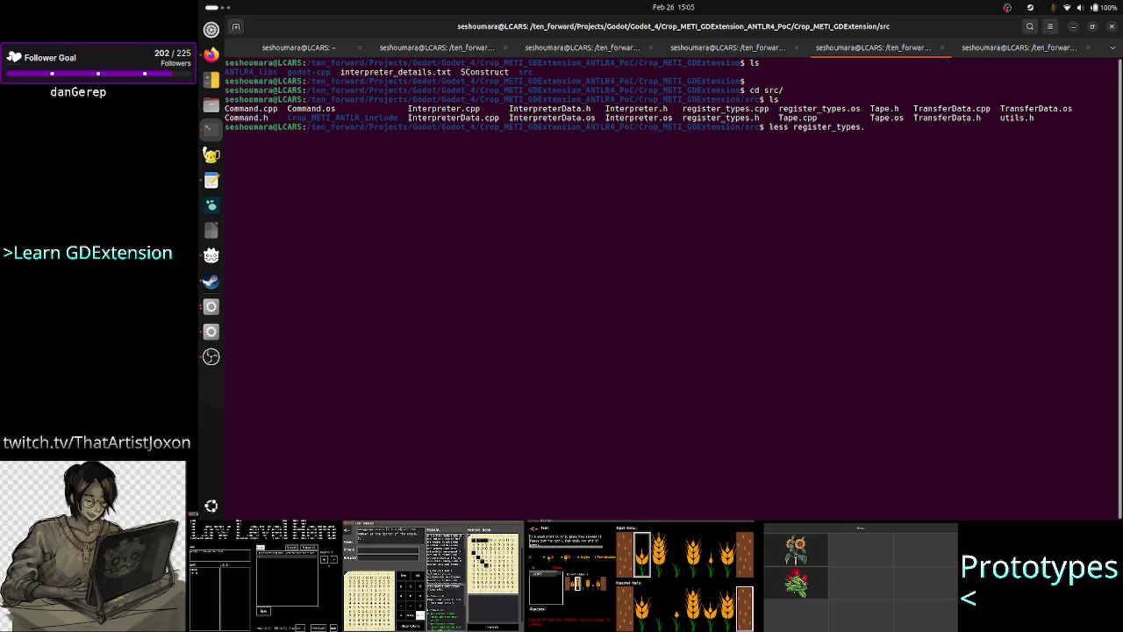
{"action": "type", "text": "cpp"}
{"action": "key", "text": "Return"}
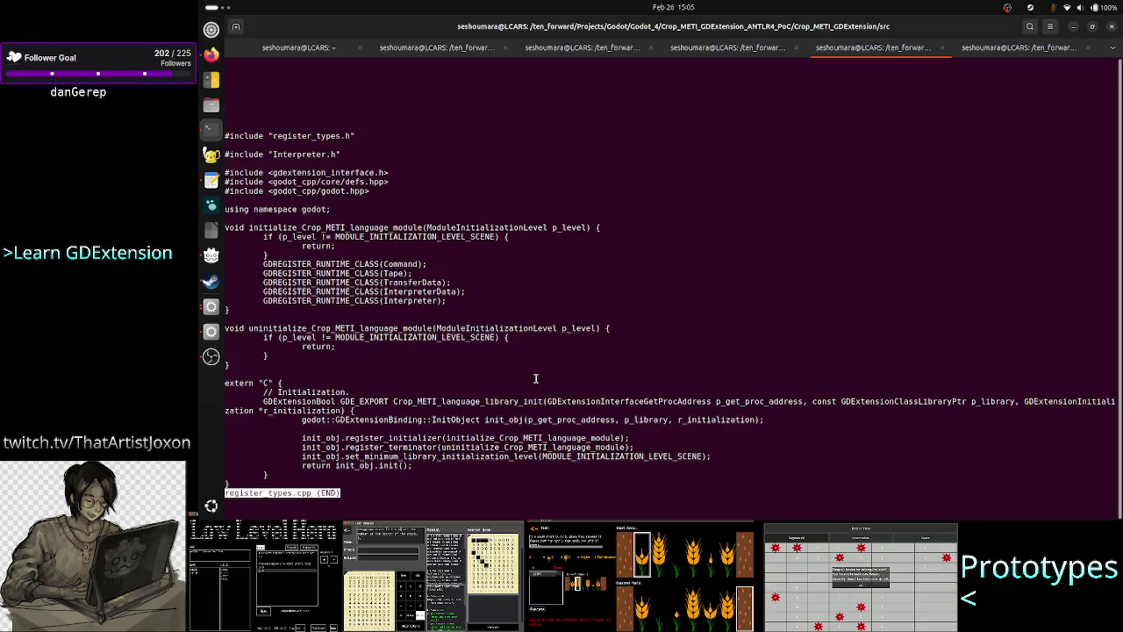
Highlight the class registration lines in register_types.cpp, then view Interpreter.cpp with less
{"action": "mouse_move", "coordinate": [369, 263]}
{"action": "left_mouse_down"}
{"action": "mouse_move", "coordinate": [434, 266]}
{"action": "mouse_move", "coordinate": [437, 286]}
{"action": "mouse_move", "coordinate": [453, 275]}
{"action": "mouse_move", "coordinate": [470, 290]}
{"action": "mouse_move", "coordinate": [449, 301]}
{"action": "left_mouse_up"}
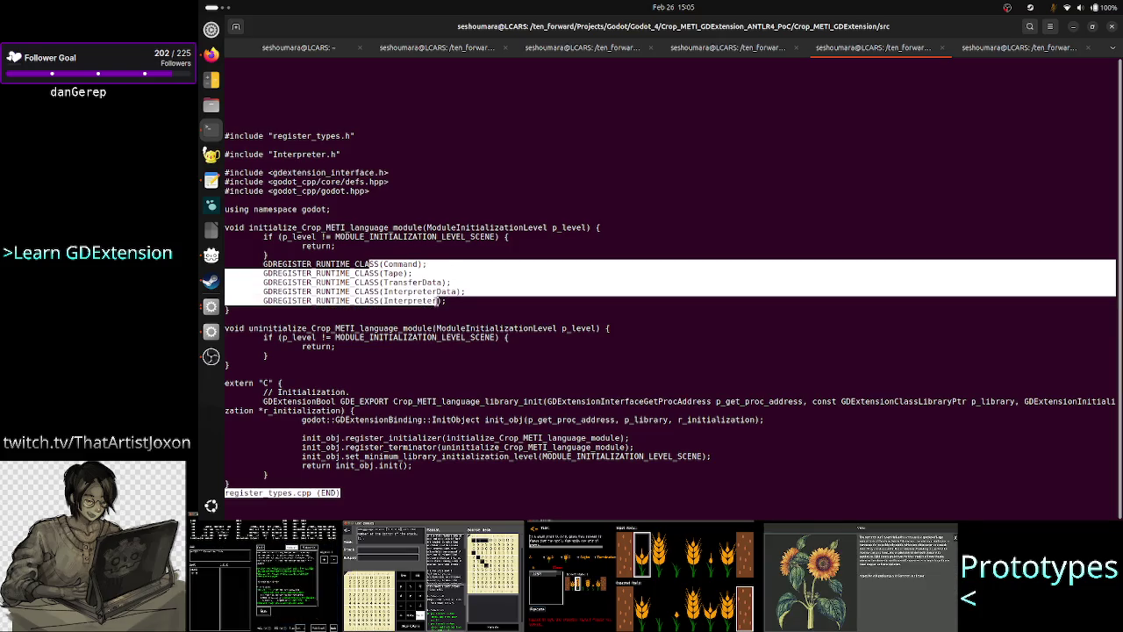
{"action": "left_click", "coordinate": [449, 302]}
{"action": "type", "text": "qless In"}
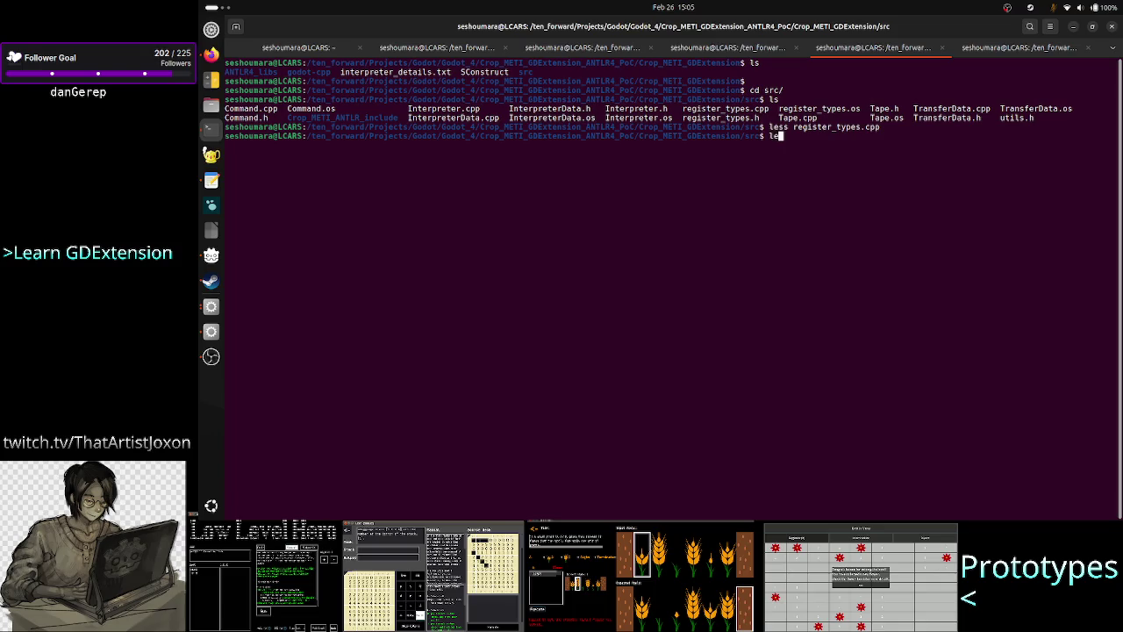
{"action": "key", "text": "Tab"}
{"action": "type", "text": ".cpp"}
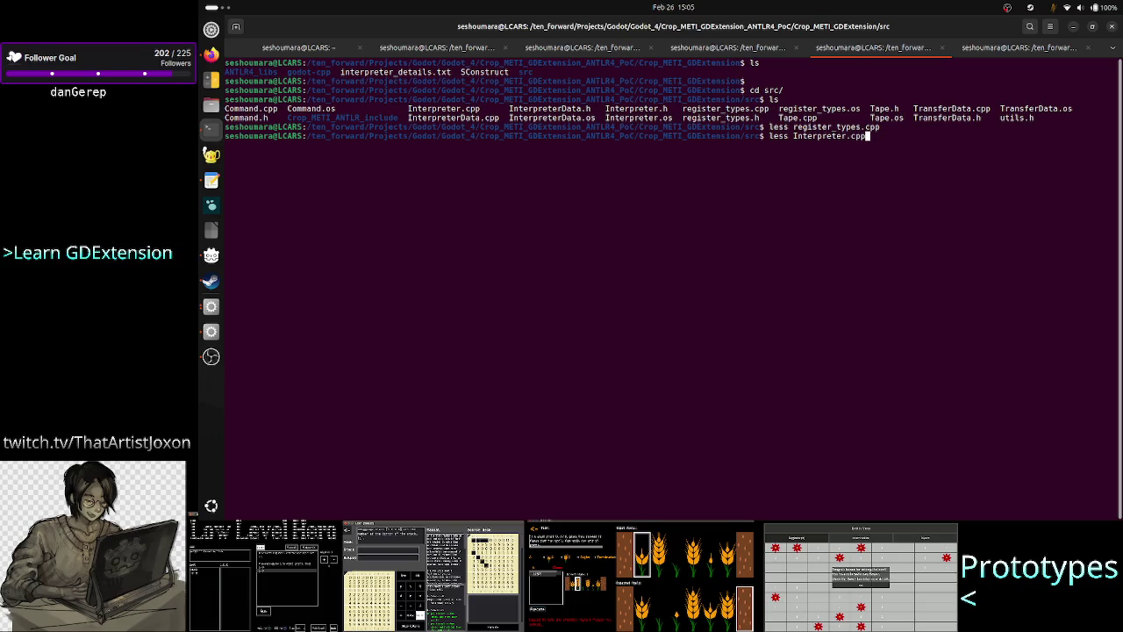
{"action": "key", "text": "Return"}
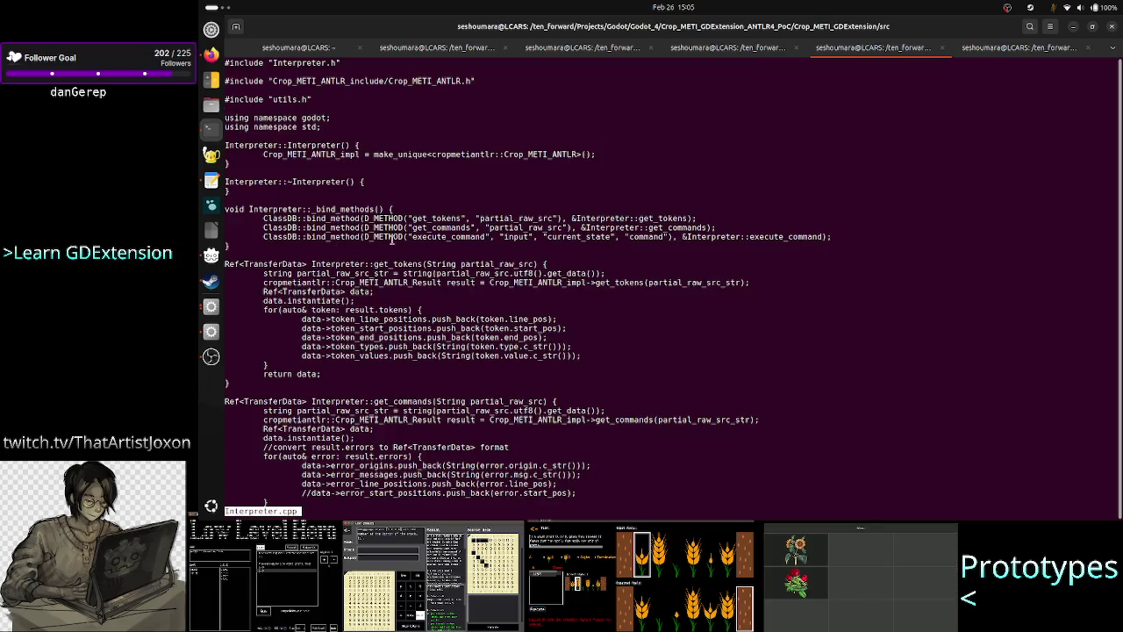
Review the get_tokens and get_commands definitions in Interpreter.cpp
{"action": "left_click_drag", "start_coordinate": [372, 264], "coordinate": [424, 263]}
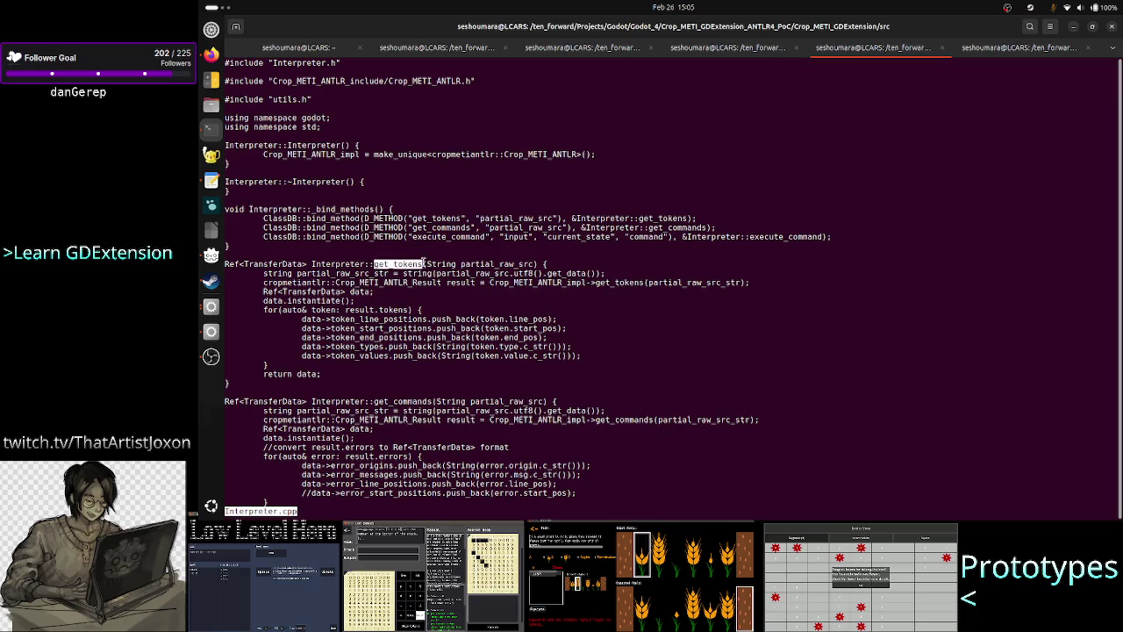
{"action": "left_click", "coordinate": [342, 264]}
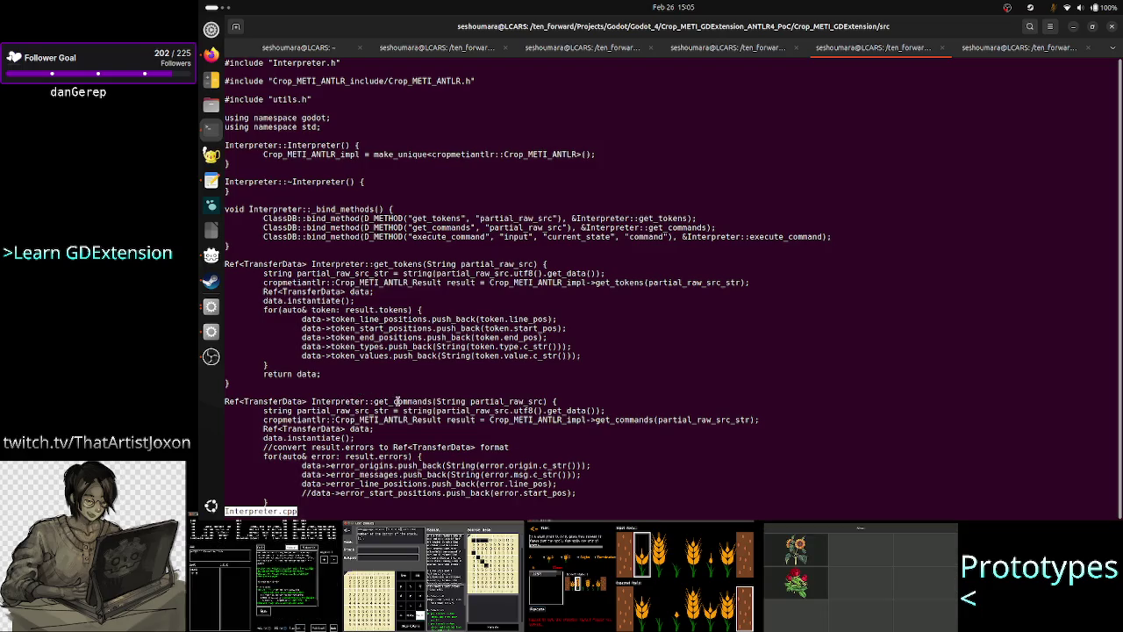
{"action": "left_click_drag", "start_coordinate": [375, 401], "coordinate": [431, 401]}
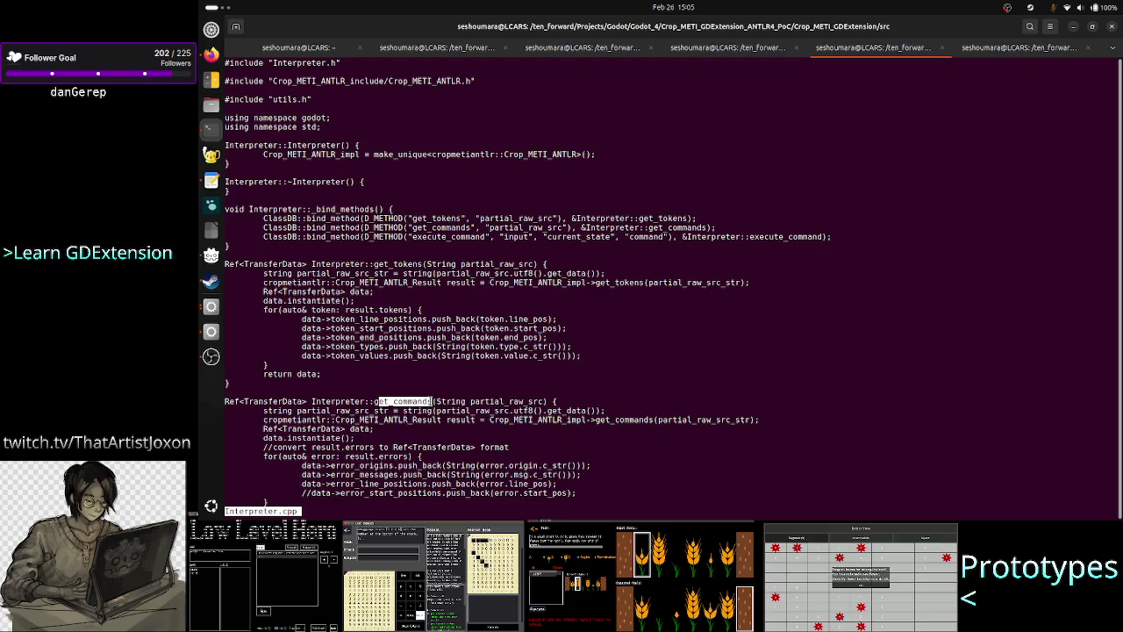
{"action": "mouse_move", "coordinate": [554, 401]}
{"action": "left_mouse_down"}
{"action": "mouse_move", "coordinate": [225, 401]}
{"action": "mouse_move", "coordinate": [371, 401]}
{"action": "mouse_move", "coordinate": [310, 399]}
{"action": "left_mouse_up"}
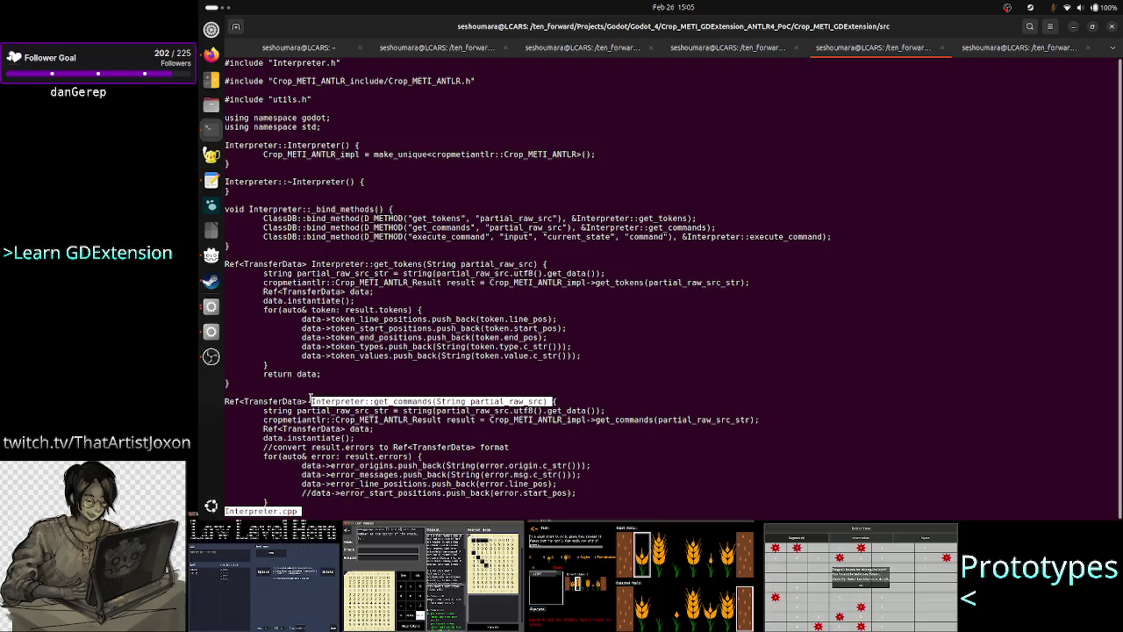
{"action": "scroll", "coordinate": [446, 369], "scroll_direction": "down", "scroll_amount": 12}
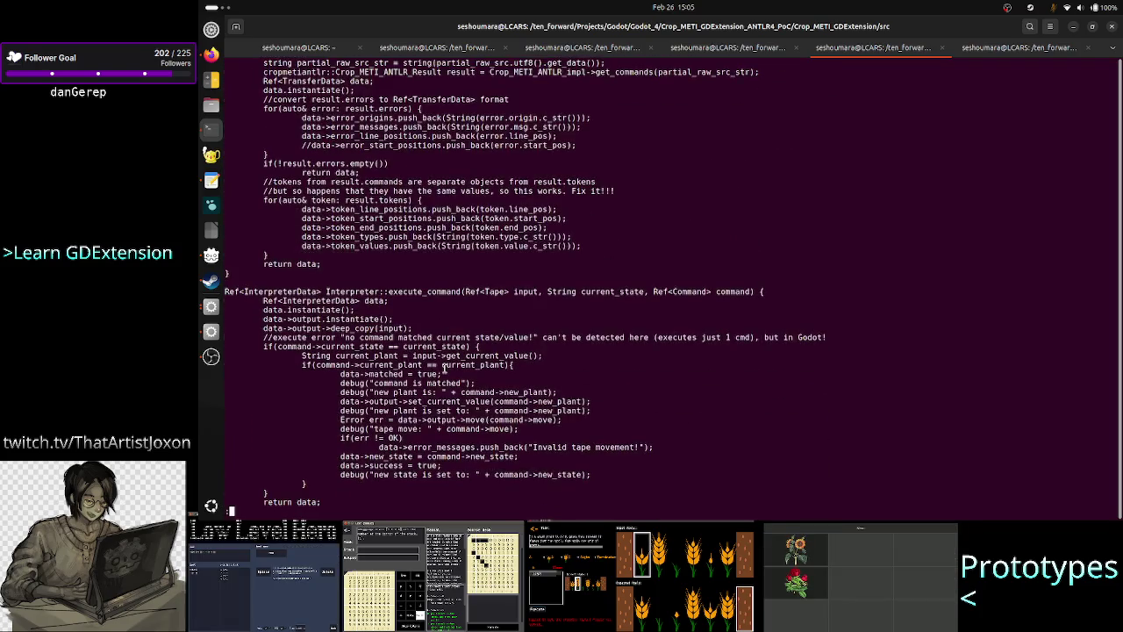
{"action": "scroll", "coordinate": [443, 370], "scroll_direction": "up", "scroll_amount": 3}
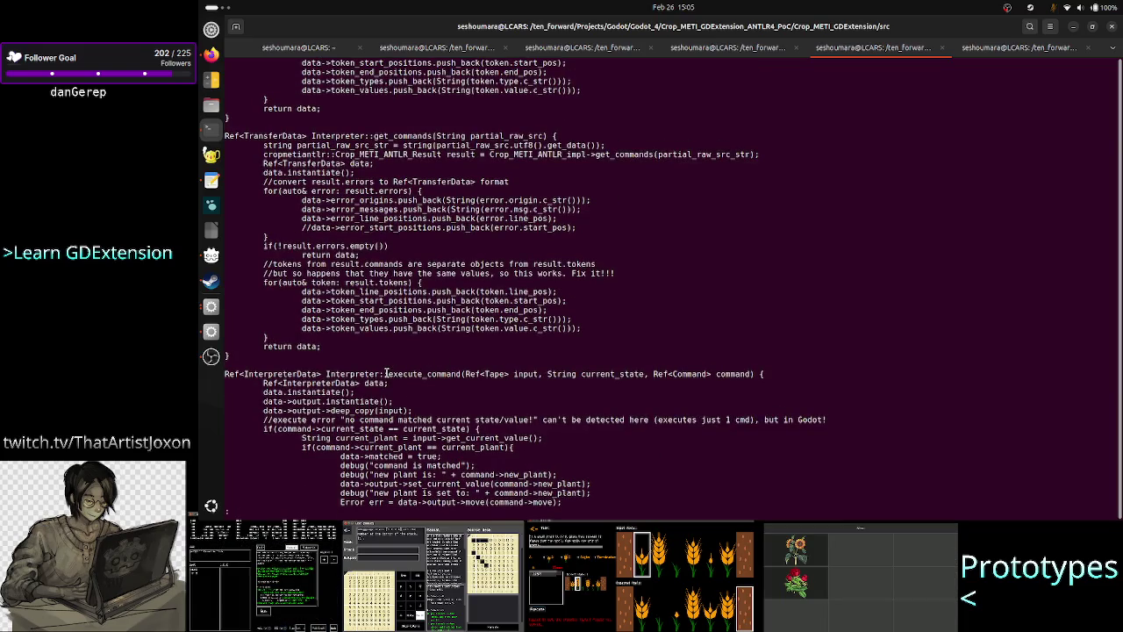
Review execute_command in Interpreter.cpp, then return to the Godot editor
{"action": "left_click_drag", "start_coordinate": [386, 373], "coordinate": [462, 371]}
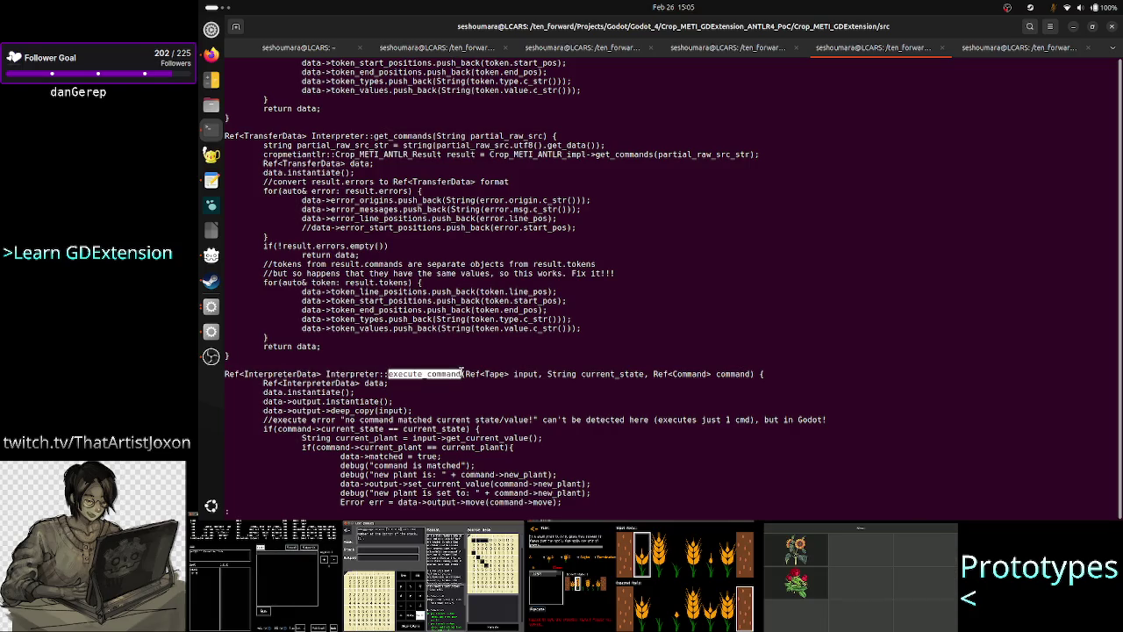
{"action": "left_click", "coordinate": [462, 372]}
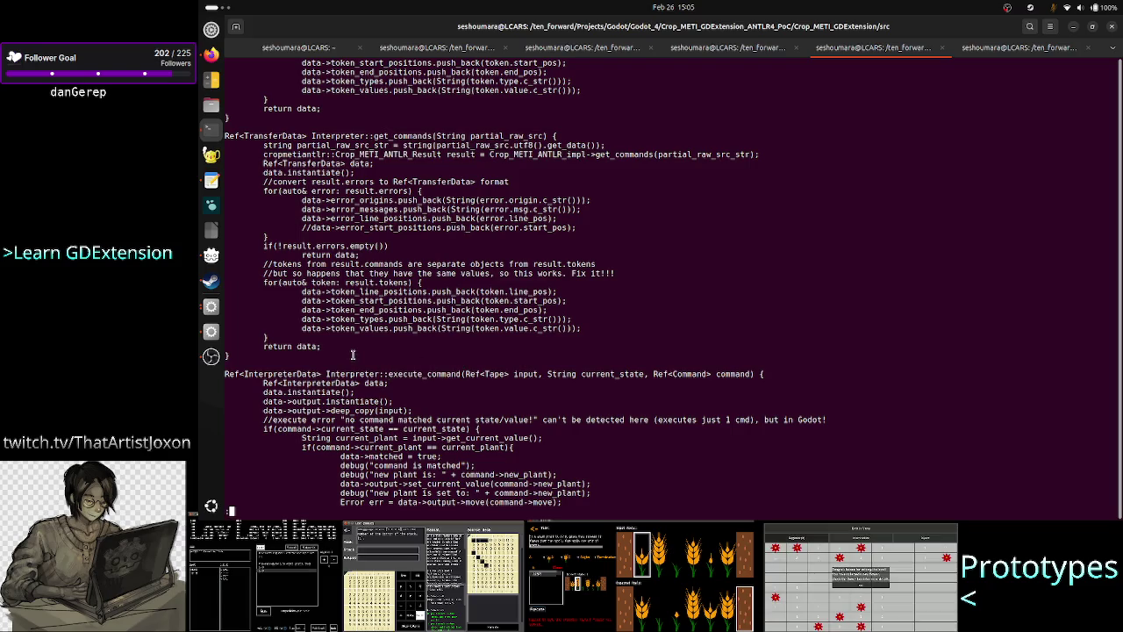
{"action": "scroll", "coordinate": [353, 354], "scroll_direction": "up", "scroll_amount": 14}
{"action": "scroll", "coordinate": [479, 210], "scroll_direction": "down", "scroll_amount": 17}
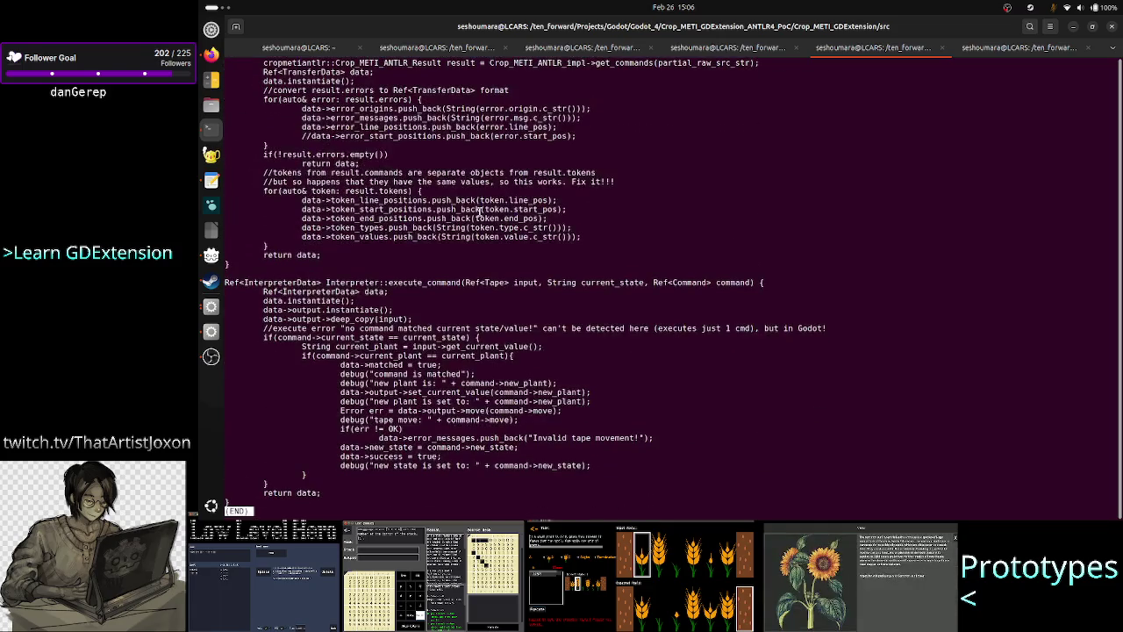
{"action": "scroll", "coordinate": [479, 210], "scroll_direction": "up", "scroll_amount": 12}
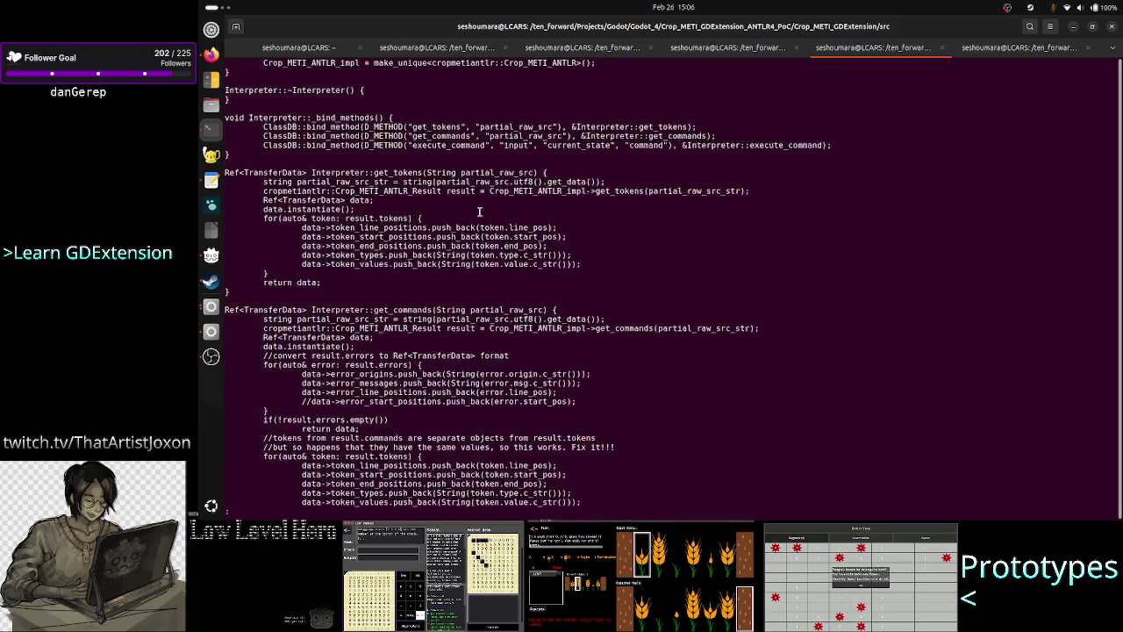
{"action": "scroll", "coordinate": [479, 210], "scroll_direction": "up", "scroll_amount": 2}
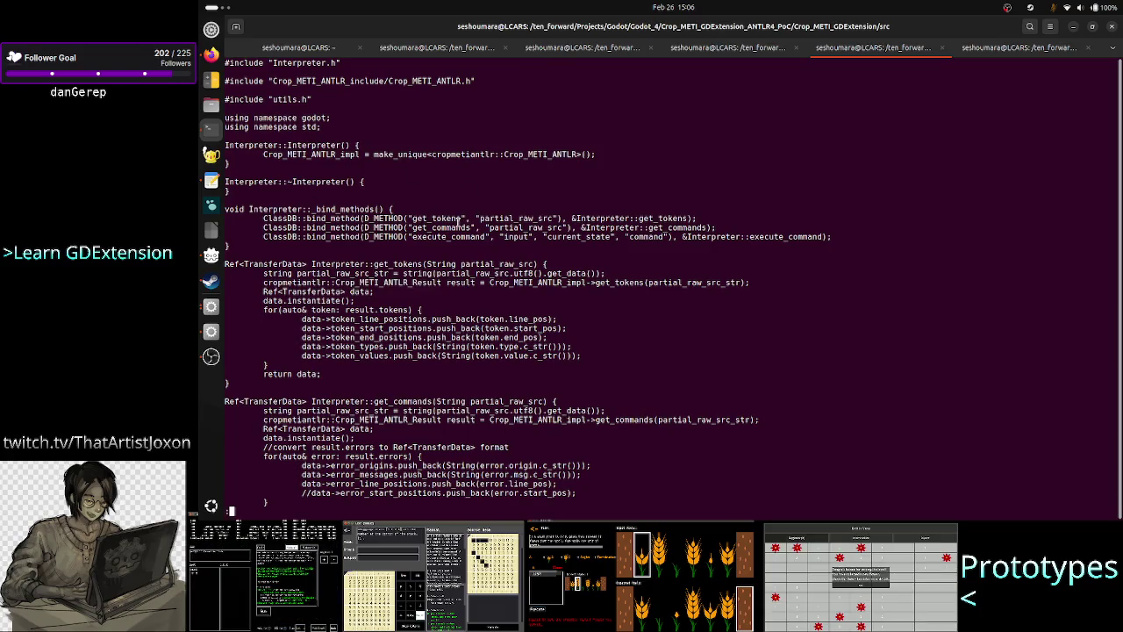
{"action": "left_click", "coordinate": [211, 306]}
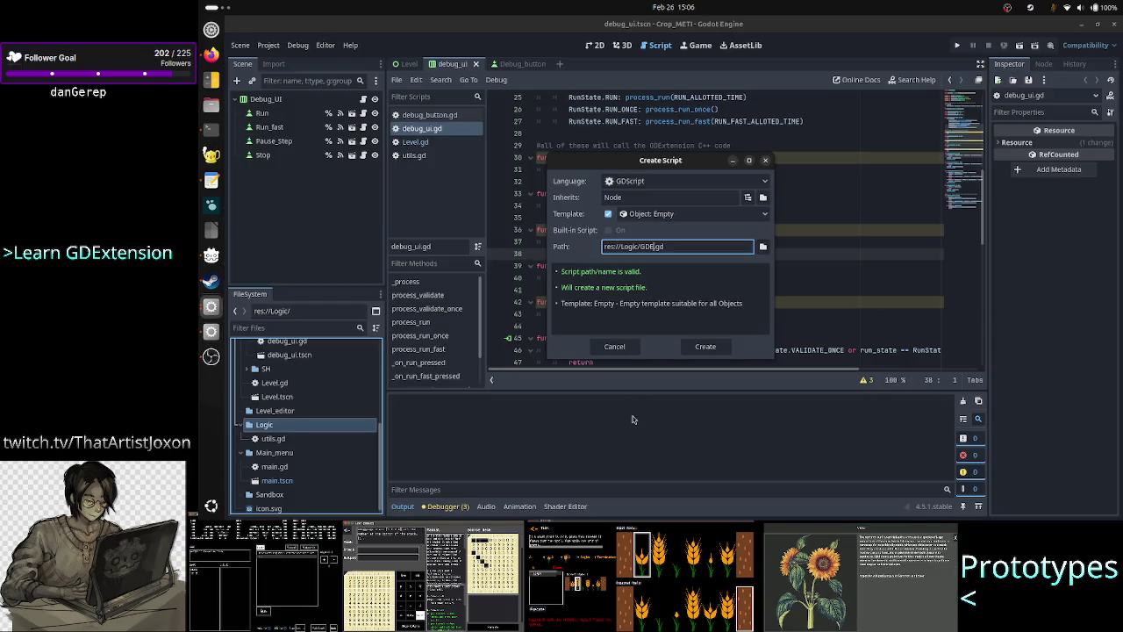
Name the new script Interpreter.gd in res://Logic and create it
{"action": "key", "text": "BackSpace"}
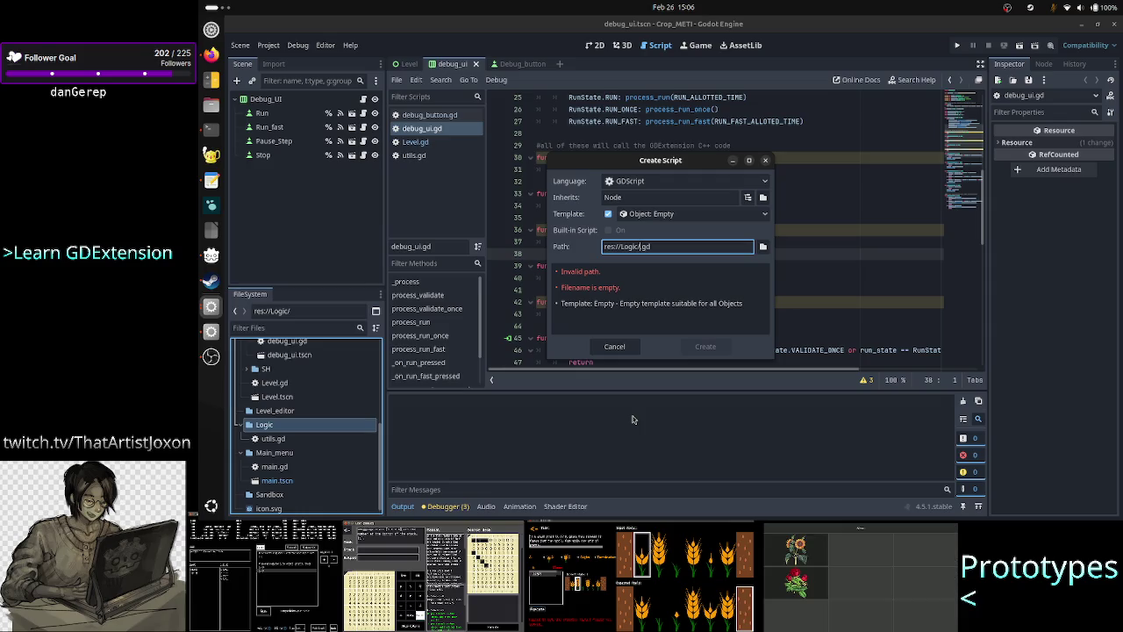
{"action": "type", "text": "Interpreter"}
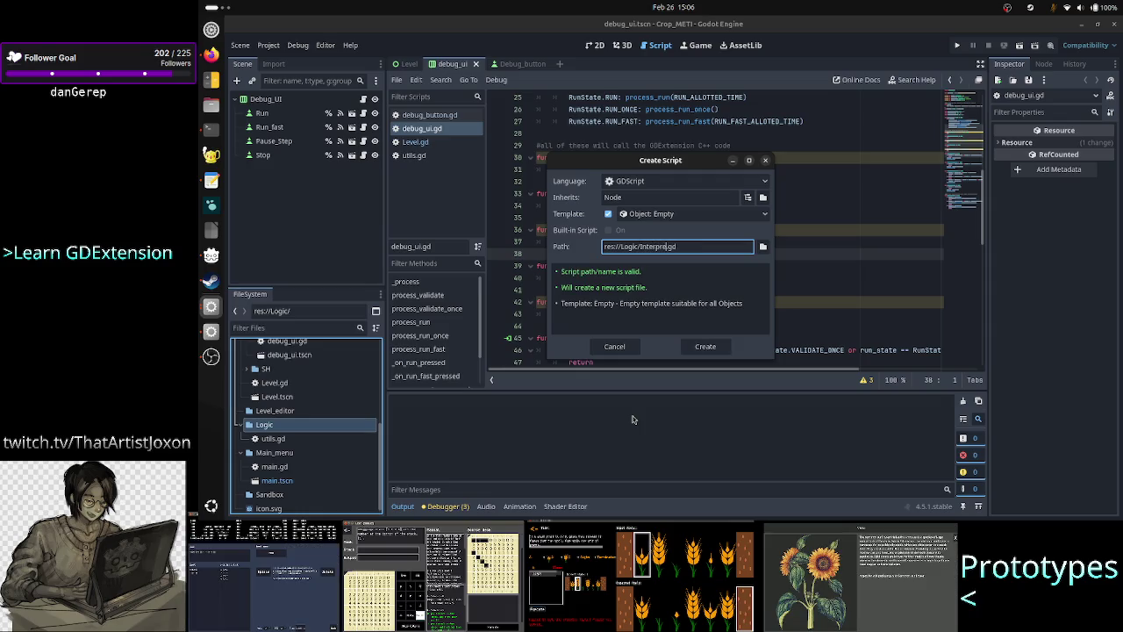
{"action": "type", "text": "_"}
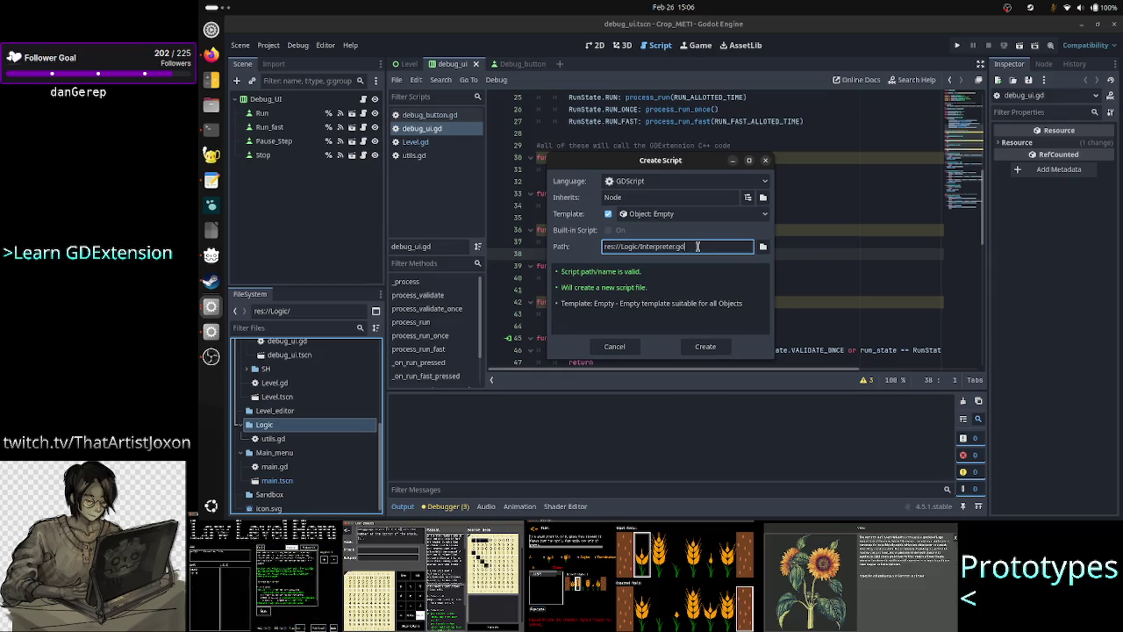
{"action": "left_click", "coordinate": [705, 347]}
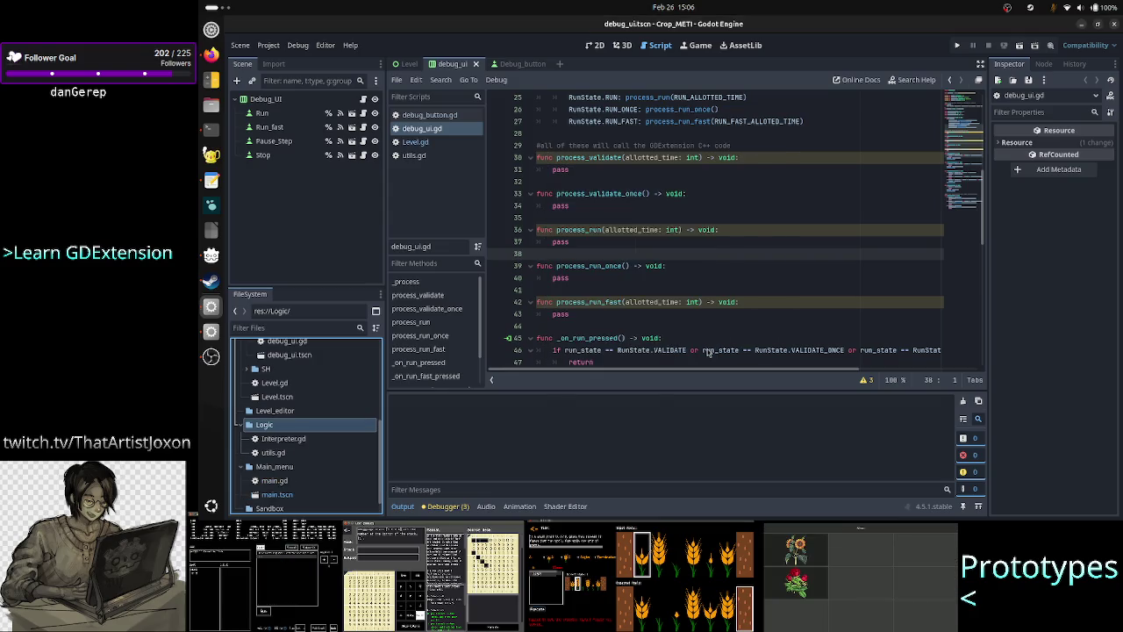
Replace Interpreter.gd's 'extends Node' line with a class_name line
{"action": "double_click", "coordinate": [299, 439]}
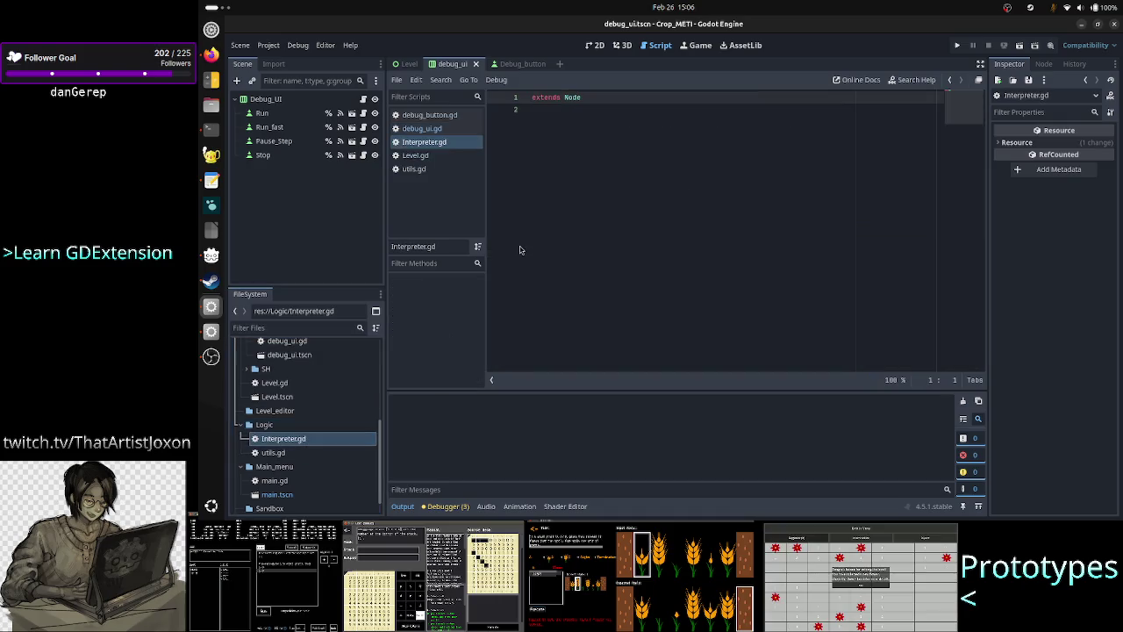
{"action": "left_click", "coordinate": [596, 179]}
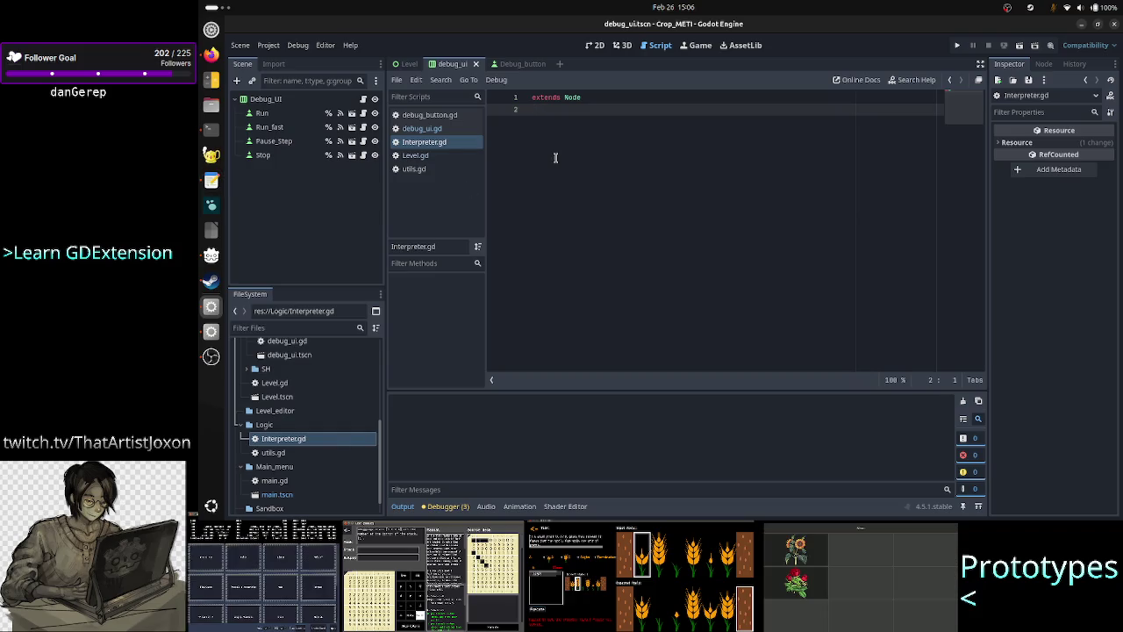
{"action": "triple_click", "coordinate": [593, 99]}
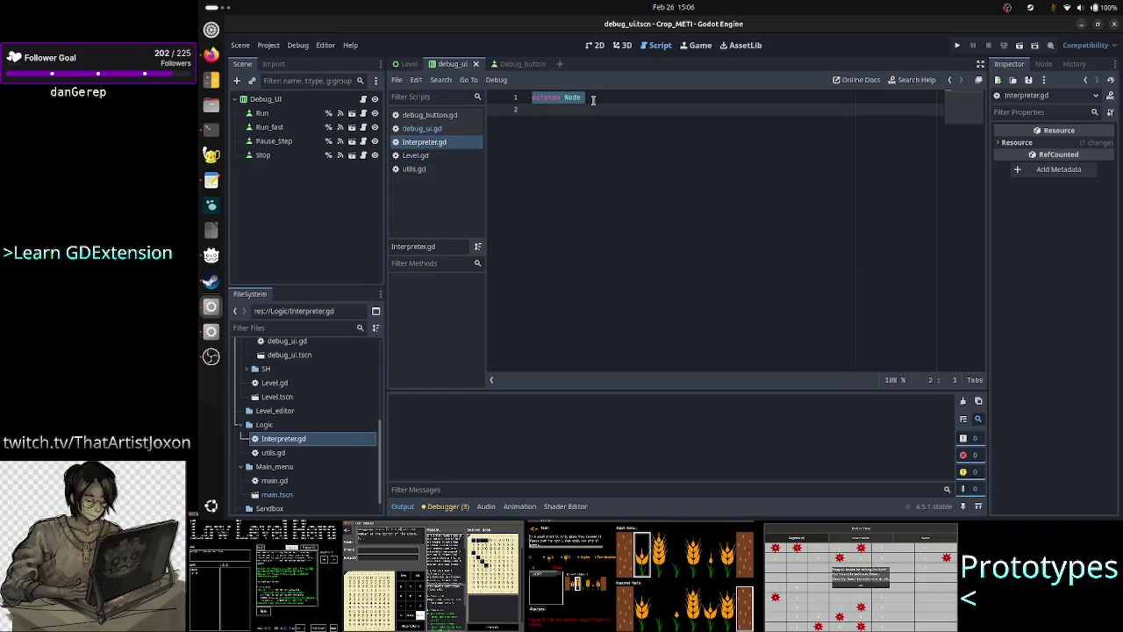
{"action": "key", "text": "BackSpace"}
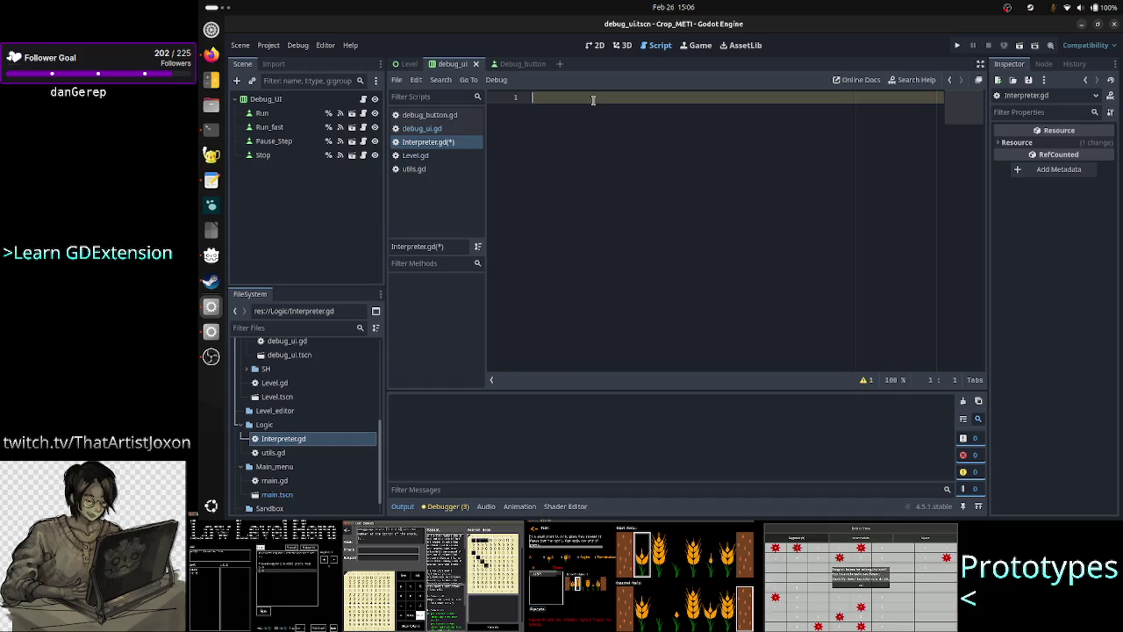
{"action": "type", "text": "class Int"}
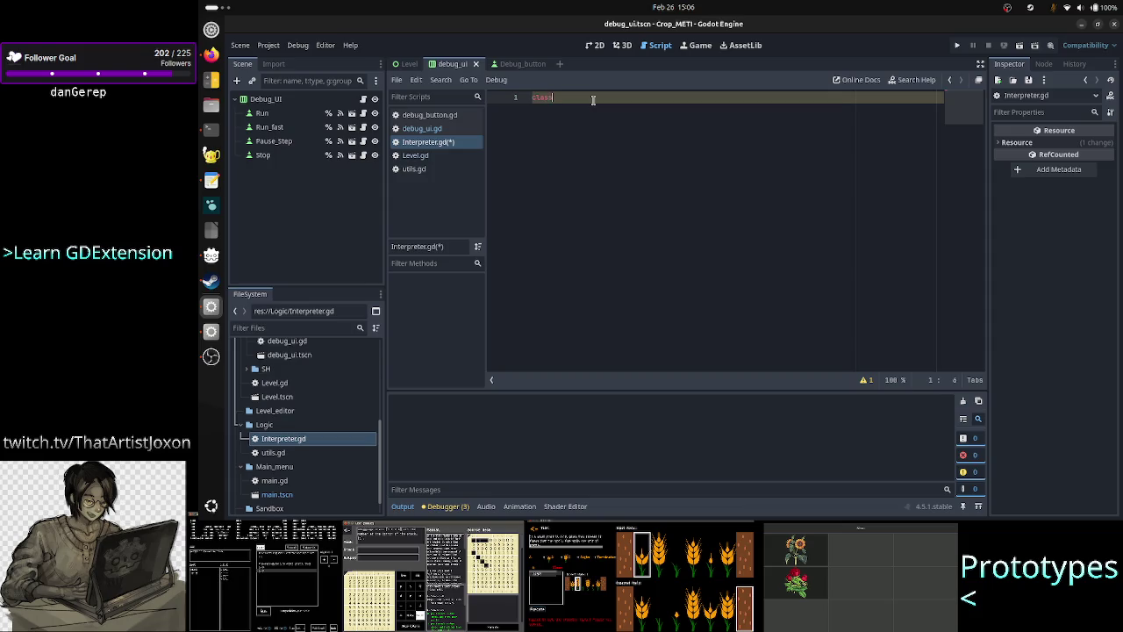
{"action": "type", "text": "erpreter"}
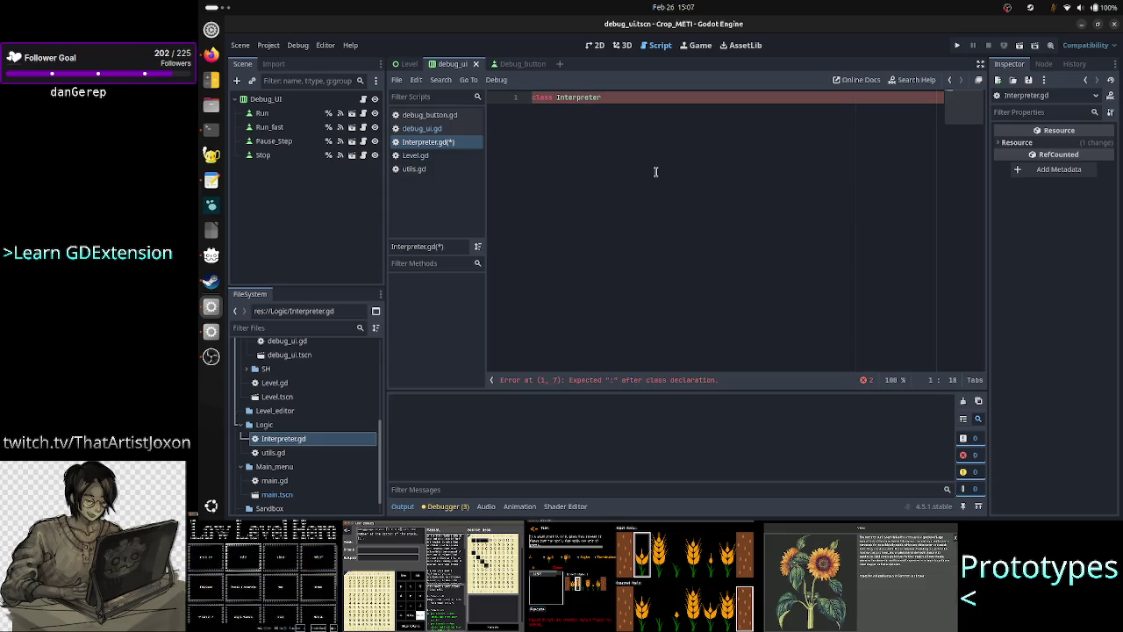
{"action": "key", "text": "BackSpace"}
{"action": "key", "text": "BackSpace"}
{"action": "key", "text": "BackSpace"}
{"action": "type", "text": "_name"}
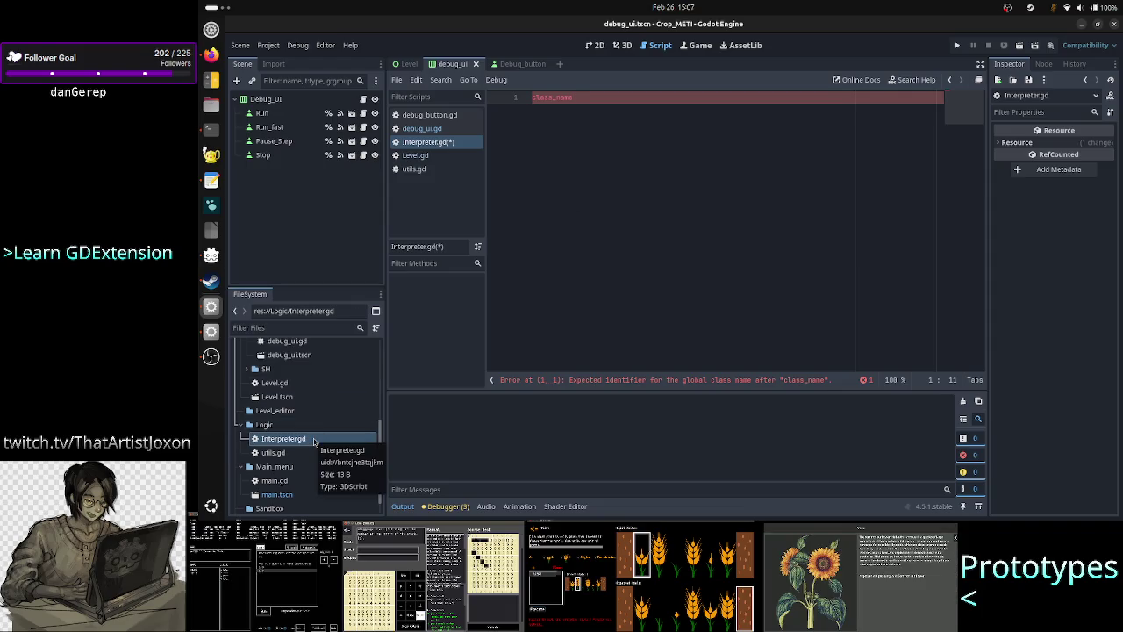
Save Interpreter.gd and close it from the script list
{"action": "key", "text": "ctrl+s"}
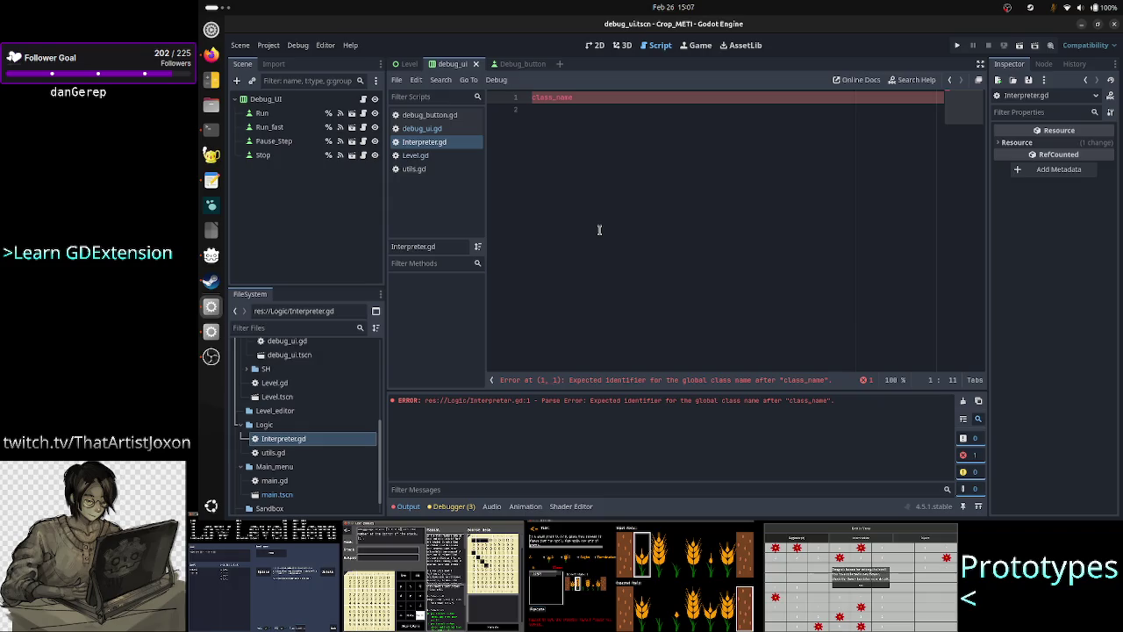
{"action": "right_click", "coordinate": [458, 143]}
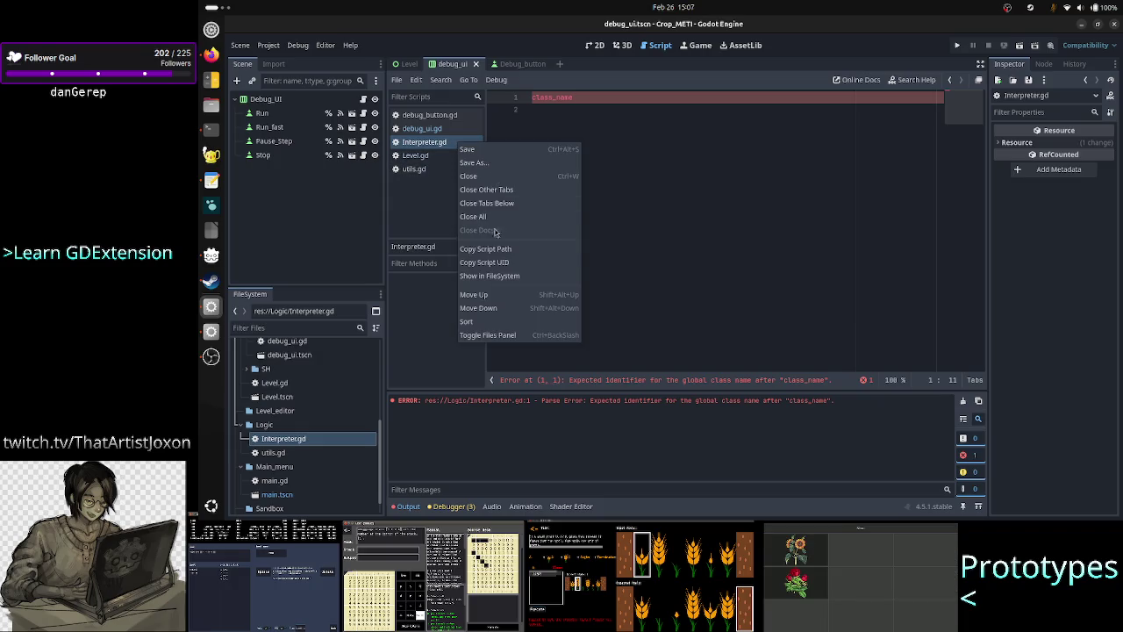
{"action": "left_click", "coordinate": [483, 176]}
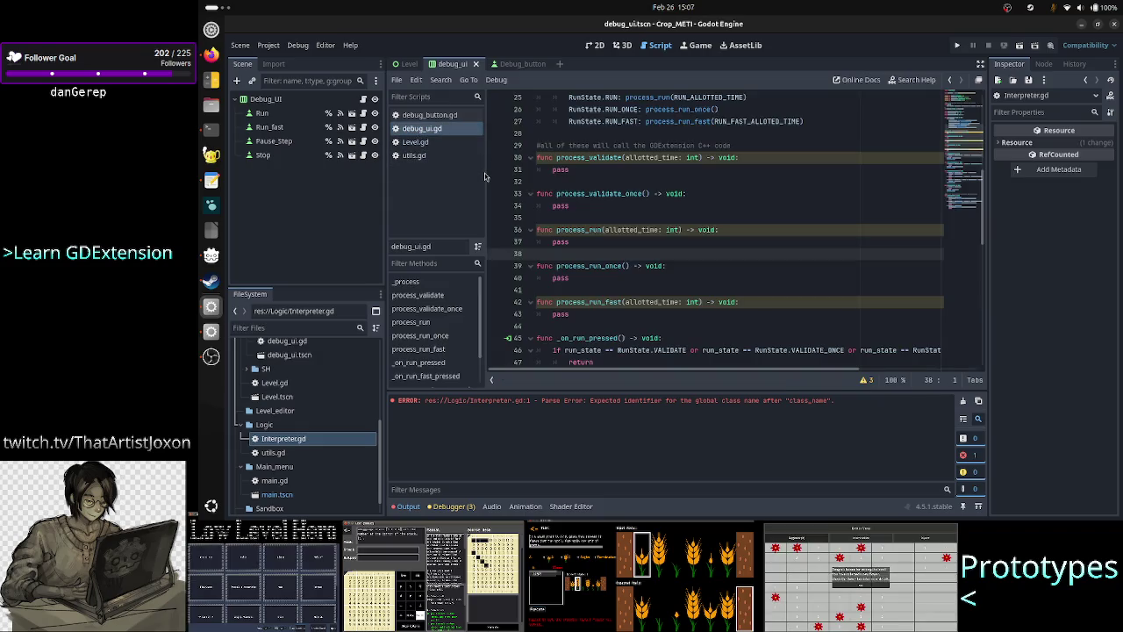
{"action": "left_click", "coordinate": [210, 128]}
Reopen register_types.cpp, confirm Interpreter in GDREGISTER_RUNTIME_CLASS, and exit to the prompt
{"action": "key", "text": "q"}
{"action": "key", "text": "Up"}
{"action": "key", "text": "Up"}
{"action": "key", "text": "Return"}
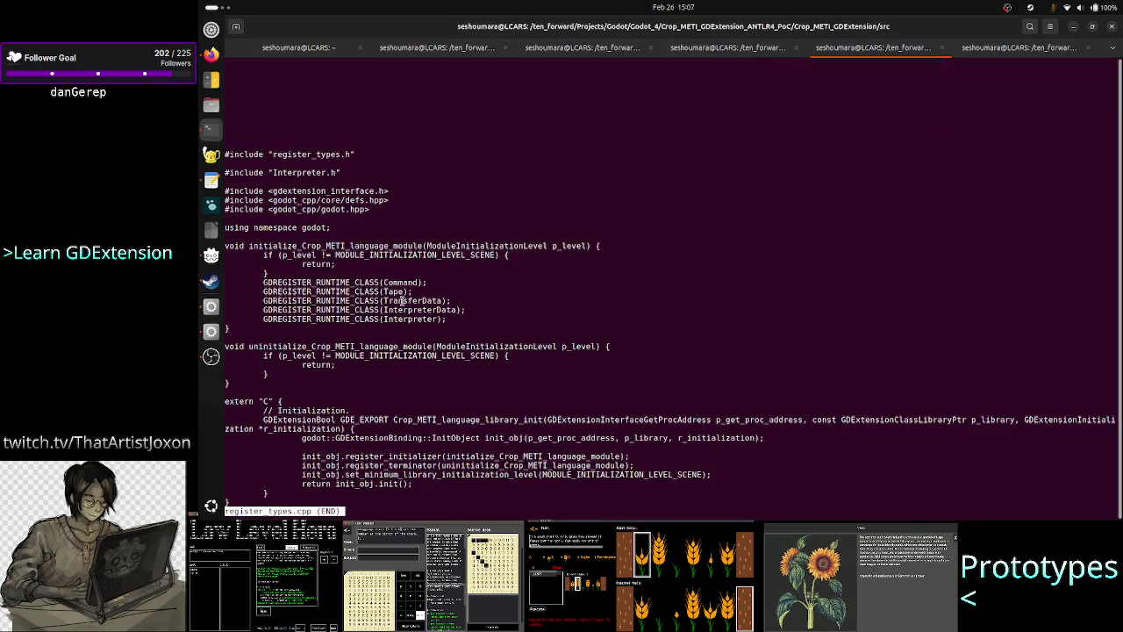
{"action": "double_click", "coordinate": [410, 320]}
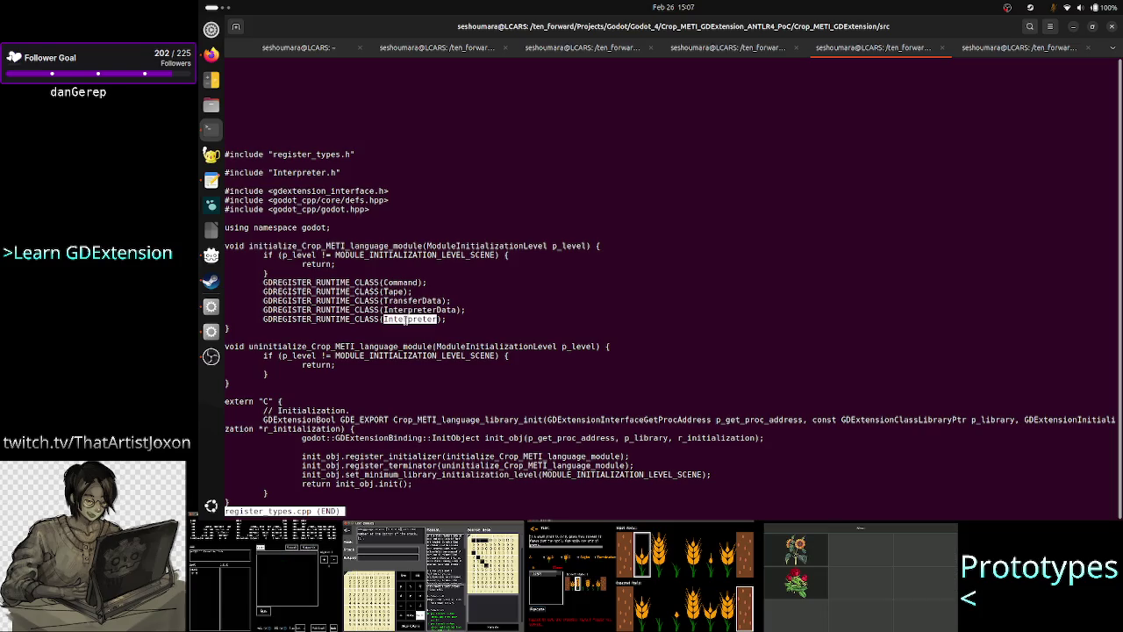
{"action": "key", "text": "q"}
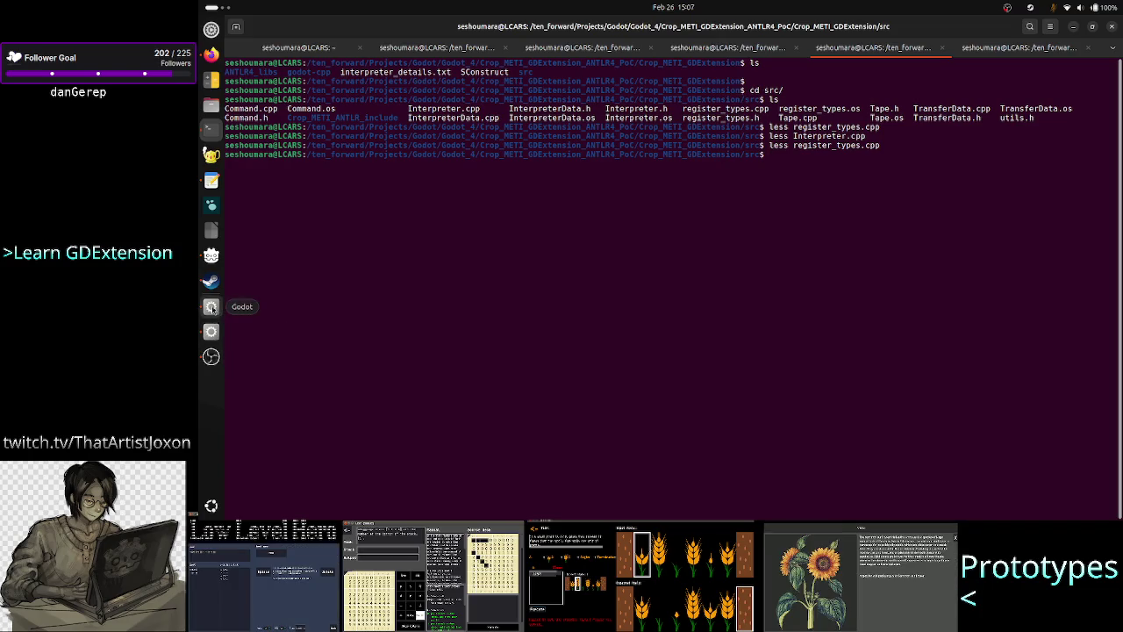
Rename Logic/Interpreter.gd to GDInterpreter.gd and open it in the script editor
{"action": "left_click", "coordinate": [210, 308]}
{"action": "left_click", "coordinate": [294, 439]}
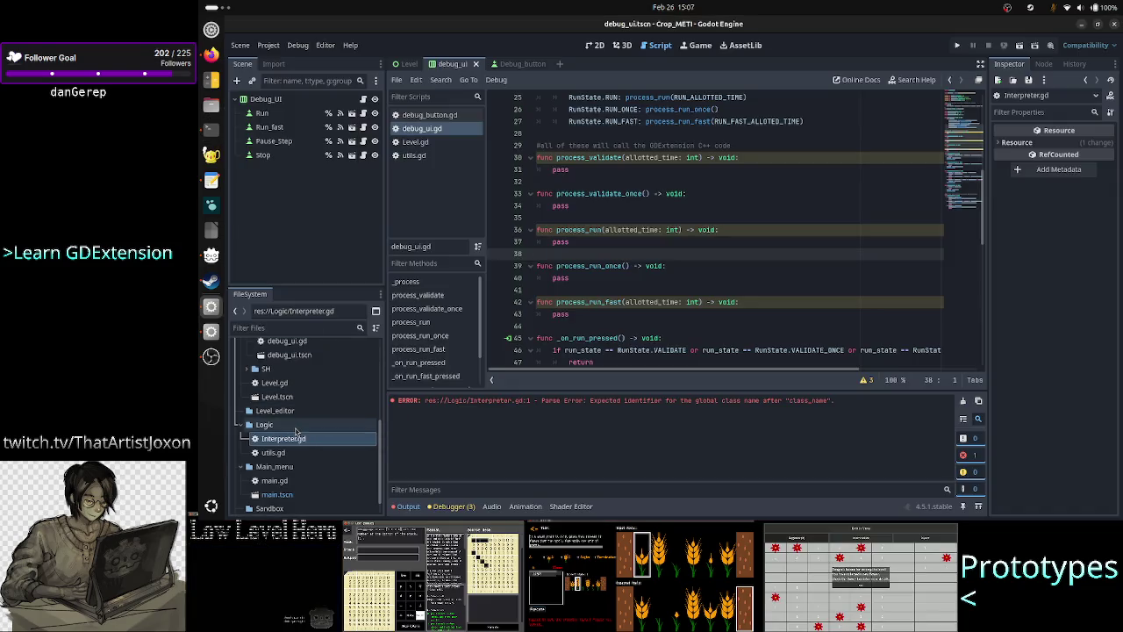
{"action": "right_click", "coordinate": [296, 440]}
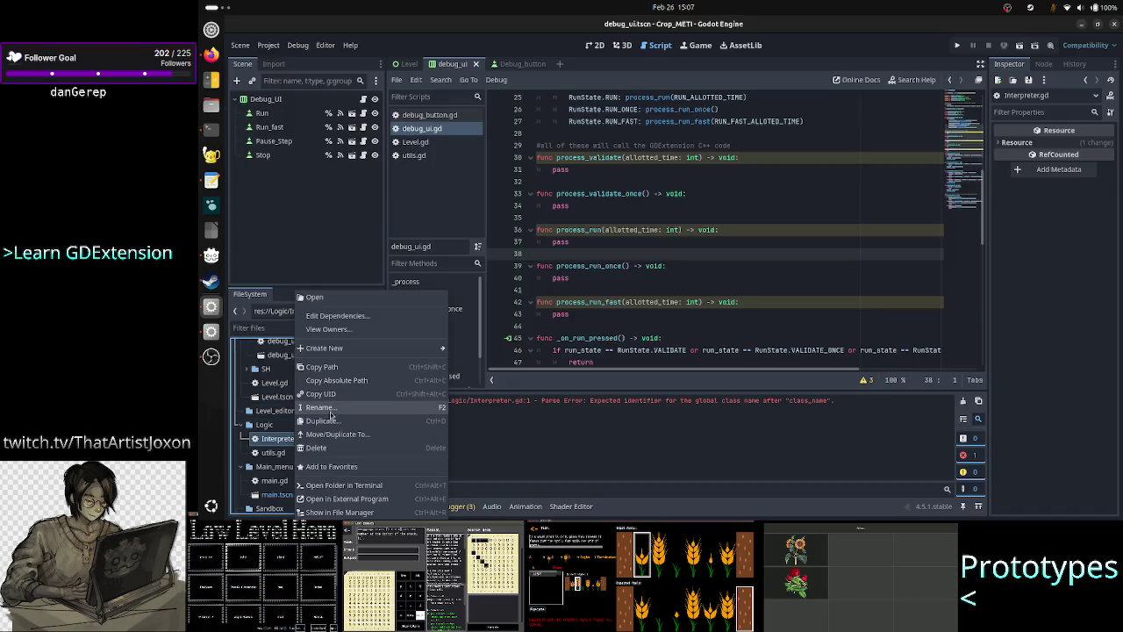
{"action": "left_click", "coordinate": [321, 407]}
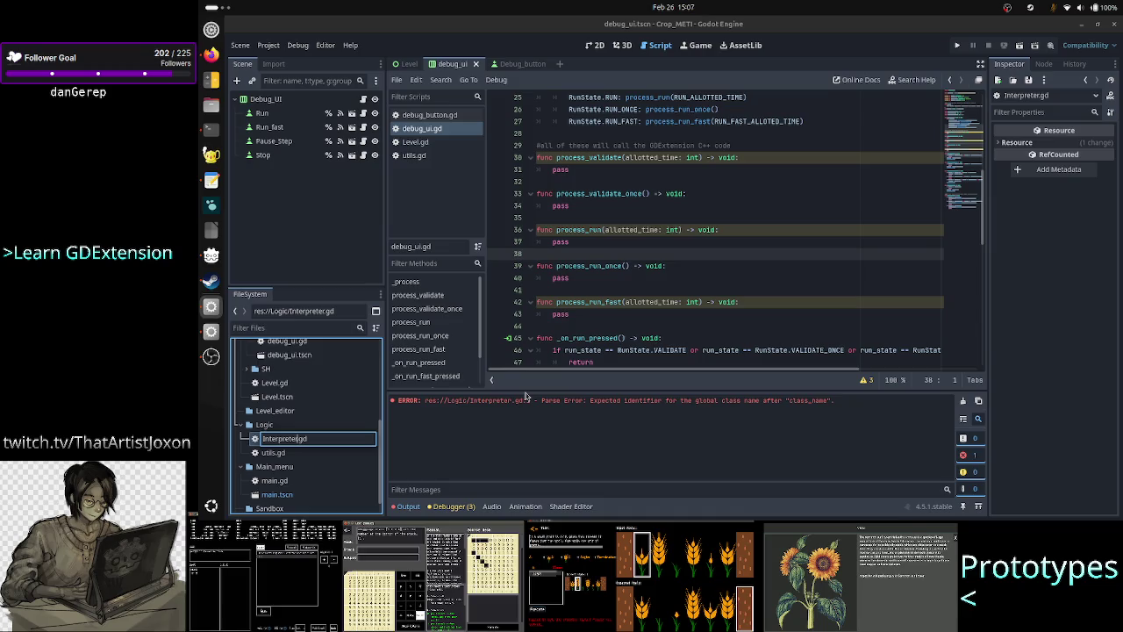
{"action": "type", "text": "_"}
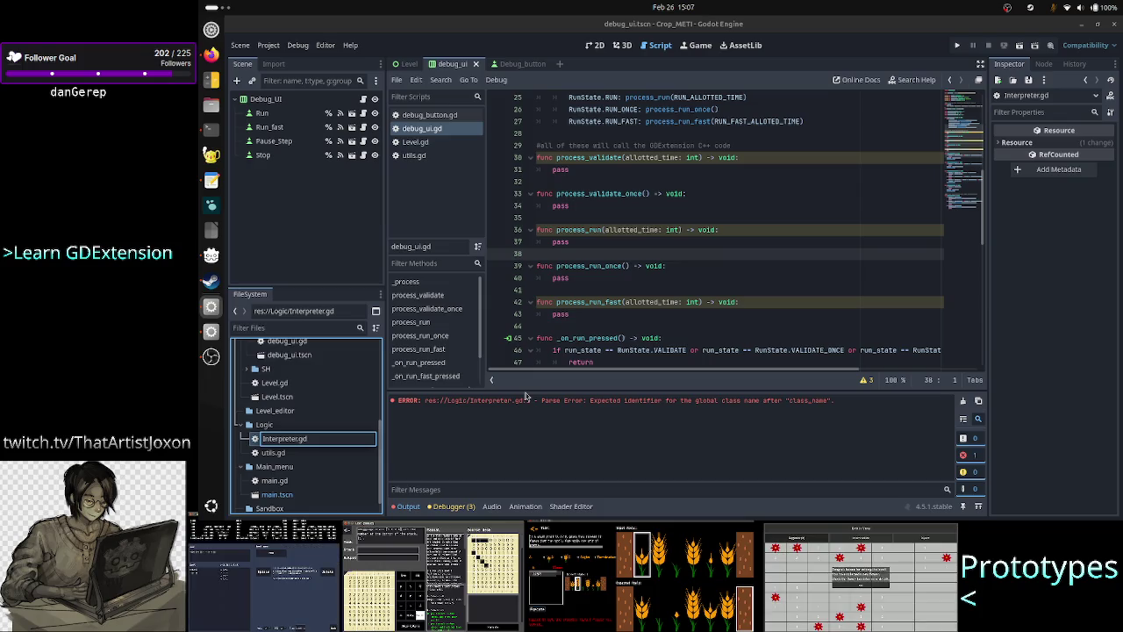
{"action": "type", "text": "GD"}
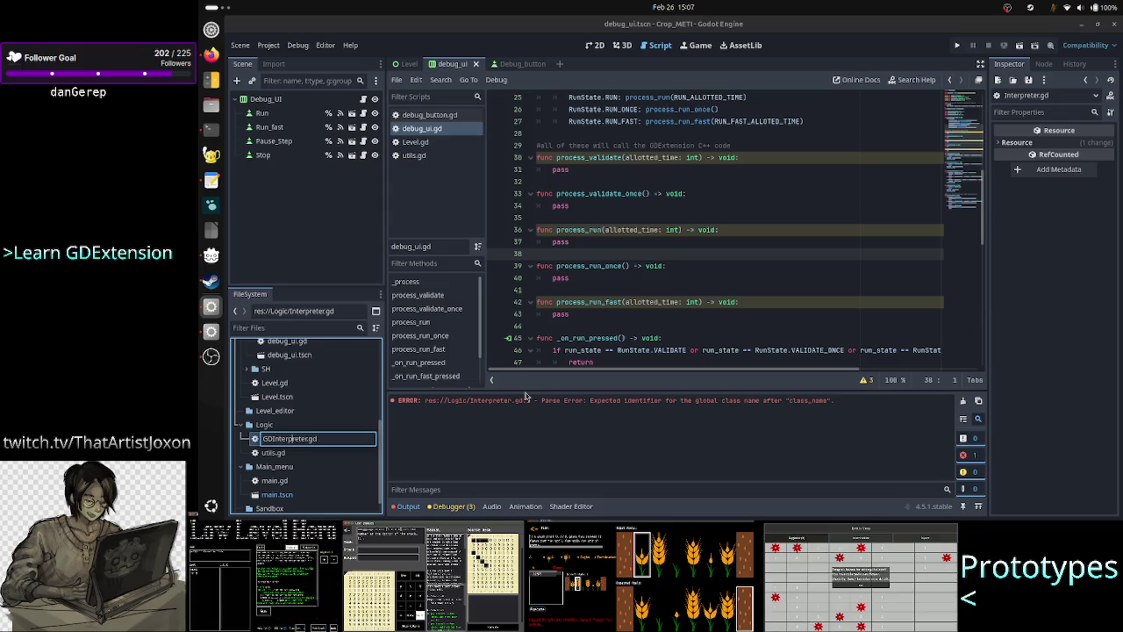
{"action": "key", "text": "Return"}
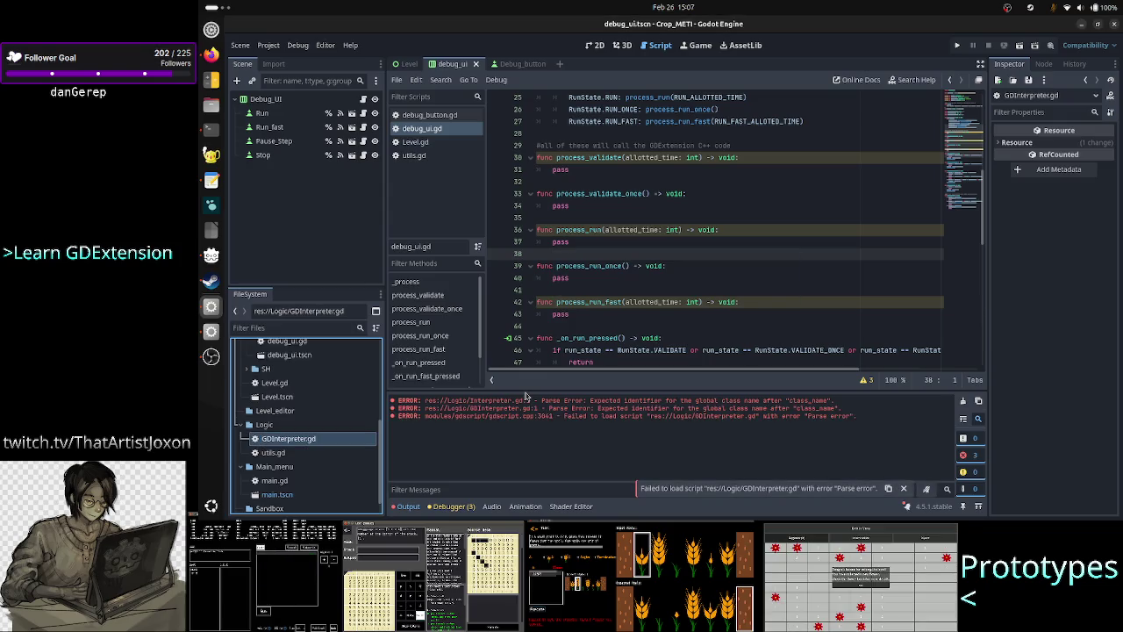
{"action": "double_click", "coordinate": [325, 439]}
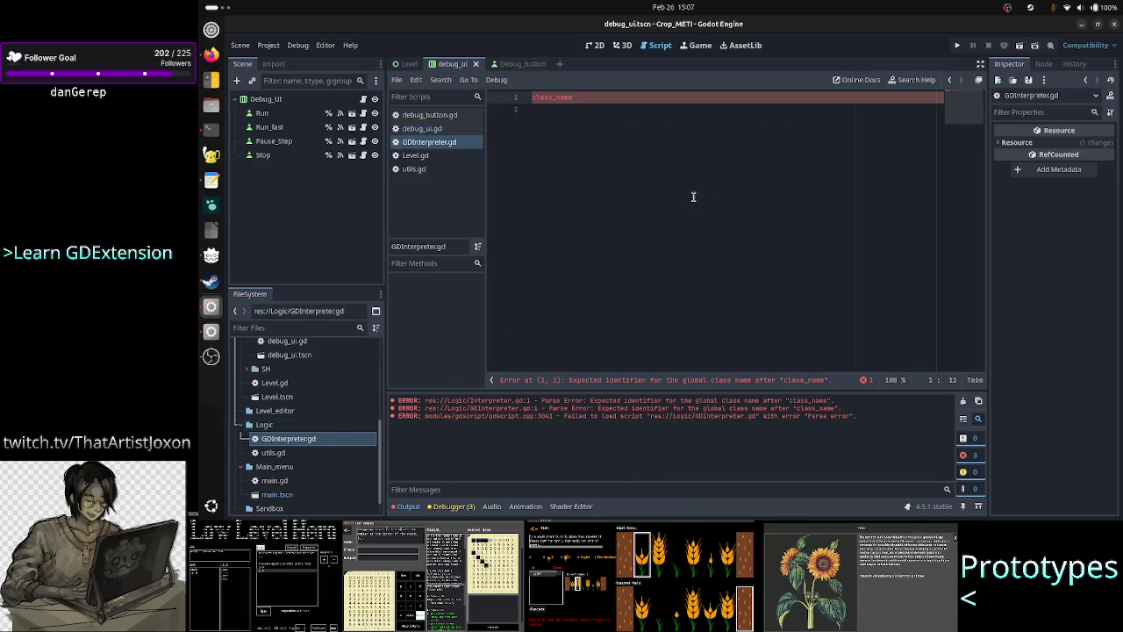
Declare class_name GDInterpreter, then select debug_ui.gd's three ALLOTTED_TIME constants
{"action": "type", "text": "GDInterpreter"}
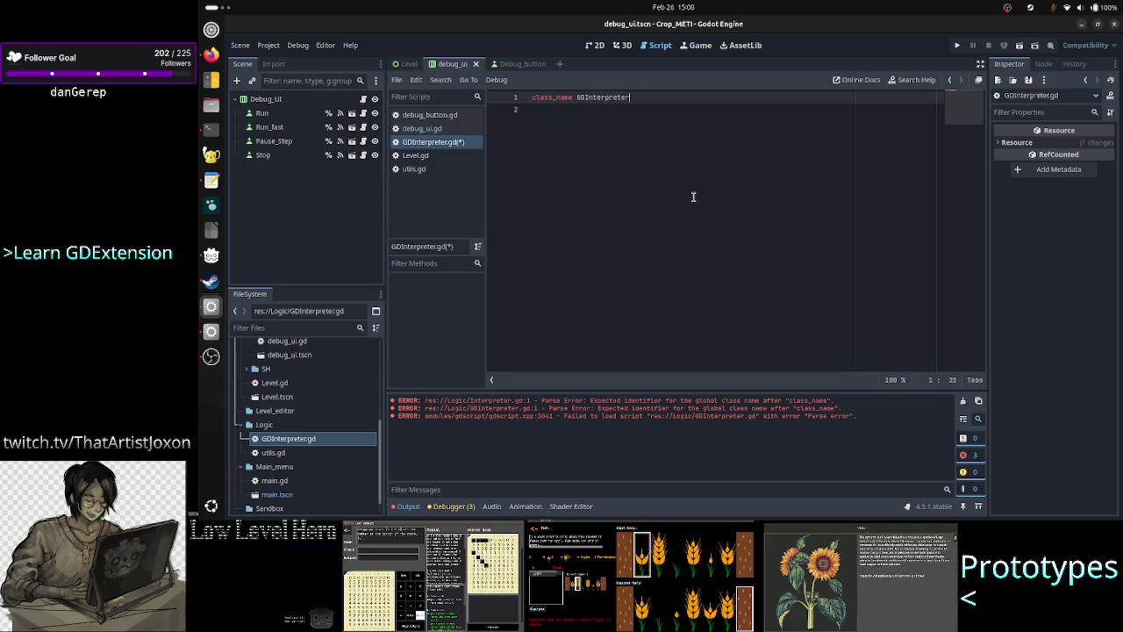
{"action": "key", "text": "Return"}
{"action": "key", "text": "Return"}
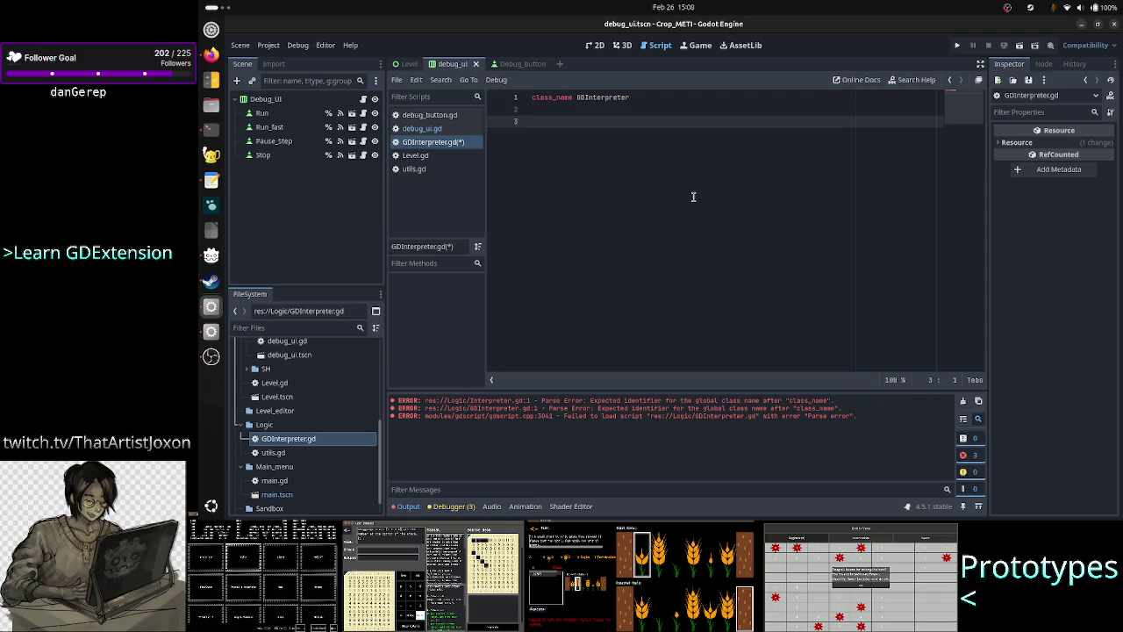
{"action": "left_click", "coordinate": [447, 130]}
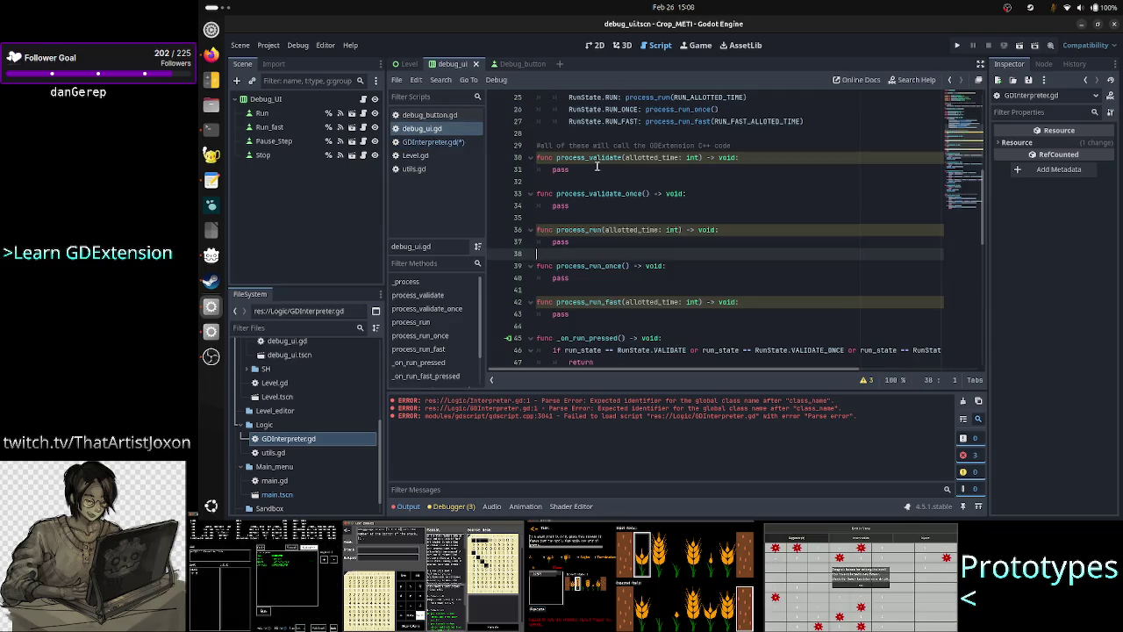
{"action": "scroll", "coordinate": [597, 166], "scroll_direction": "up", "scroll_amount": 8}
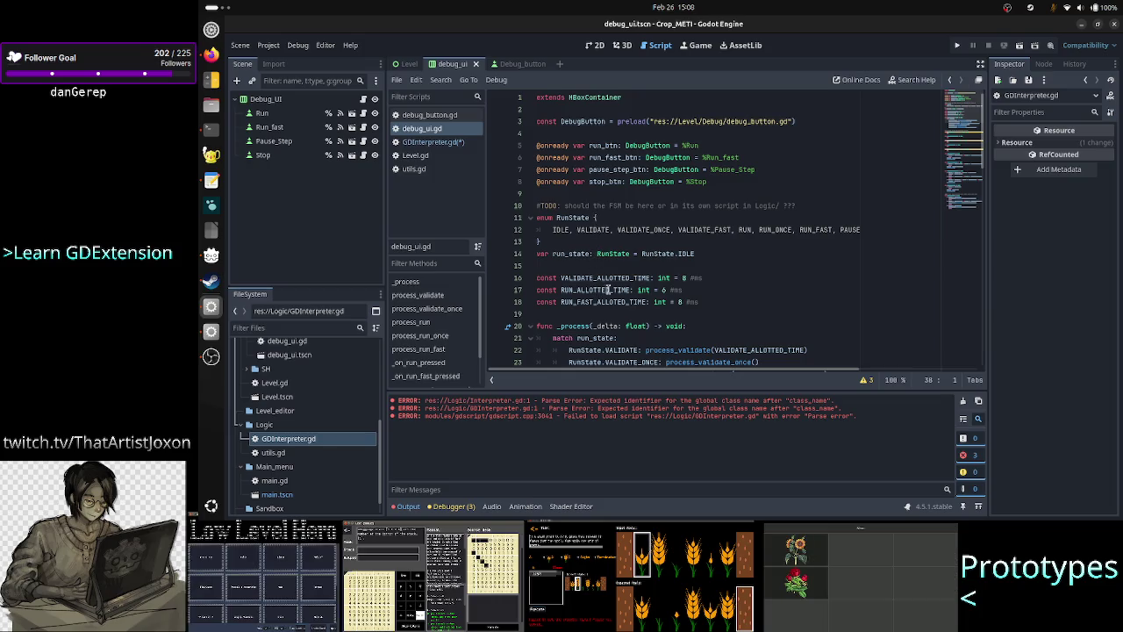
{"action": "left_click", "coordinate": [654, 266]}
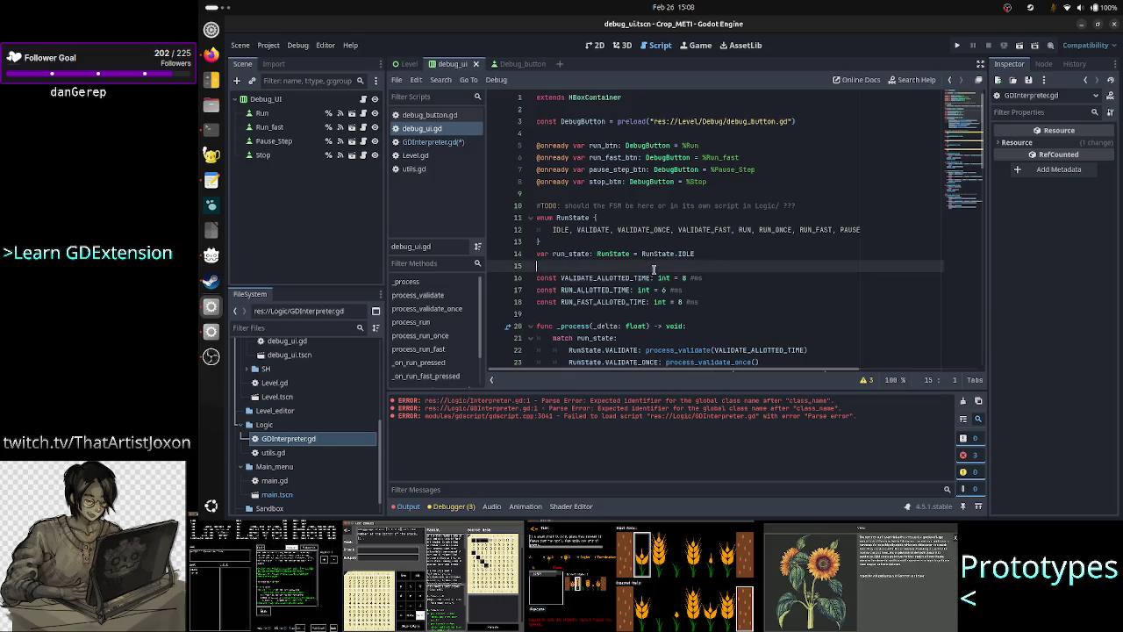
{"action": "scroll", "coordinate": [711, 264], "scroll_direction": "down", "scroll_amount": 1}
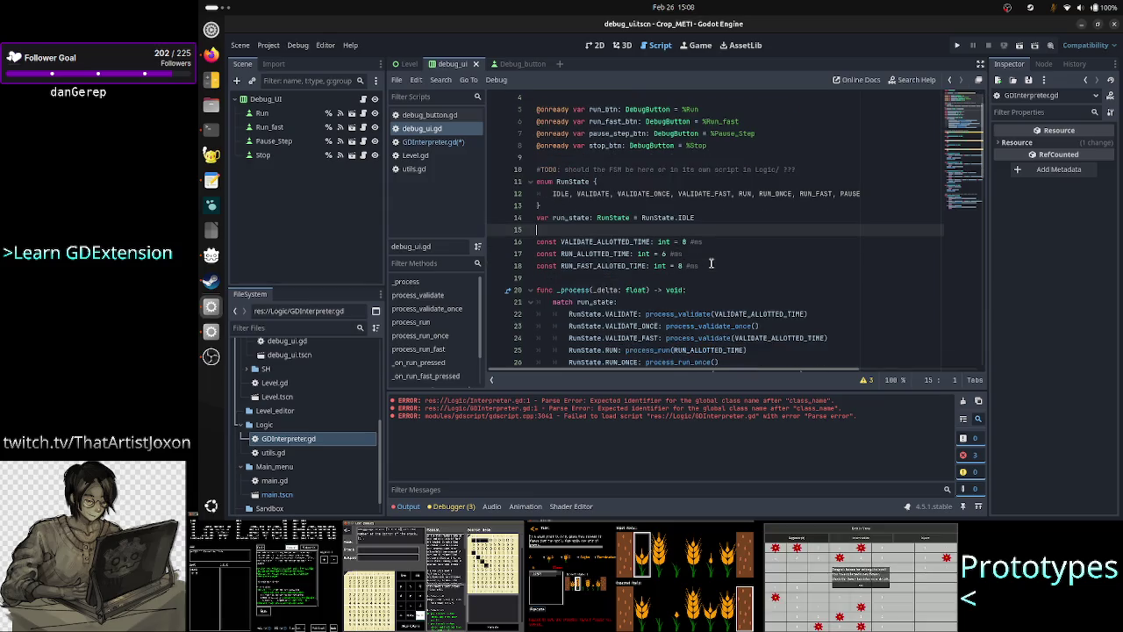
{"action": "scroll", "coordinate": [711, 263], "scroll_direction": "down", "scroll_amount": 1}
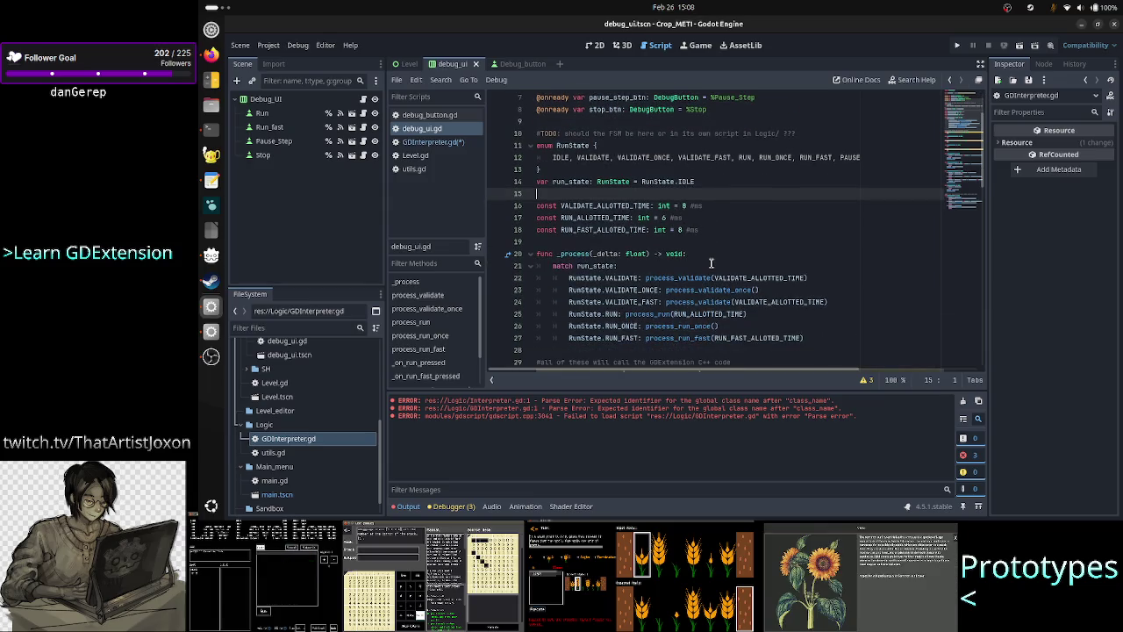
{"action": "key", "text": "Down"}
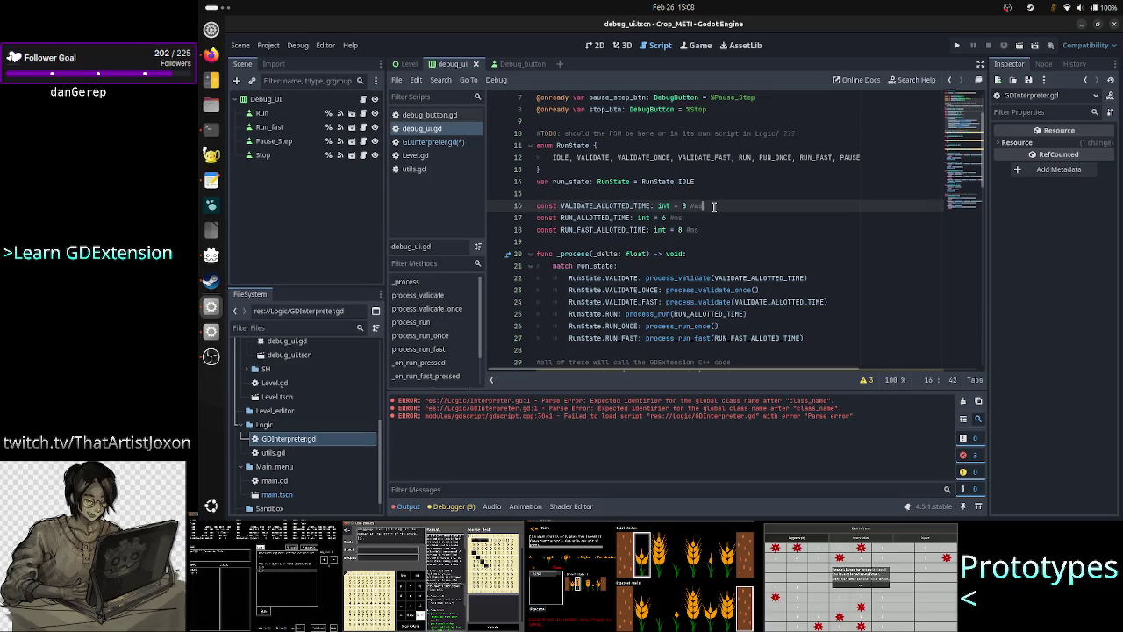
{"action": "key", "text": "shift+Down"}
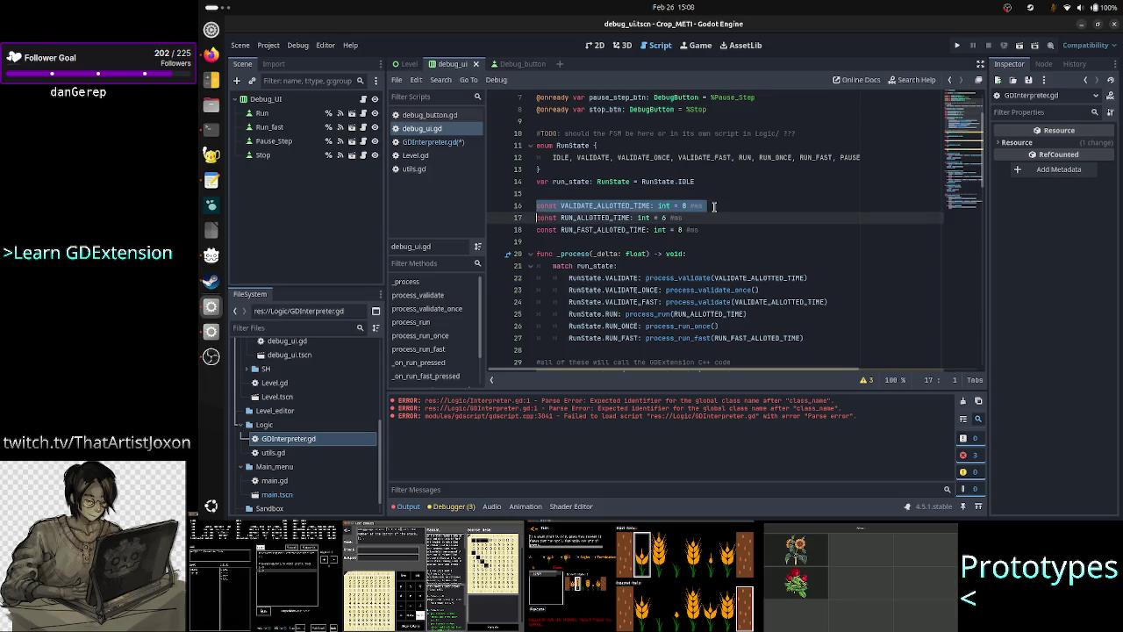
{"action": "key", "text": "shift+Down"}
{"action": "key", "text": "shift+End"}
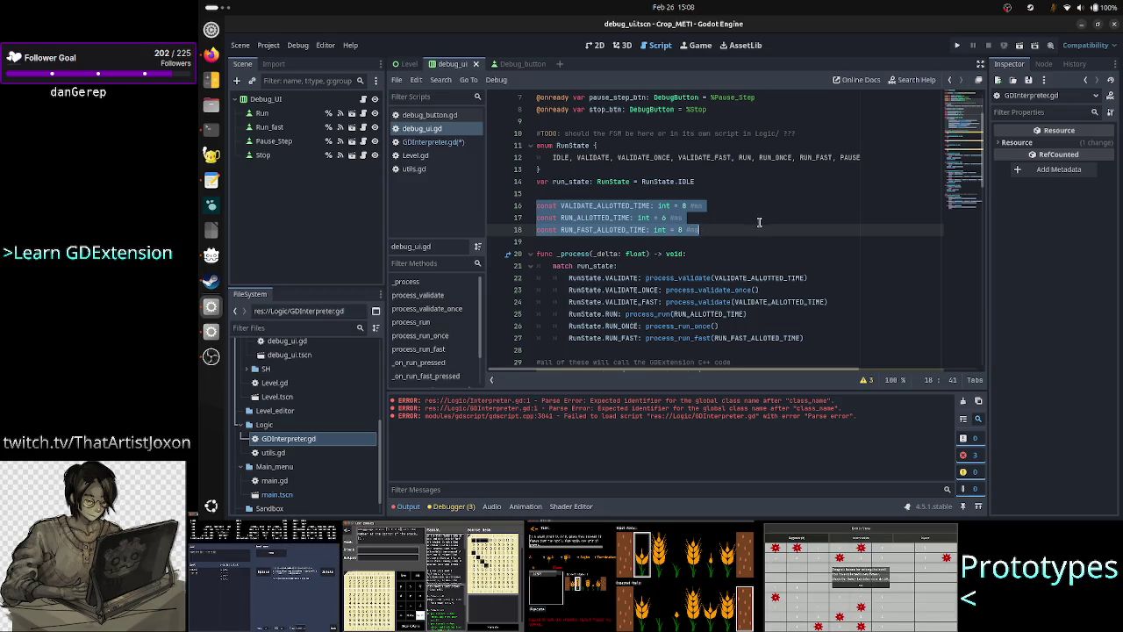
Move the three allotted-time constants into GDInterpreter.gd, followed by blank lines
{"action": "scroll", "coordinate": [759, 222], "scroll_direction": "down", "scroll_amount": 1}
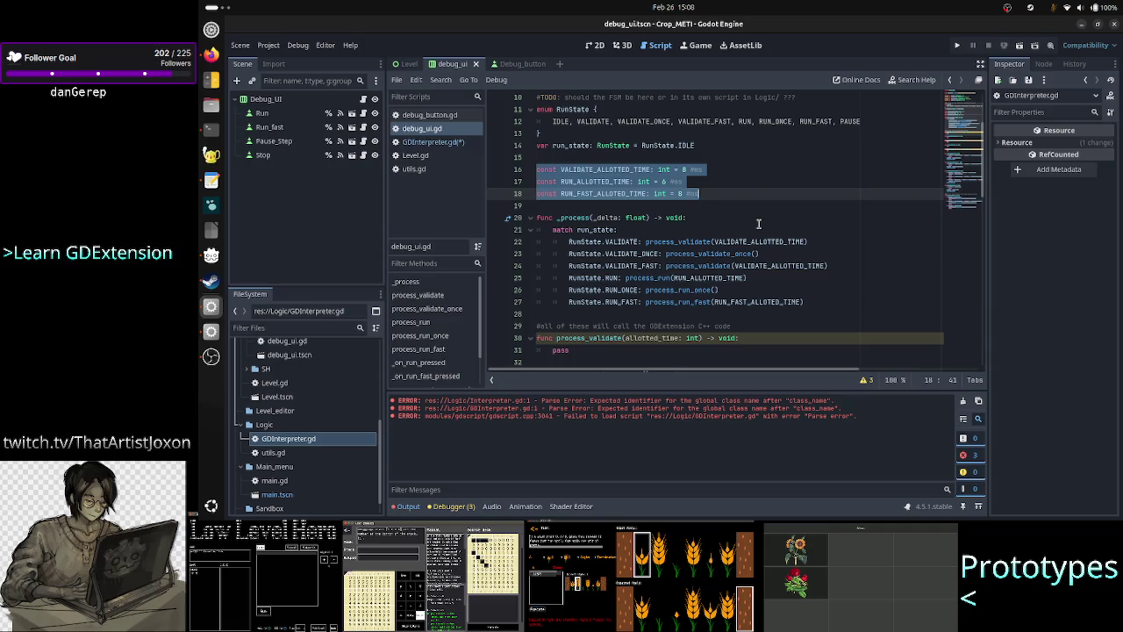
{"action": "key", "text": "BackSpace"}
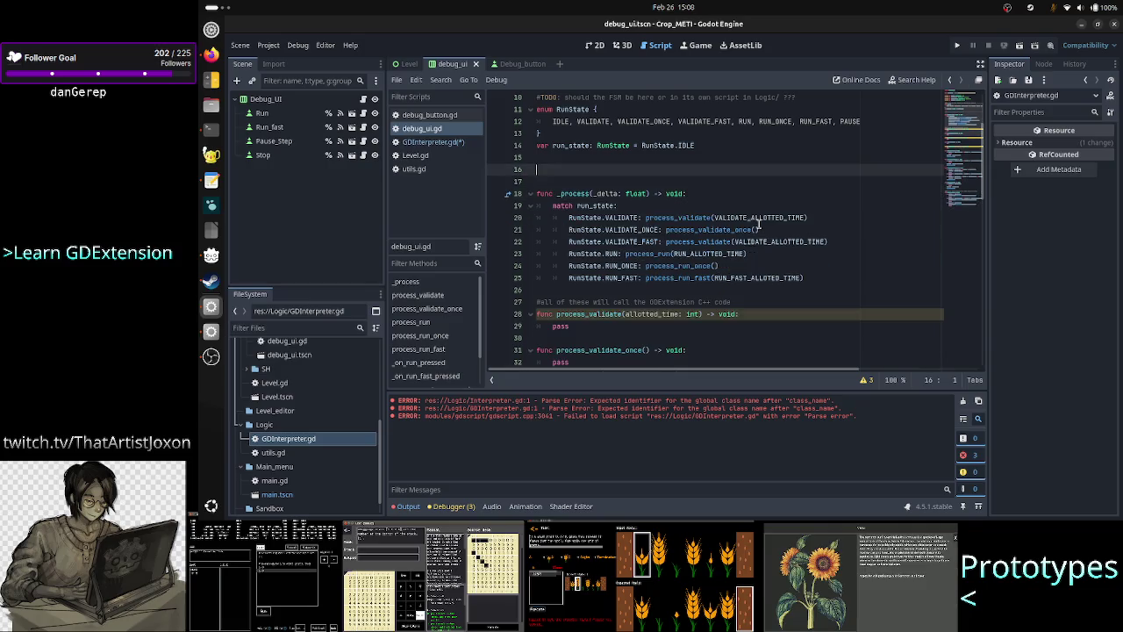
{"action": "left_click", "coordinate": [432, 141]}
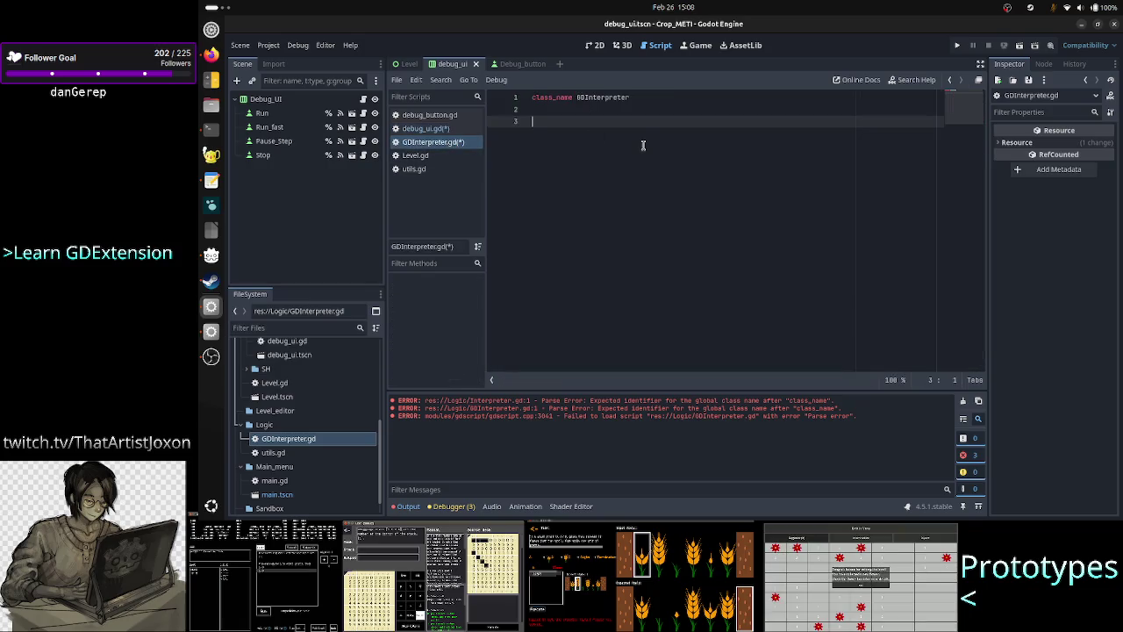
{"action": "key", "text": "ctrl+v"}
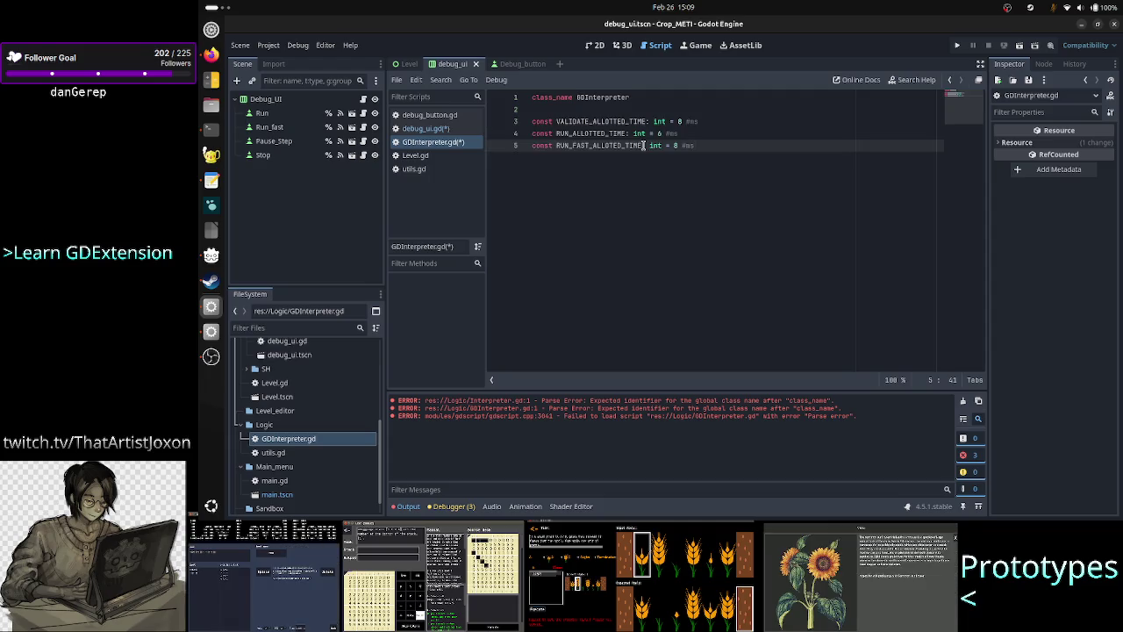
{"action": "key", "text": "Return"}
{"action": "key", "text": "Return"}
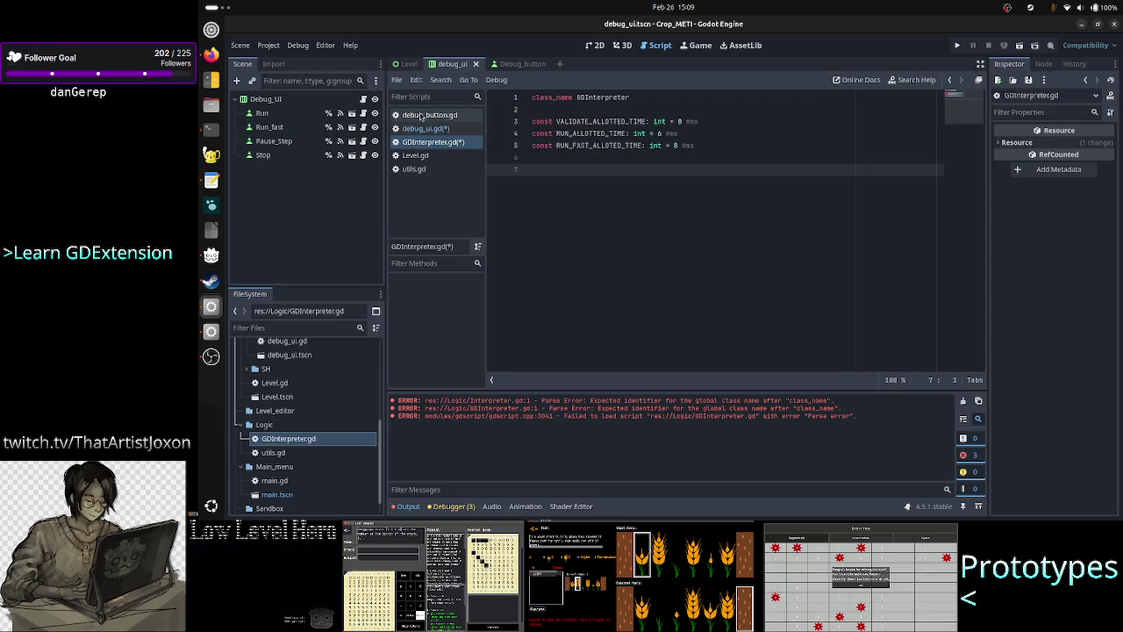
{"action": "left_click", "coordinate": [441, 131]}
Cut the commented block of process_* stubs out of debug_ui.gd
{"action": "scroll", "coordinate": [686, 275], "scroll_direction": "down", "scroll_amount": 5}
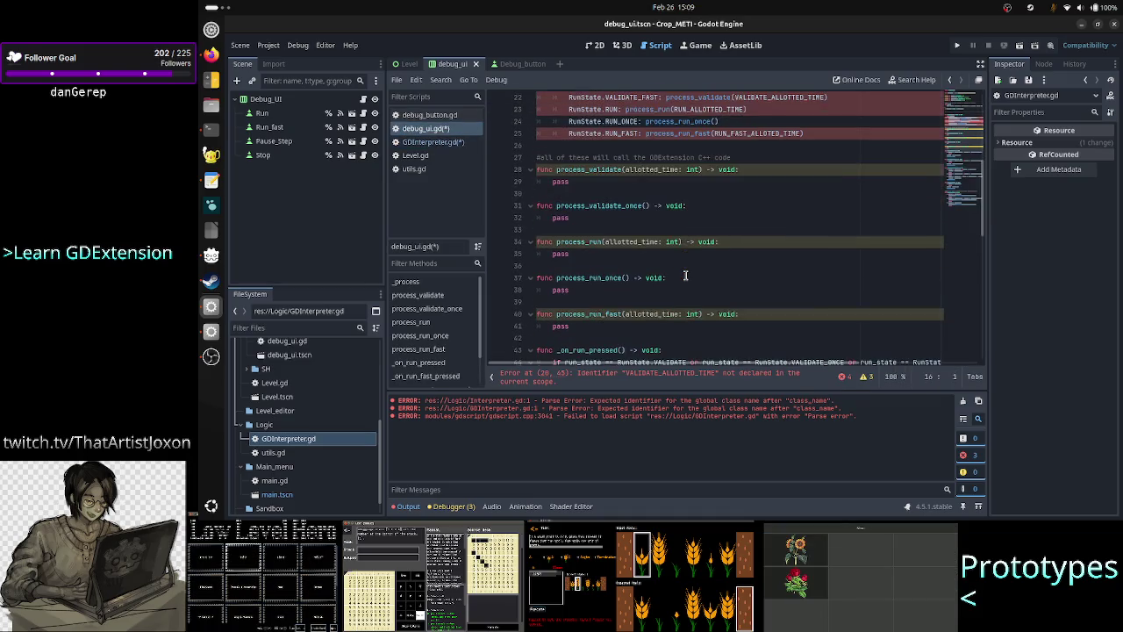
{"action": "left_click", "coordinate": [640, 170]}
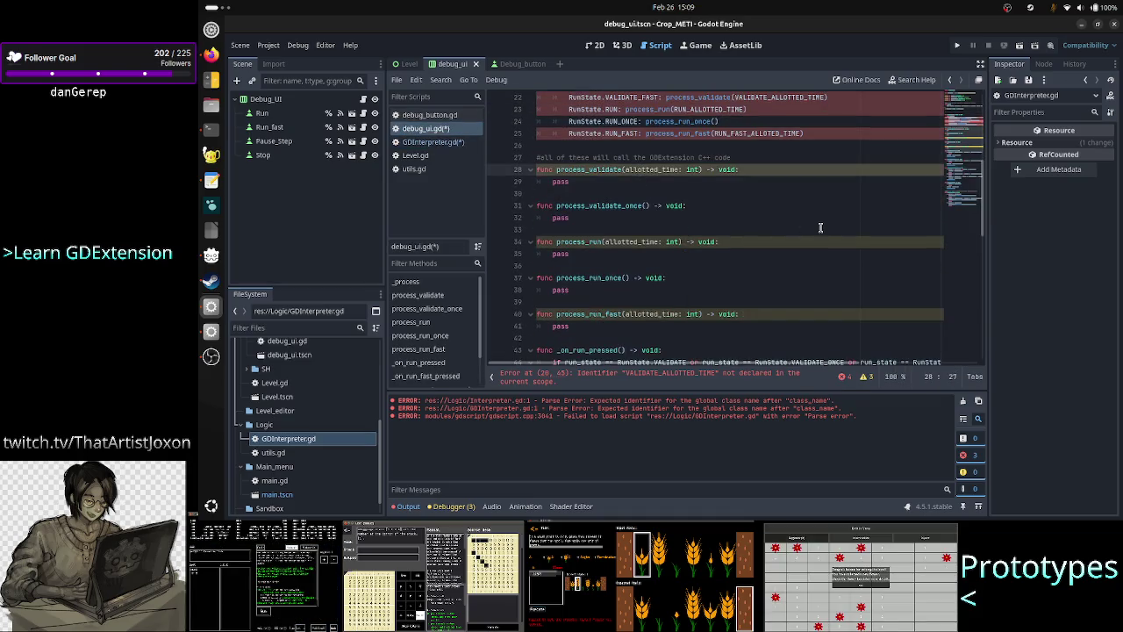
{"action": "key", "text": "Up"}
{"action": "key", "text": "shift+Down"}
{"action": "key", "text": "shift+Down"}
{"action": "key", "text": "shift+Down"}
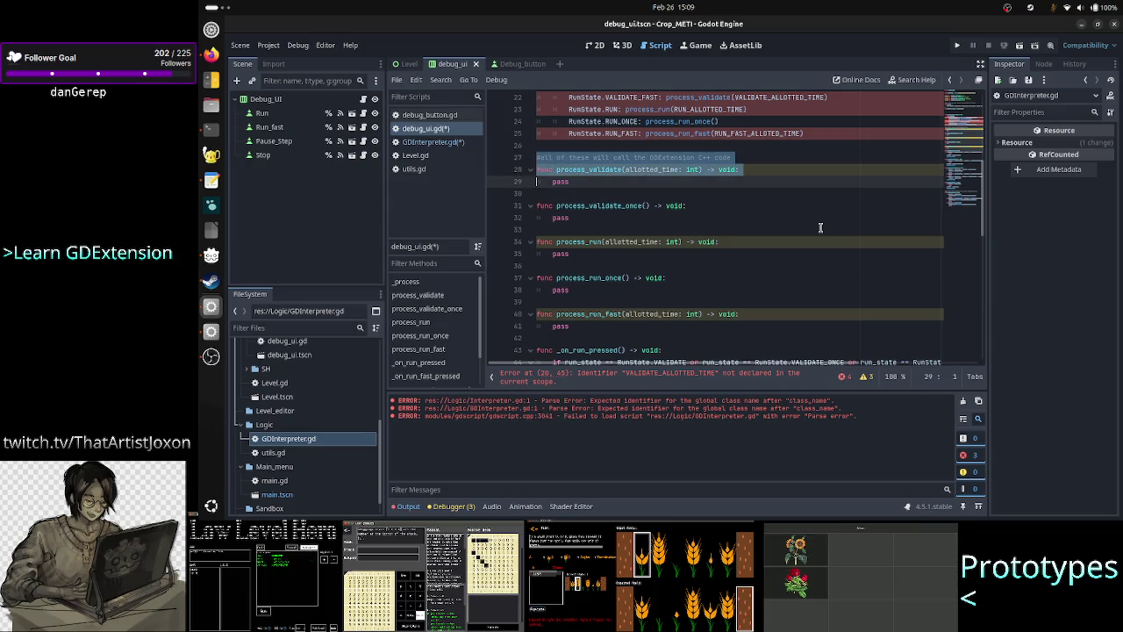
{"action": "key", "text": "shift+Down"}
{"action": "key", "text": "shift+Down"}
{"action": "key", "text": "shift+Down"}
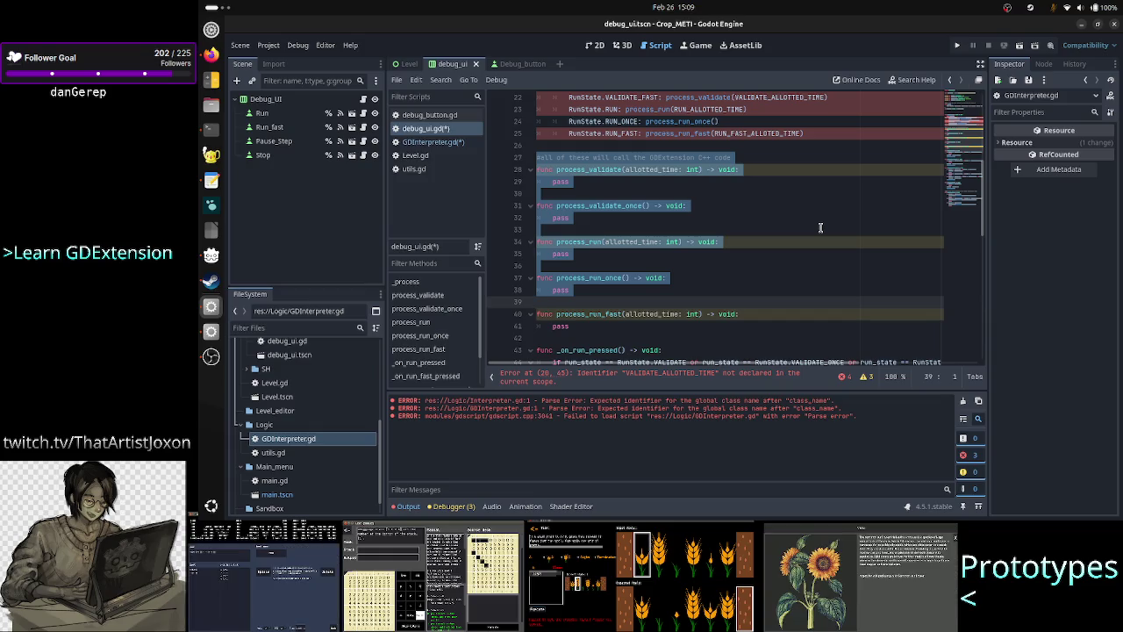
{"action": "key", "text": "shift+Down"}
{"action": "key", "text": "shift+Down"}
{"action": "key", "text": "shift+End"}
{"action": "key", "text": "ctrl+c"}
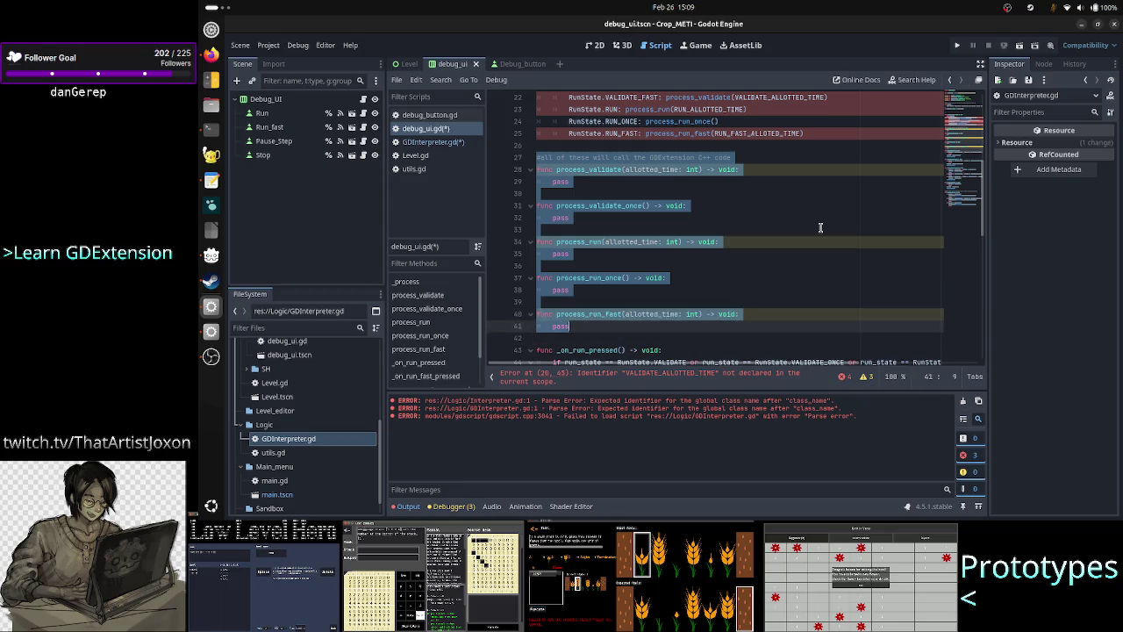
{"action": "key", "text": "Delete"}
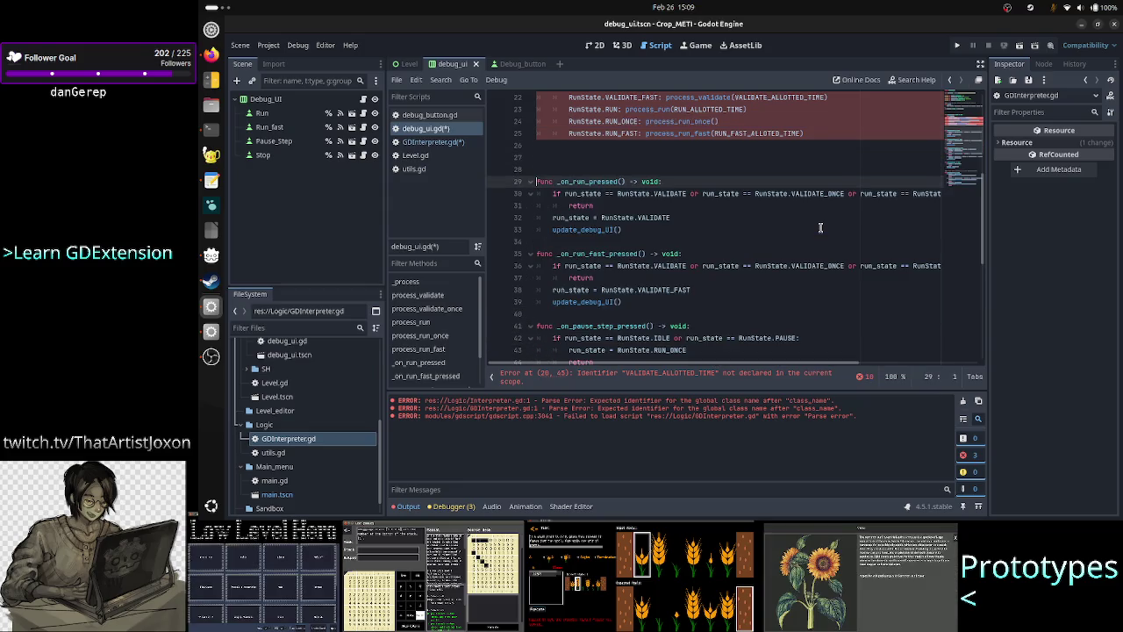
{"action": "key", "text": "Delete"}
{"action": "key", "text": "Delete"}
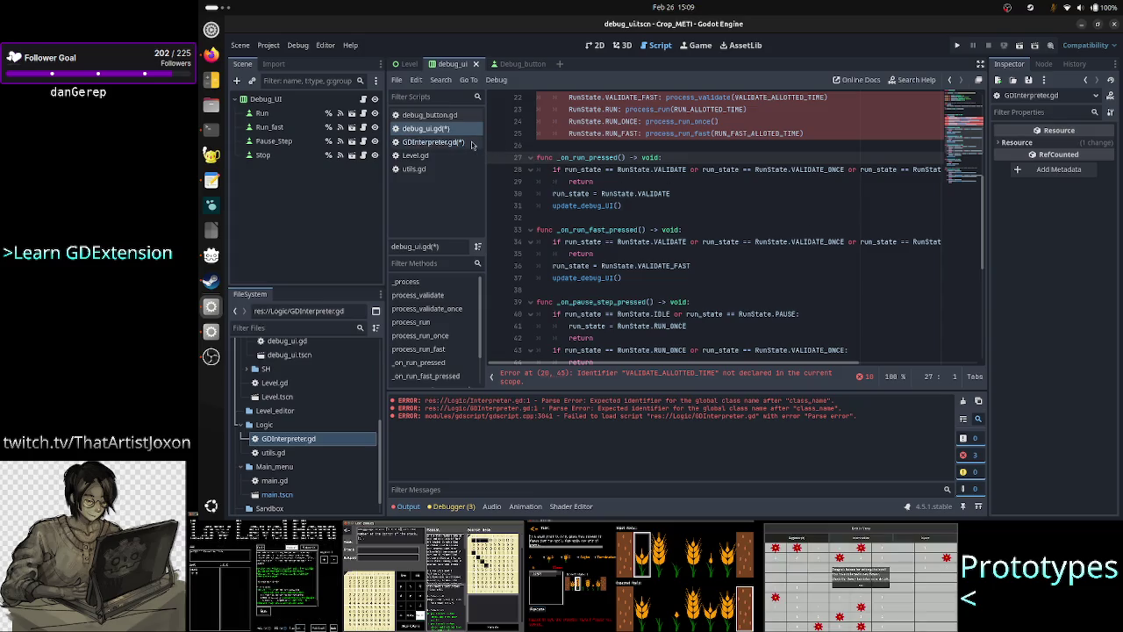
Paste the process stubs into GDInterpreter.gd and return to debug_ui.gd
{"action": "left_click", "coordinate": [430, 141]}
{"action": "key", "text": "ctrl+v"}
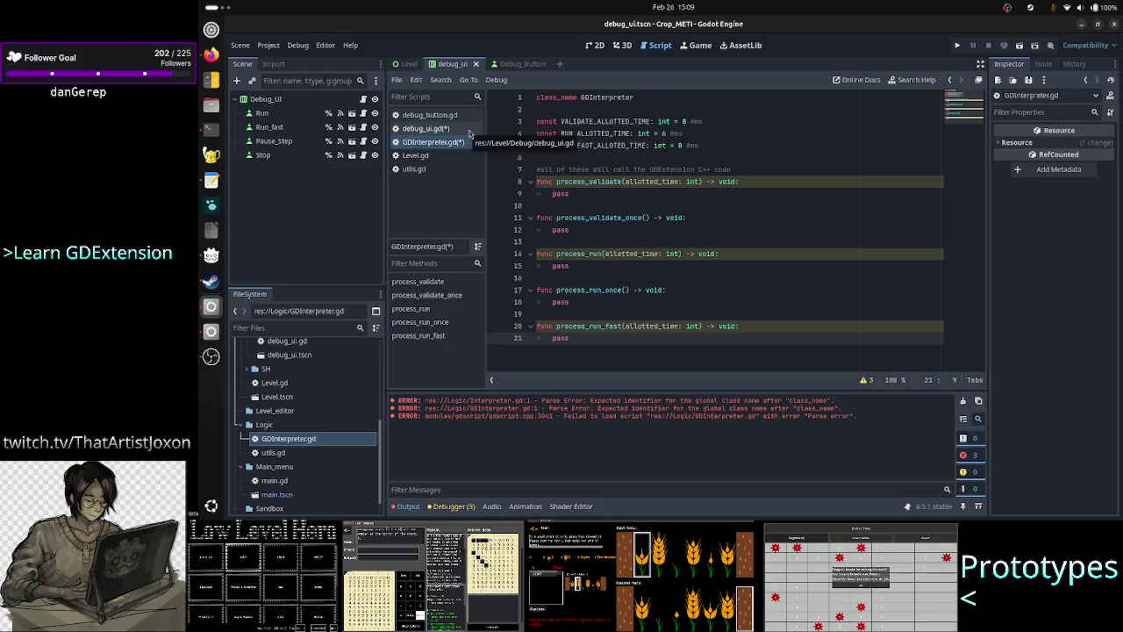
{"action": "left_click", "coordinate": [470, 131]}
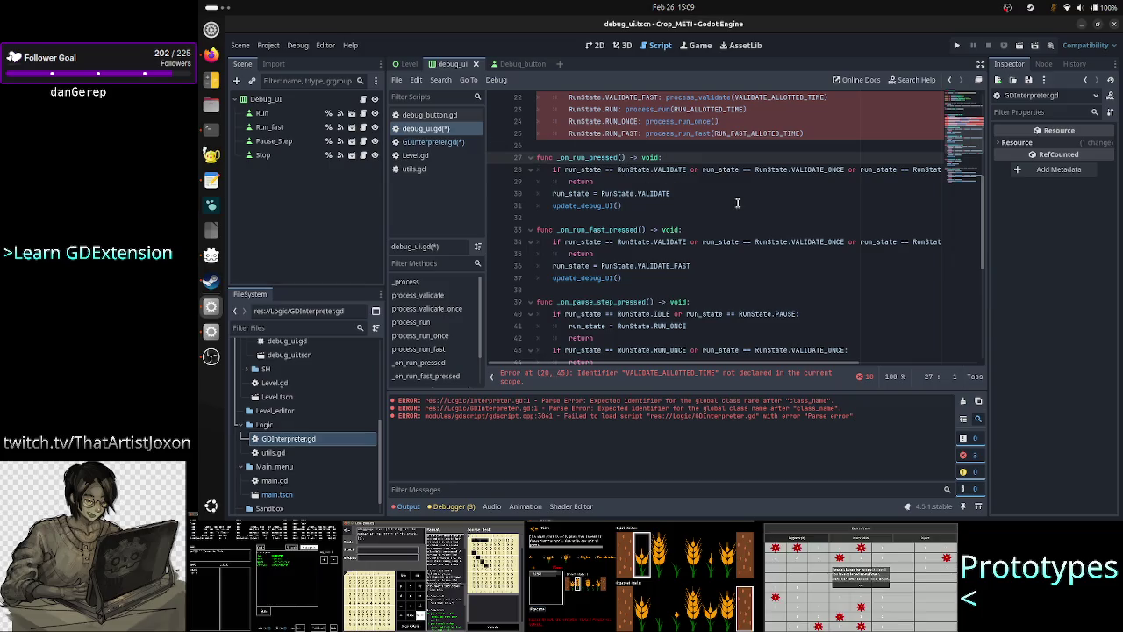
Restore the stubs in debug_ui.gd and replace process_validate's pass with 'switch stat'
{"action": "key", "text": "ctrl+v"}
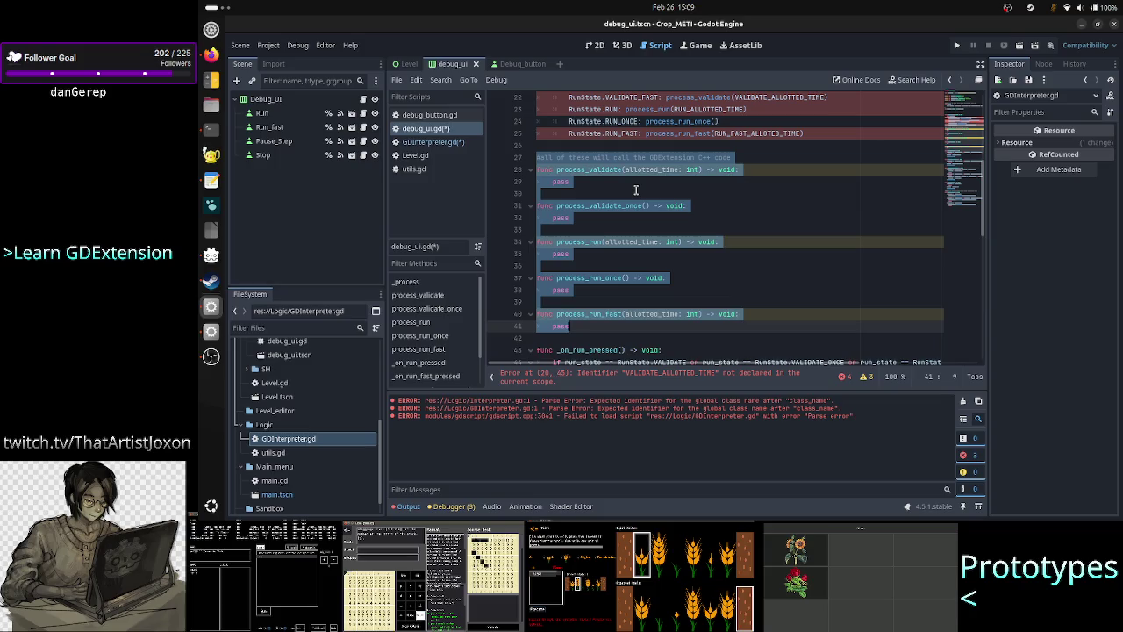
{"action": "left_click", "coordinate": [636, 186]}
{"action": "key", "text": "BackSpace"}
{"action": "key", "text": "BackSpace"}
{"action": "key", "text": "BackSpace"}
{"action": "key", "text": "BackSpace"}
{"action": "key", "text": "Return"}
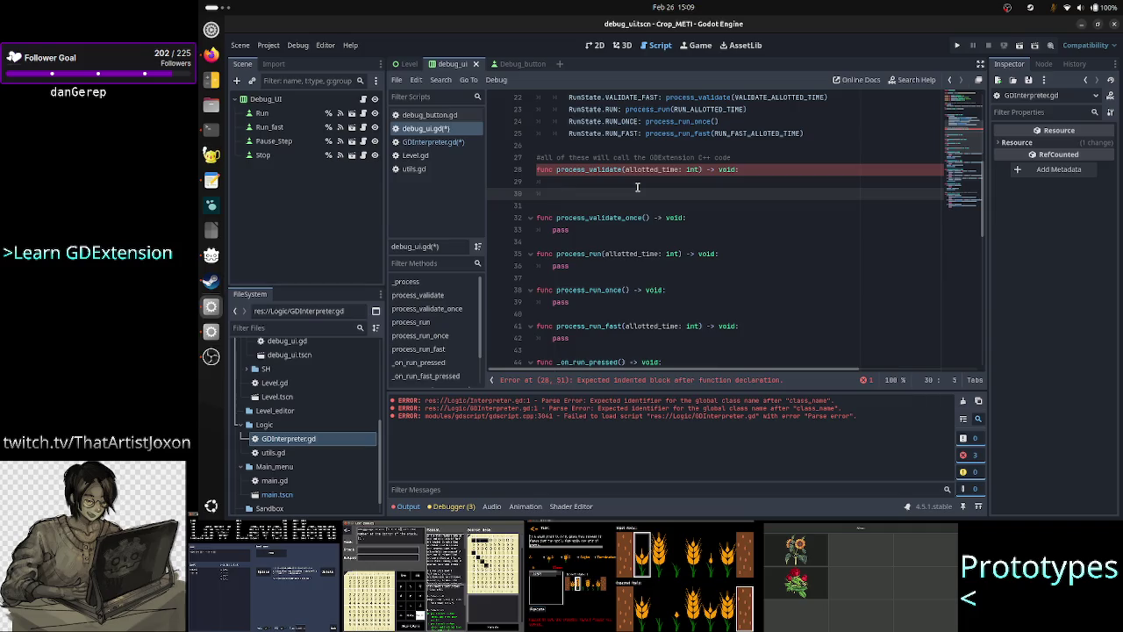
{"action": "type", "text": "switch stat"}
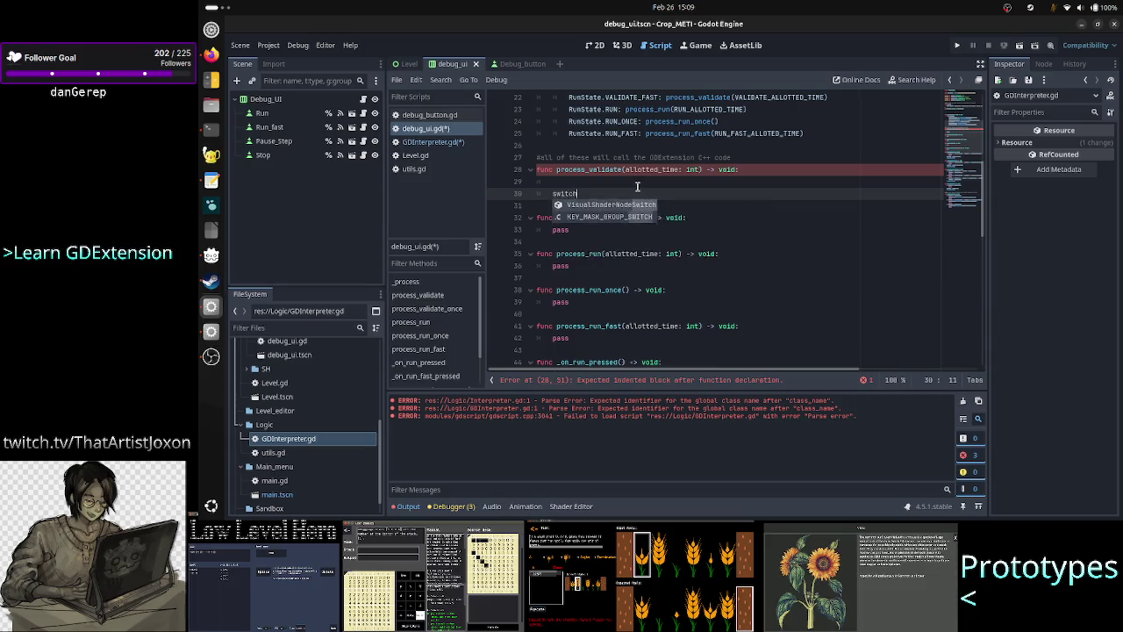
{"action": "key", "text": "alt+Tab"}
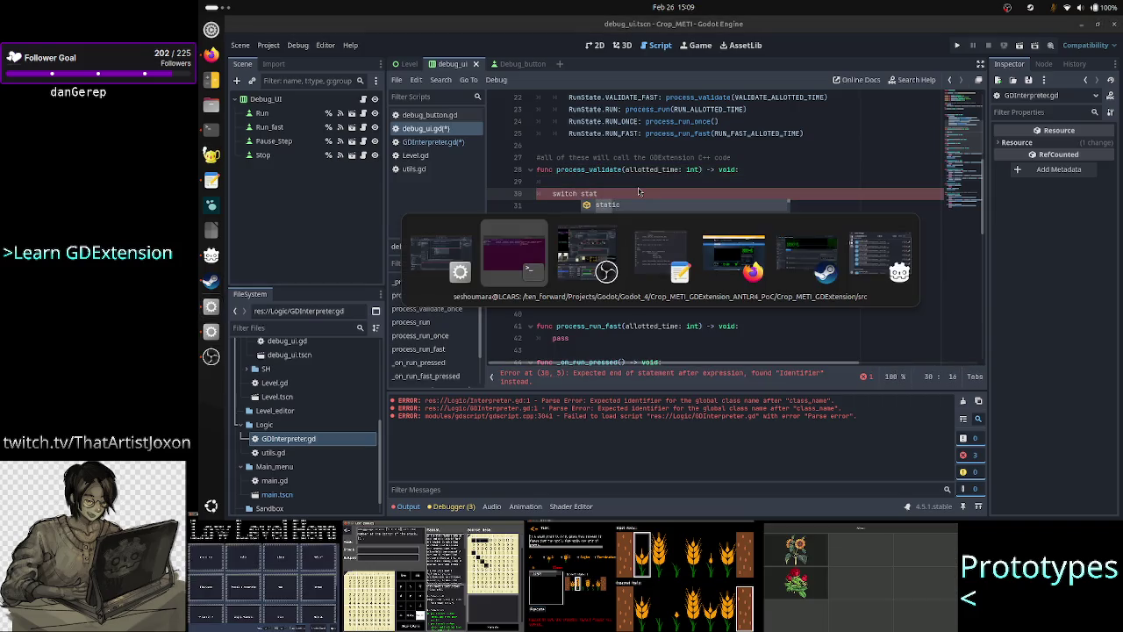
{"action": "key", "text": "alt+Tab"}
{"action": "key", "text": "alt+Tab"}
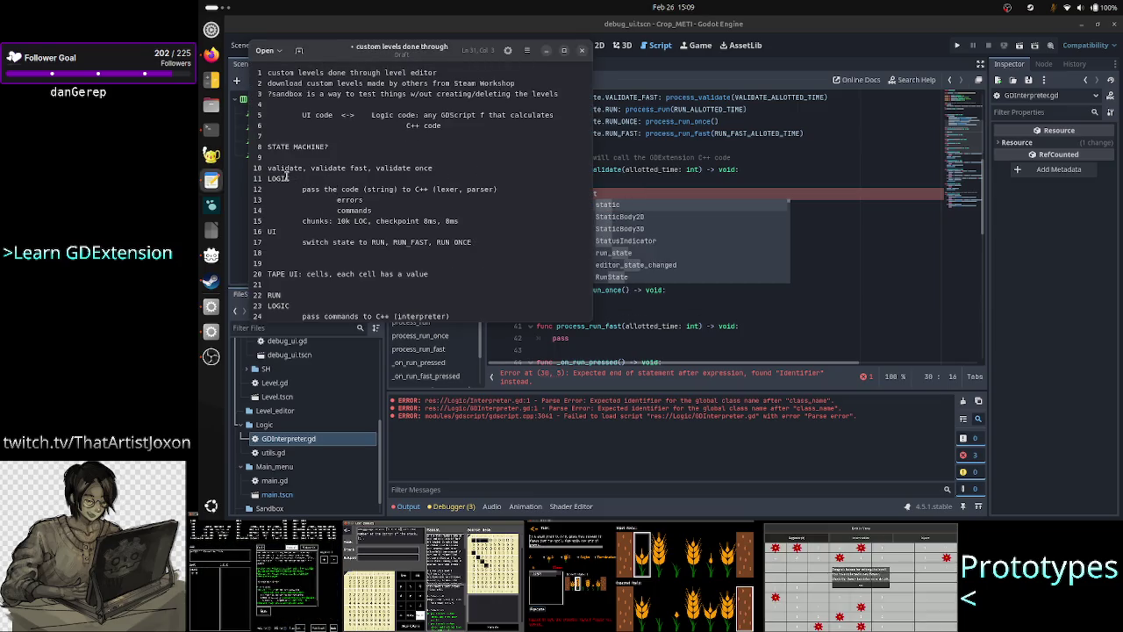
{"action": "left_click", "coordinate": [327, 189]}
{"action": "mouse_move", "coordinate": [326, 189]}
{"action": "left_mouse_down"}
{"action": "mouse_move", "coordinate": [388, 220]}
{"action": "mouse_move", "coordinate": [458, 221]}
{"action": "left_mouse_up"}
{"action": "mouse_move", "coordinate": [303, 240]}
{"action": "left_mouse_down"}
{"action": "mouse_move", "coordinate": [423, 249]}
{"action": "mouse_move", "coordinate": [476, 239]}
{"action": "left_mouse_up"}
{"action": "left_click", "coordinate": [489, 243]}
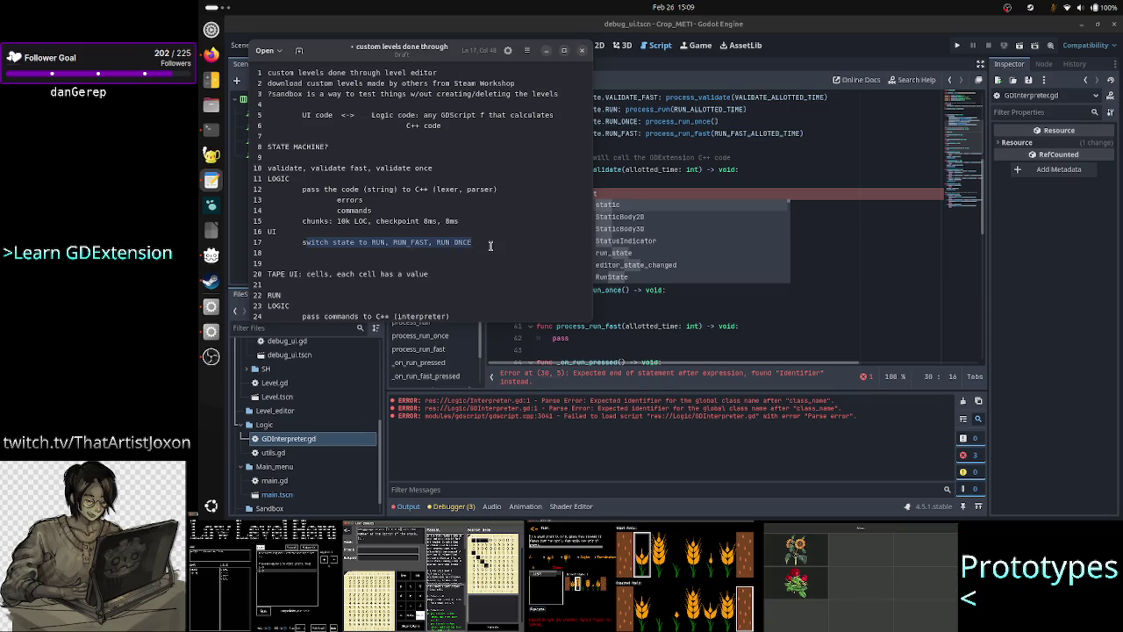
{"action": "left_click", "coordinate": [766, 180]}
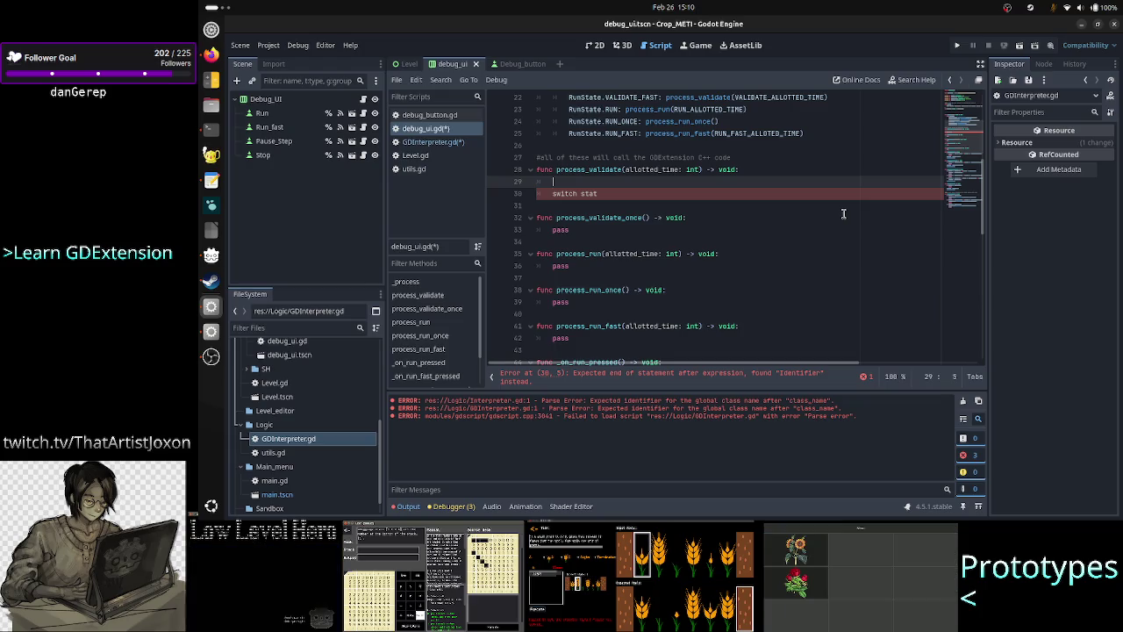
In process_validate, swap the switch line for '#call GDInterpreter' and '#switch state' comments above pass
{"action": "key", "text": "Down"}
{"action": "key", "text": "shift+End"}
{"action": "key", "text": "BackSpace"}
{"action": "key", "text": "BackSpace"}
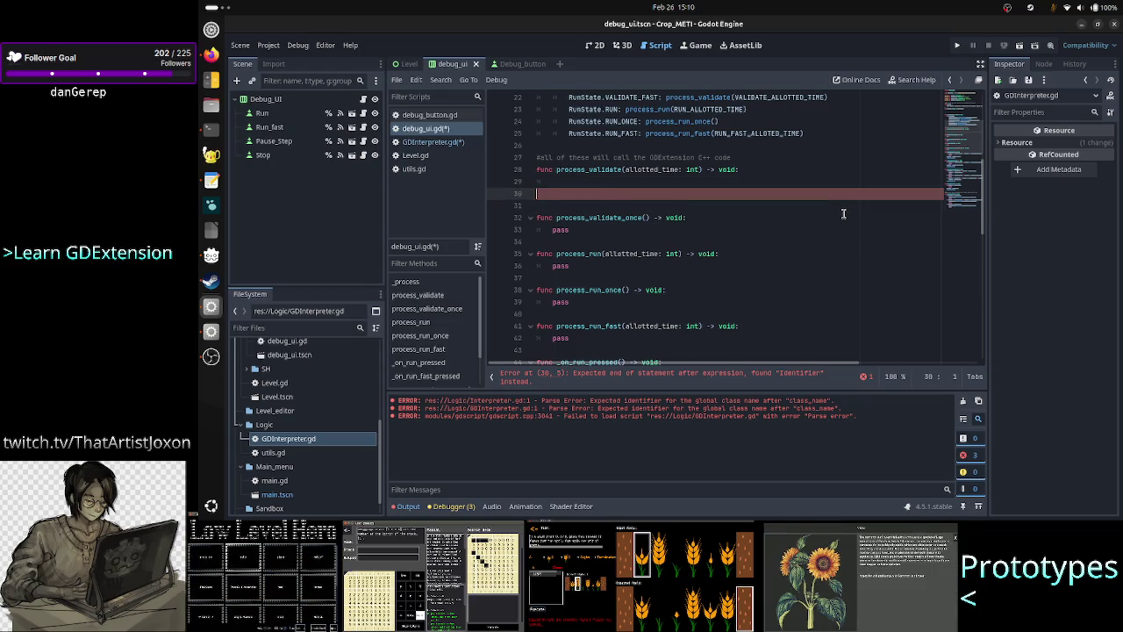
{"action": "key", "text": "BackSpace"}
{"action": "type", "text": "#"}
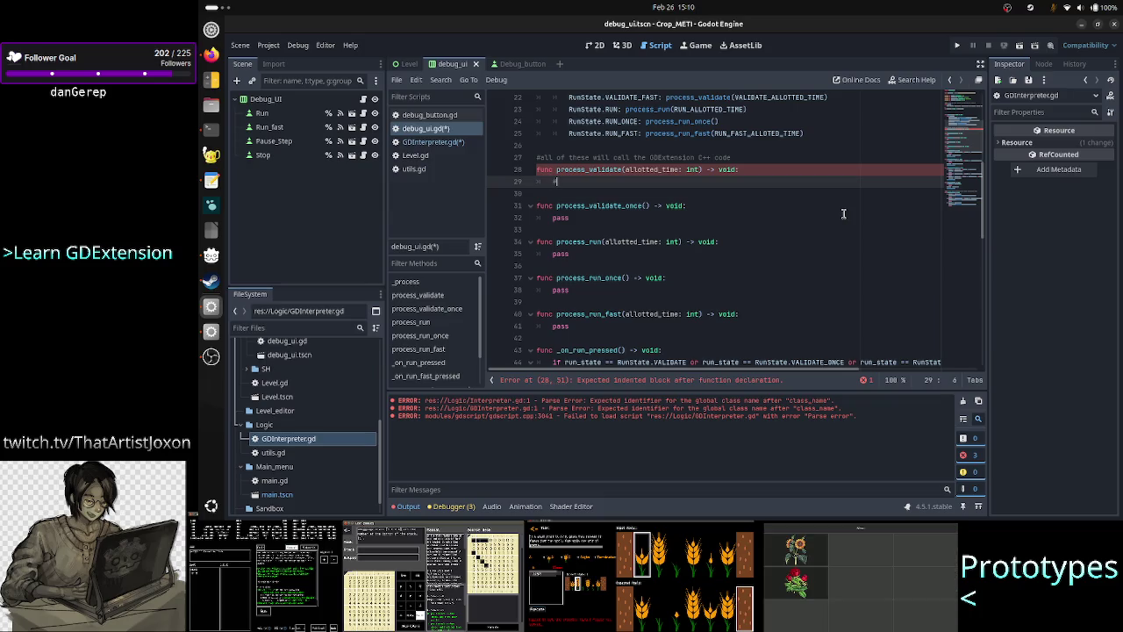
{"action": "type", "text": "call GD"}
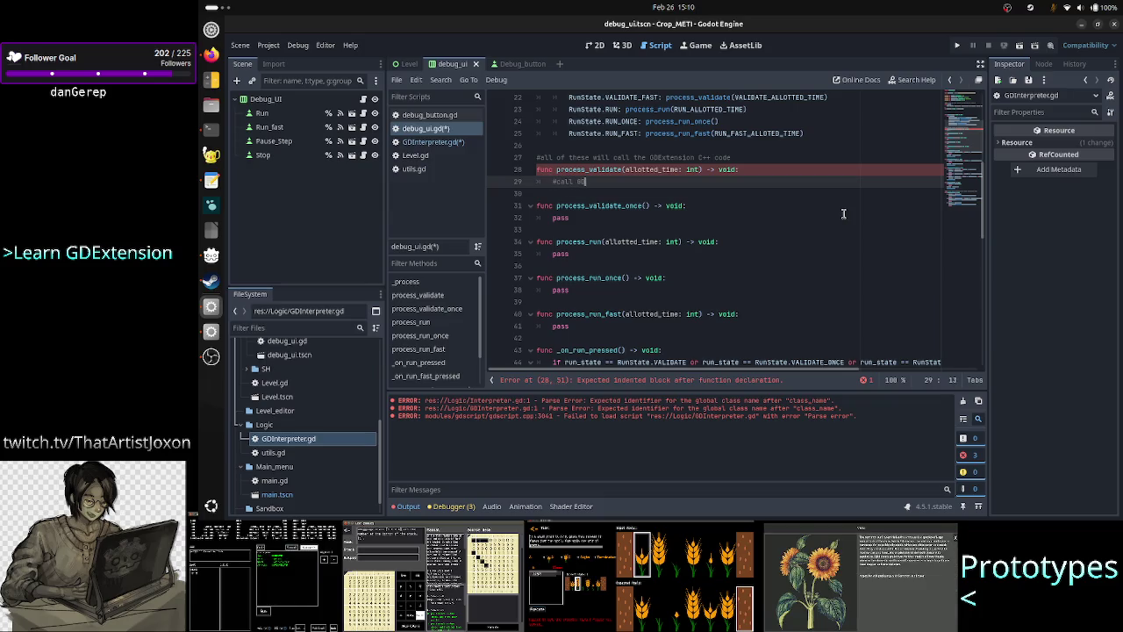
{"action": "type", "text": "Ex"}
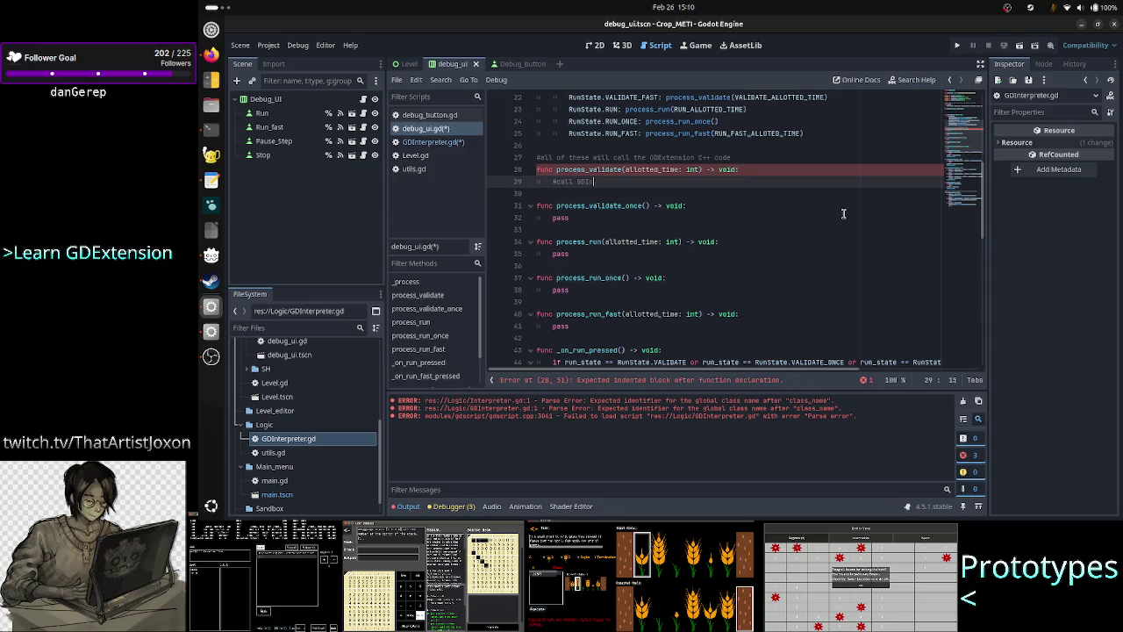
{"action": "type", "text": "terp"}
{"action": "type", "text": "reter"}
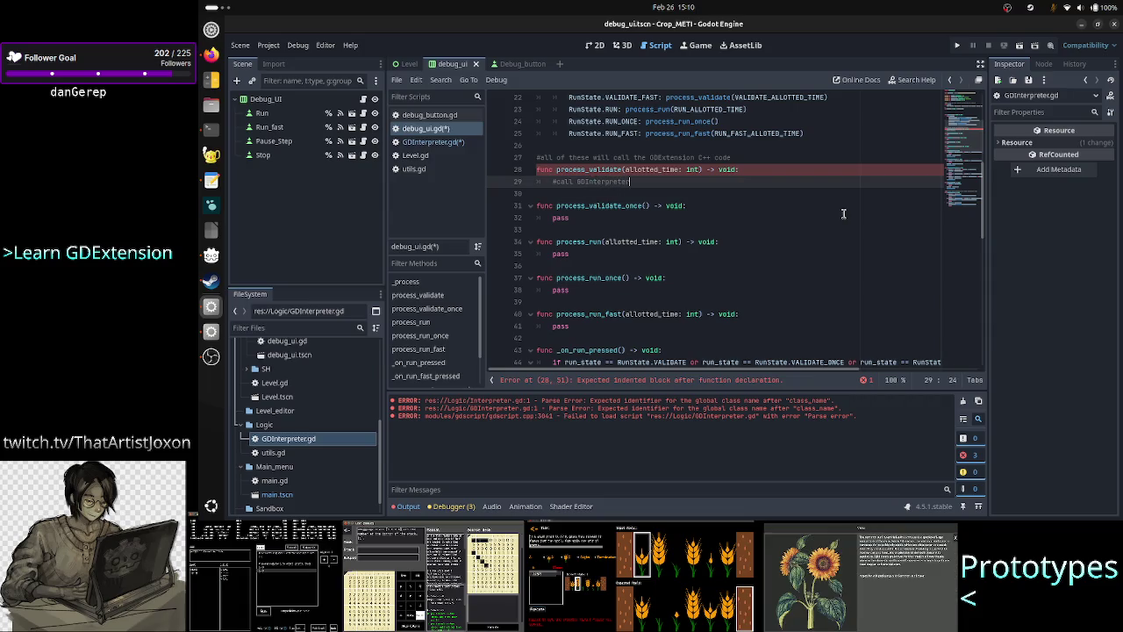
{"action": "key", "text": "Return"}
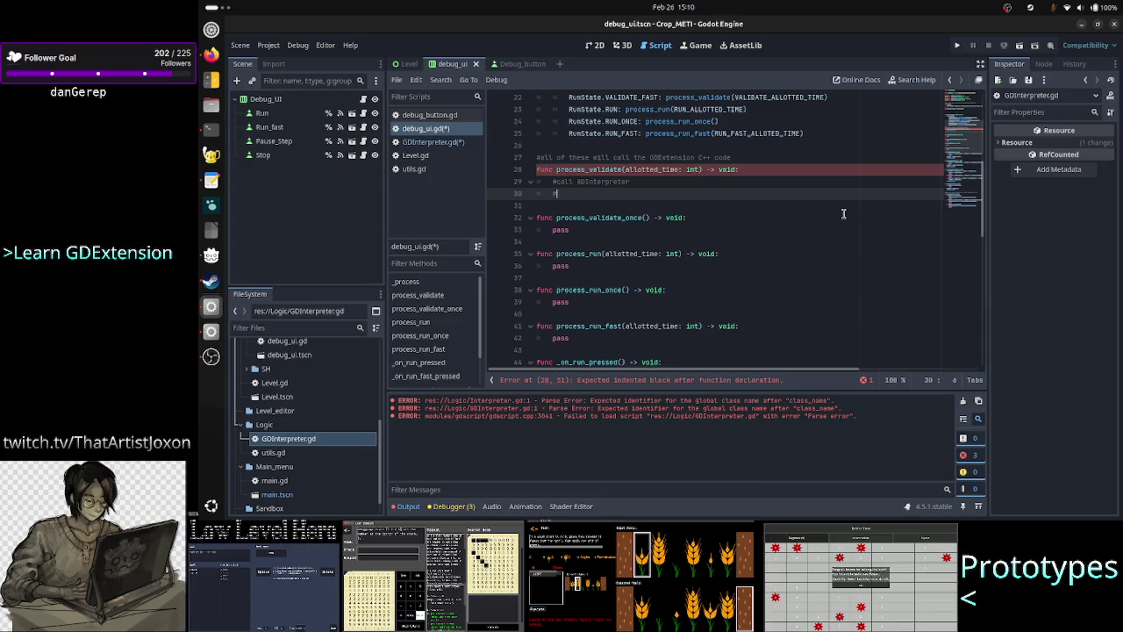
{"action": "type", "text": "switch sta"}
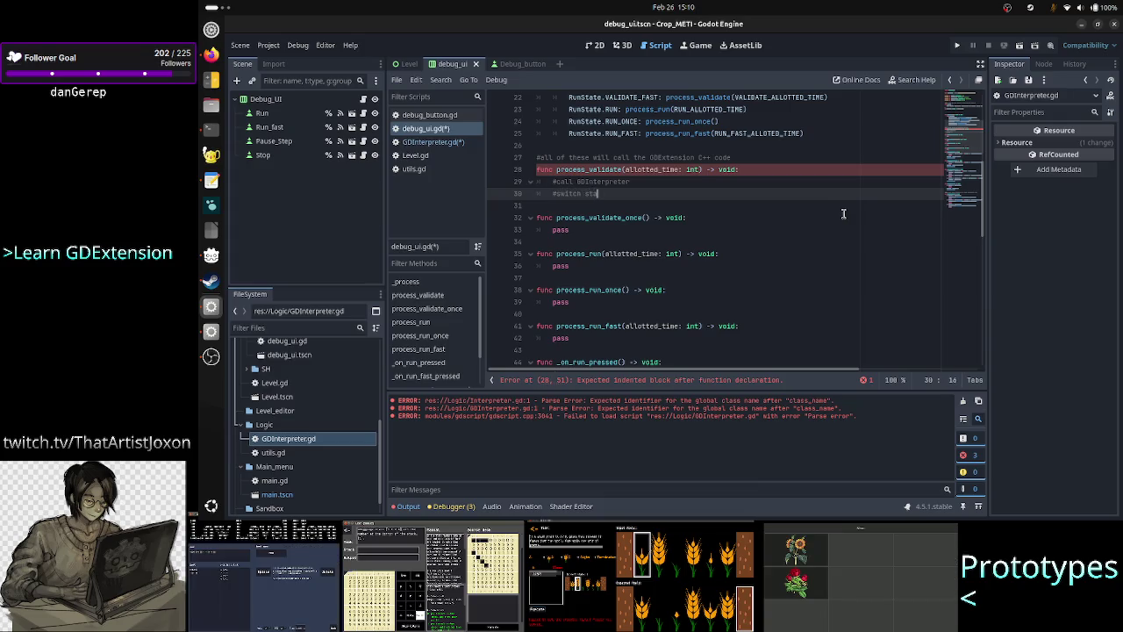
{"action": "type", "text": "te"}
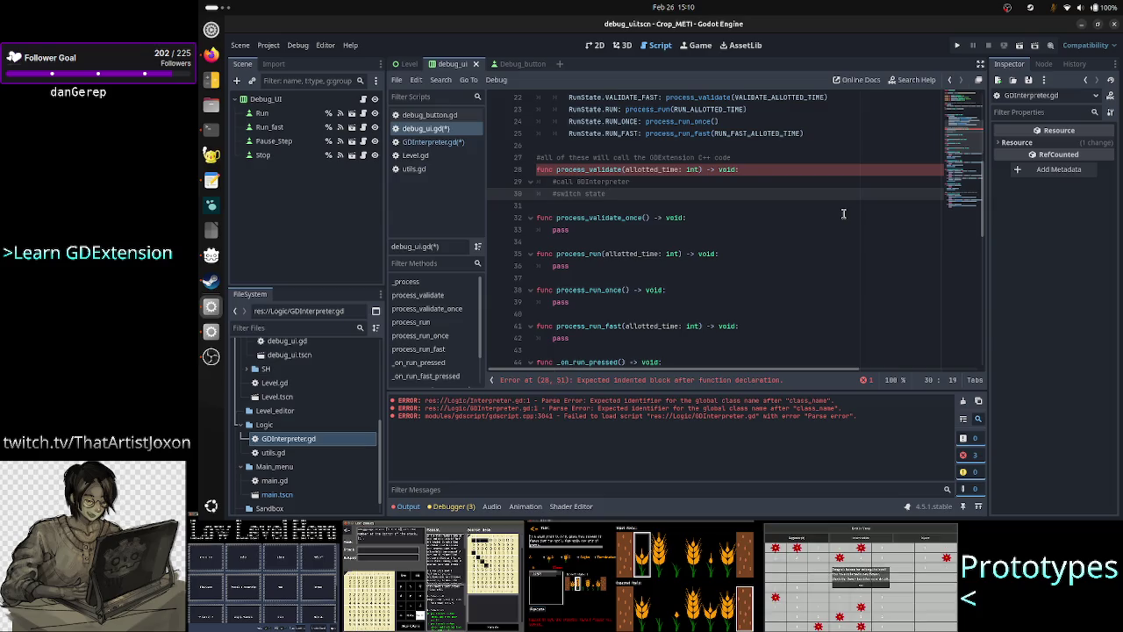
{"action": "key", "text": "BackSpace"}
{"action": "key", "text": "Up"}
{"action": "key", "text": "Up"}
{"action": "key", "text": "Home"}
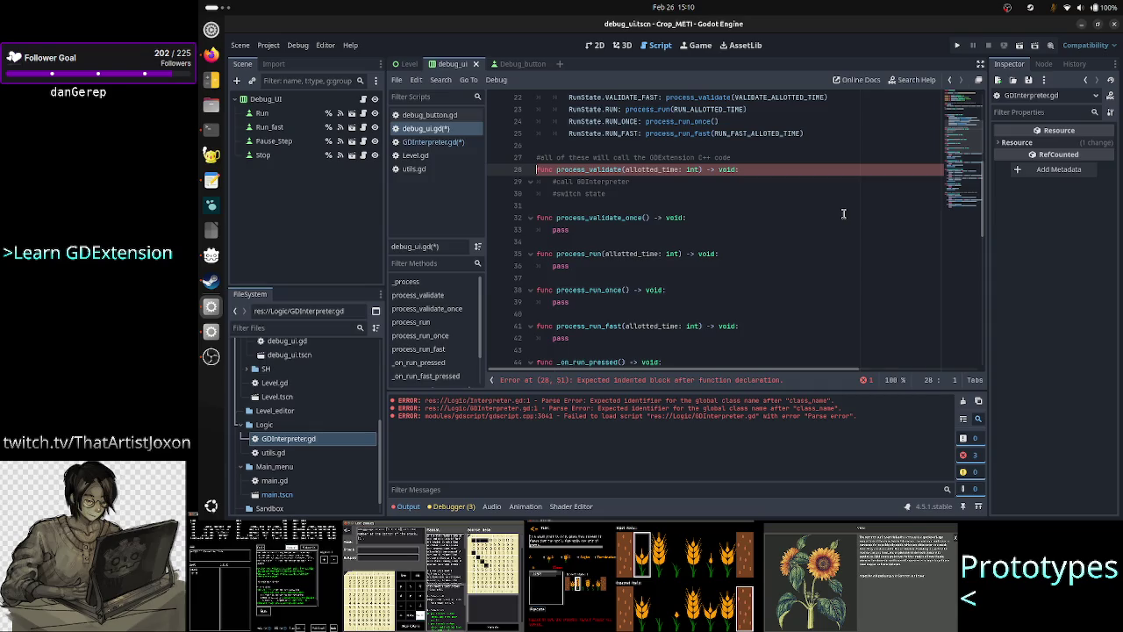
{"action": "key", "text": "Down"}
{"action": "key", "text": "Down"}
{"action": "key", "text": "End"}
{"action": "key", "text": "Return"}
{"action": "type", "text": "pass"}
{"action": "key", "text": "Up"}
{"action": "key", "text": "Up"}
Copy both comment lines into process_validate_once, process_run, process_run_once and process_run_fast
{"action": "key", "text": "Home"}
{"action": "key", "text": "shift+Down"}
{"action": "key", "text": "Down"}
{"action": "key", "text": "Down"}
{"action": "key", "text": "Down"}
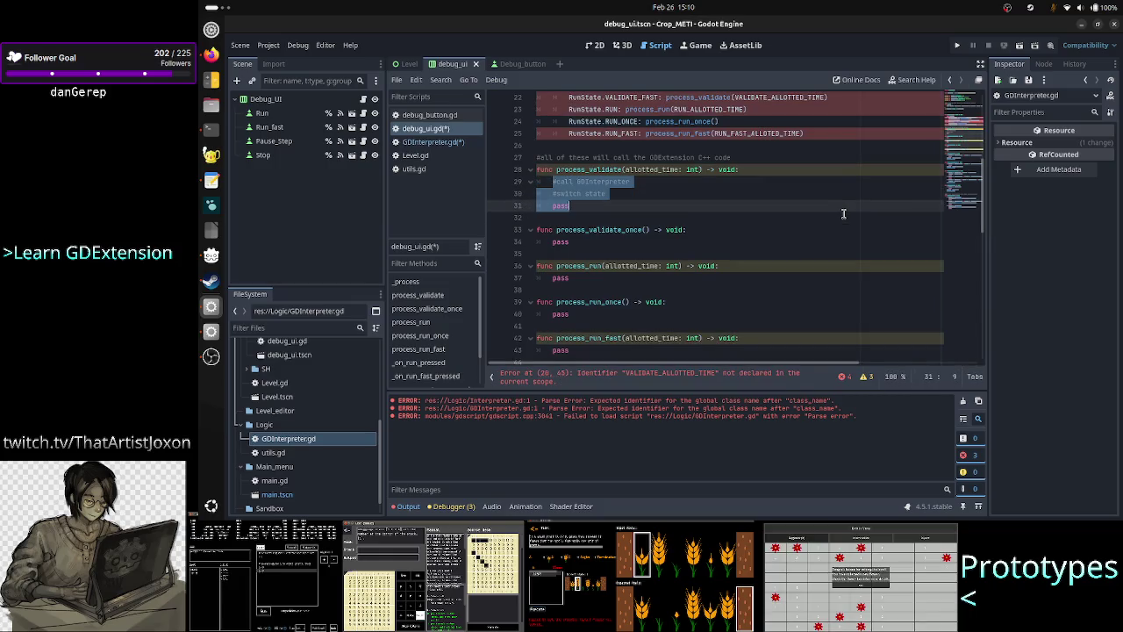
{"action": "key", "text": "Down"}
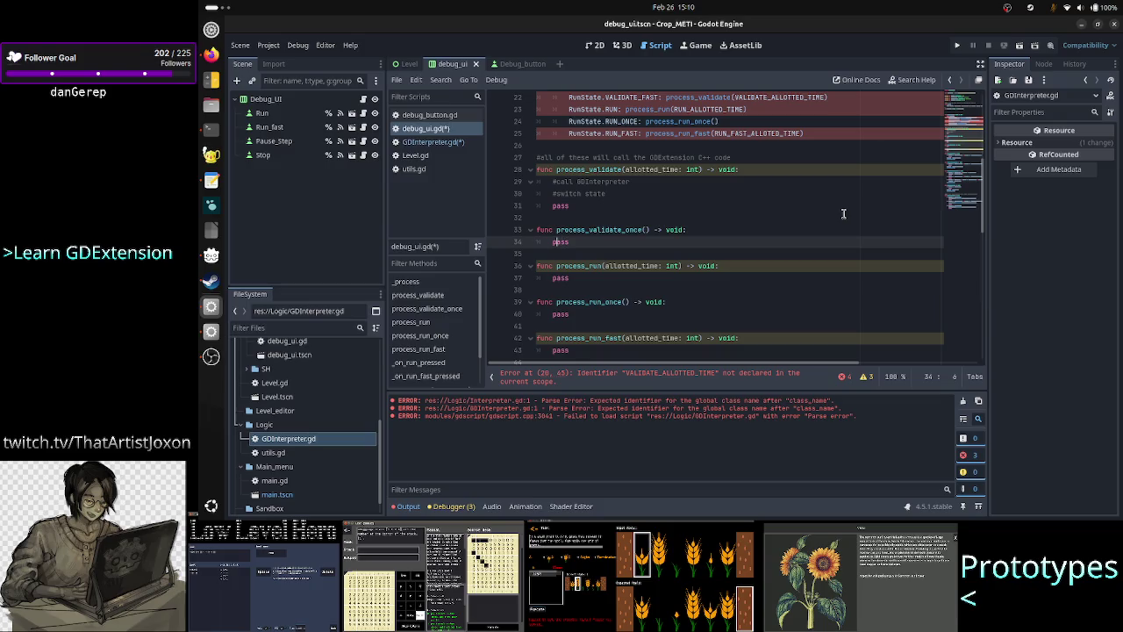
{"action": "key", "text": "ctrl+v"}
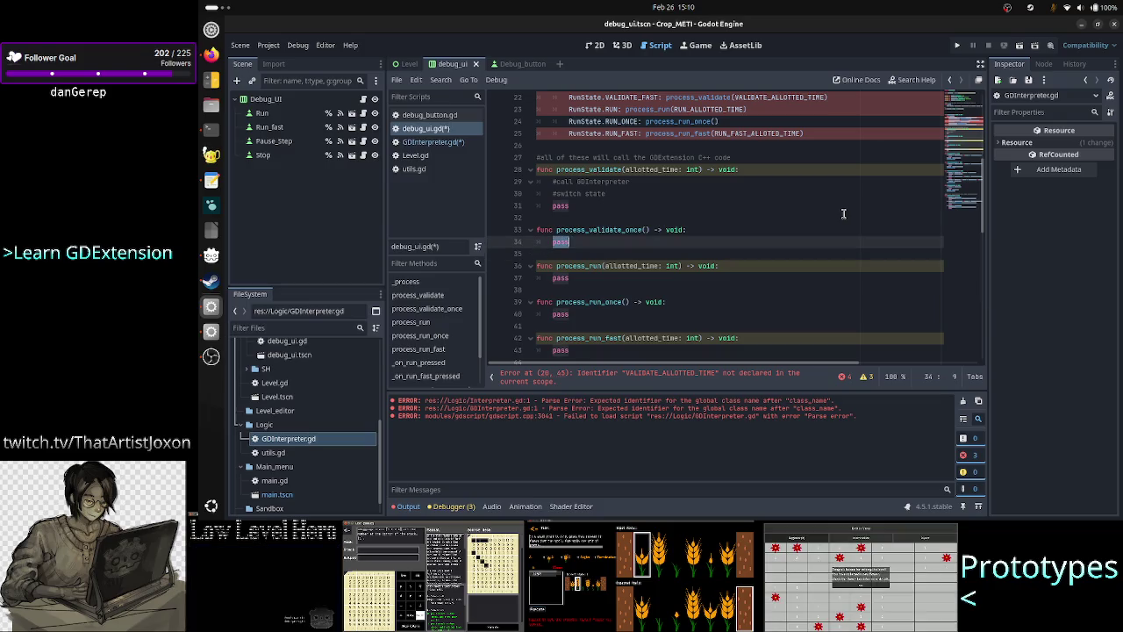
{"action": "key", "text": "Down"}
{"action": "key", "text": "Down"}
{"action": "key", "text": "Down"}
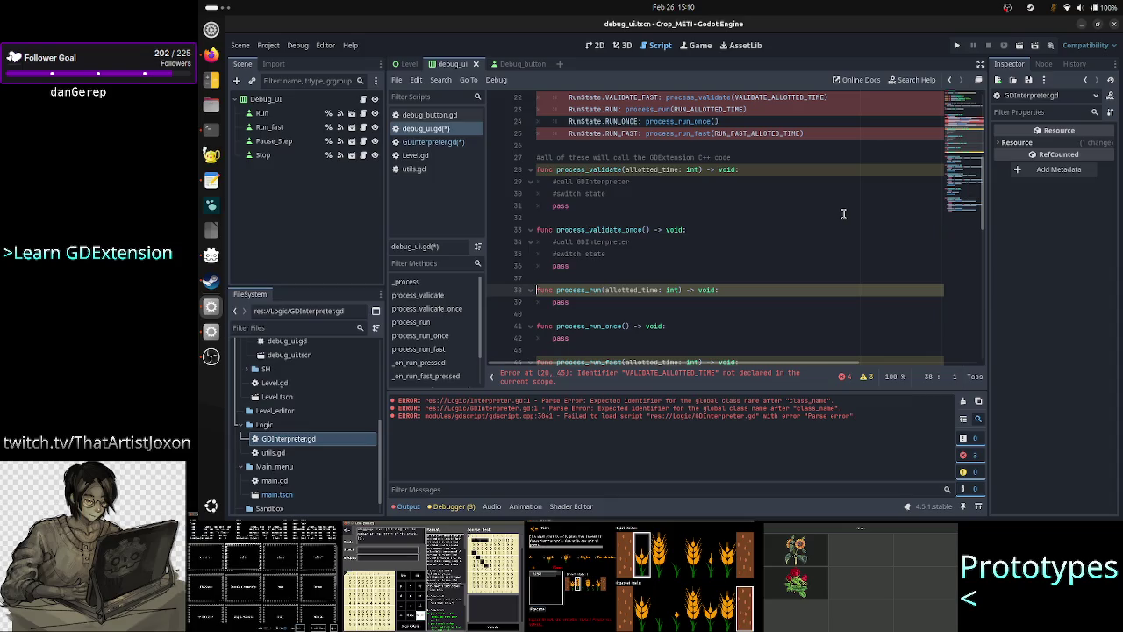
{"action": "key", "text": "Home"}
{"action": "key", "text": "ctrl+v"}
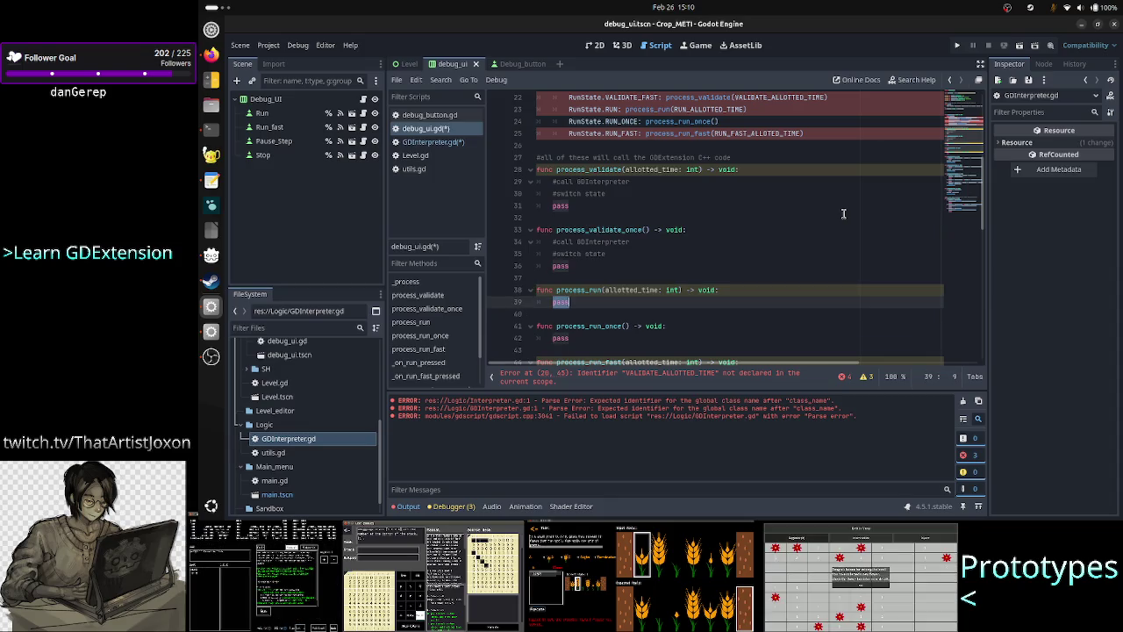
{"action": "key", "text": "Down"}
{"action": "key", "text": "Down"}
{"action": "key", "text": "Down"}
{"action": "key", "text": "Down"}
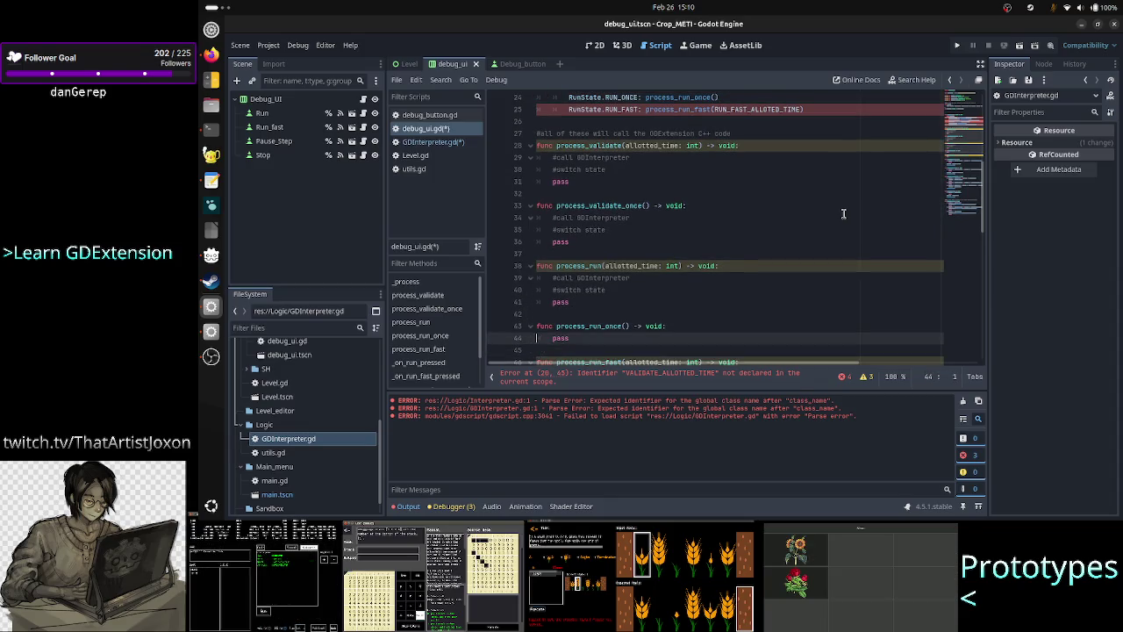
{"action": "key", "text": "Down"}
{"action": "key", "text": "shift+Right"}
{"action": "key", "text": "shift+Right"}
{"action": "key", "text": "shift+Right"}
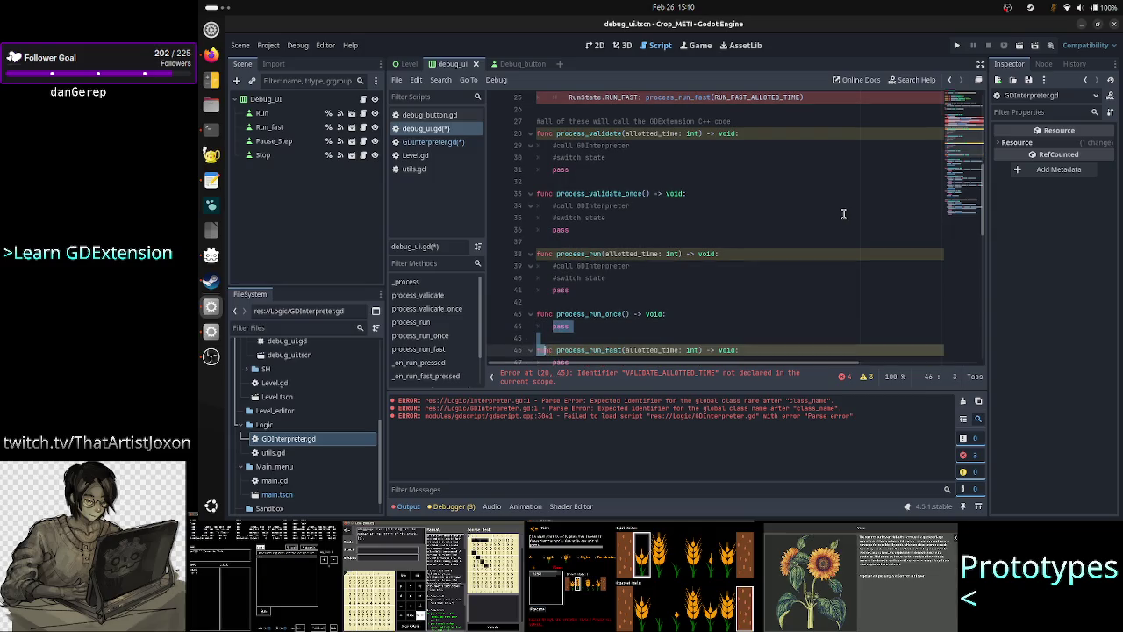
{"action": "key", "text": "Up"}
{"action": "key", "text": "Up"}
{"action": "key", "text": "End"}
{"action": "key", "text": "Down"}
{"action": "key", "text": "Down"}
{"action": "key", "text": "Down"}
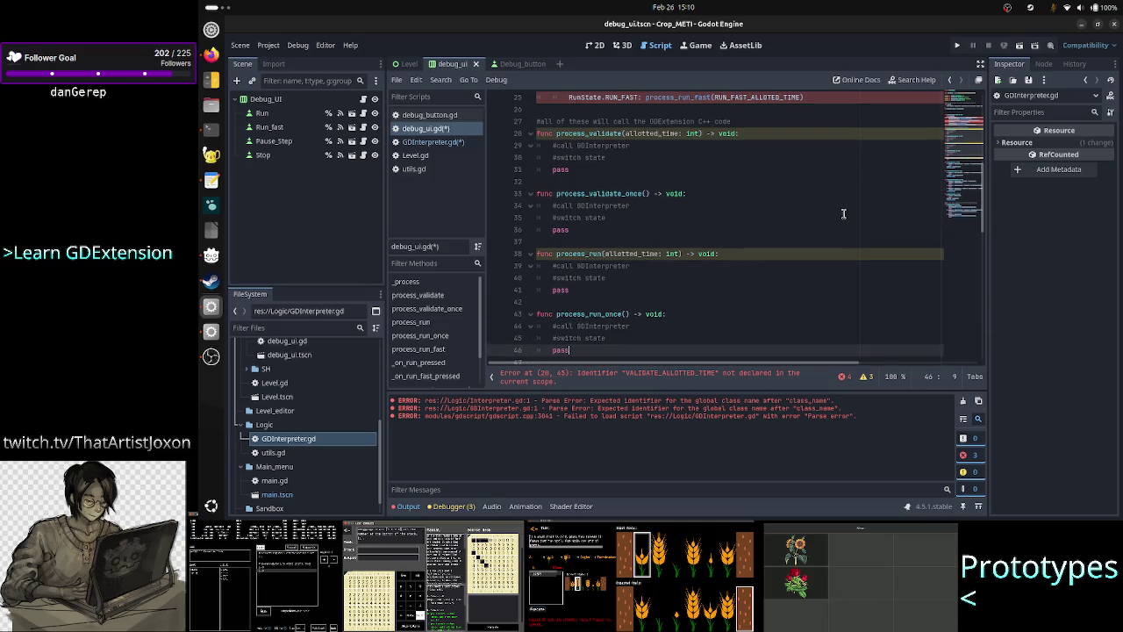
{"action": "key", "text": "shift+End"}
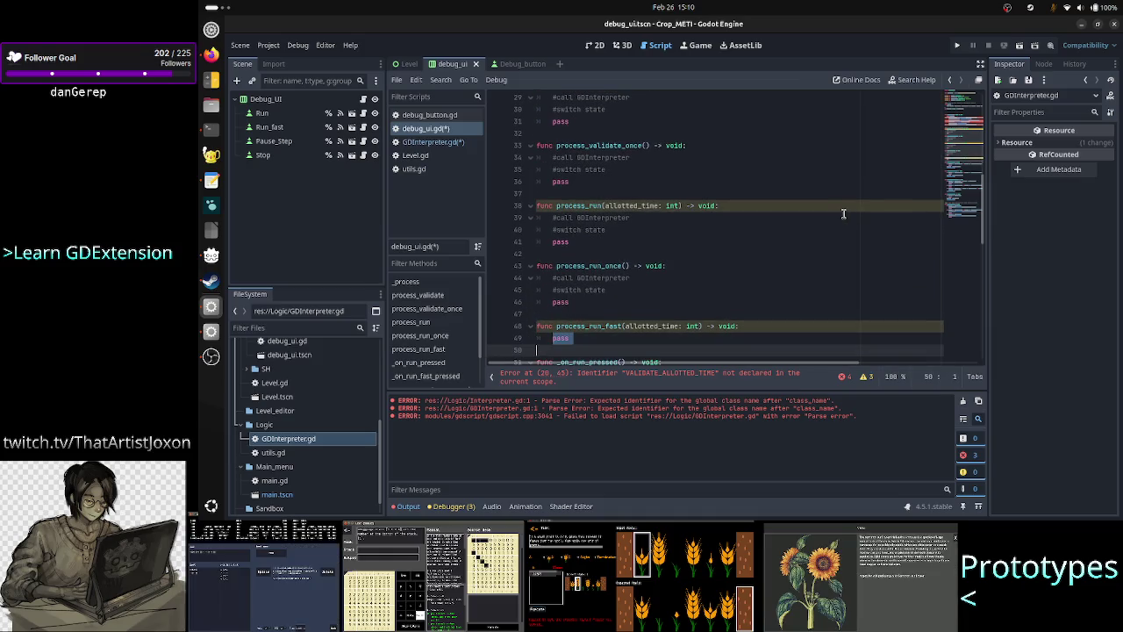
{"action": "type", "text": "#call GDInterpreter \t#switch state \tpass"}
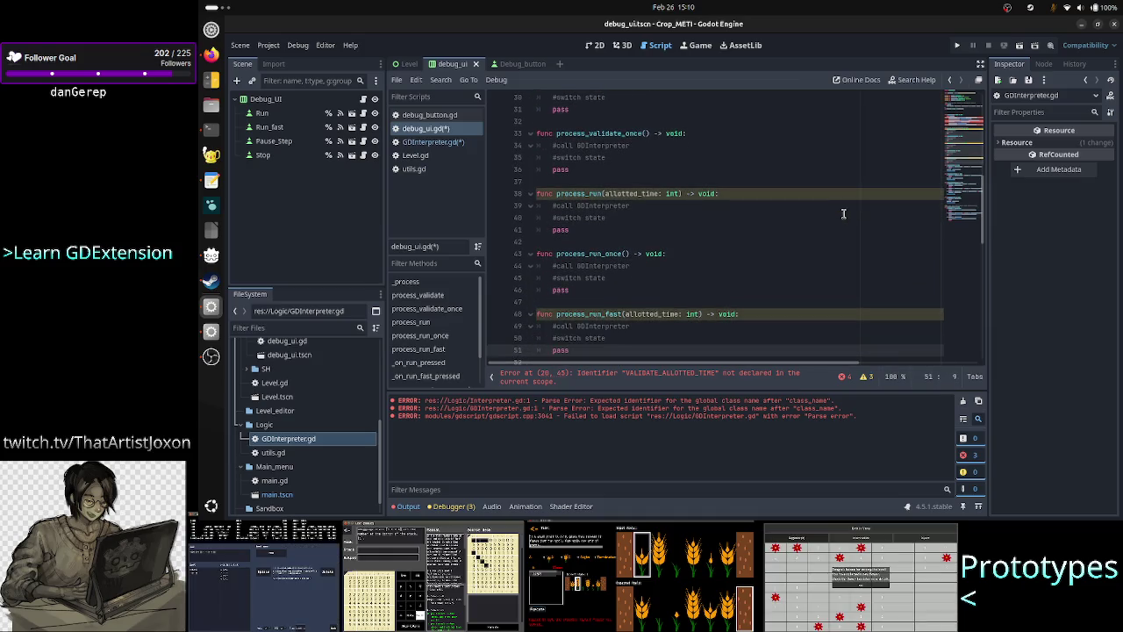
{"action": "key", "text": "Down"}
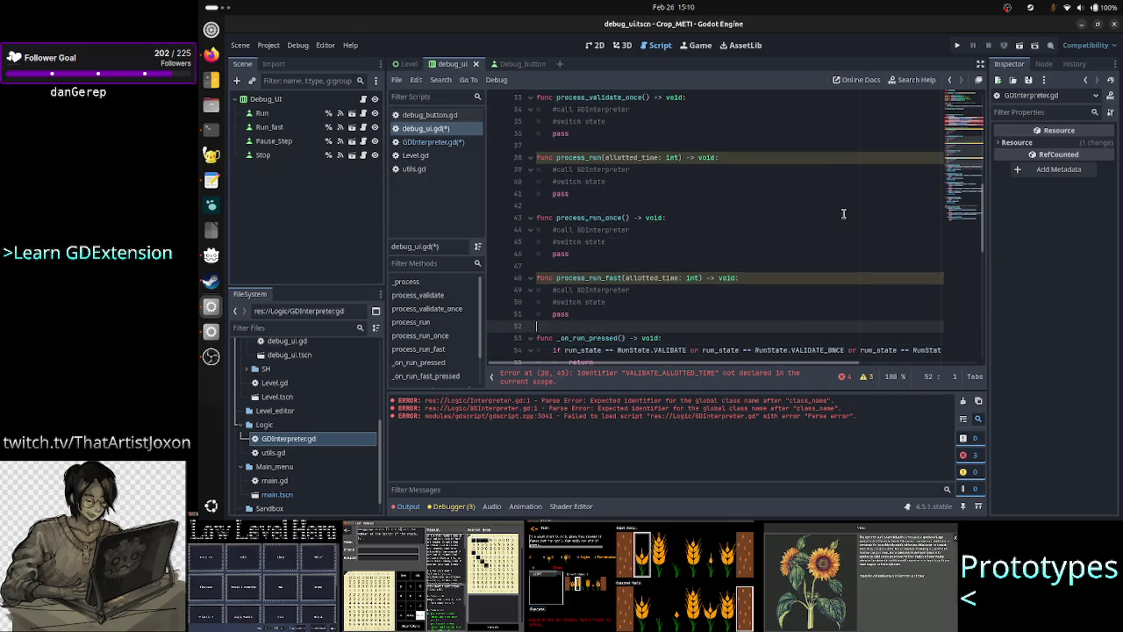
Copy the process_validate_once through process_run_fast block and save all scripts
{"action": "key", "text": "Down"}
{"action": "key", "text": "Right"}
{"action": "key", "text": "Right"}
{"action": "key", "text": "Right"}
{"action": "key", "text": "Up"}
{"action": "key", "text": "Up"}
{"action": "key", "text": "Up"}
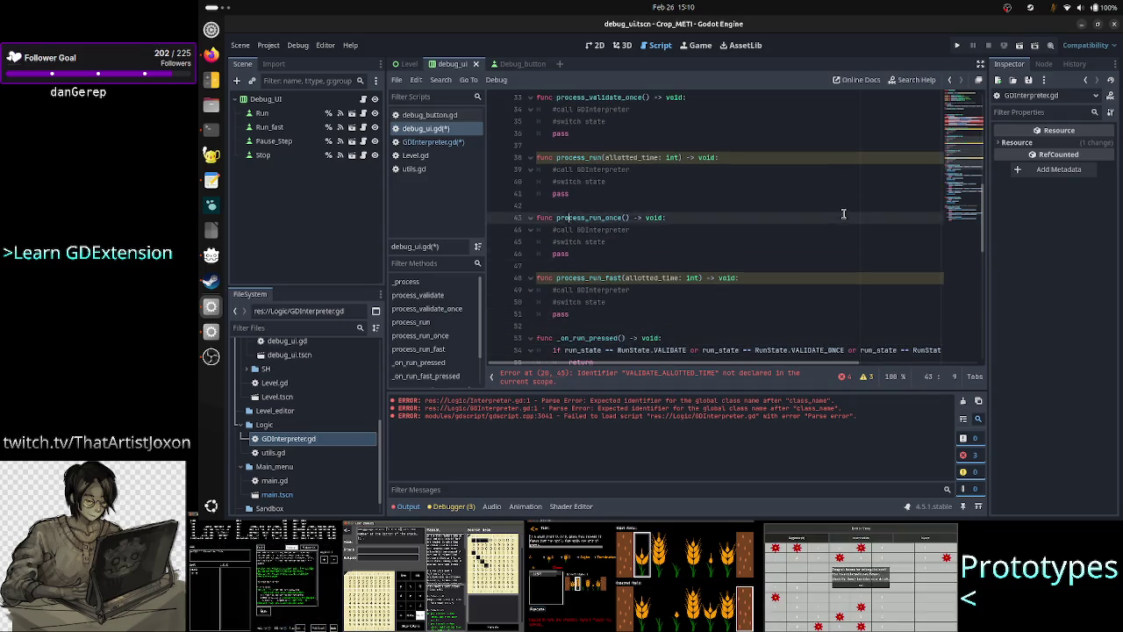
{"action": "key", "text": "Up"}
{"action": "key", "text": "Up"}
{"action": "key", "text": "Up"}
{"action": "key", "text": "Home"}
{"action": "key", "text": "shift+Down"}
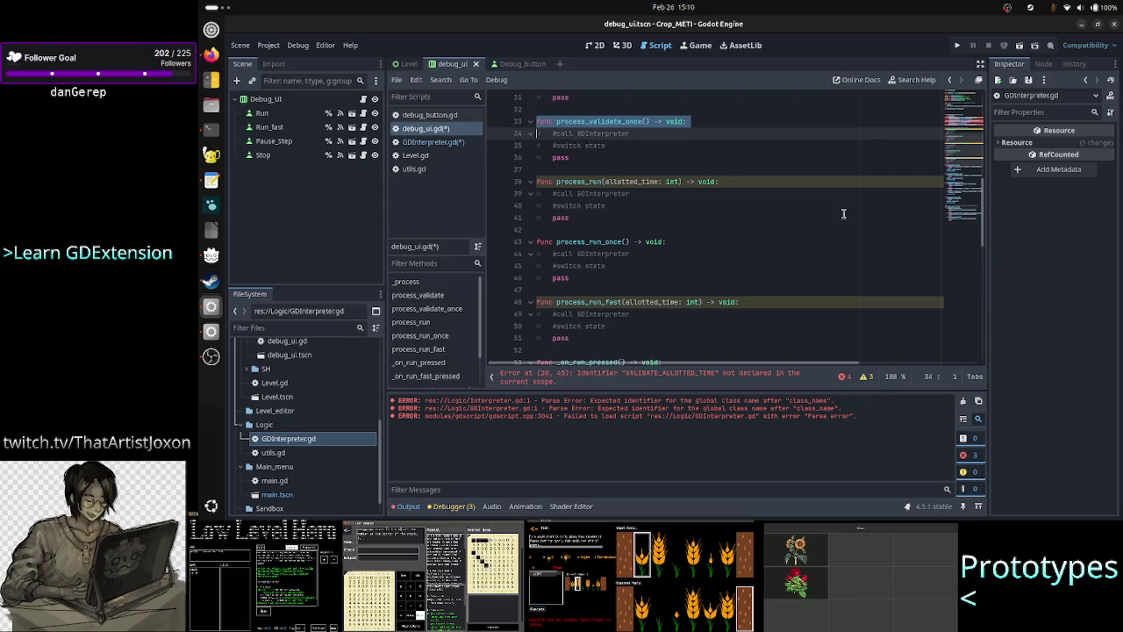
{"action": "key", "text": "shift+Down"}
{"action": "key", "text": "shift+Down"}
{"action": "key", "text": "shift+Down"}
{"action": "key", "text": "shift+Left"}
{"action": "key", "text": "ctrl+c"}
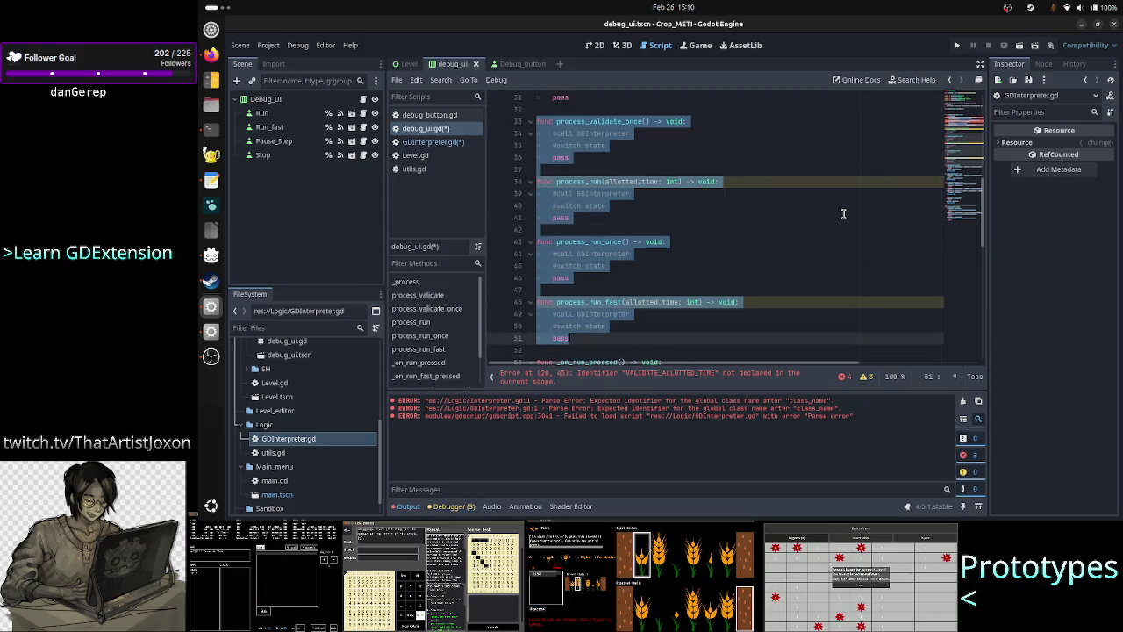
{"action": "key", "text": "Down"}
{"action": "key", "text": "ctrl+s"}
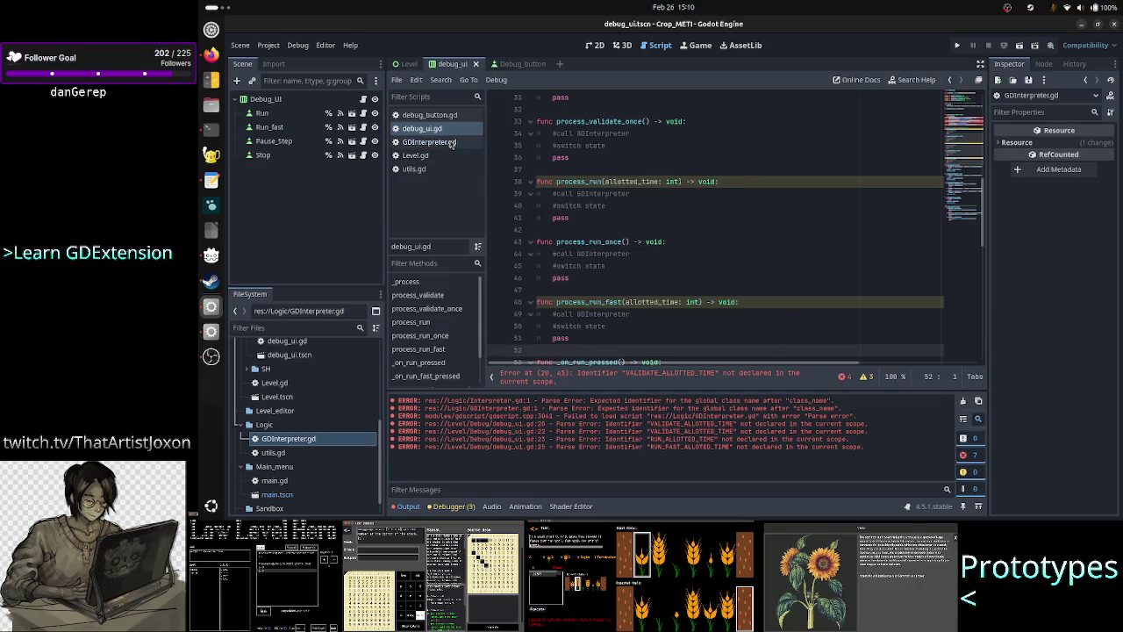
{"action": "left_click", "coordinate": [430, 142]}
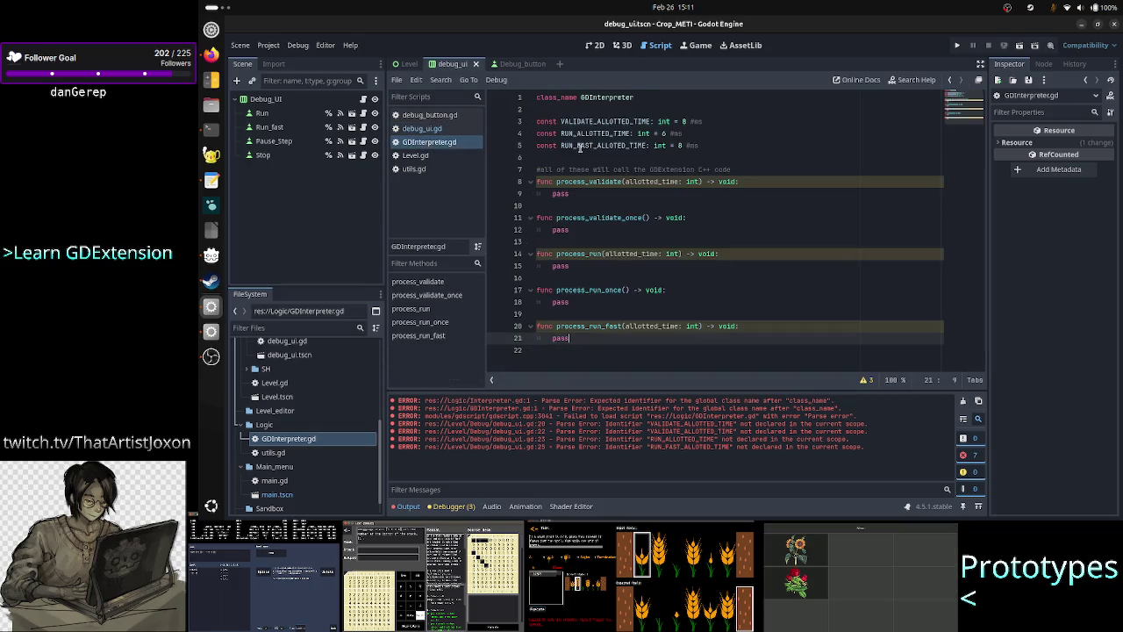
Paste the copied functions over the old stubs in GDInterpreter.gd
{"action": "left_click", "coordinate": [598, 167]}
{"action": "key", "text": "Home"}
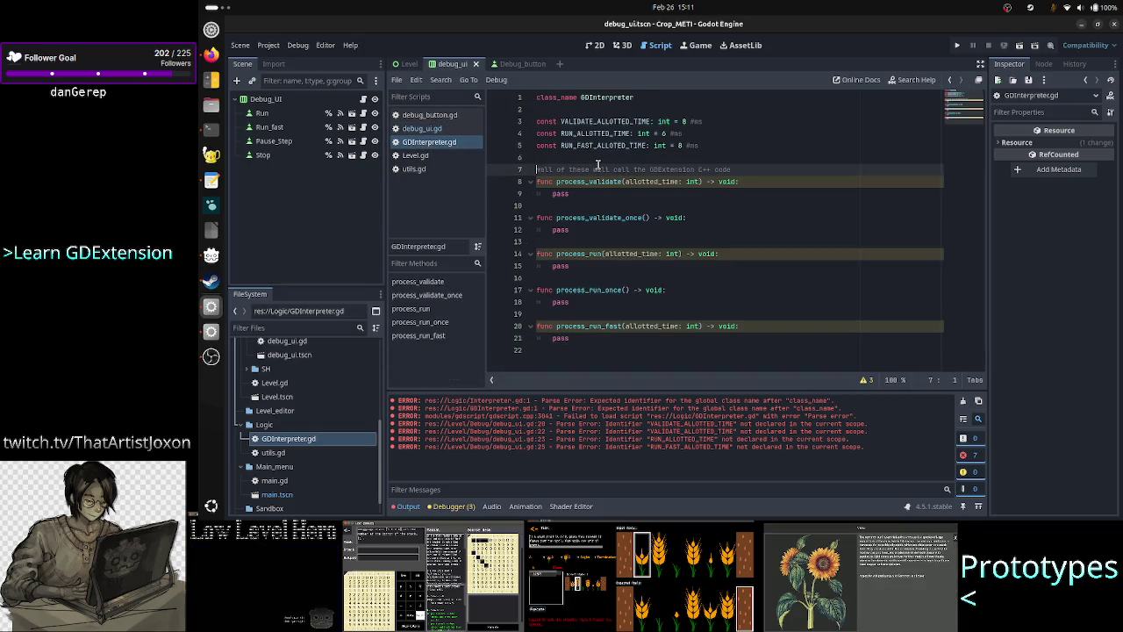
{"action": "key", "text": "shift+Down"}
{"action": "key", "text": "shift+Down"}
{"action": "key", "text": "shift+Down"}
{"action": "key", "text": "ctrl+v"}
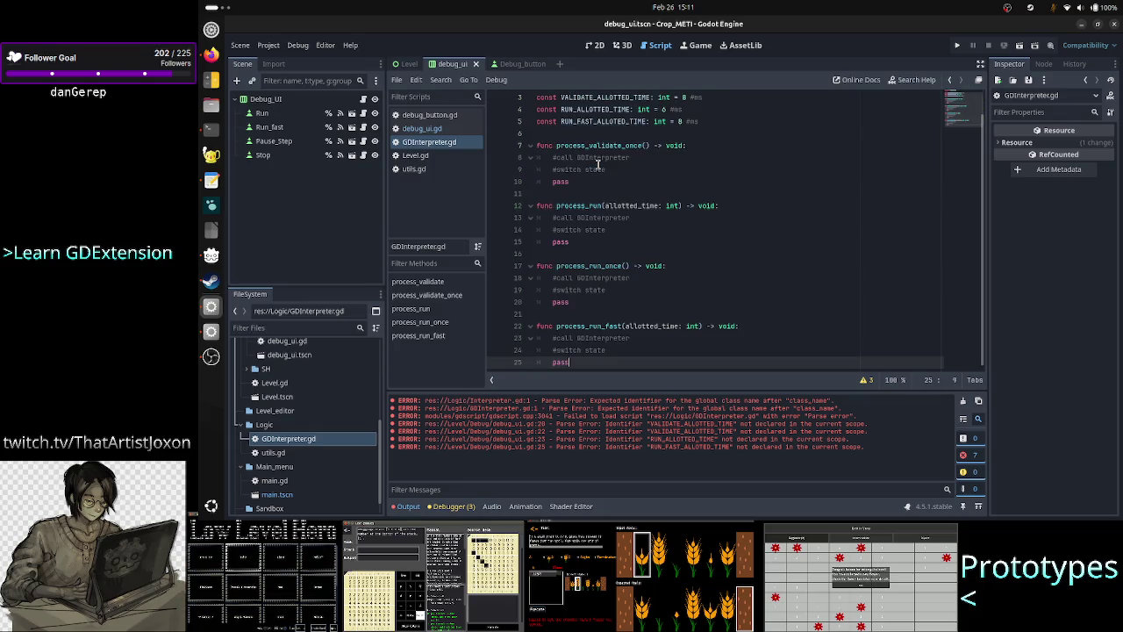
Replace process_validate_once's body with a '#calls C++ Interpreter' comment and an indented pass
{"action": "key", "text": "Up"}
{"action": "key", "text": "Up"}
{"action": "key", "text": "Up"}
{"action": "key", "text": "Up"}
{"action": "key", "text": "Up"}
{"action": "key", "text": "Down"}
{"action": "key", "text": "Down"}
{"action": "key", "text": "Home"}
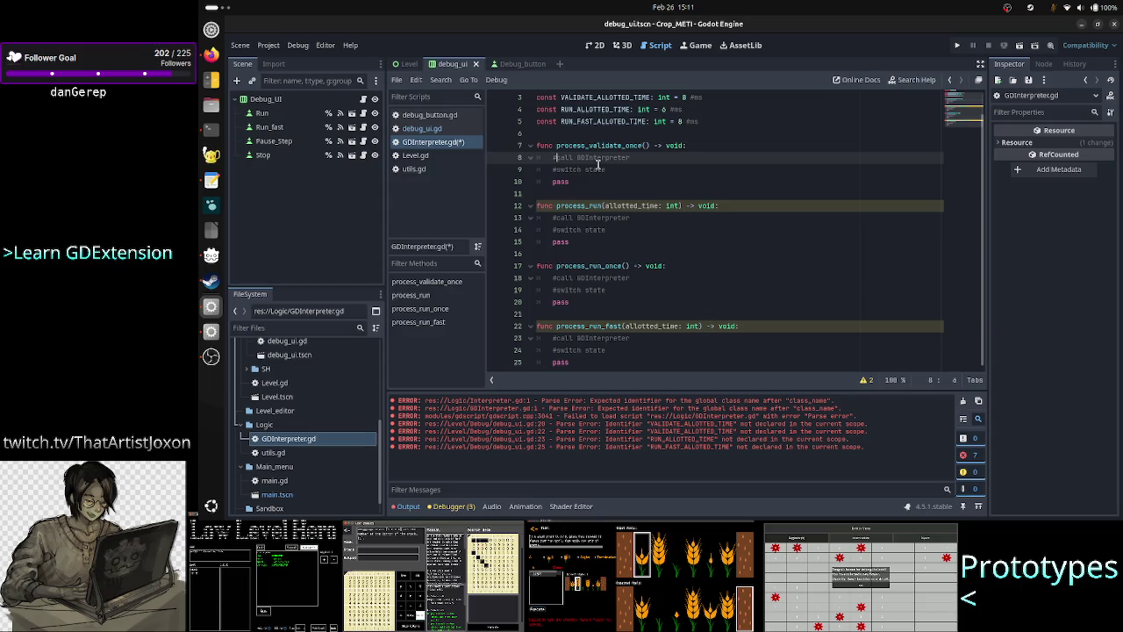
{"action": "key", "text": "shift+Down"}
{"action": "key", "text": "shift+Down"}
{"action": "key", "text": "shift+End"}
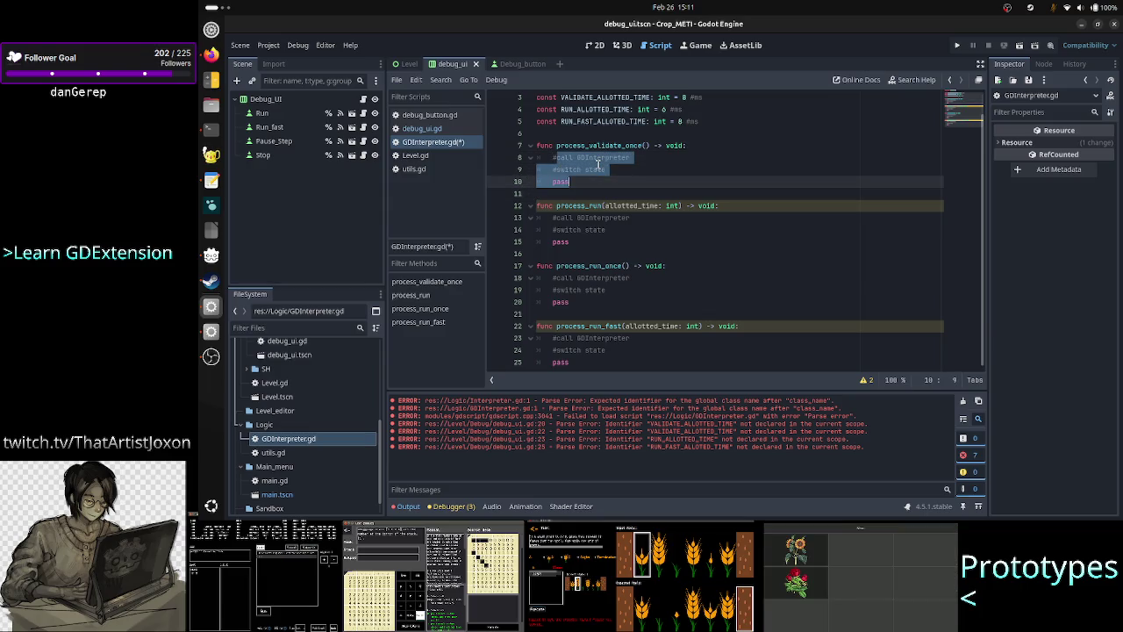
{"action": "key", "text": "BackSpace"}
{"action": "type", "text": "lls"}
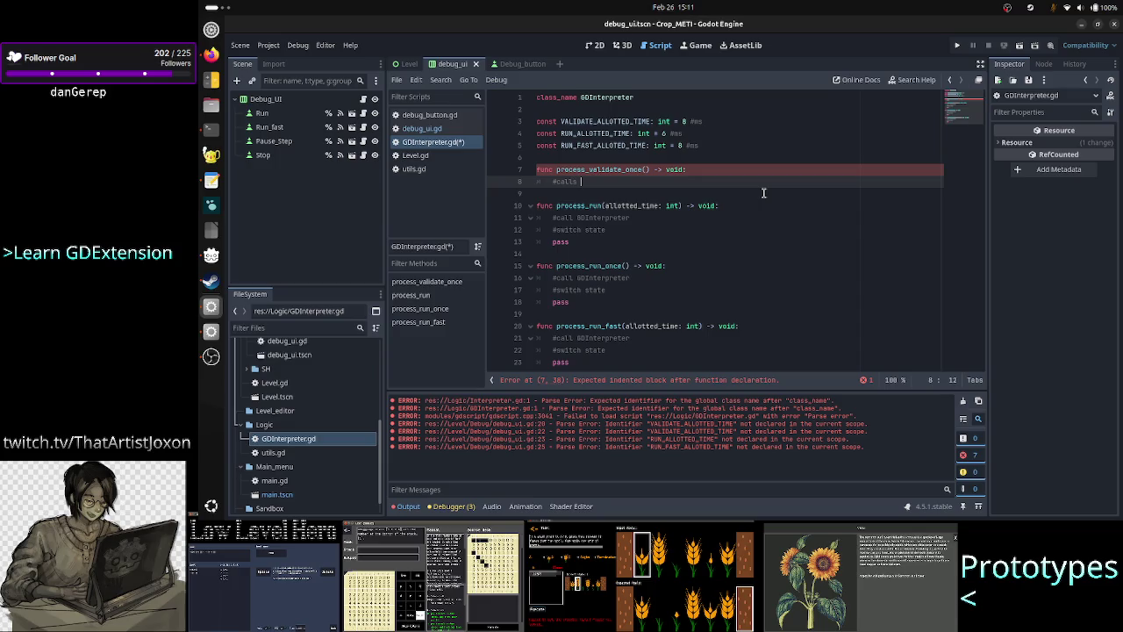
{"action": "type", "text": "C++"}
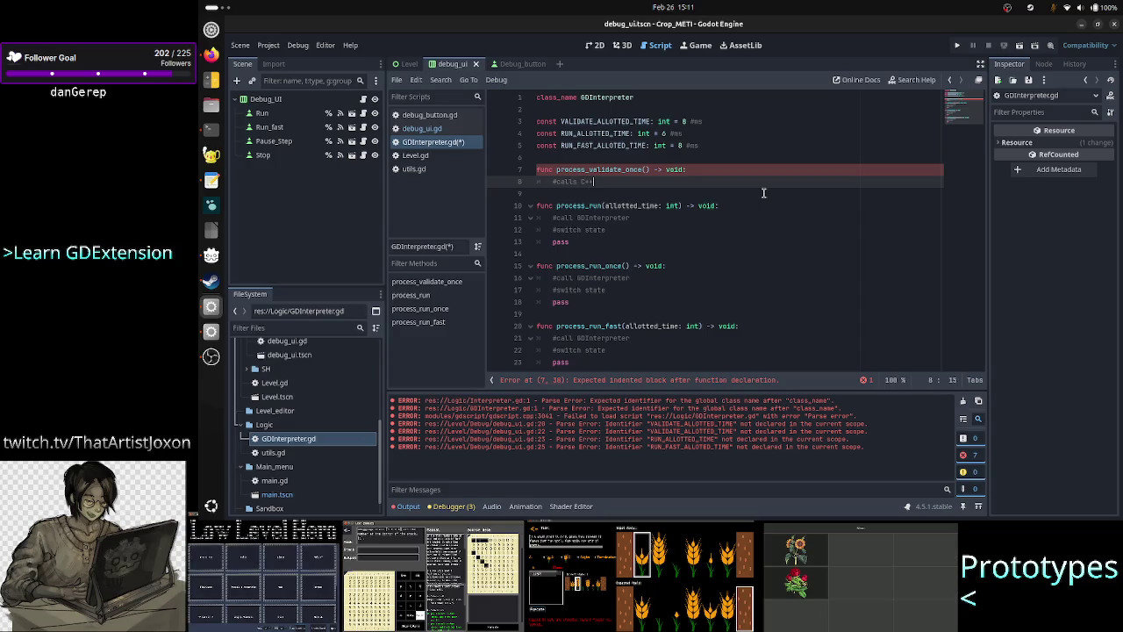
{"action": "type", "text": " Interpreter"}
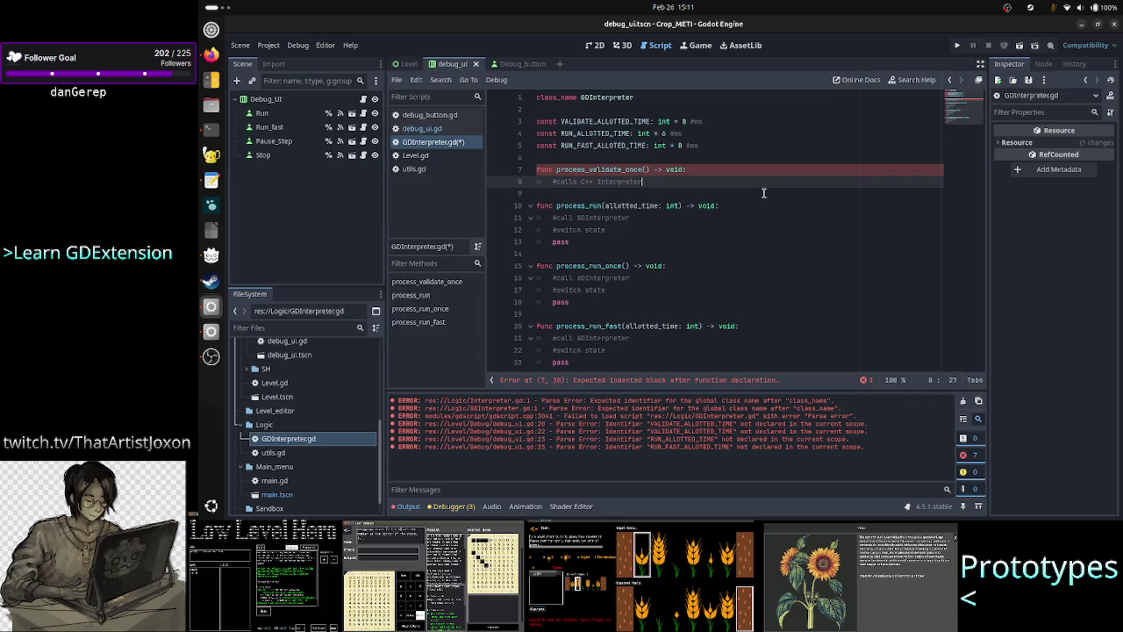
{"action": "key", "text": "Home"}
{"action": "key", "text": "shift+End"}
{"action": "key", "text": "ctrl+c"}
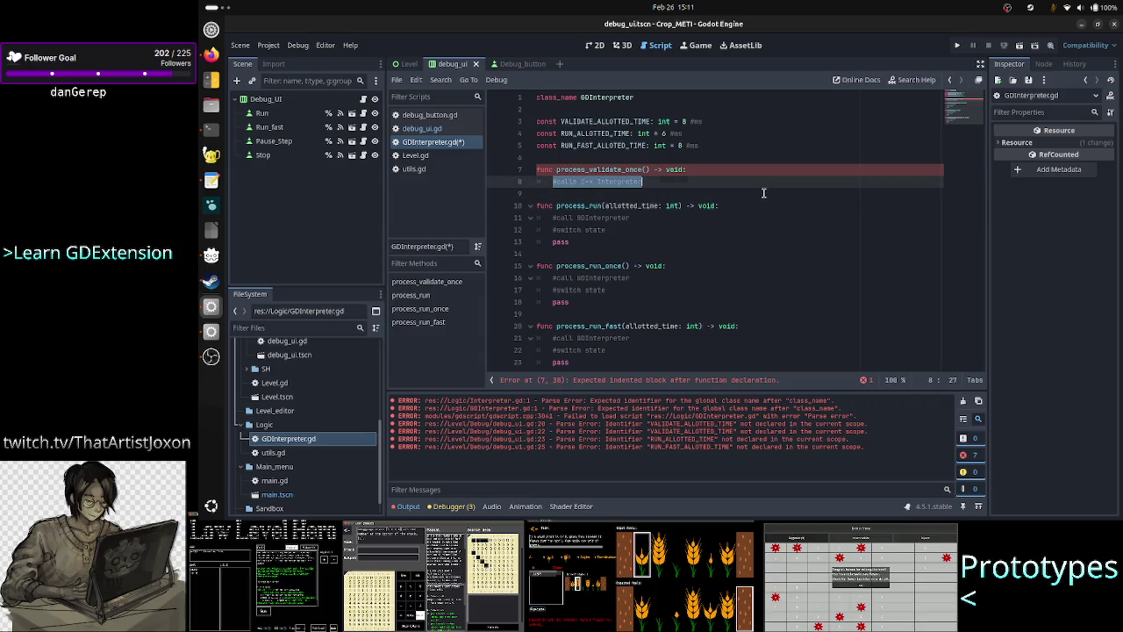
{"action": "key", "text": "Down"}
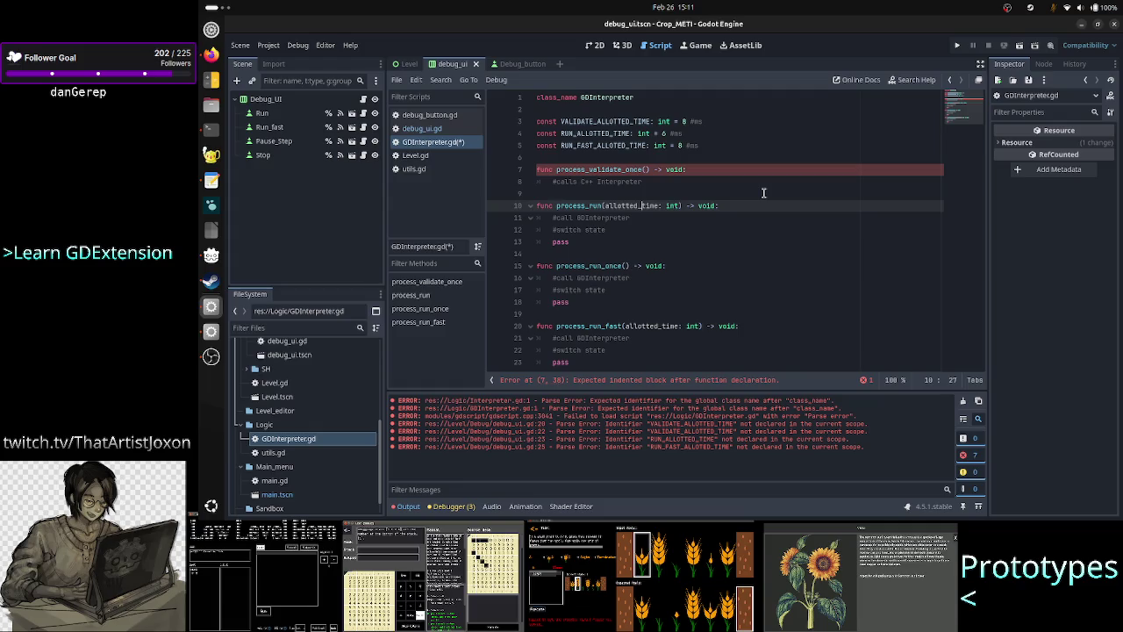
{"action": "key", "text": "Tab"}
{"action": "type", "text": "pass"}
{"action": "key", "text": "Return"}
{"action": "key", "text": "Down"}
{"action": "key", "text": "Down"}
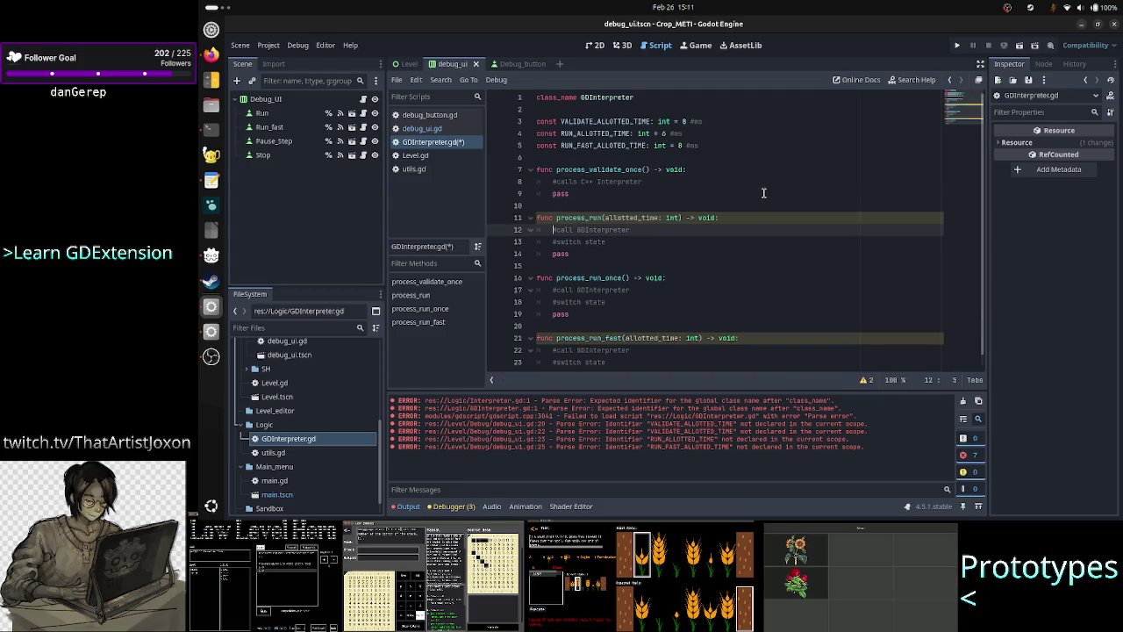
Replace the old comments in process_run and process_run_once with '#calls C++ Interpreter'
{"action": "key", "text": "shift+Down"}
{"action": "key", "text": "shift+End"}
{"action": "key", "text": "ctrl+v"}
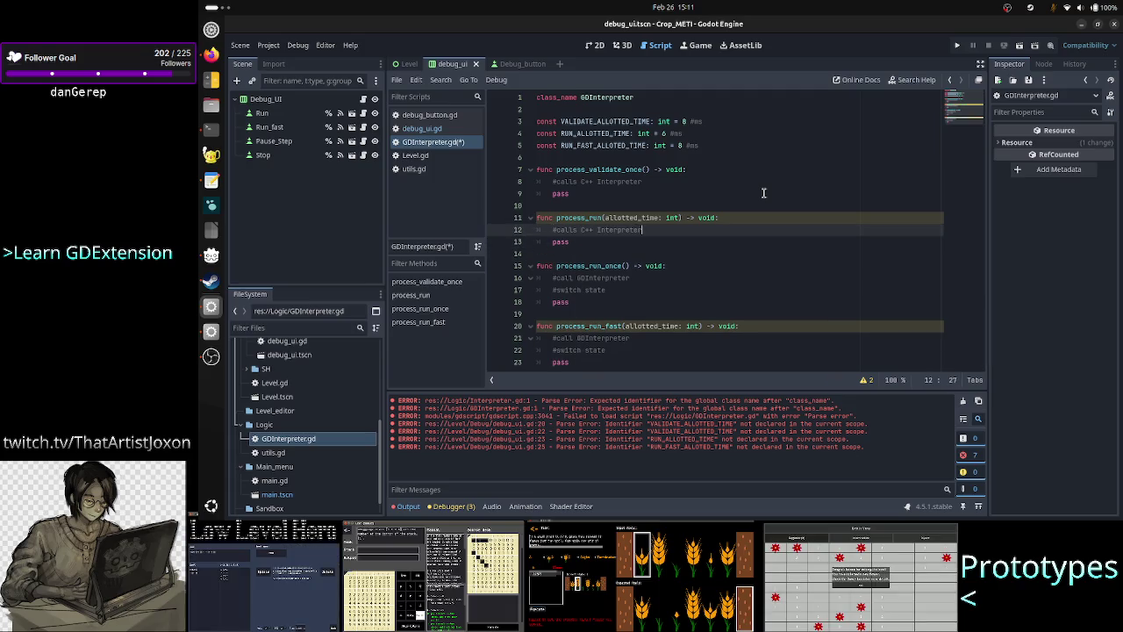
{"action": "key", "text": "Down"}
{"action": "key", "text": "Down"}
{"action": "key", "text": "Down"}
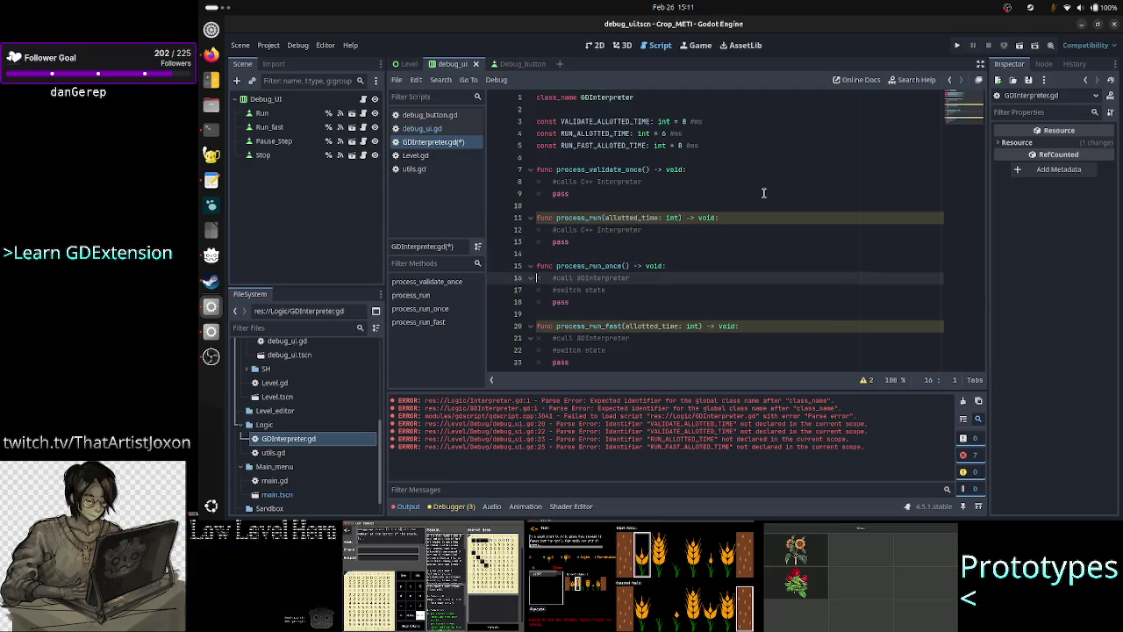
{"action": "key", "text": "Home"}
{"action": "key", "text": "shift+Down"}
{"action": "key", "text": "shift+End"}
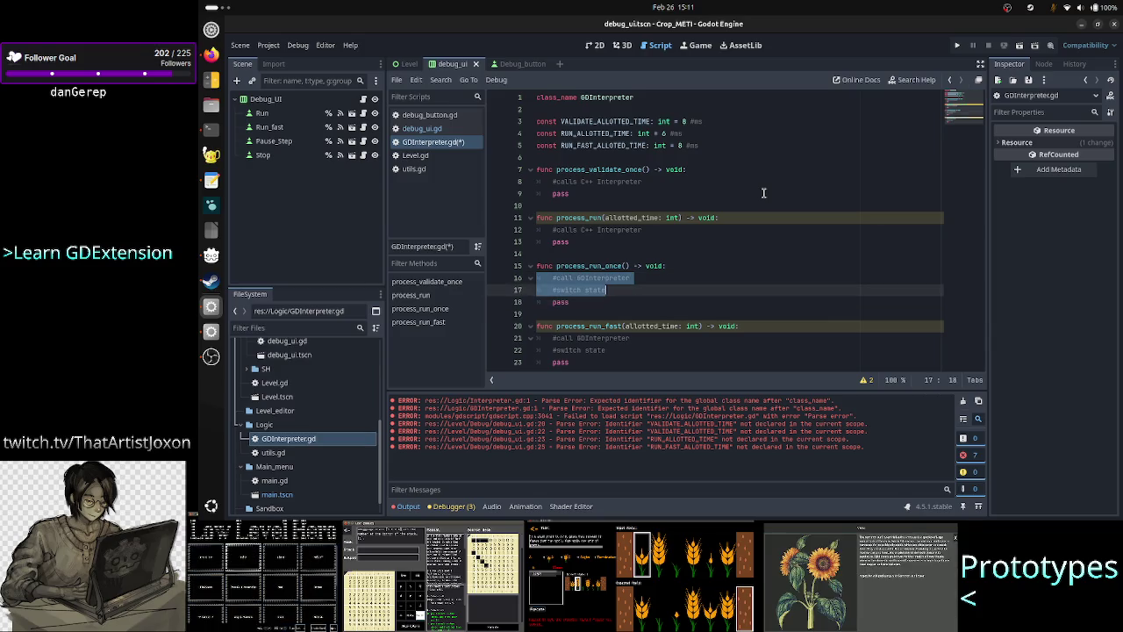
{"action": "key", "text": "ctrl+v"}
{"action": "key", "text": "Down"}
{"action": "key", "text": "Home"}
Replace process_run_fast's comments with '#calls C++ Interpreter', keeping pass, and save the script
{"action": "key", "text": "Down"}
{"action": "key", "text": "Down"}
{"action": "key", "text": "Down"}
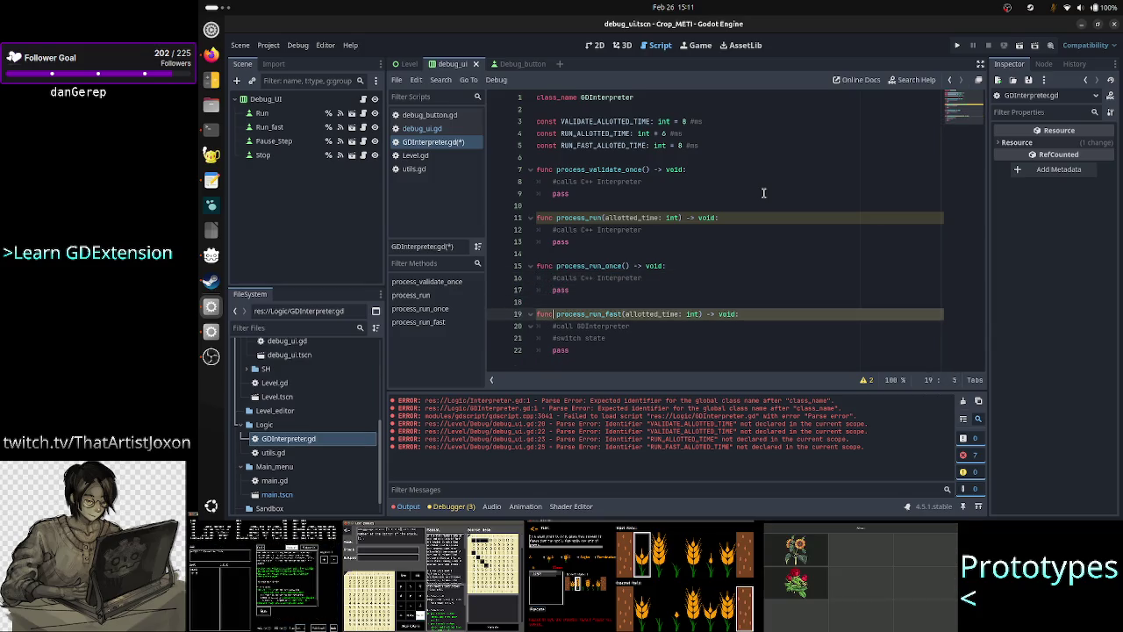
{"action": "key", "text": "shift+Down"}
{"action": "key", "text": "shift+Down"}
{"action": "key", "text": "shift+End"}
{"action": "key", "text": "shift+Up"}
{"action": "key", "text": "shift+Right"}
{"action": "key", "text": "shift+Right"}
{"action": "key", "text": "shift+Right"}
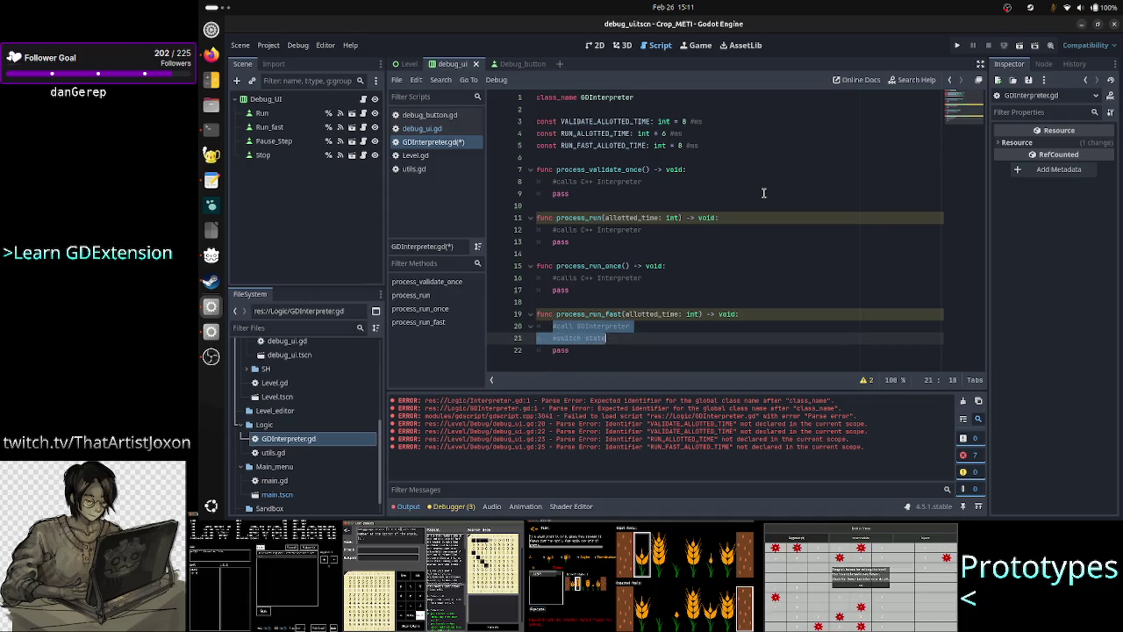
{"action": "key", "text": "ctrl+v"}
{"action": "key", "text": "Down"}
{"action": "key", "text": "Return"}
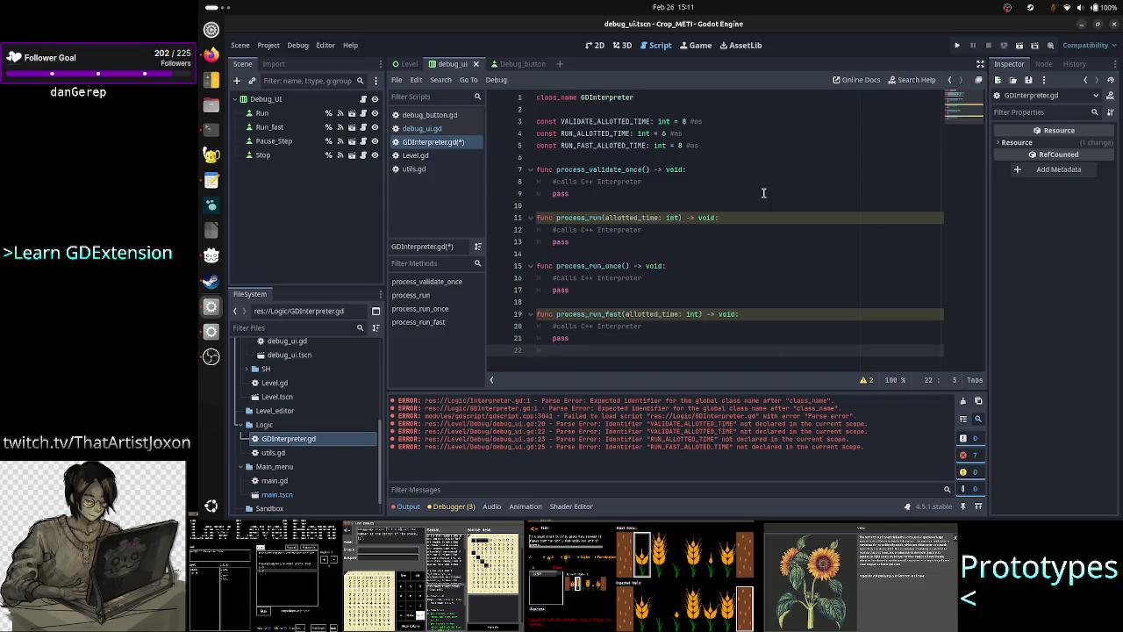
{"action": "key", "text": "ctrl+s"}
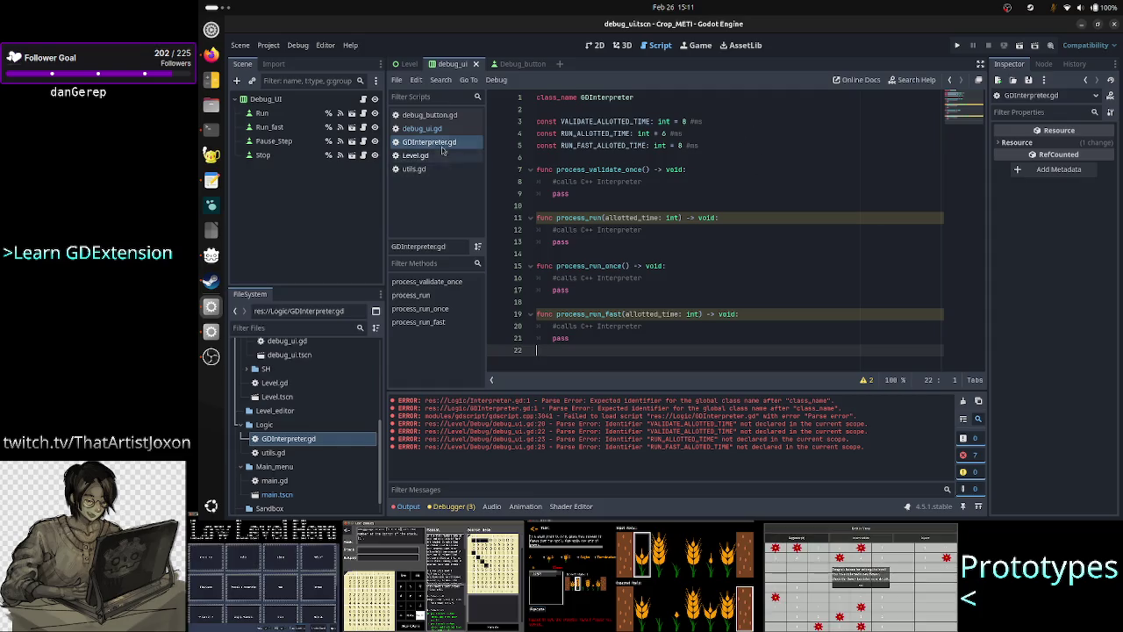
{"action": "left_click", "coordinate": [422, 129]}
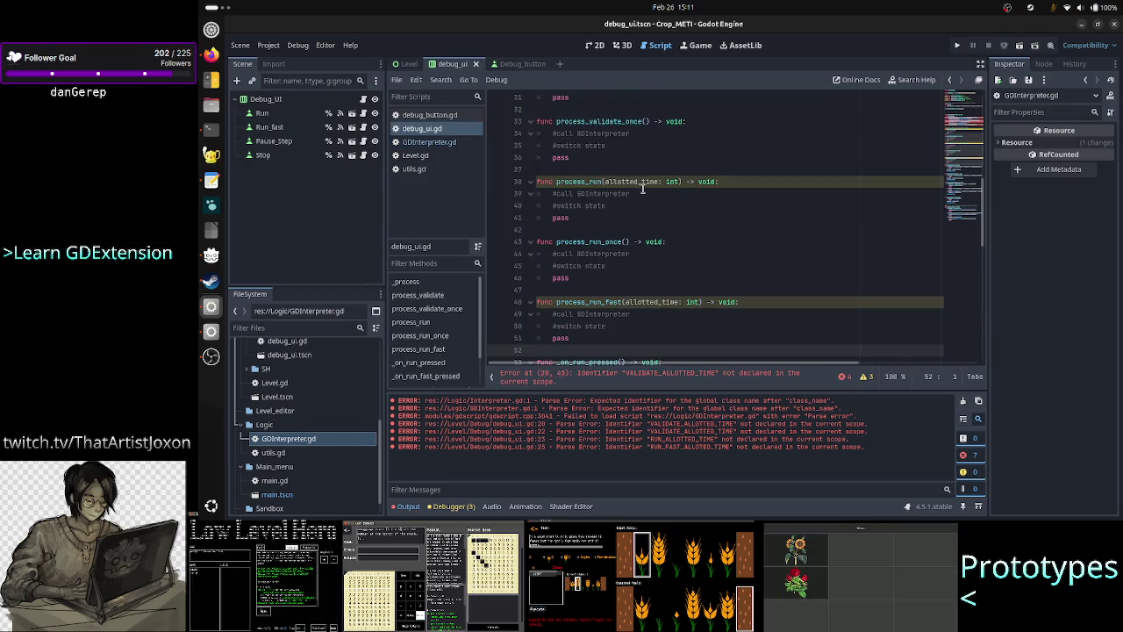
Change '#call' to '#calls' in the process_run, process_run_once and process_run_fast comments
{"action": "left_click", "coordinate": [572, 194]}
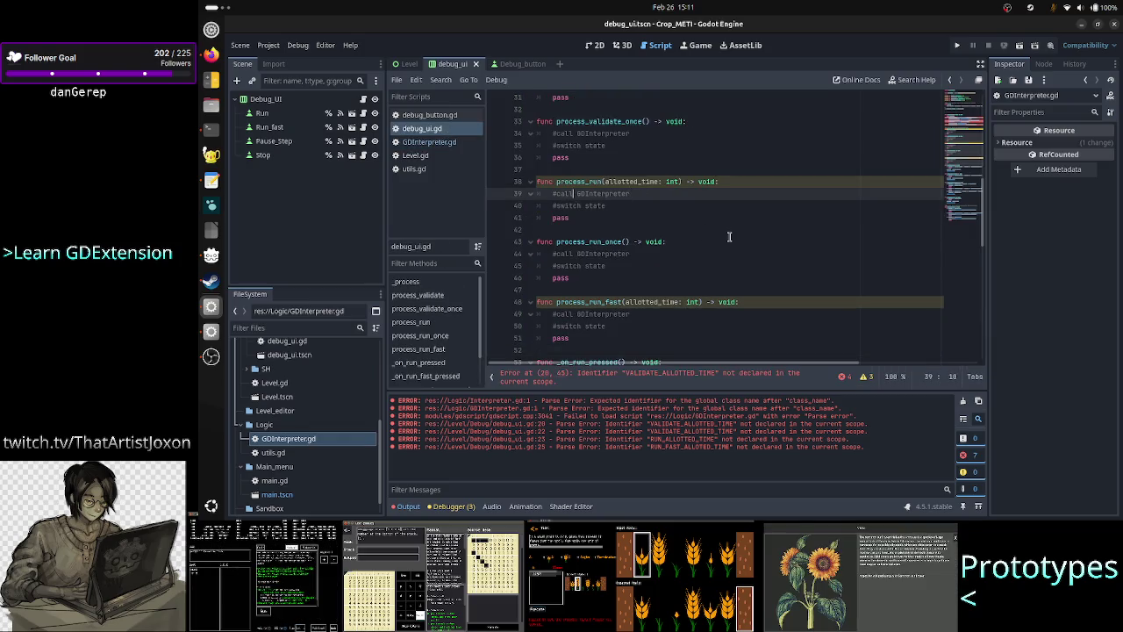
{"action": "type", "text": "s"}
{"action": "key", "text": "Down"}
{"action": "key", "text": "Down"}
{"action": "key", "text": "Down"}
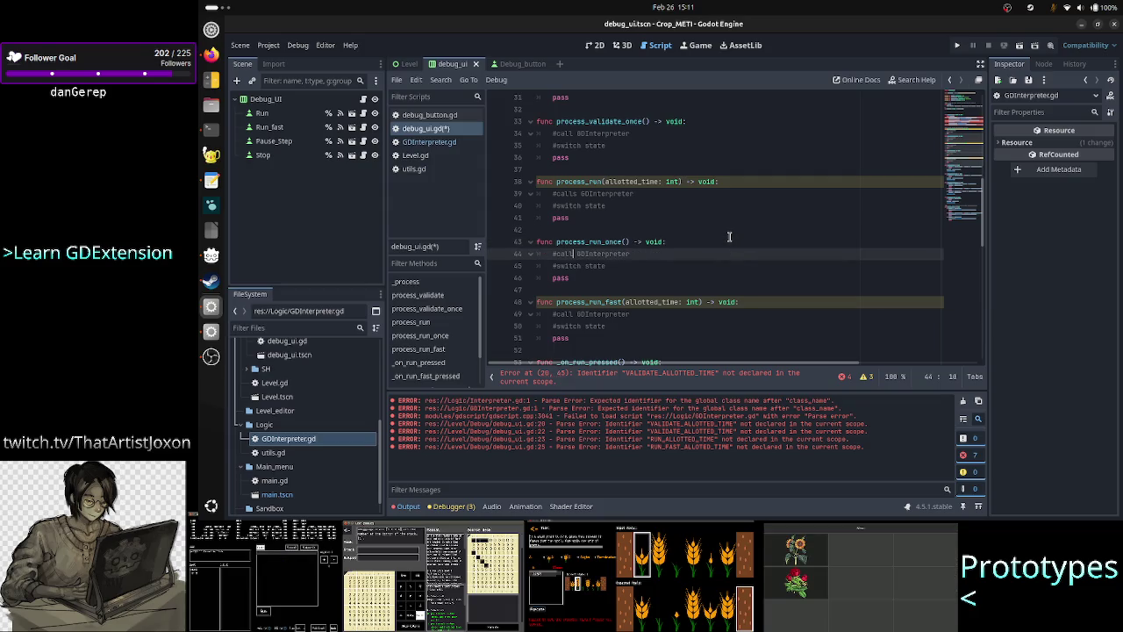
{"action": "type", "text": "s"}
{"action": "key", "text": "Down"}
{"action": "key", "text": "Down"}
{"action": "key", "text": "Down"}
{"action": "type", "text": "s"}
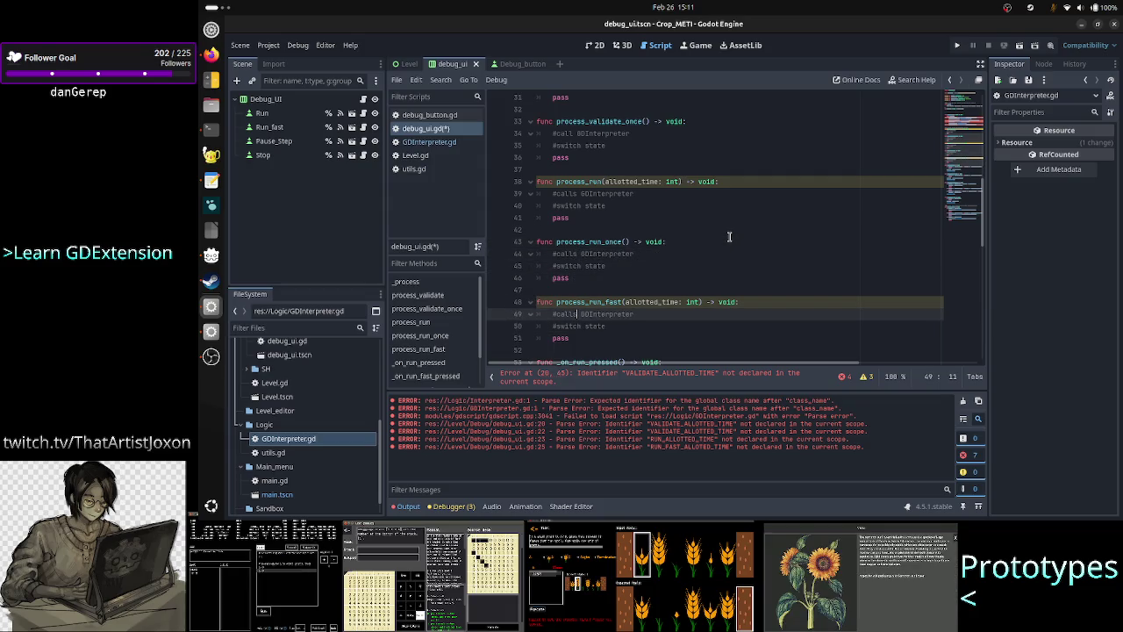
Go to the process_validate call on line 20 of the match block, then bring up GDInterpreter.gd
{"action": "key", "text": "Down"}
{"action": "key", "text": "Down"}
{"action": "key", "text": "Down"}
{"action": "key", "text": "Up"}
{"action": "key", "text": "Up"}
{"action": "key", "text": "Up"}
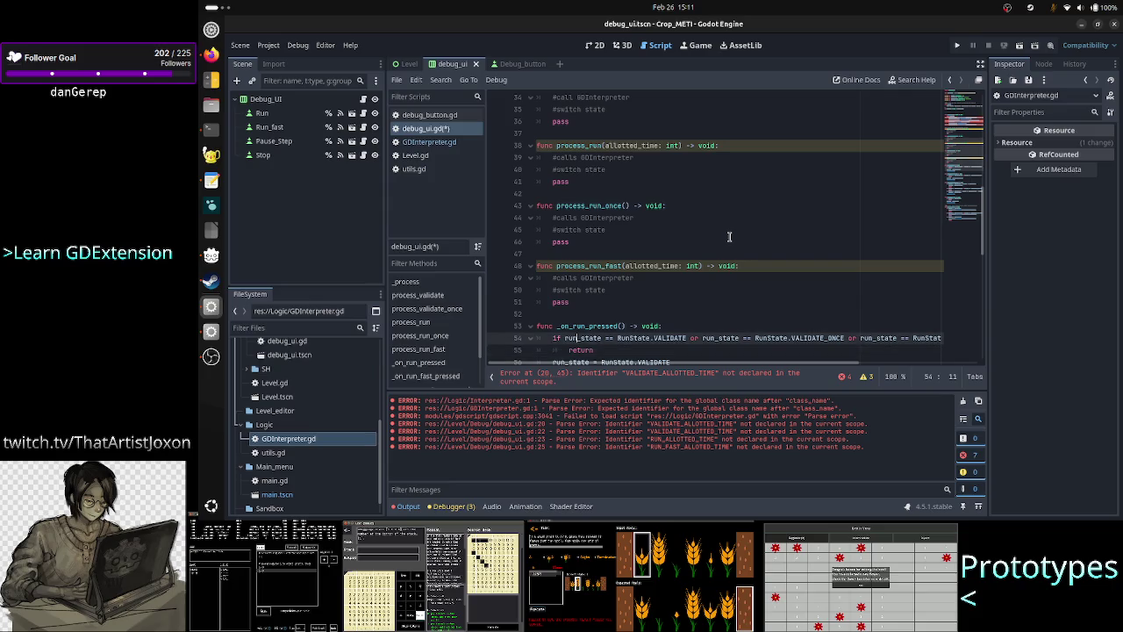
{"action": "key", "text": "Up"}
{"action": "key", "text": "Up"}
{"action": "key", "text": "Up"}
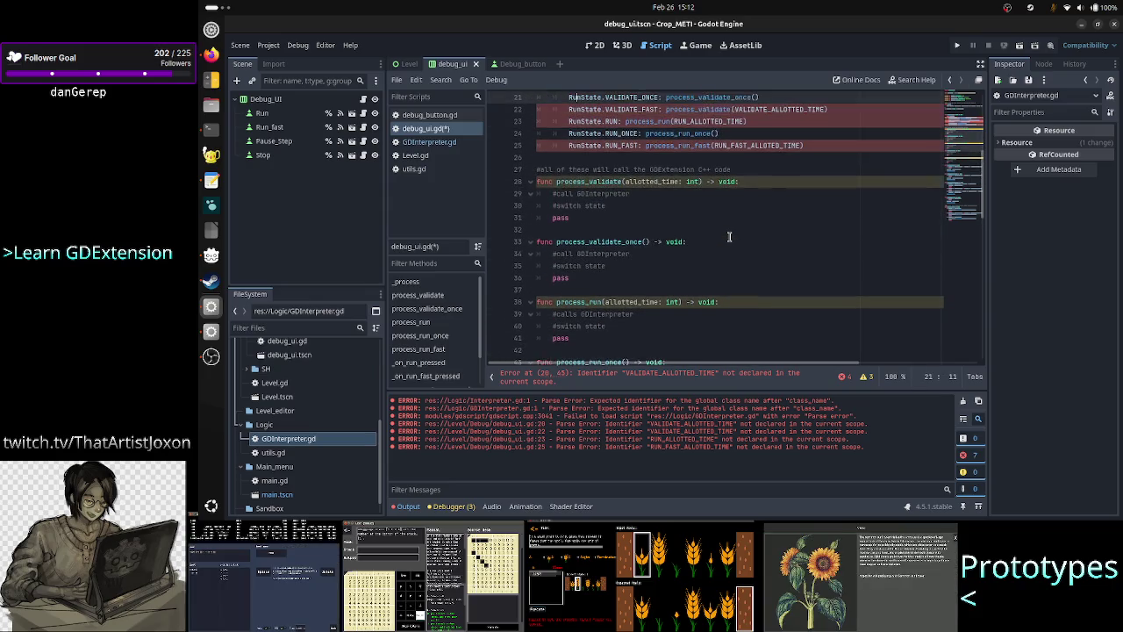
{"action": "key", "text": "Up"}
{"action": "key", "text": "Up"}
{"action": "key", "text": "Up"}
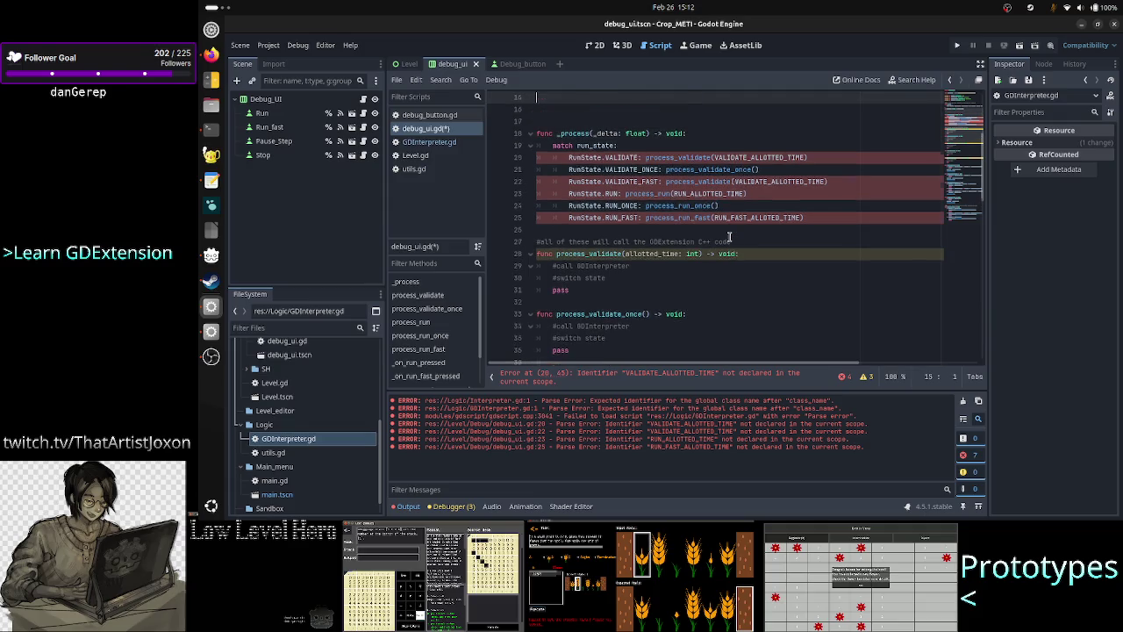
{"action": "key", "text": "Down"}
{"action": "key", "text": "Down"}
{"action": "key", "text": "Down"}
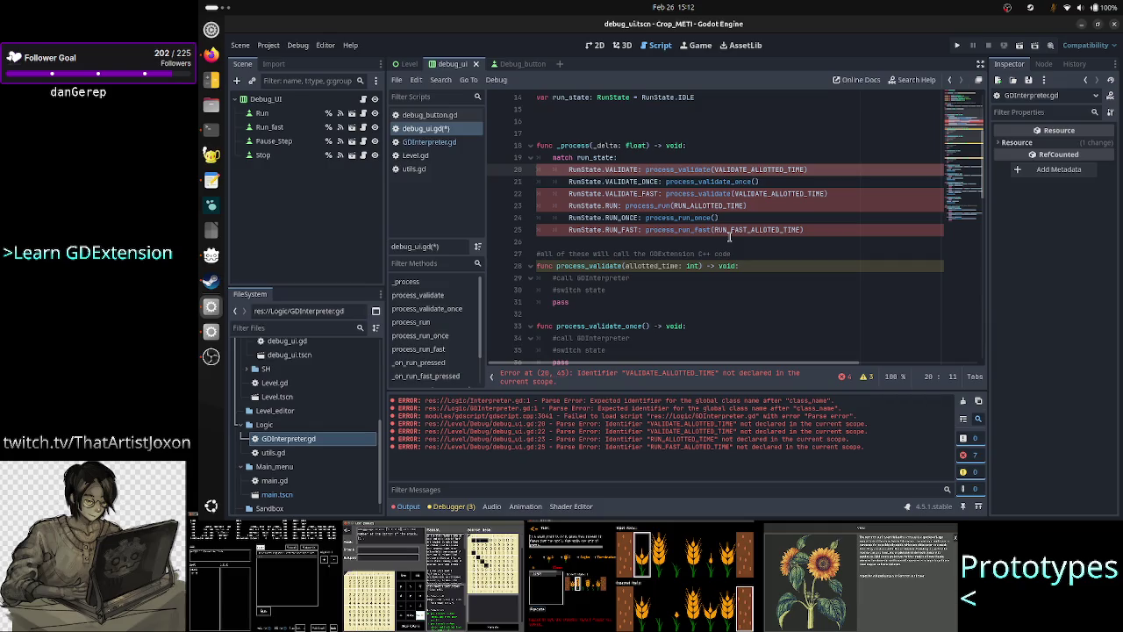
{"action": "key", "text": "Right"}
{"action": "key", "text": "Right"}
{"action": "key", "text": "Right"}
{"action": "key", "text": "Right"}
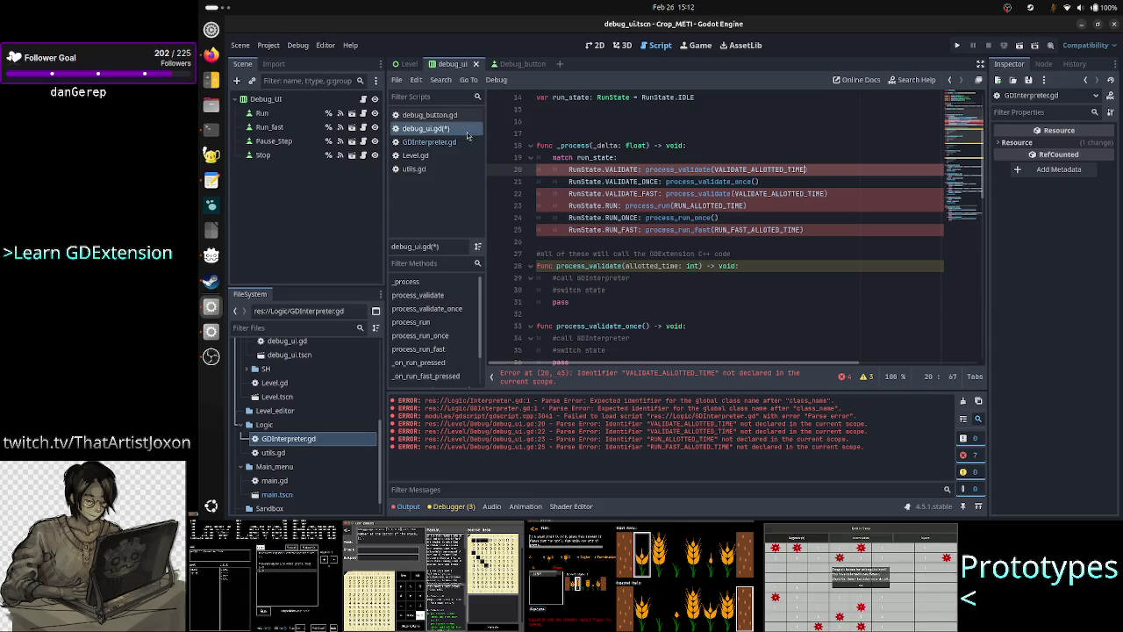
{"action": "left_click", "coordinate": [430, 142]}
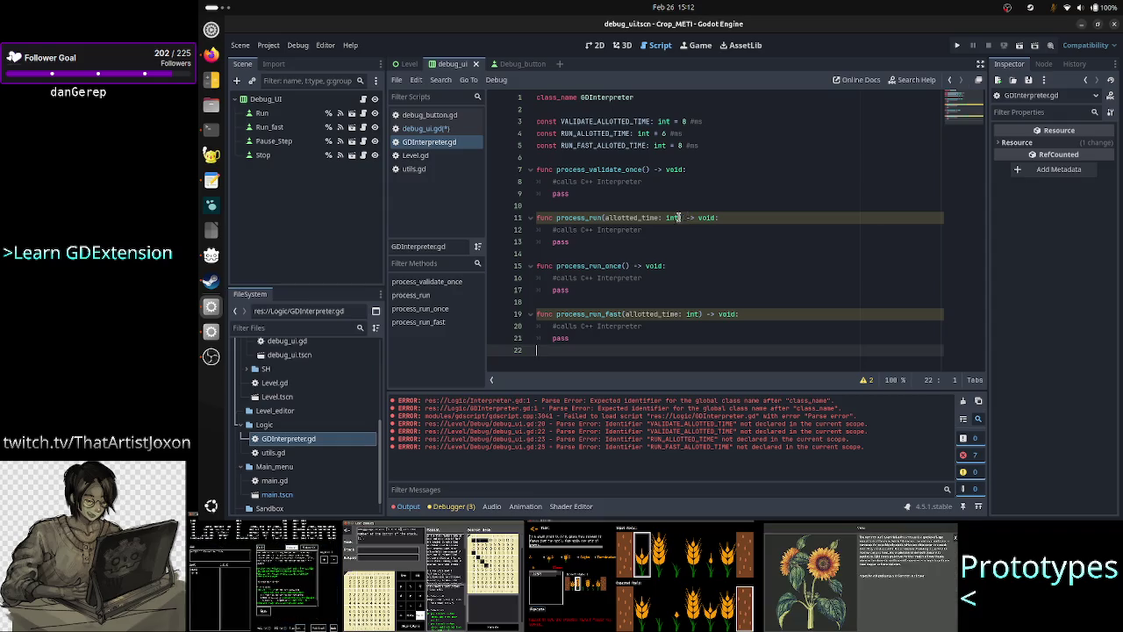
Inspect the allotted_time: int parameter and VALIDATE_ALLOTTED_TIME constant in GDInterpreter.gd
{"action": "double_click", "coordinate": [625, 217]}
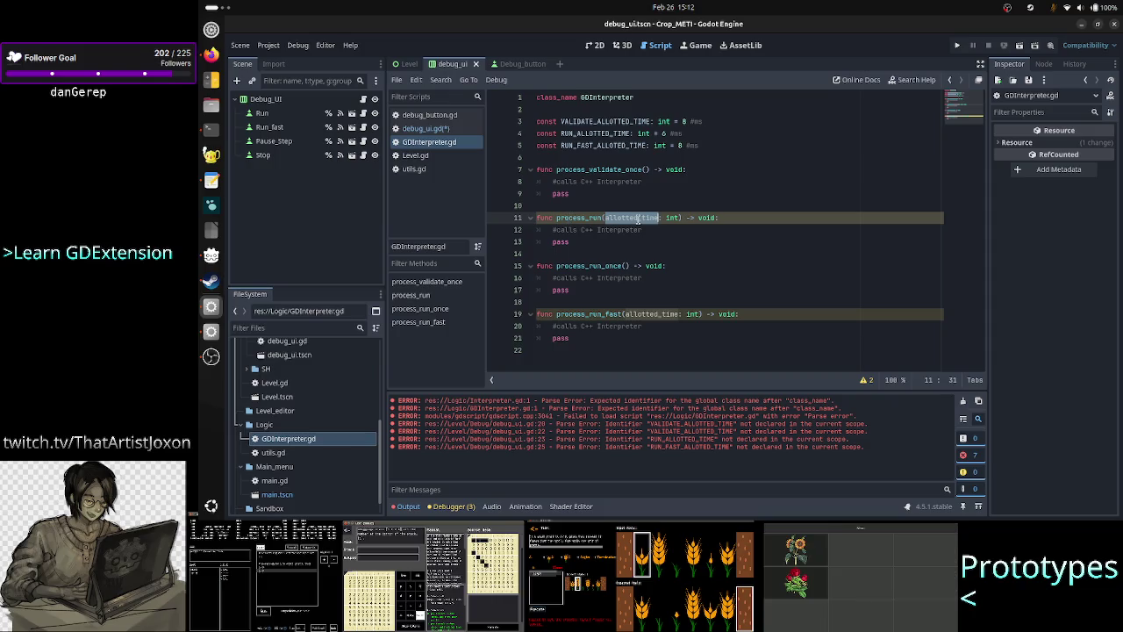
{"action": "double_click", "coordinate": [604, 122]}
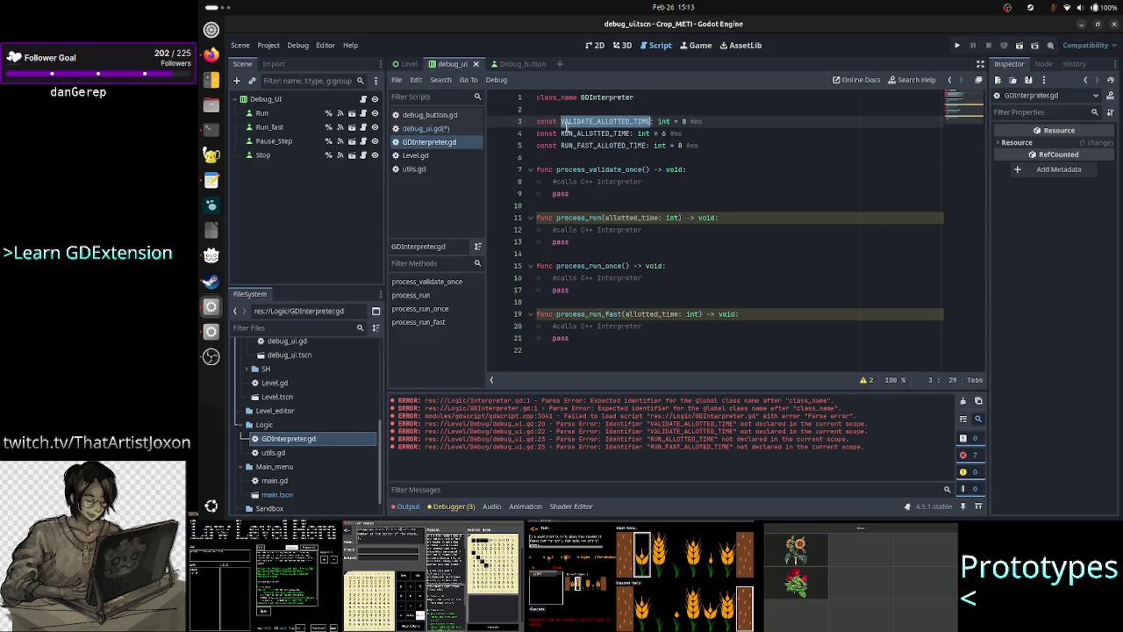
{"action": "left_click", "coordinate": [674, 218]}
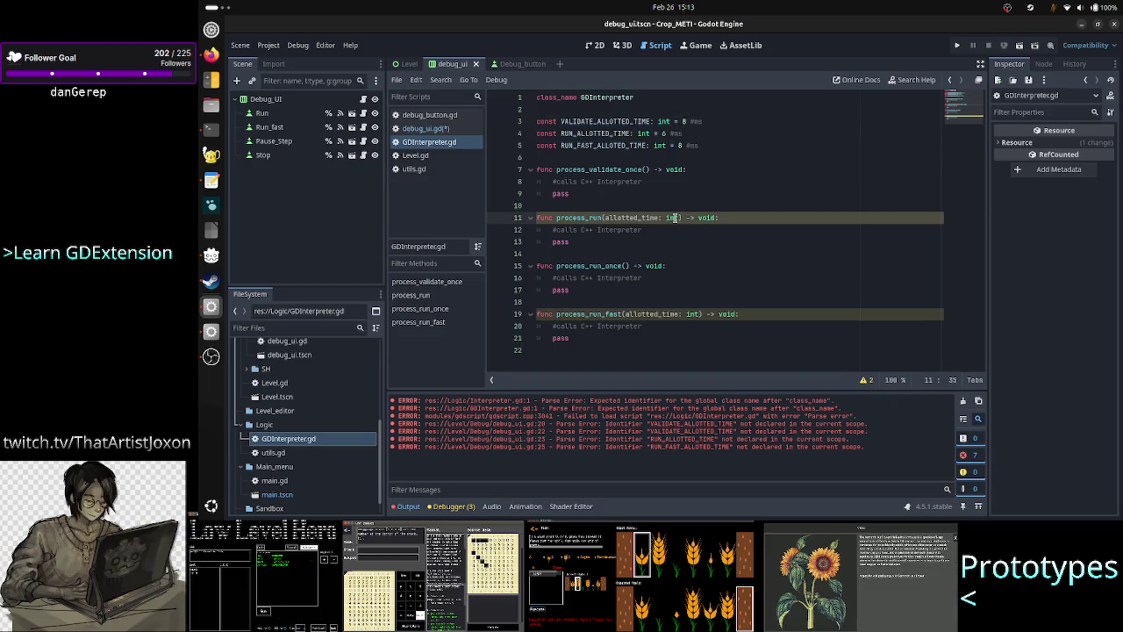
{"action": "left_click_drag", "start_coordinate": [679, 217], "coordinate": [604, 211]}
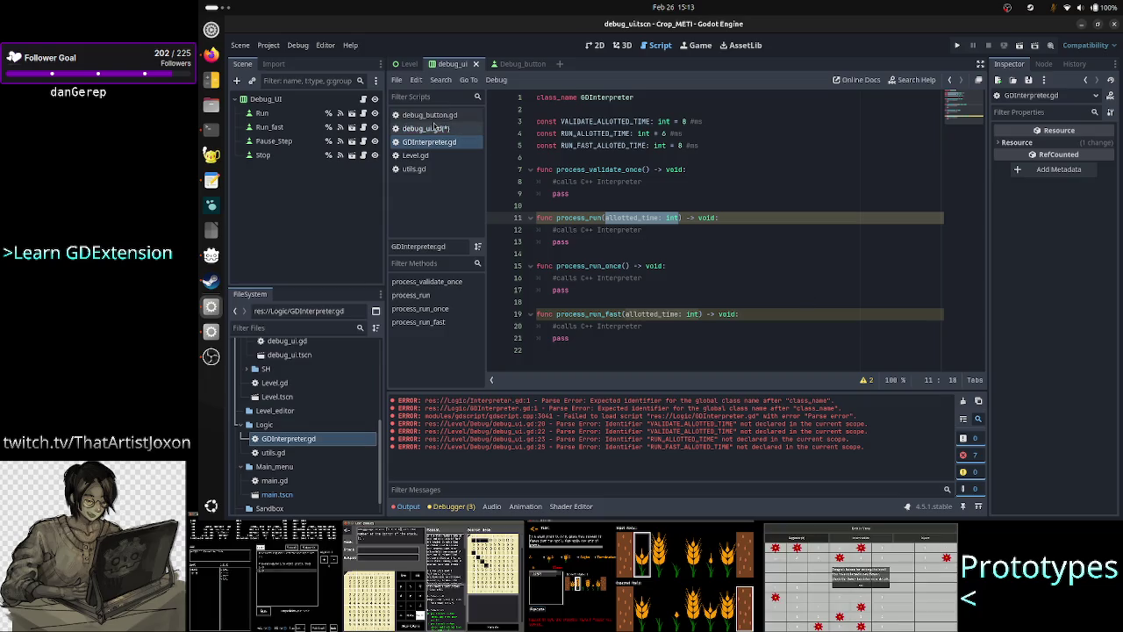
Compare debug_ui.gd's VALIDATE, RUN and fast-run allotted-time constants, then return to GDInterpreter.gd
{"action": "left_click", "coordinate": [430, 128]}
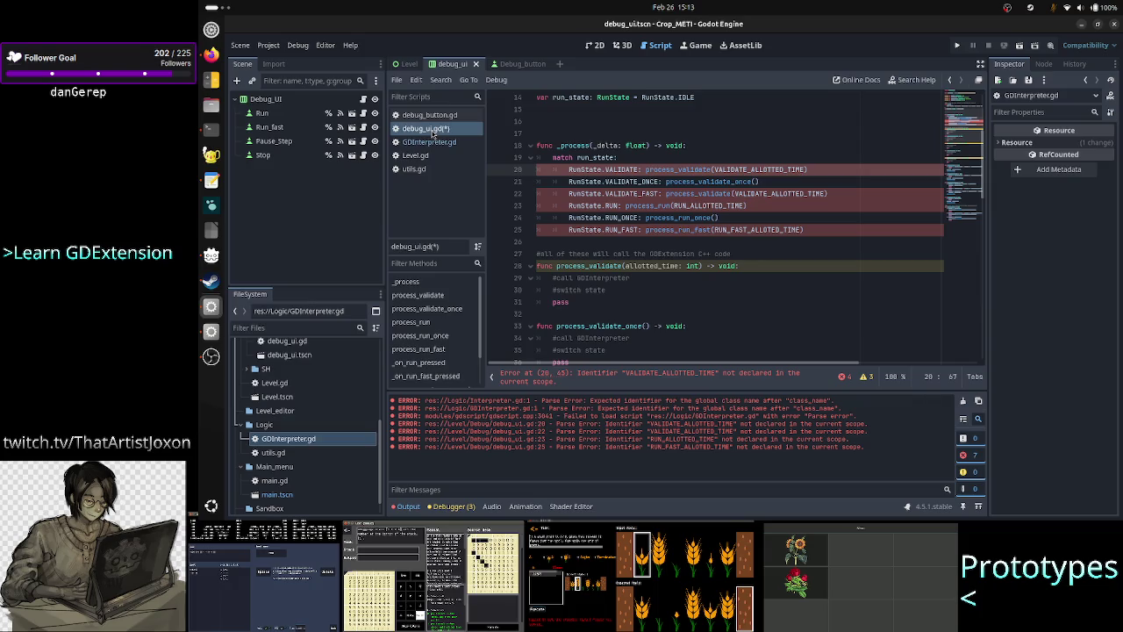
{"action": "double_click", "coordinate": [745, 229]}
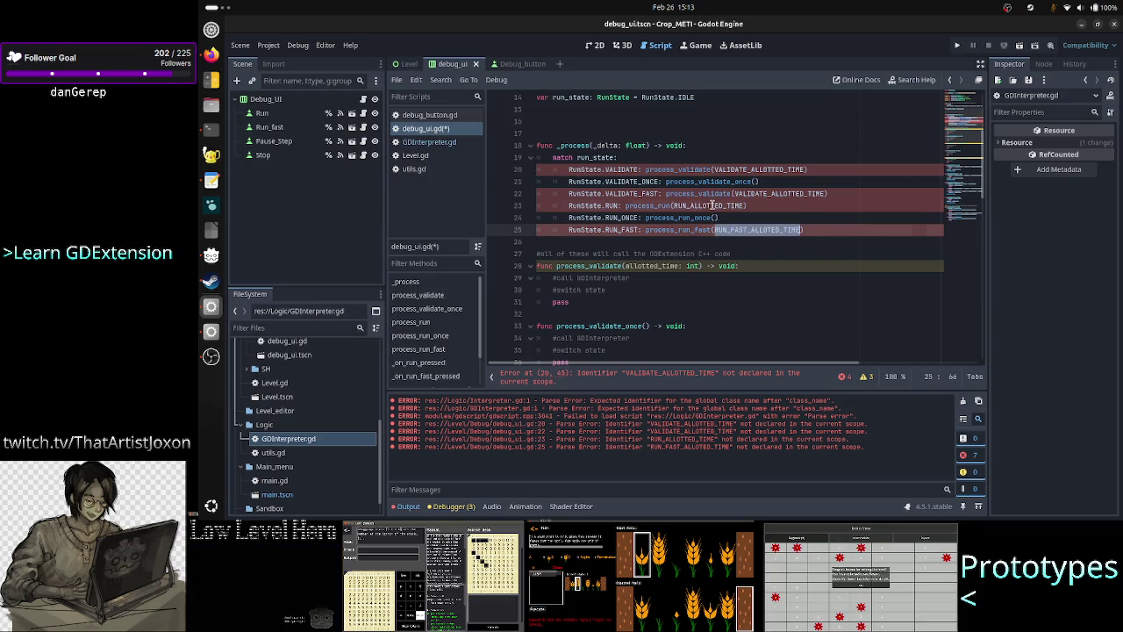
{"action": "double_click", "coordinate": [772, 193]}
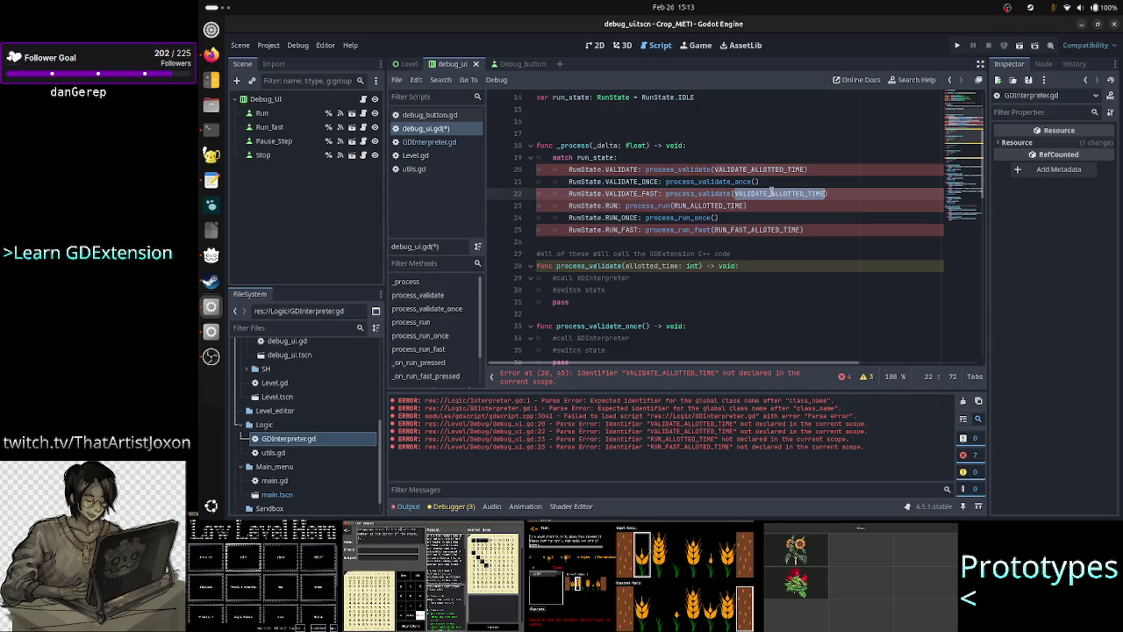
{"action": "double_click", "coordinate": [704, 206]}
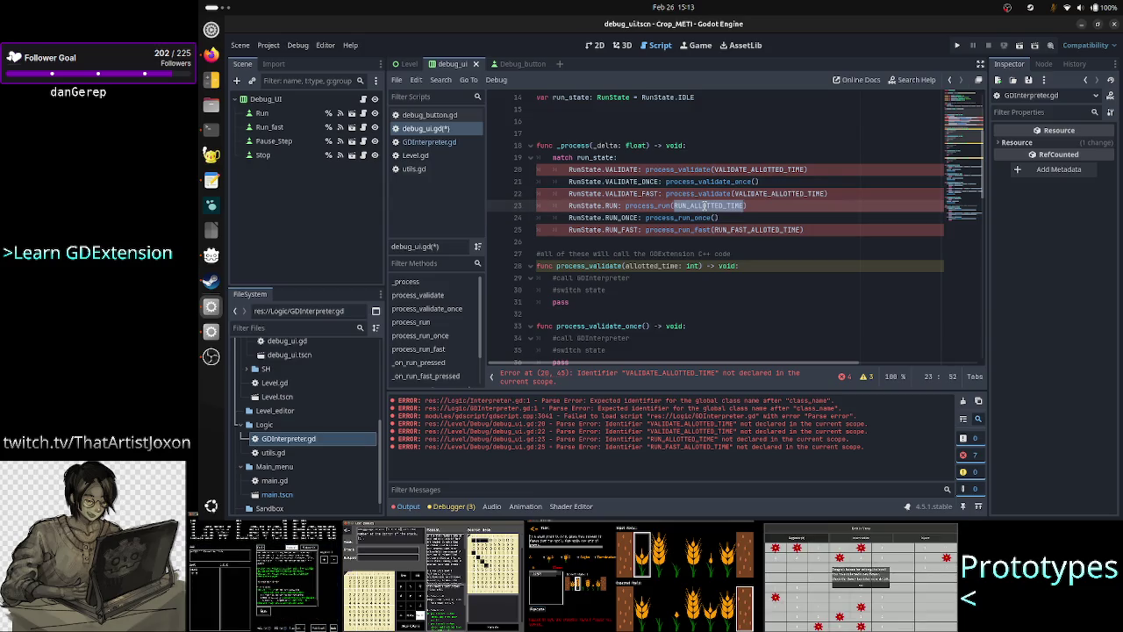
{"action": "left_click", "coordinate": [429, 142]}
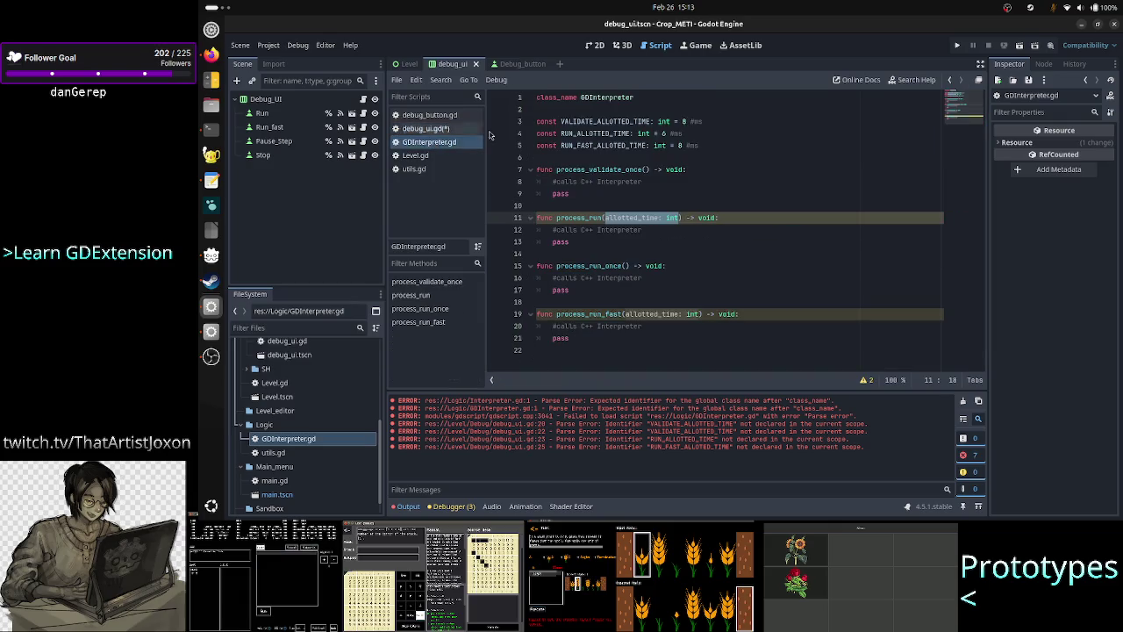
{"action": "left_click", "coordinate": [671, 121]}
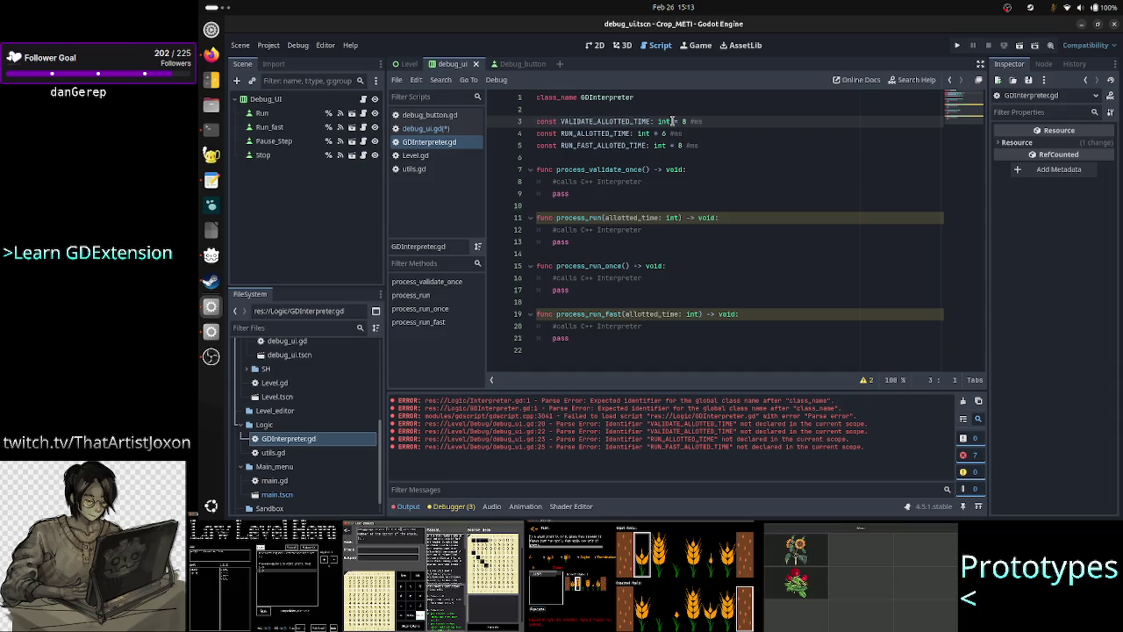
{"action": "key", "text": "shift+Down"}
{"action": "key", "text": "shift+Down"}
{"action": "key", "text": "shift+End"}
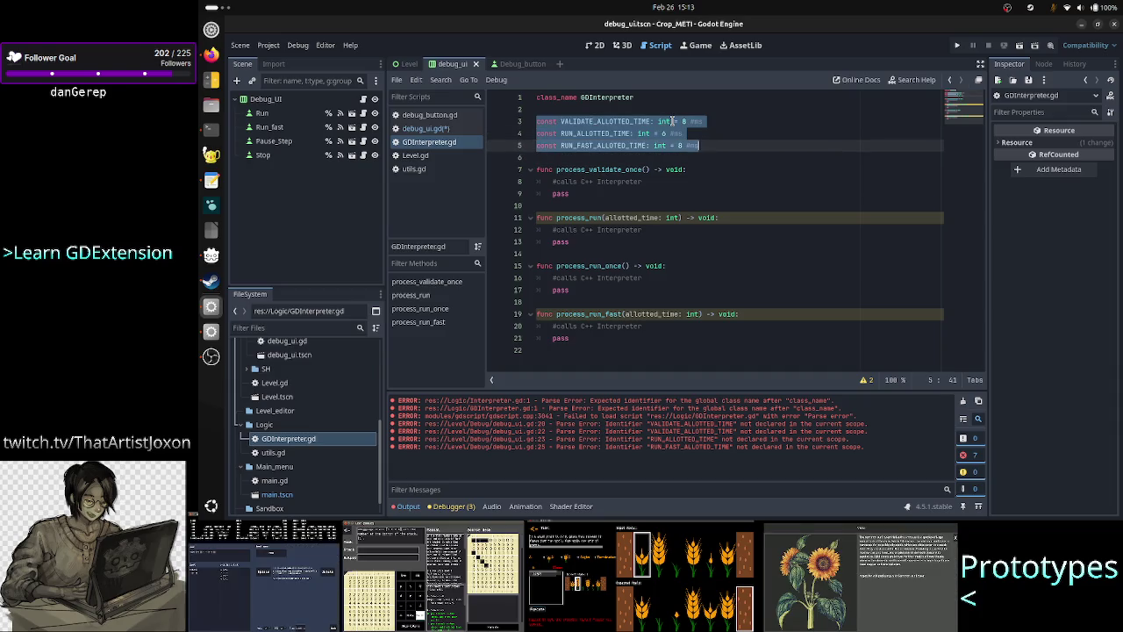
{"action": "key", "text": "BackSpace"}
{"action": "key", "text": "Delete"}
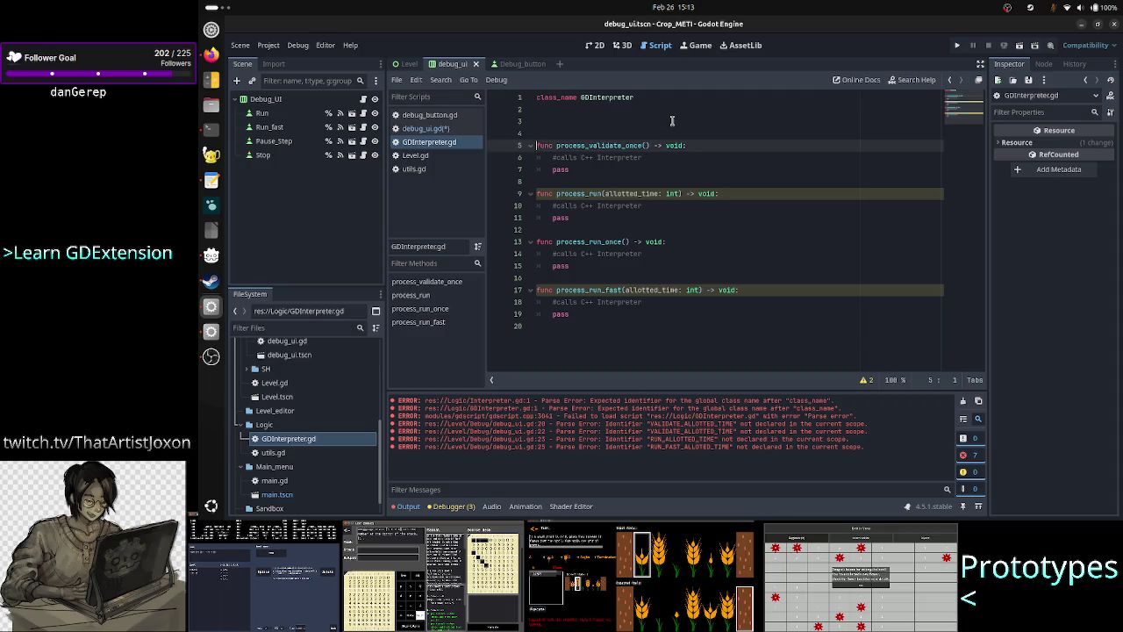
{"action": "key", "text": "Delete"}
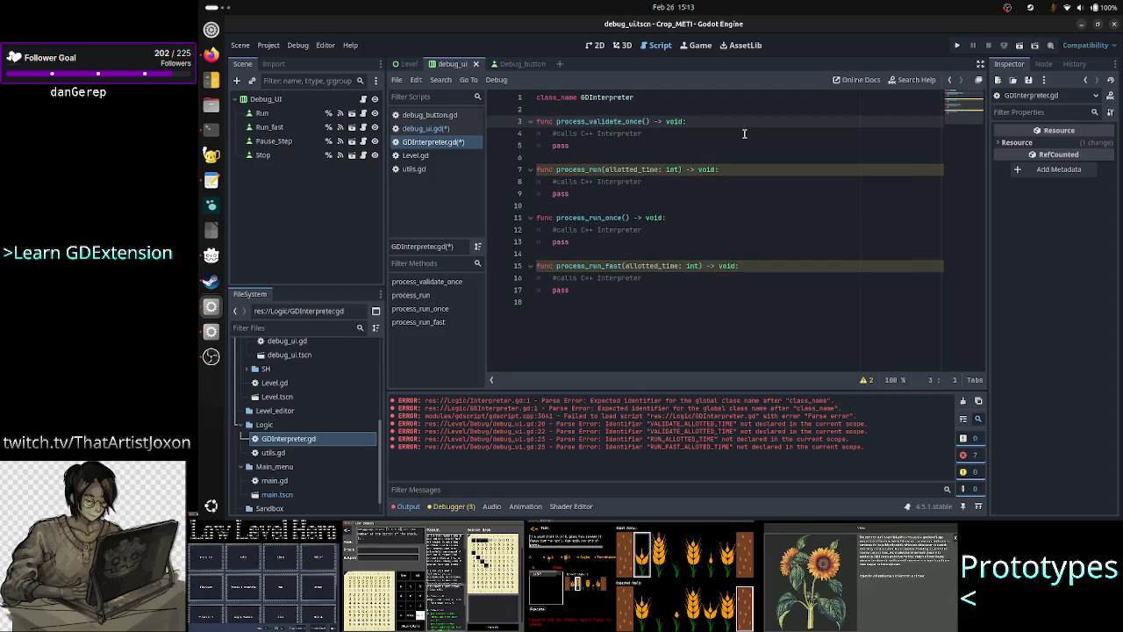
{"action": "left_click", "coordinate": [667, 133]}
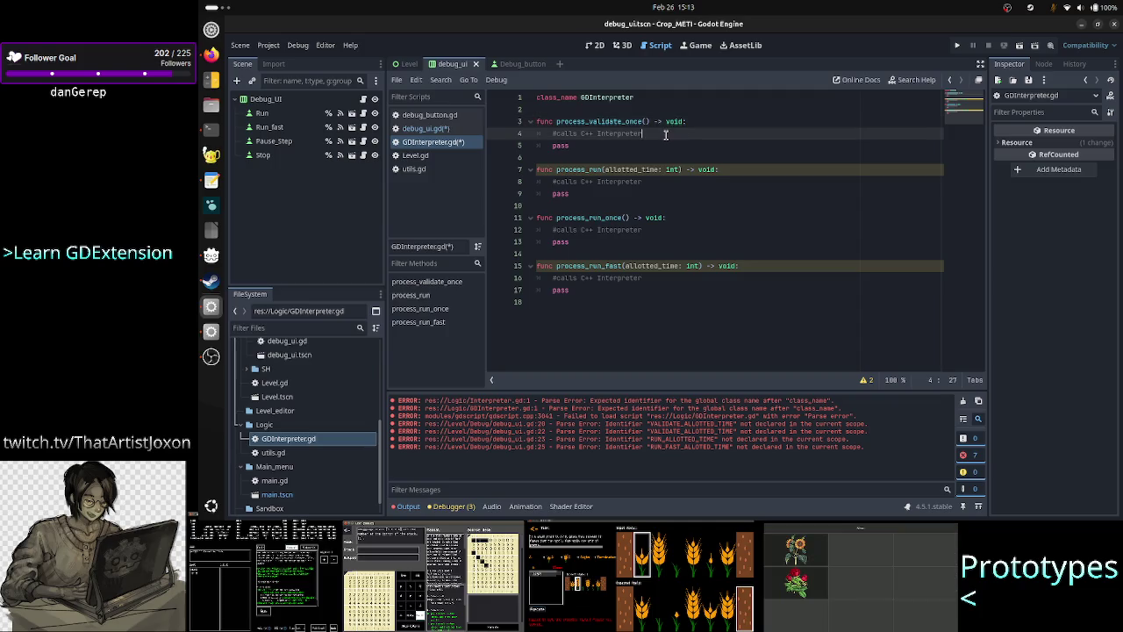
{"action": "double_click", "coordinate": [627, 169]}
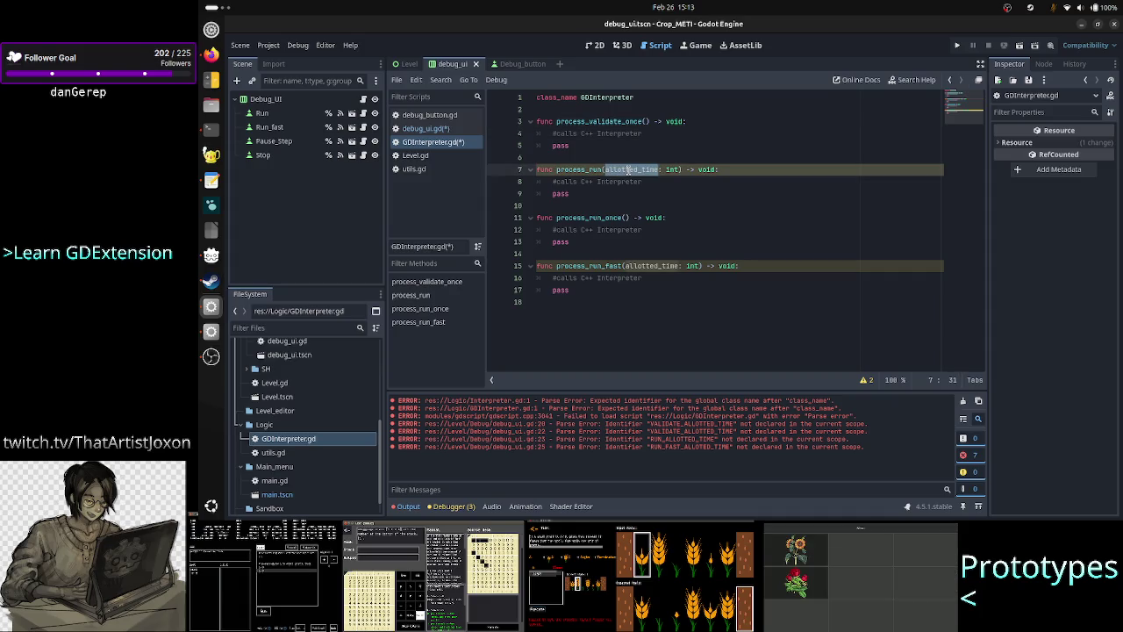
{"action": "left_click", "coordinate": [657, 264]}
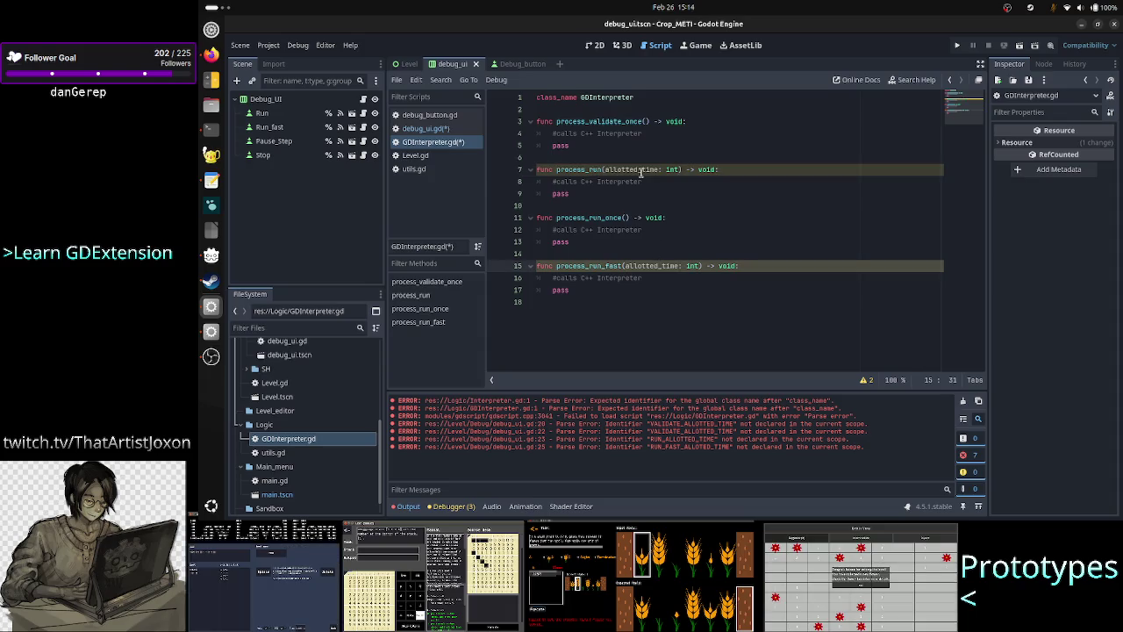
{"action": "left_click", "coordinate": [425, 128]}
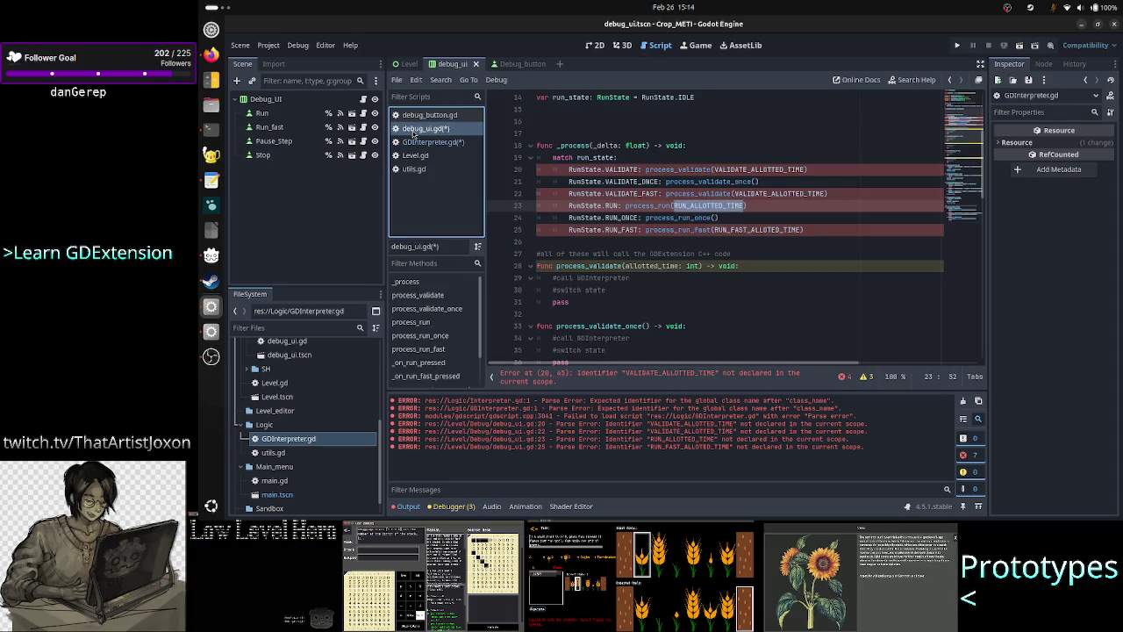
{"action": "left_click", "coordinate": [564, 121]}
{"action": "type", "text": "const VALIDATE_ALLOTTED_TIME: int = 8 #ms const RUN_ALLOTTED_TIME: int = 6 #ms const RUN_FAST_ALLOTED_TIME: int = 8 #ms"}
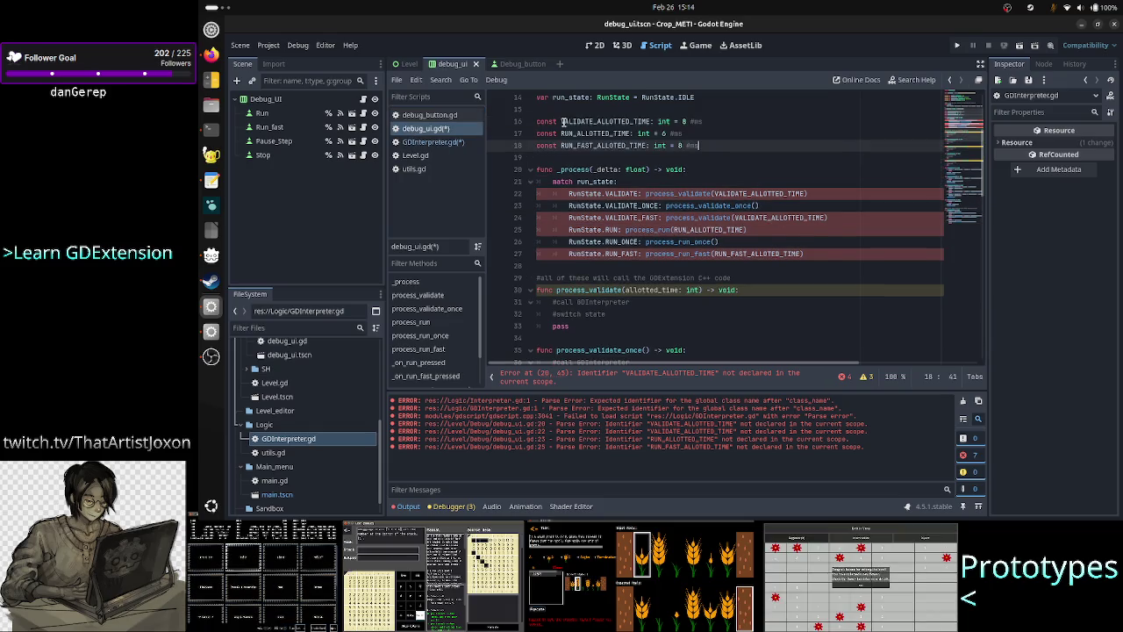
{"action": "key", "text": "ctrl+s"}
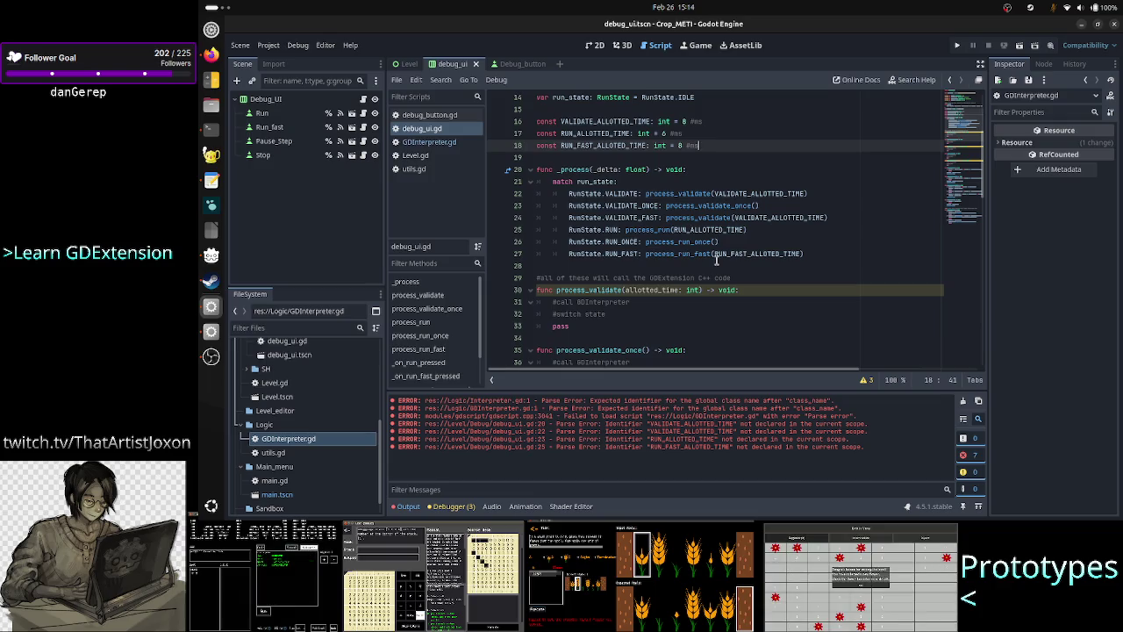
{"action": "scroll", "coordinate": [716, 263], "scroll_direction": "down", "scroll_amount": 4}
{"action": "scroll", "coordinate": [710, 259], "scroll_direction": "up", "scroll_amount": 2}
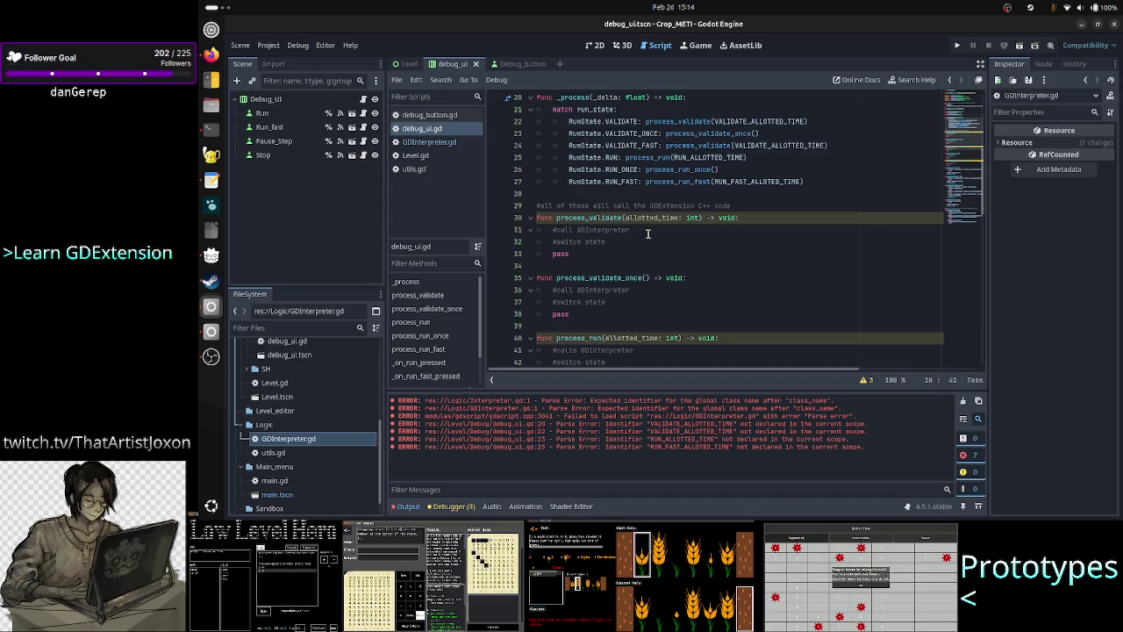
{"action": "left_click", "coordinate": [648, 233]}
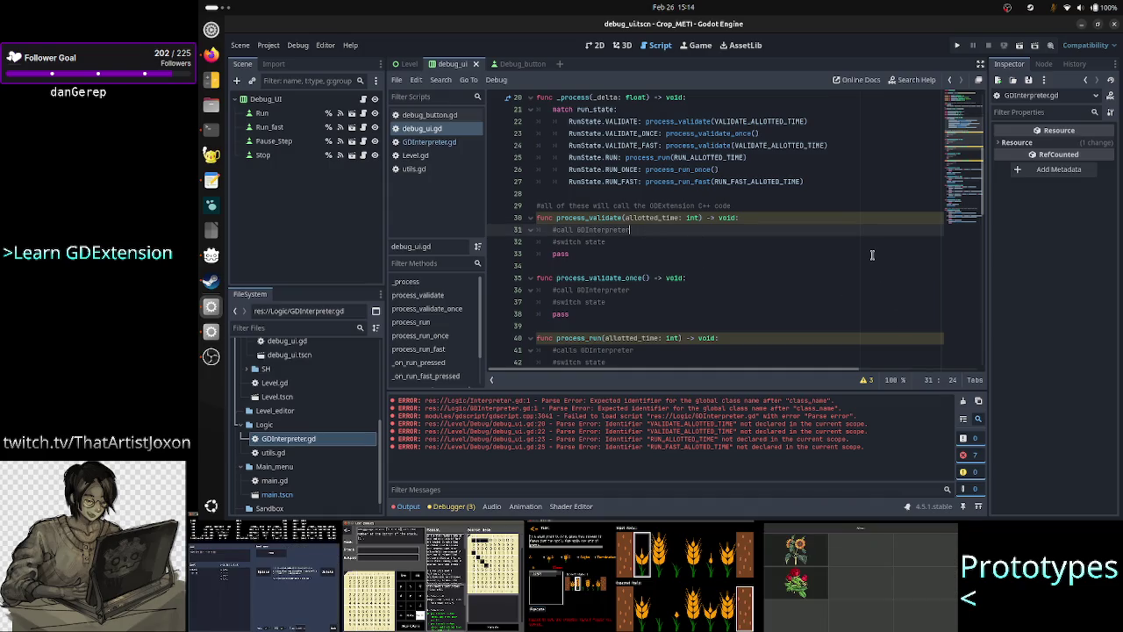
{"action": "scroll", "coordinate": [848, 219], "scroll_direction": "up", "scroll_amount": 6}
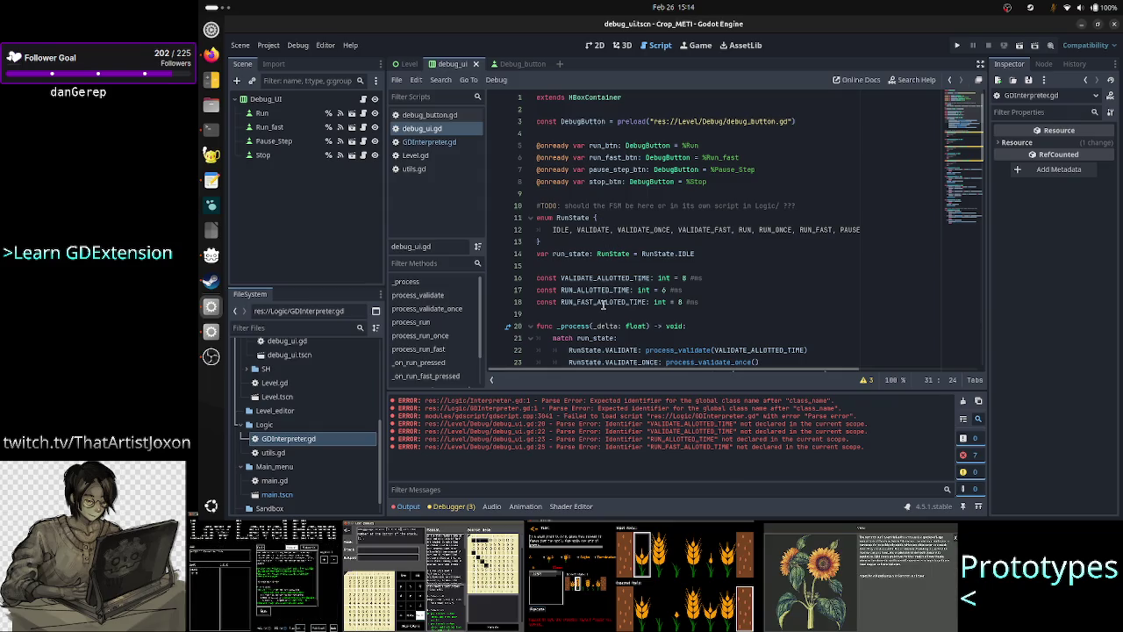
Above _process, declare a variable typed GDInterpreter and initialised to GDInterpreter.new()
{"action": "left_click", "coordinate": [599, 313]}
{"action": "key", "text": "Return"}
{"action": "key", "text": "Return"}
{"action": "key", "text": "Up"}
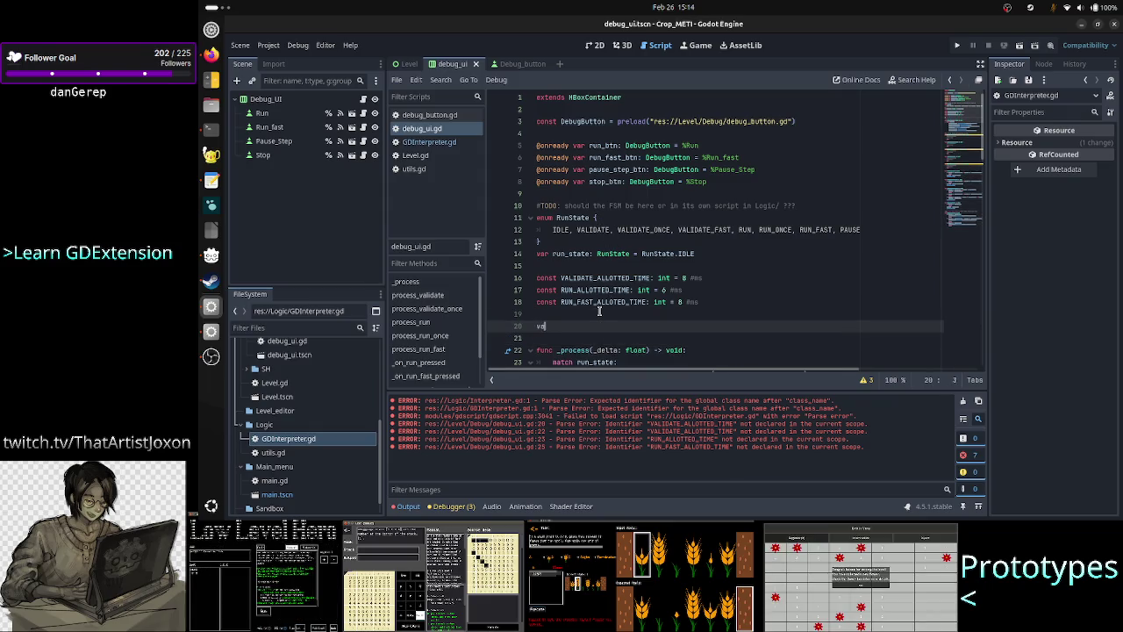
{"action": "type", "text": "r g"}
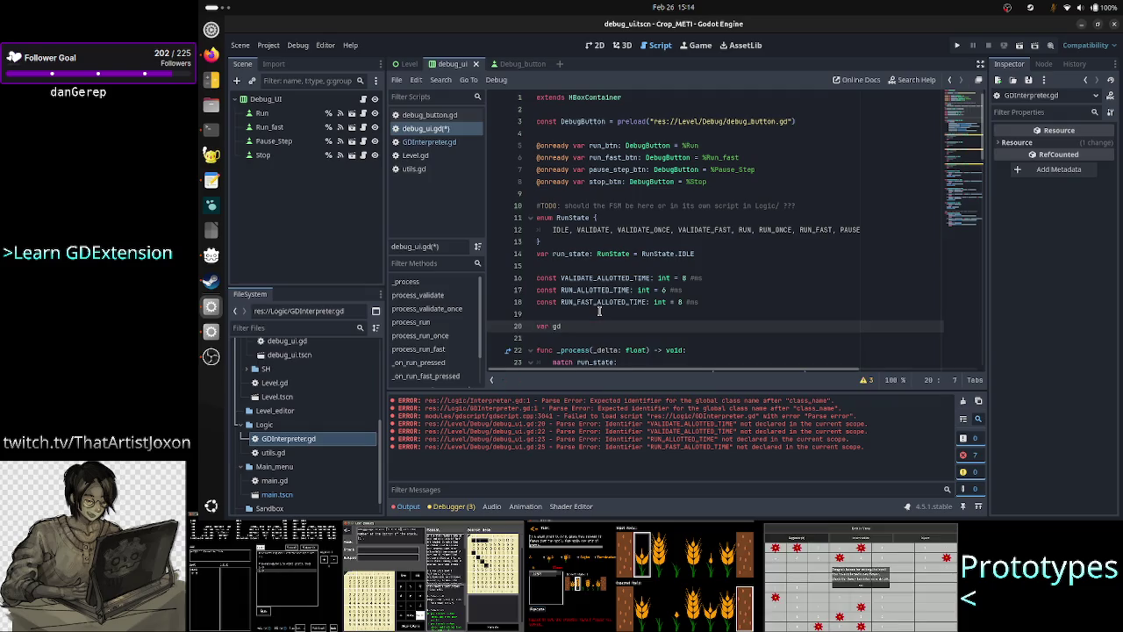
{"action": "type", "text": "de"}
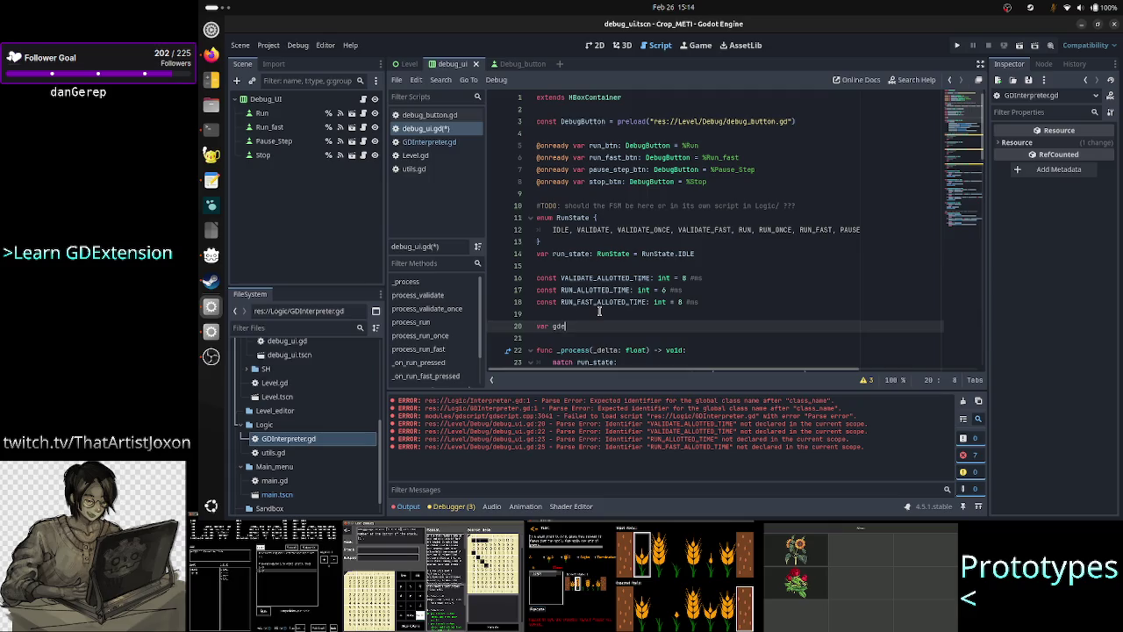
{"action": "type", "text": "xec"}
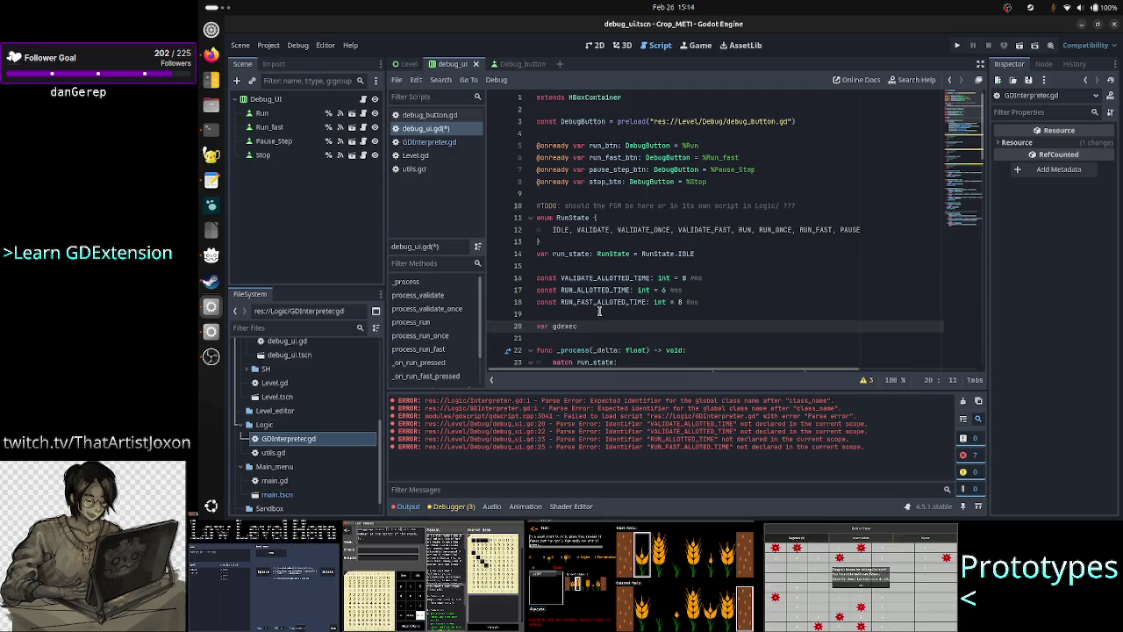
{"action": "key", "text": "BackSpace"}
{"action": "key", "text": "BackSpace"}
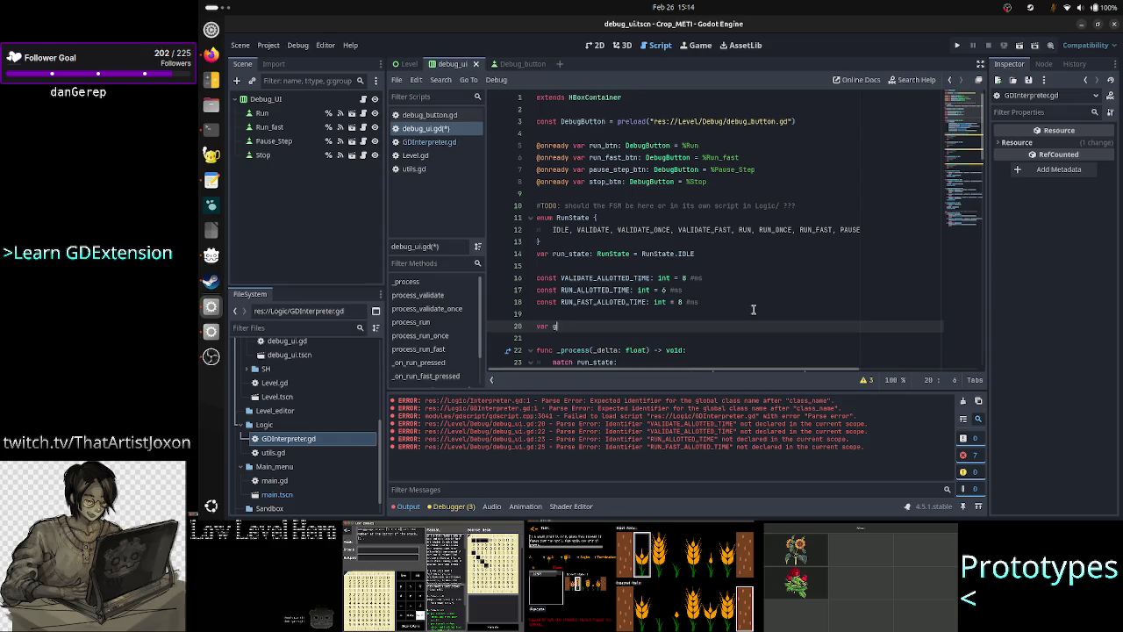
{"action": "key", "text": "BackSpace"}
{"action": "type", "text": "inter"}
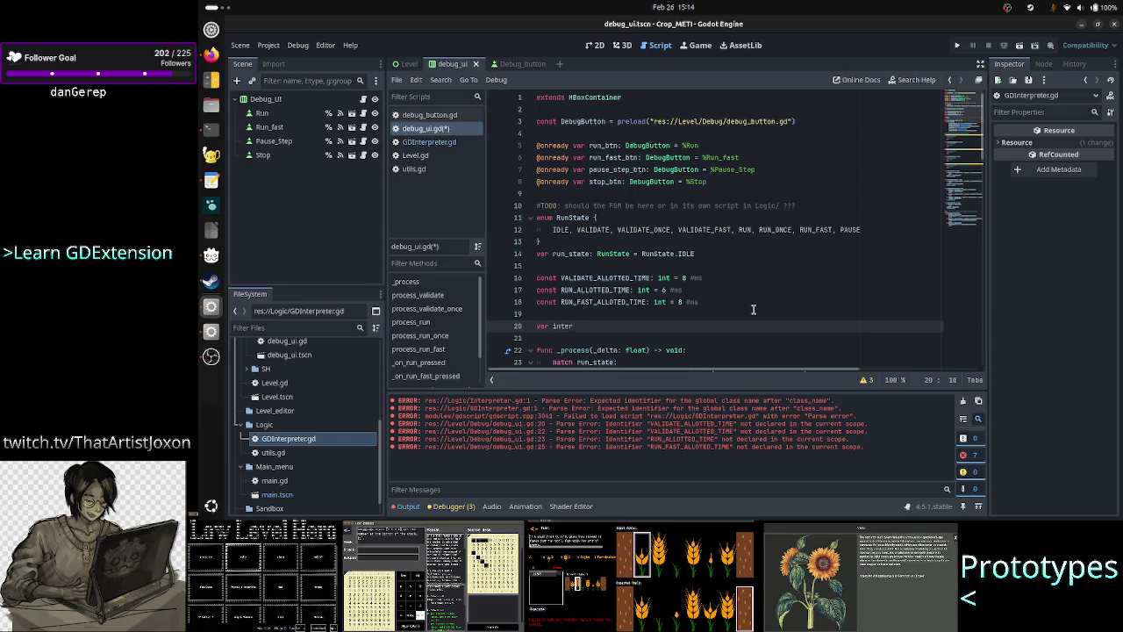
{"action": "type", "text": "preter"}
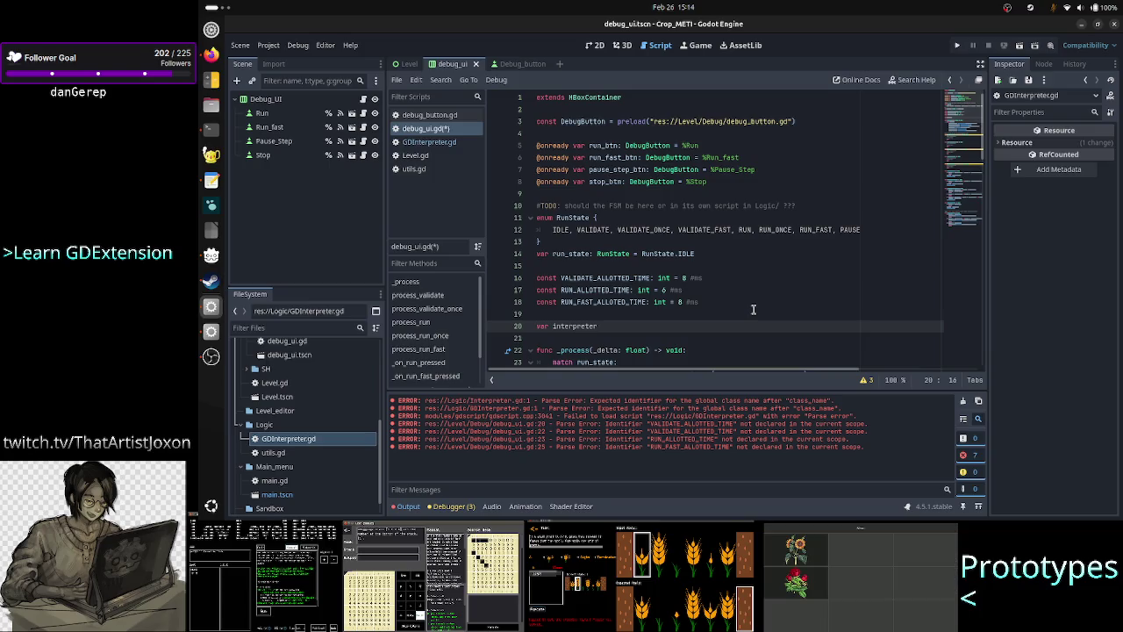
{"action": "type", "text": ": GDI"}
{"action": "key", "text": "Return"}
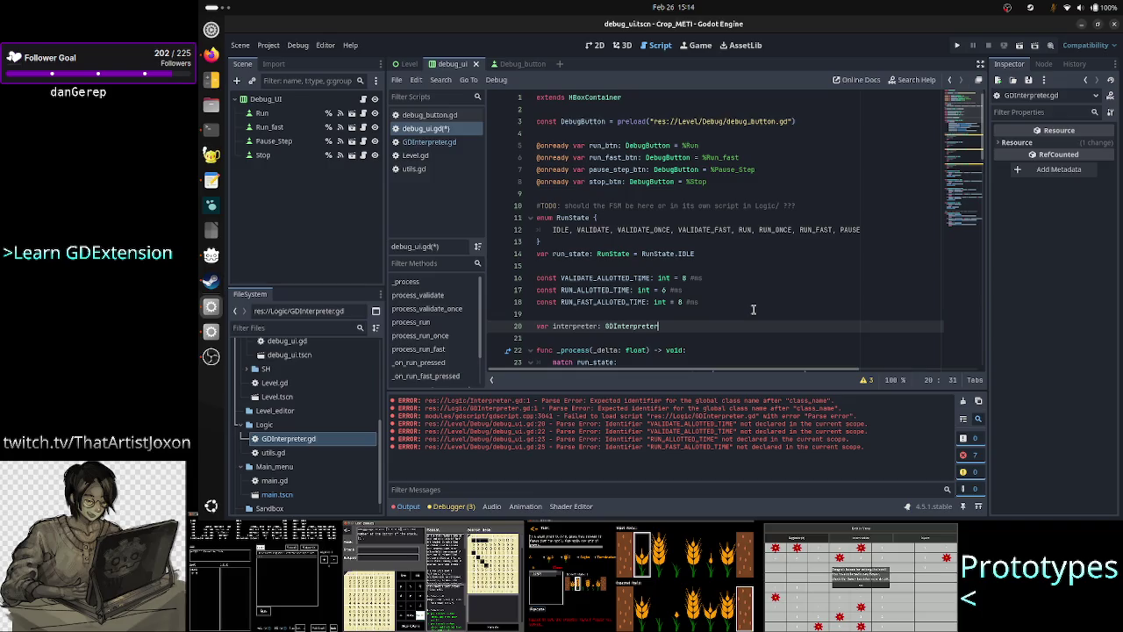
{"action": "type", "text": "="}
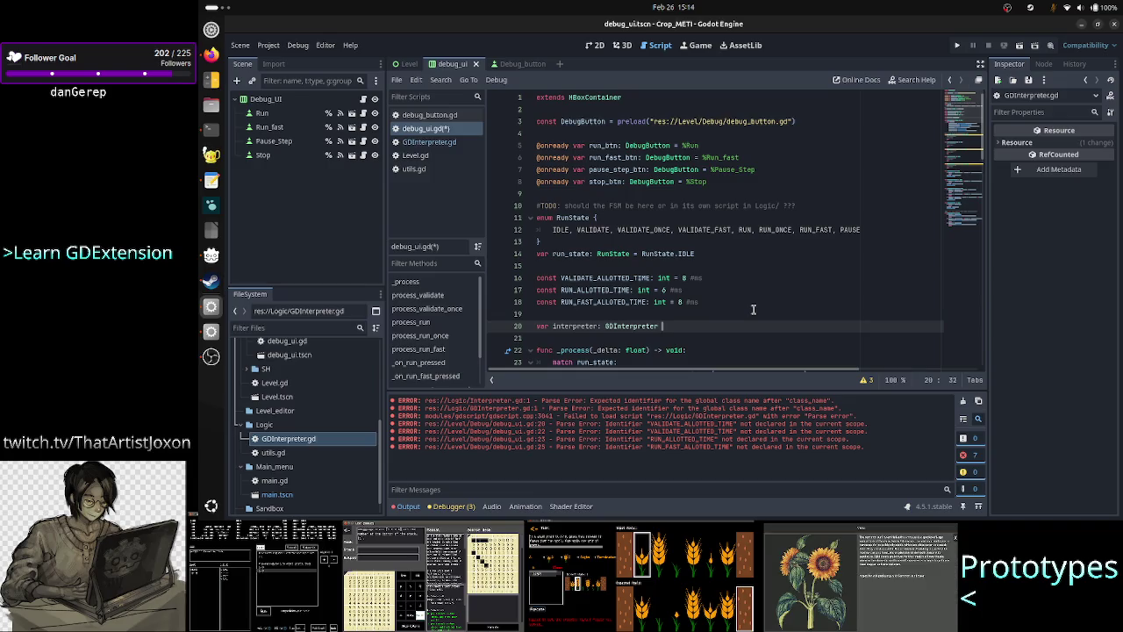
{"action": "type", "text": " GD"}
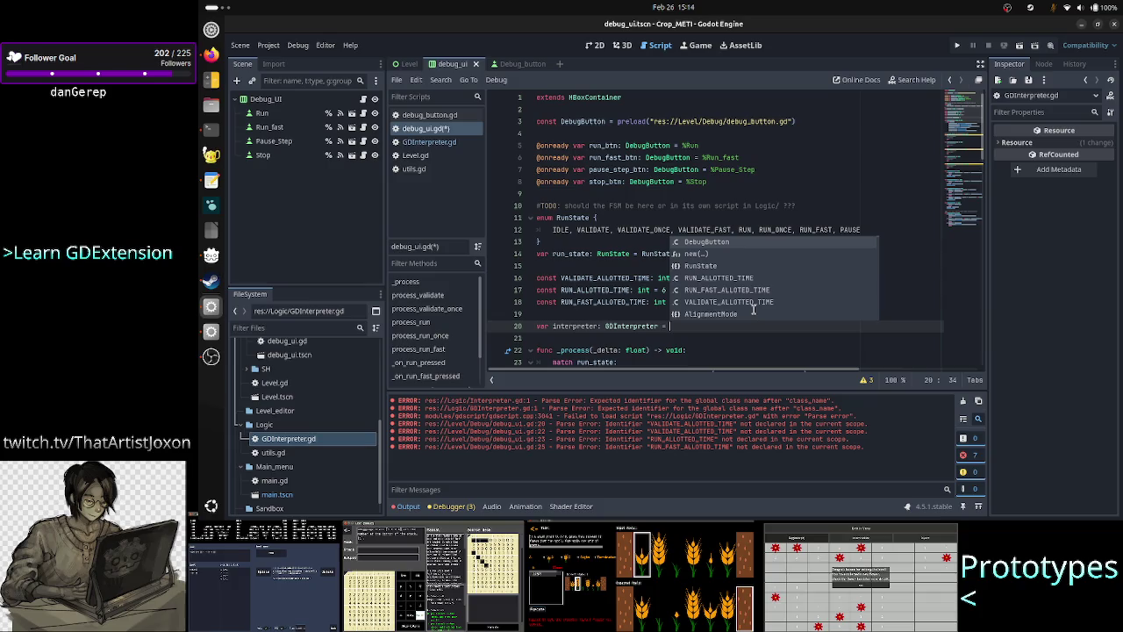
{"action": "key", "text": "Return"}
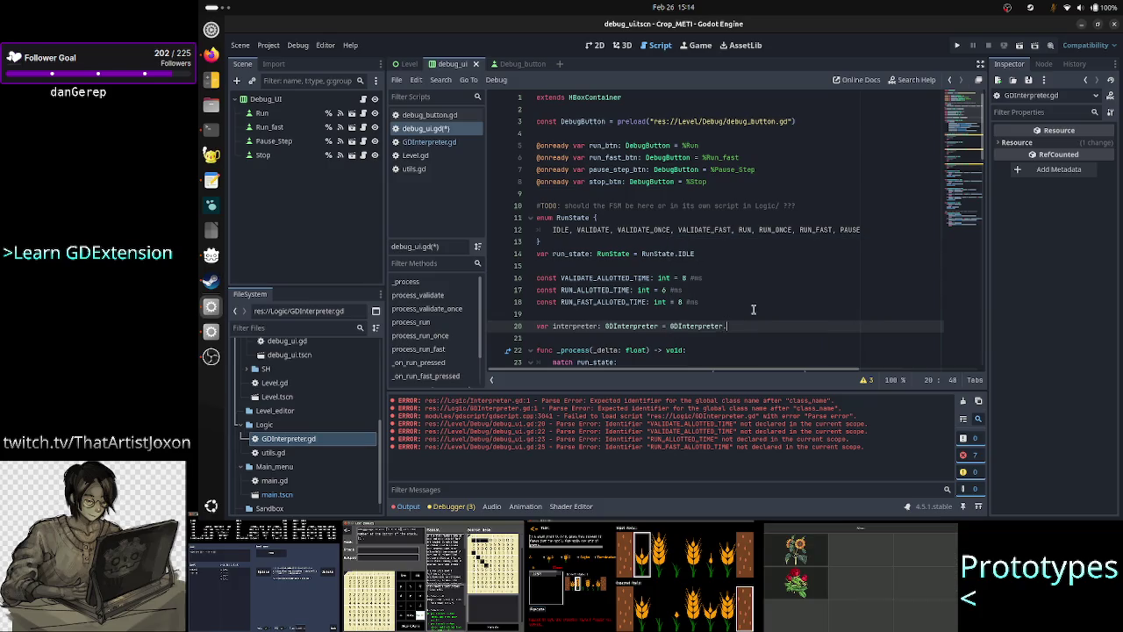
{"action": "type", "text": "new("}
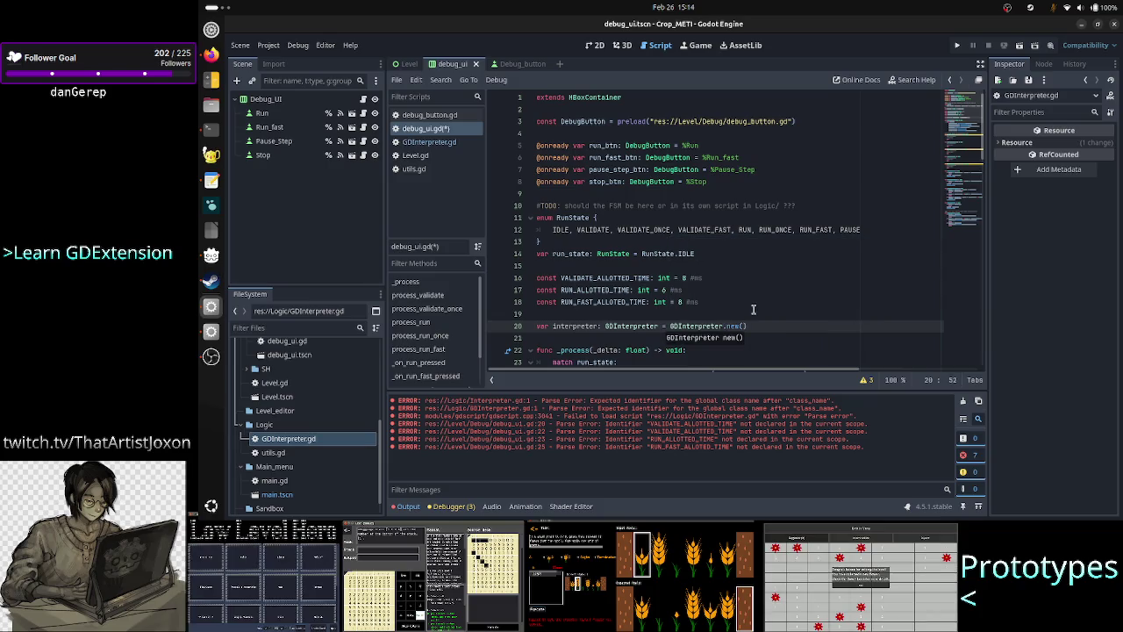
{"action": "type", "text": ")"}
Prefix the variable name with 'gd' so it reads gdinterpreter
{"action": "key", "text": "Down"}
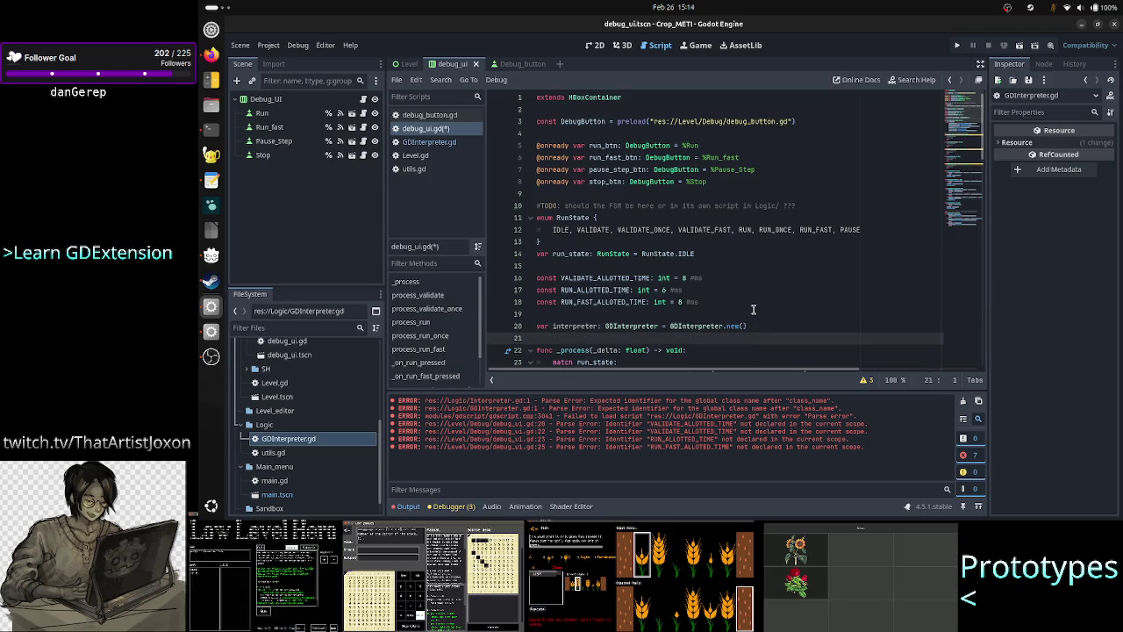
{"action": "key", "text": "Down"}
{"action": "key", "text": "Down"}
{"action": "key", "text": "Down"}
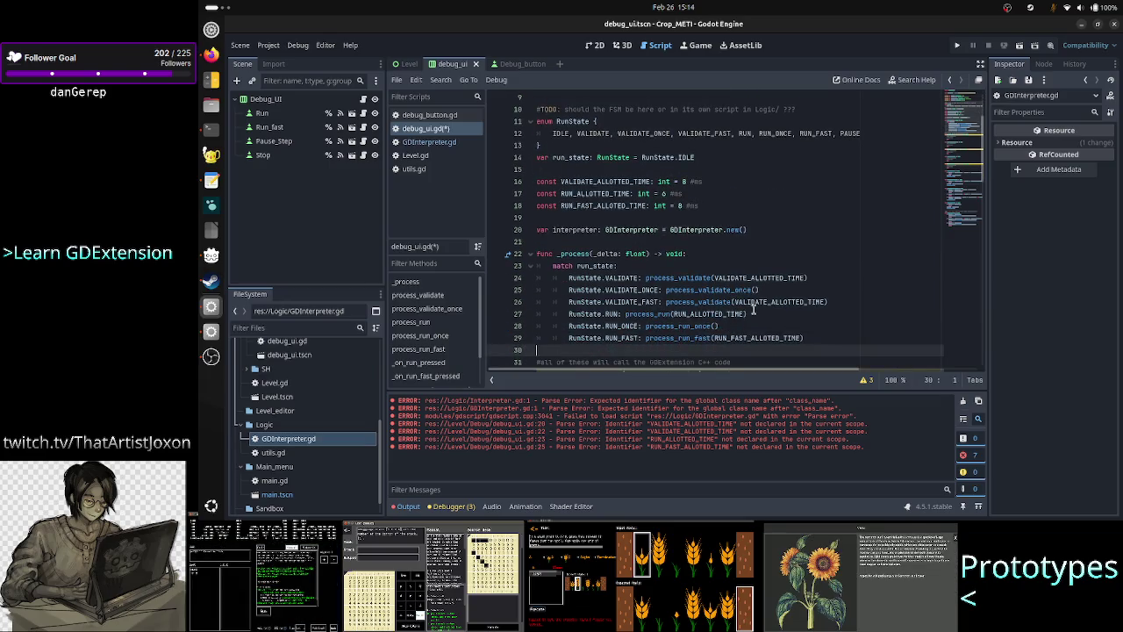
{"action": "key", "text": "Up"}
{"action": "key", "text": "Up"}
{"action": "key", "text": "Up"}
{"action": "key", "text": "Right"}
{"action": "key", "text": "Right"}
{"action": "key", "text": "Right"}
{"action": "key", "text": "Right"}
{"action": "type", "text": "gd"}
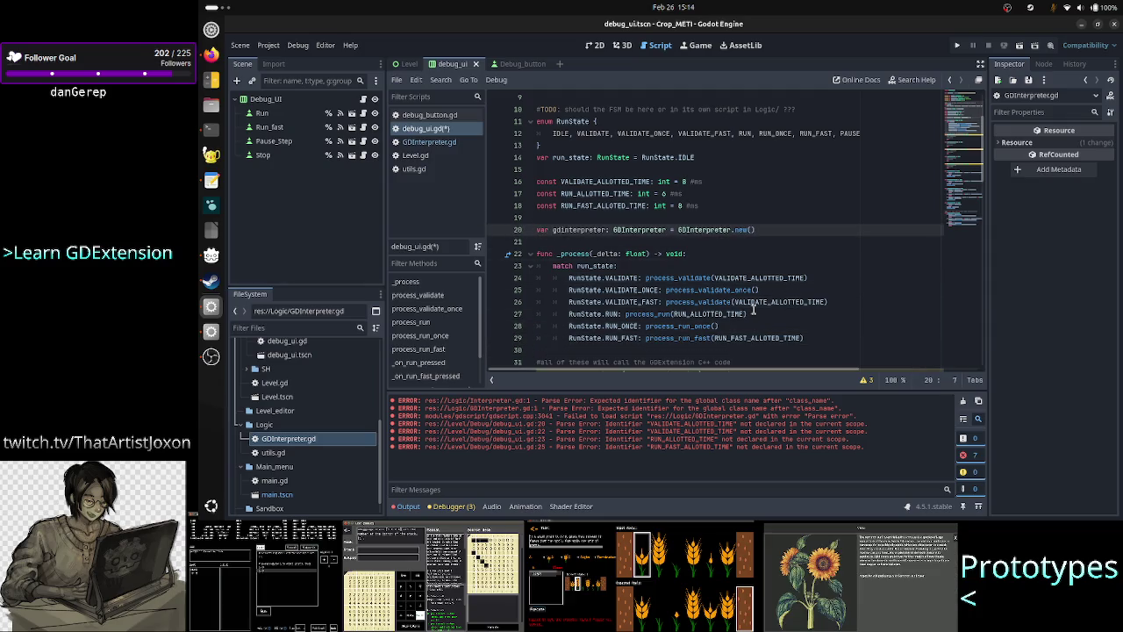
{"action": "key", "text": "Down"}
{"action": "key", "text": "Down"}
{"action": "key", "text": "Down"}
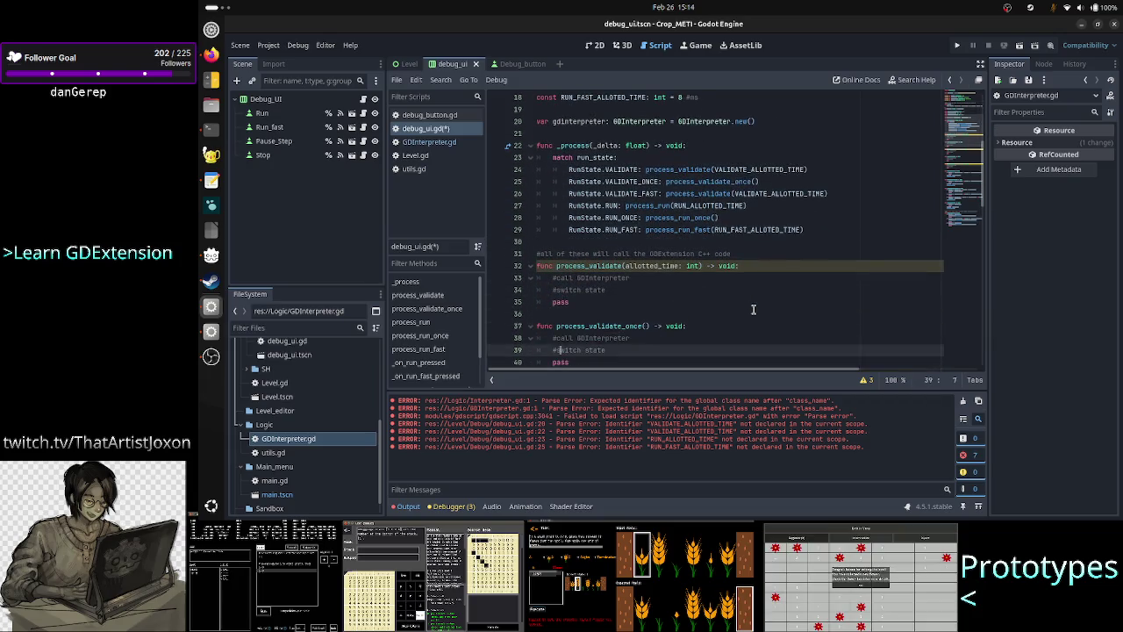
{"action": "key", "text": "Up"}
{"action": "key", "text": "Up"}
{"action": "key", "text": "Up"}
{"action": "key", "text": "Home"}
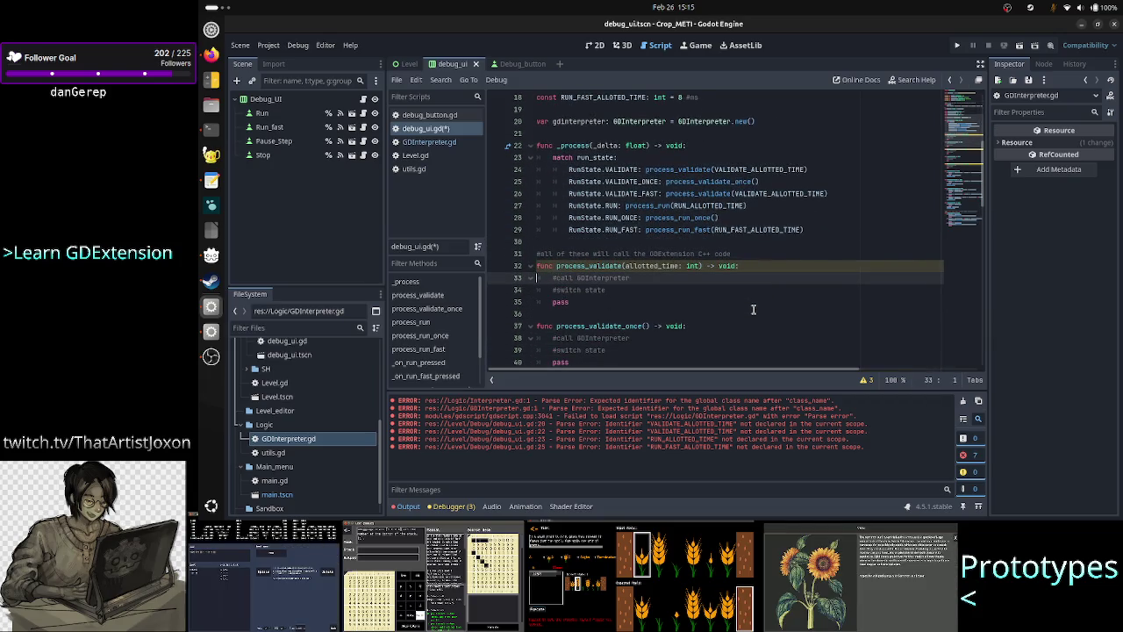
Replace process_validate's #call comment with 'gdinterpreter.process', checking GDInterpreter.gd's available methods
{"action": "key", "text": "shift+End"}
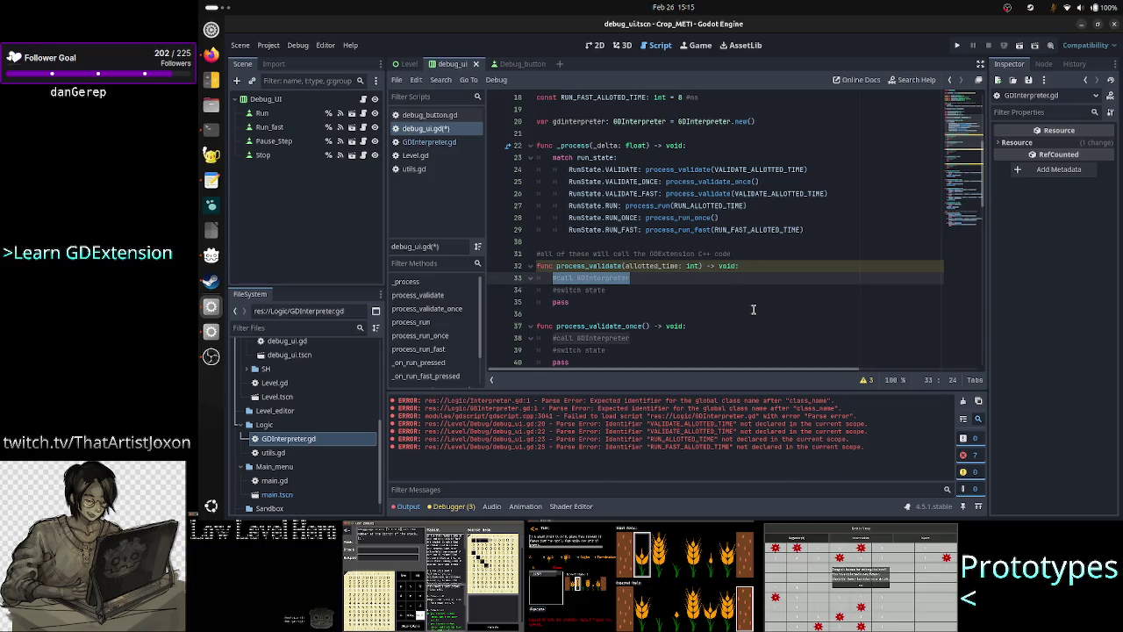
{"action": "type", "text": "gdi"}
{"action": "key", "text": "Return"}
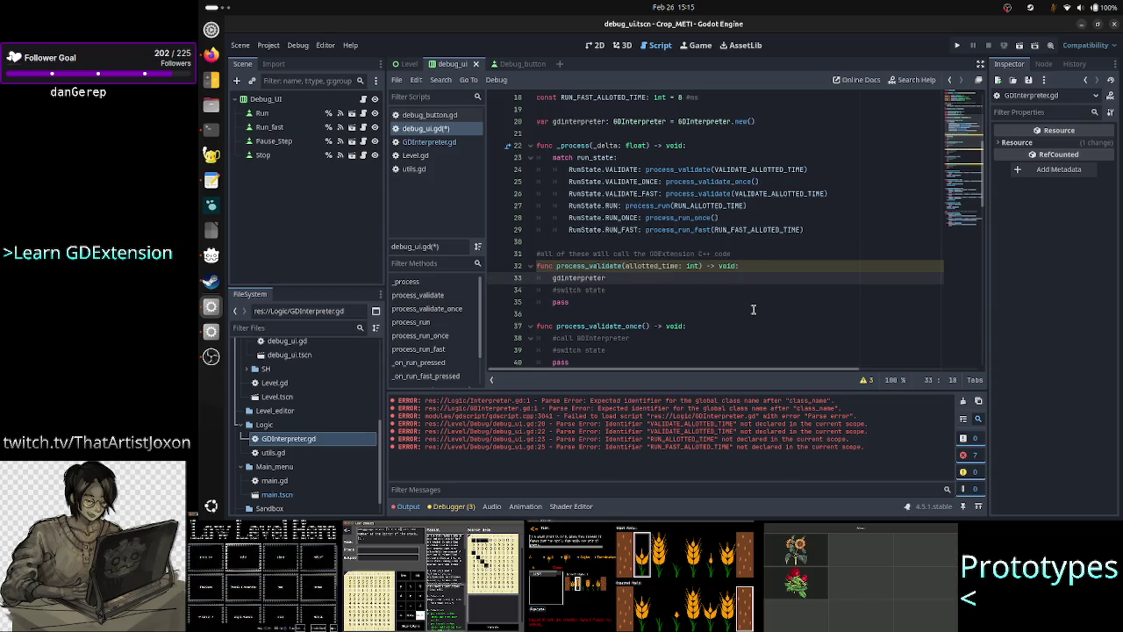
{"action": "type", "text": ".process"}
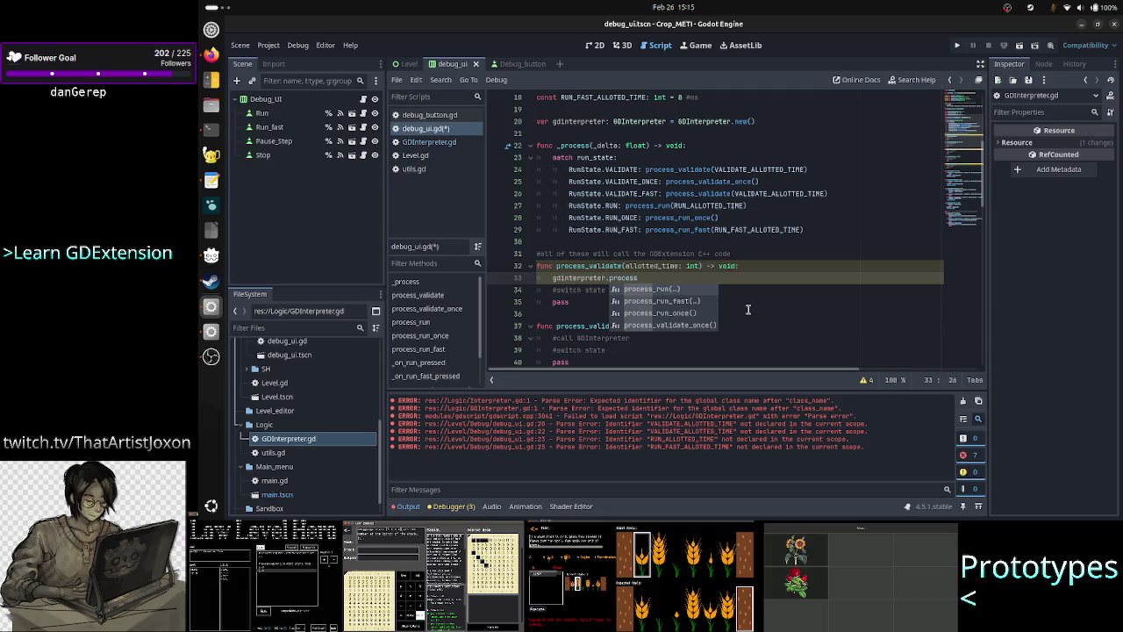
{"action": "left_click", "coordinate": [428, 143]}
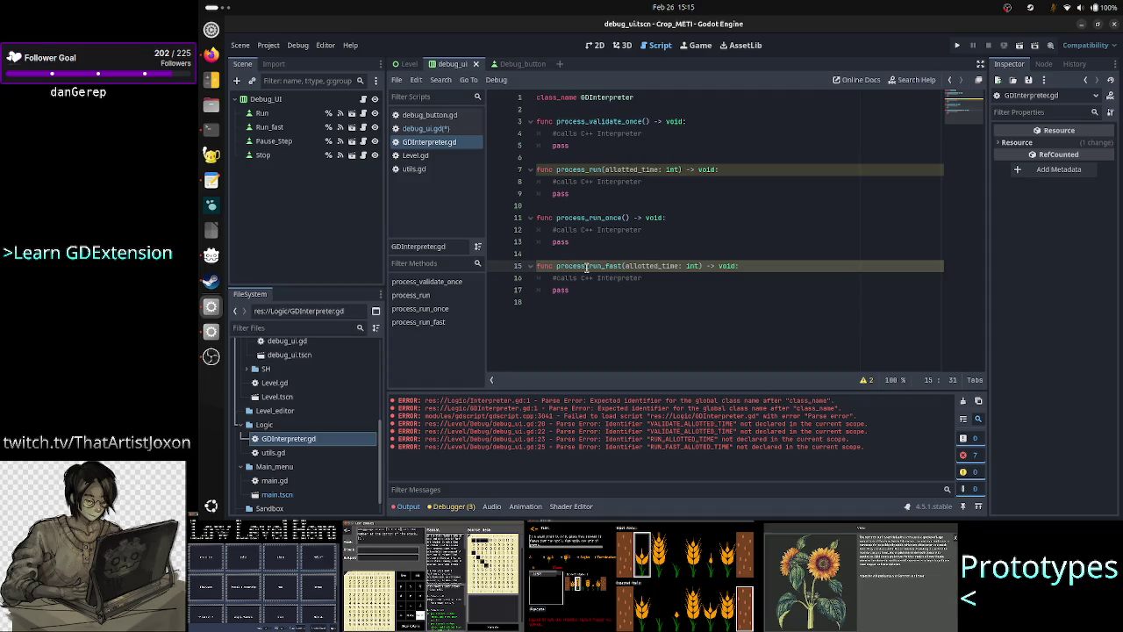
{"action": "left_click", "coordinate": [444, 129]}
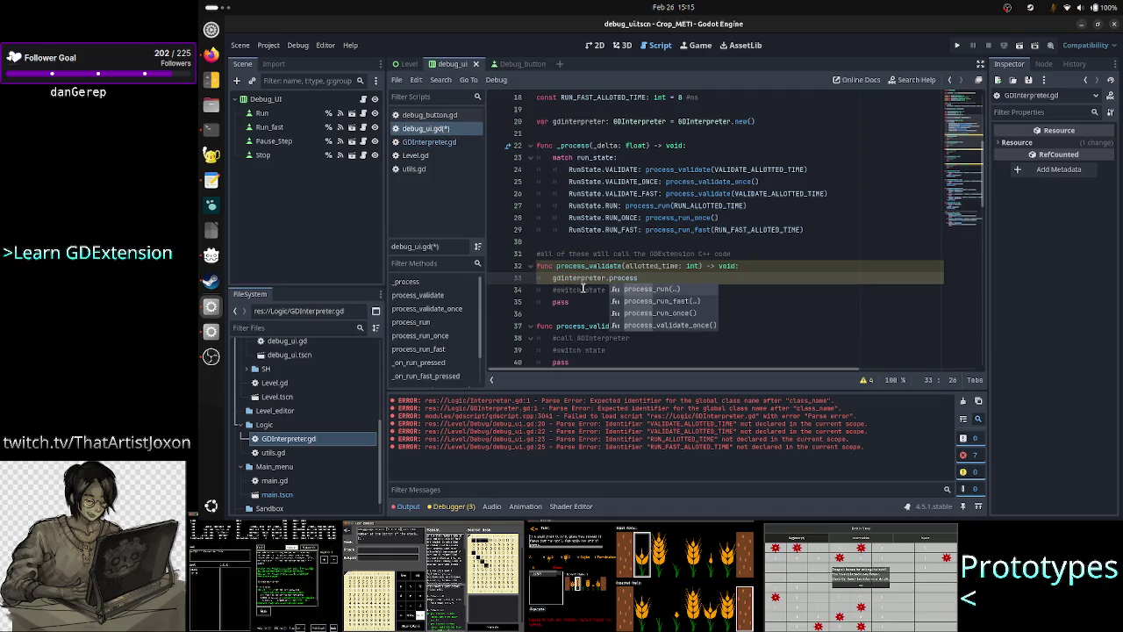
{"action": "key", "text": "Escape"}
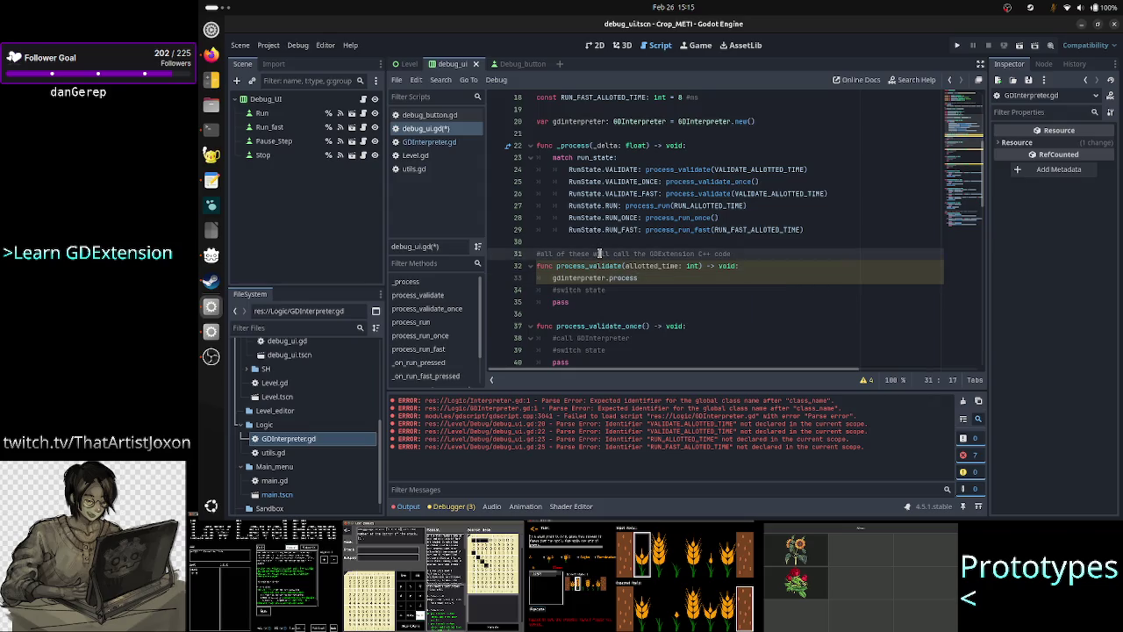
Select the process_validate signature on line 32 for reuse in GDInterpreter.gd
{"action": "key", "text": "Up"}
{"action": "key", "text": "Home"}
{"action": "key", "text": "shift+End"}
{"action": "key", "text": "ctrl+c"}
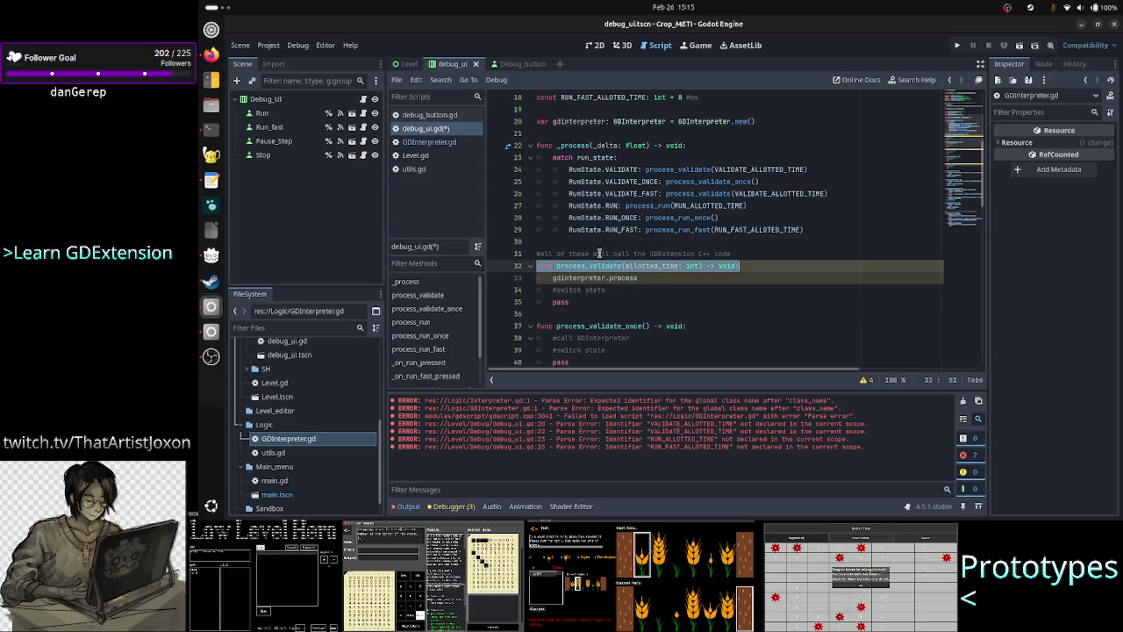
{"action": "left_click", "coordinate": [438, 142]}
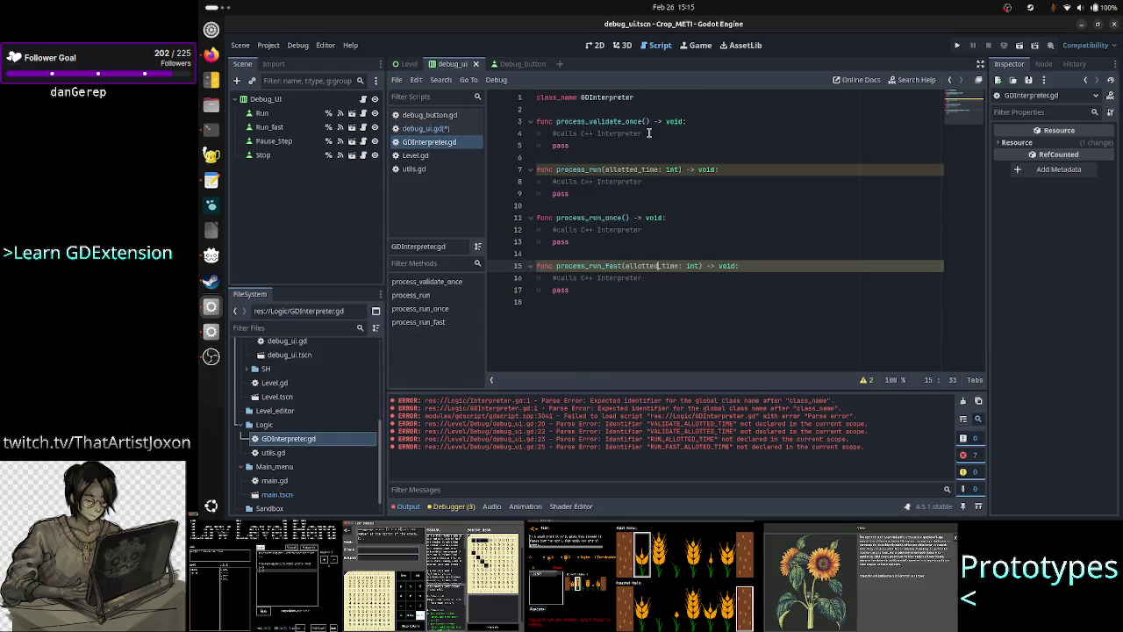
Paste the process_validate(allotted_time: int) signature onto line 2 of GDInterpreter.gd
{"action": "left_click", "coordinate": [706, 111]}
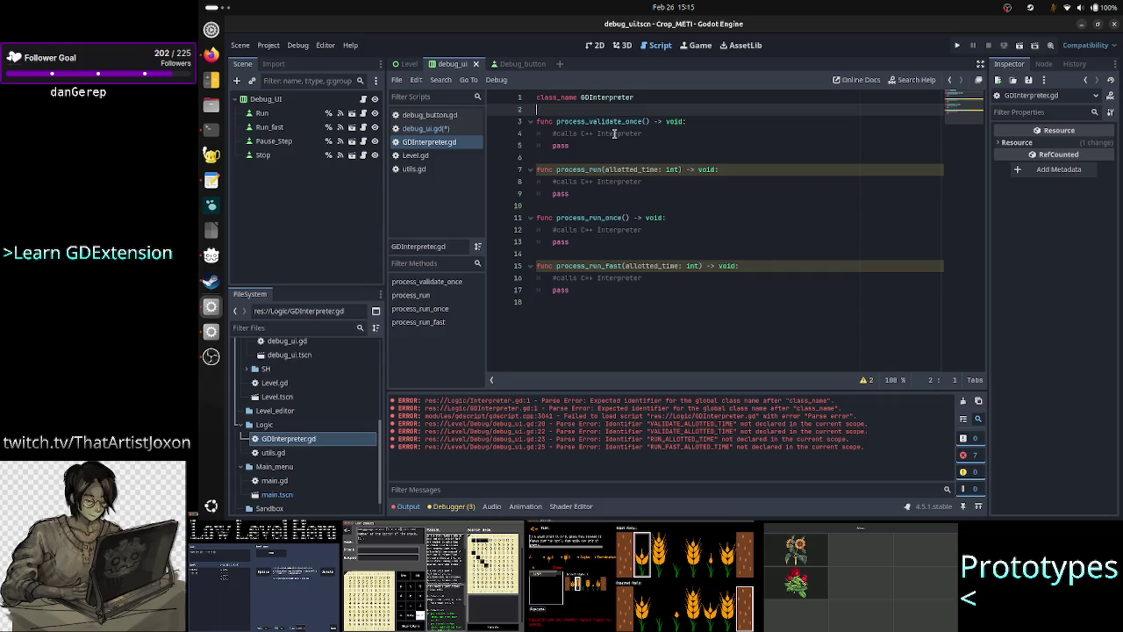
{"action": "key", "text": "ctrl+v"}
{"action": "key", "text": "Return"}
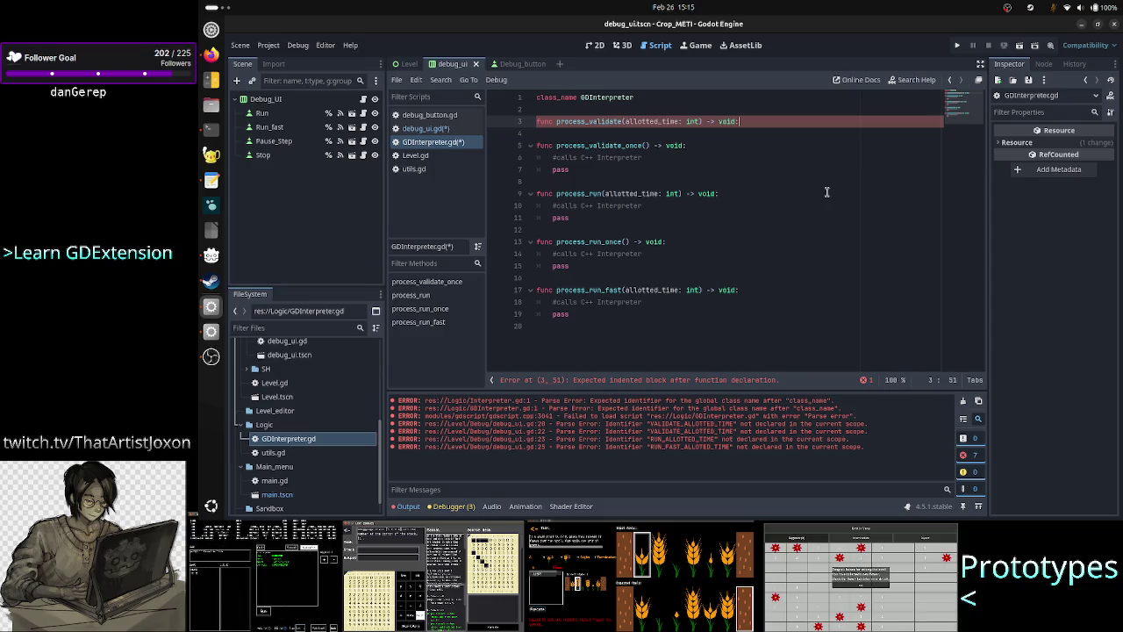
Duplicate the '#calls C++ Interpreter' and pass body under process_validate, fix indentation, and save
{"action": "key", "text": "Down"}
{"action": "key", "text": "Down"}
{"action": "key", "text": "Down"}
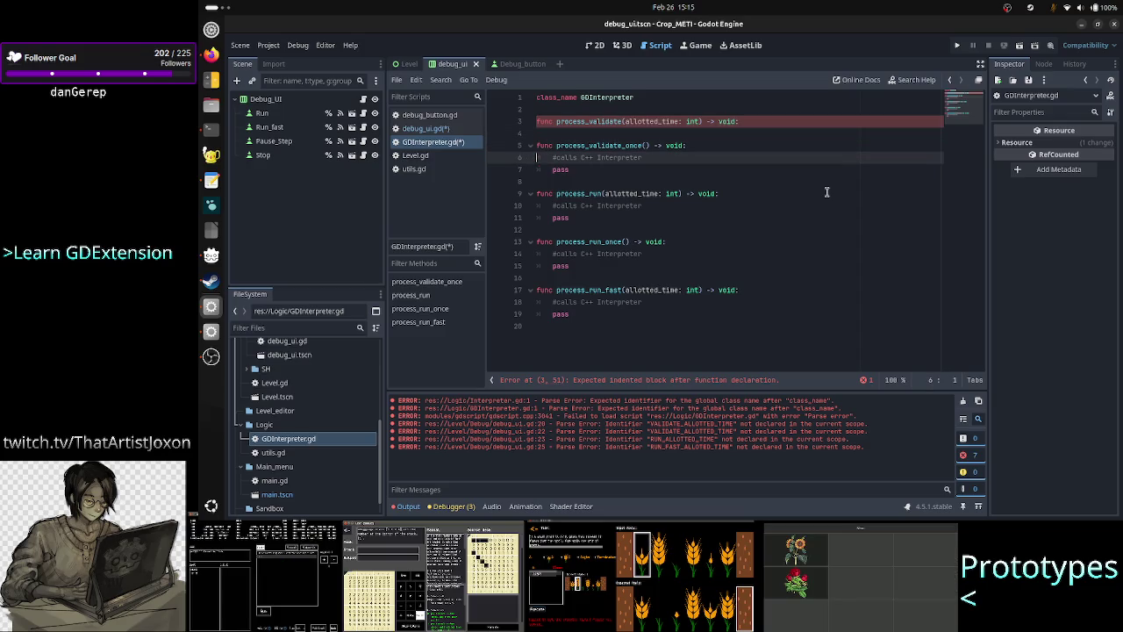
{"action": "key", "text": "shift+Down"}
{"action": "key", "text": "shift+End"}
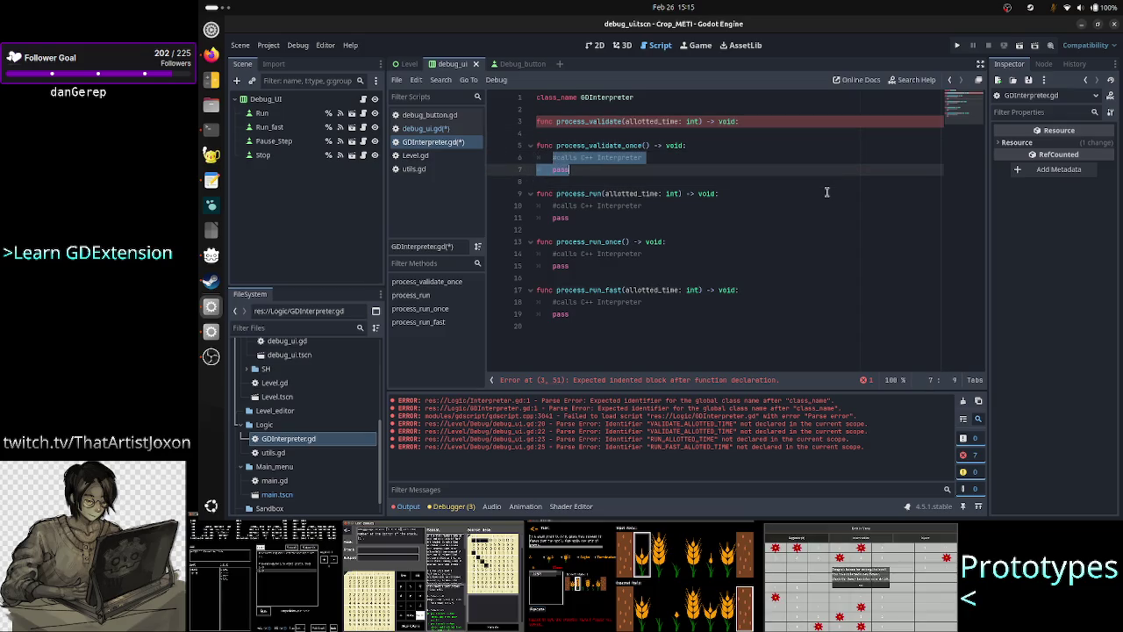
{"action": "key", "text": "alt+Up"}
{"action": "key", "text": "alt+Up"}
{"action": "key", "text": "ctrl+alt+Down"}
{"action": "key", "text": "Down"}
{"action": "key", "text": "Up"}
{"action": "key", "text": "Home"}
{"action": "key", "text": "Tab"}
{"action": "key", "text": "Down"}
{"action": "key", "text": "Down"}
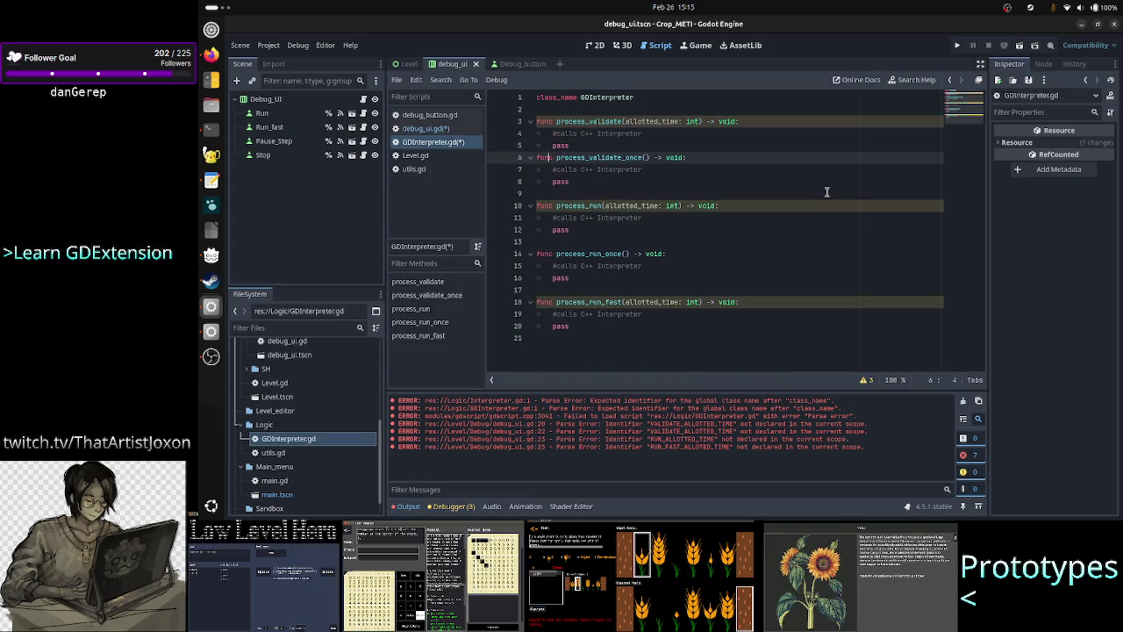
{"action": "key", "text": "Up"}
{"action": "key", "text": "End"}
{"action": "key", "text": "Return"}
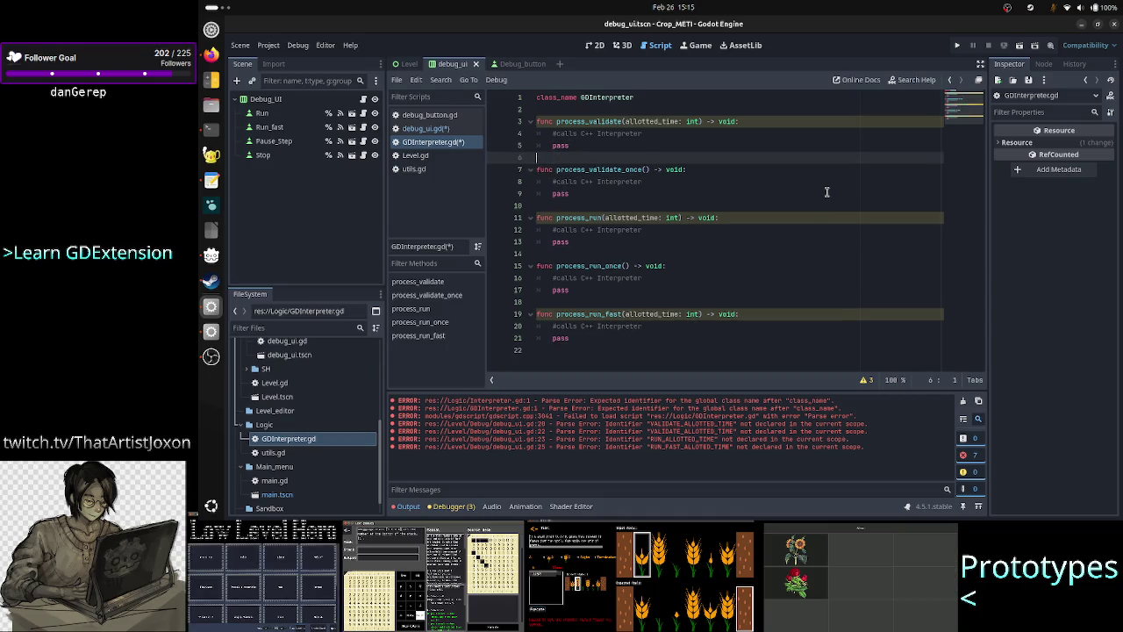
{"action": "key", "text": "ctrl+s"}
{"action": "left_click", "coordinate": [433, 128]}
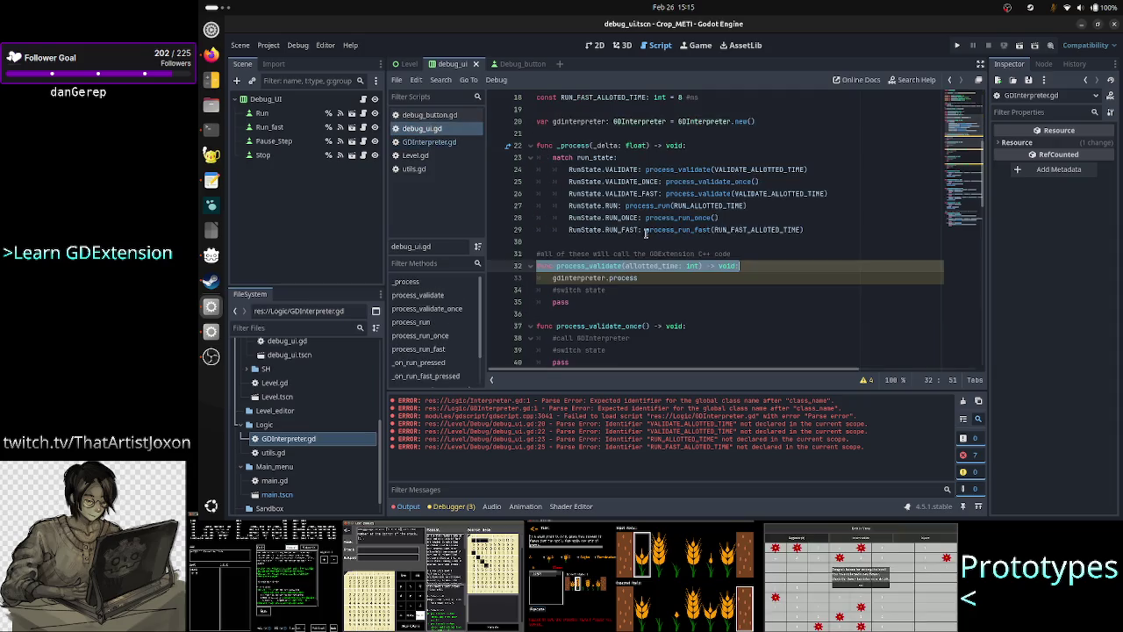
Complete line 33 as gdinterpreter.process_validate(allotted_time) using autocomplete
{"action": "left_click", "coordinate": [670, 283]}
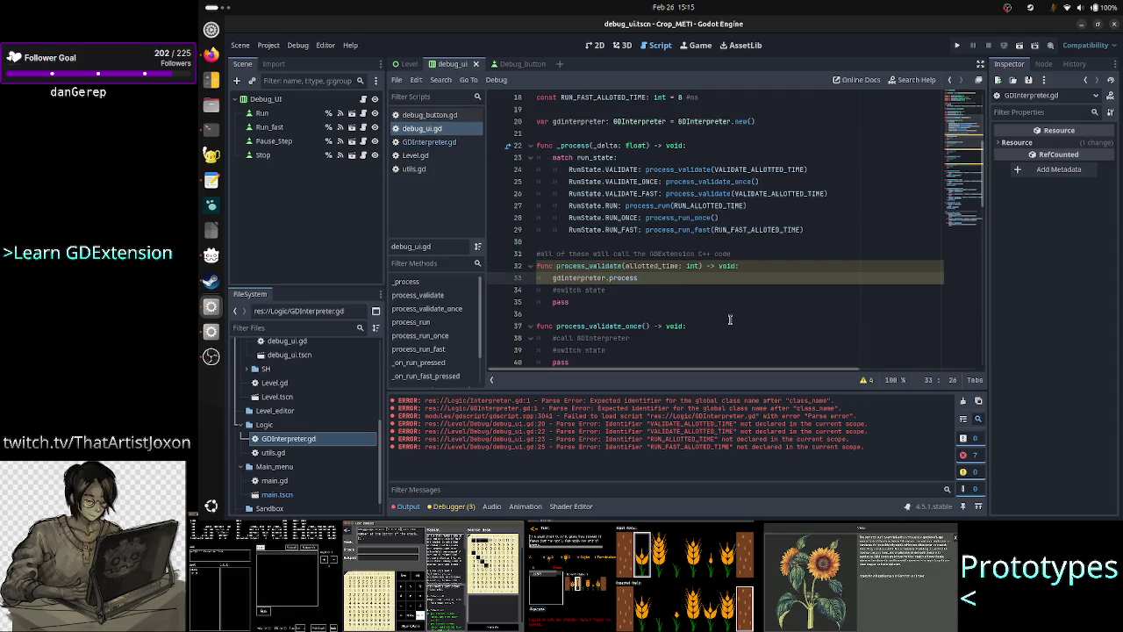
{"action": "type", "text": "_val"}
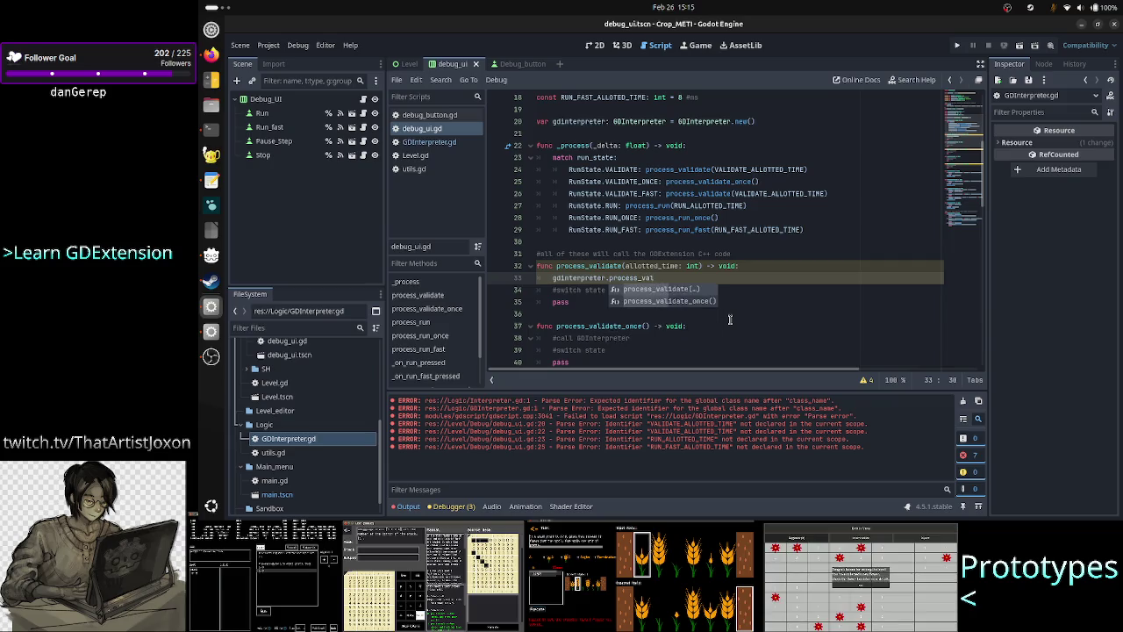
{"action": "key", "text": "Return"}
{"action": "type", "text": "all"}
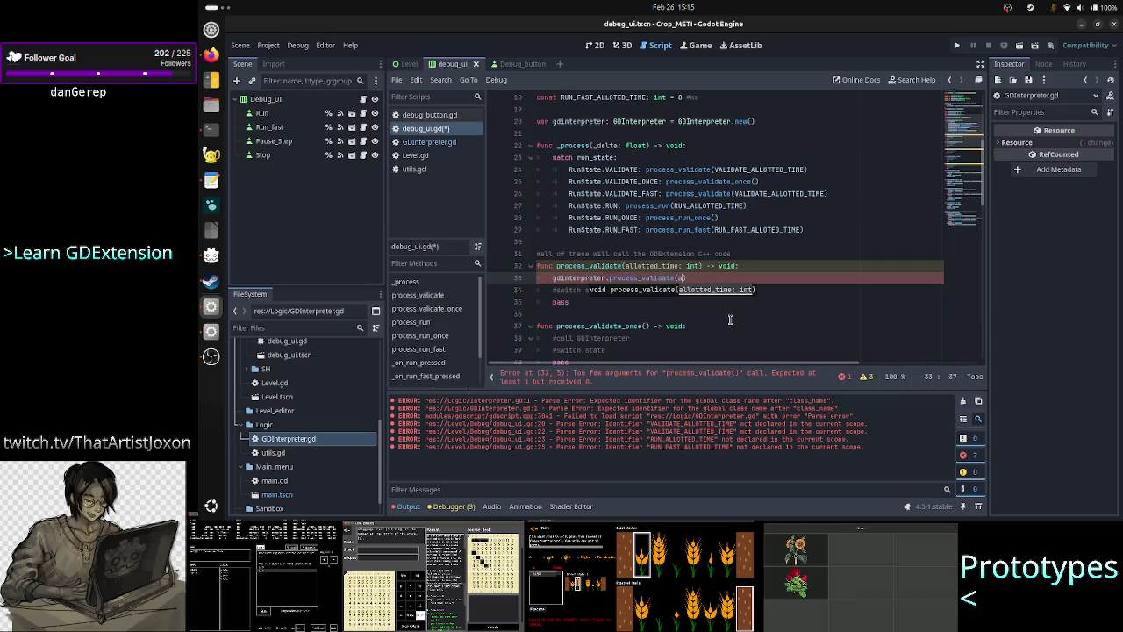
{"action": "key", "text": "Return"}
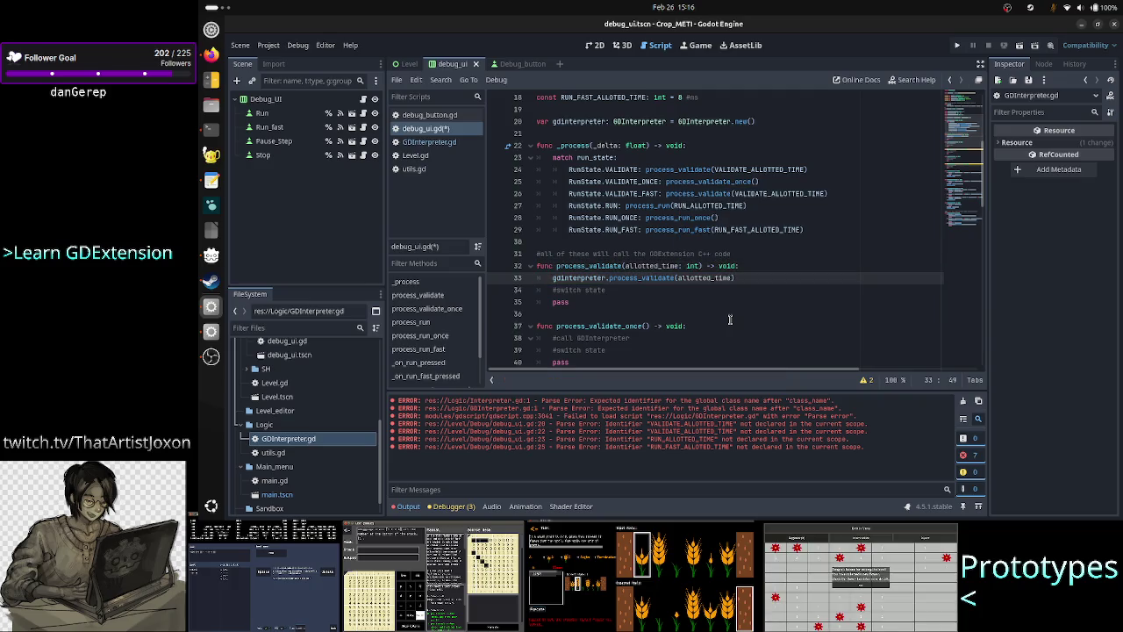
Check the finished process_validate call and its surrounding function body
{"action": "key", "text": "Right"}
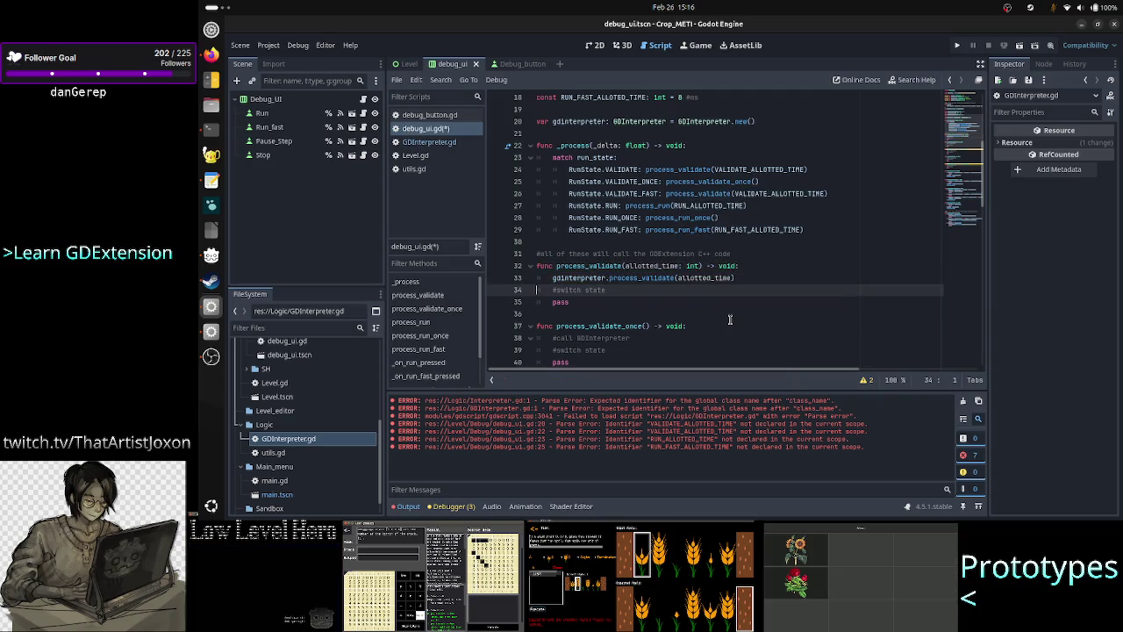
{"action": "key", "text": "Down"}
{"action": "key", "text": "End"}
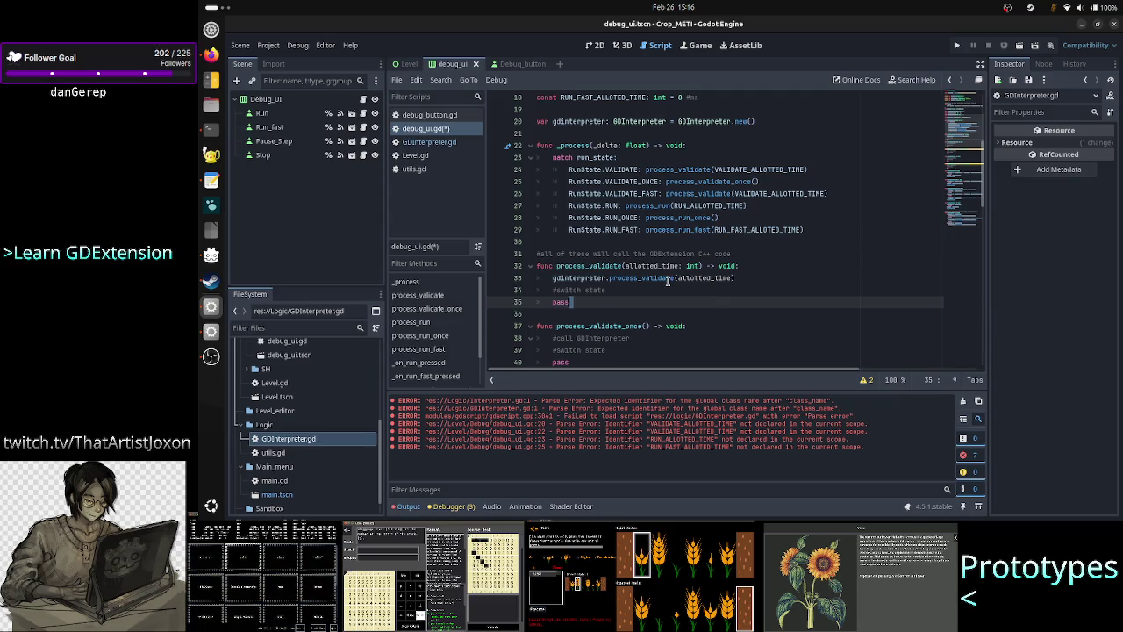
{"action": "left_click", "coordinate": [633, 290]}
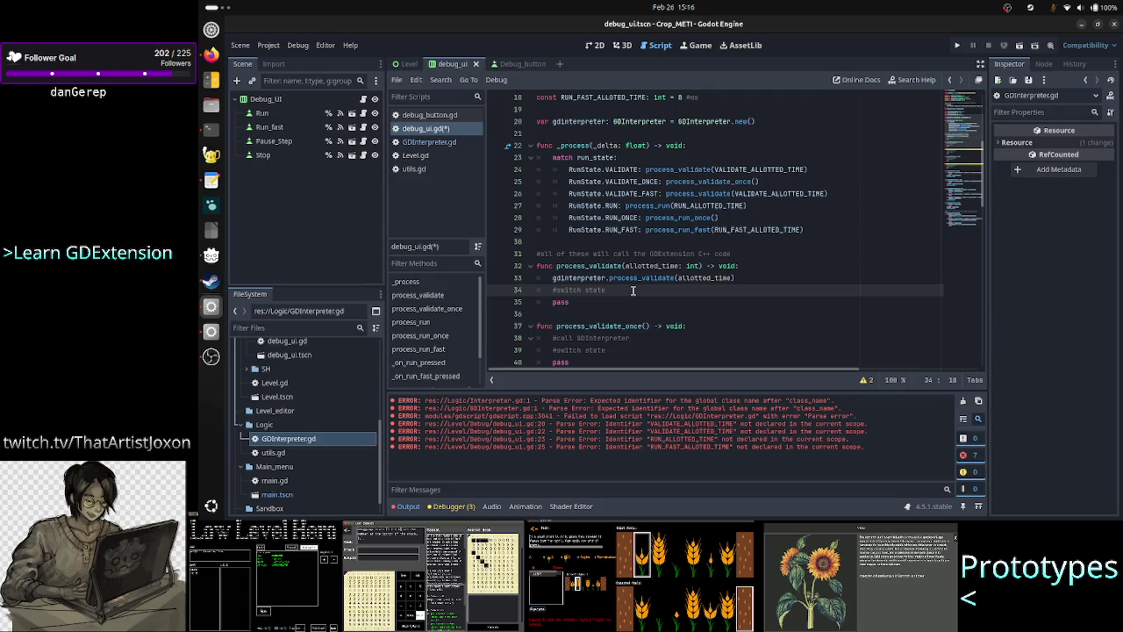
{"action": "scroll", "coordinate": [658, 228], "scroll_direction": "down", "scroll_amount": 6}
{"action": "scroll", "coordinate": [665, 206], "scroll_direction": "up", "scroll_amount": 9}
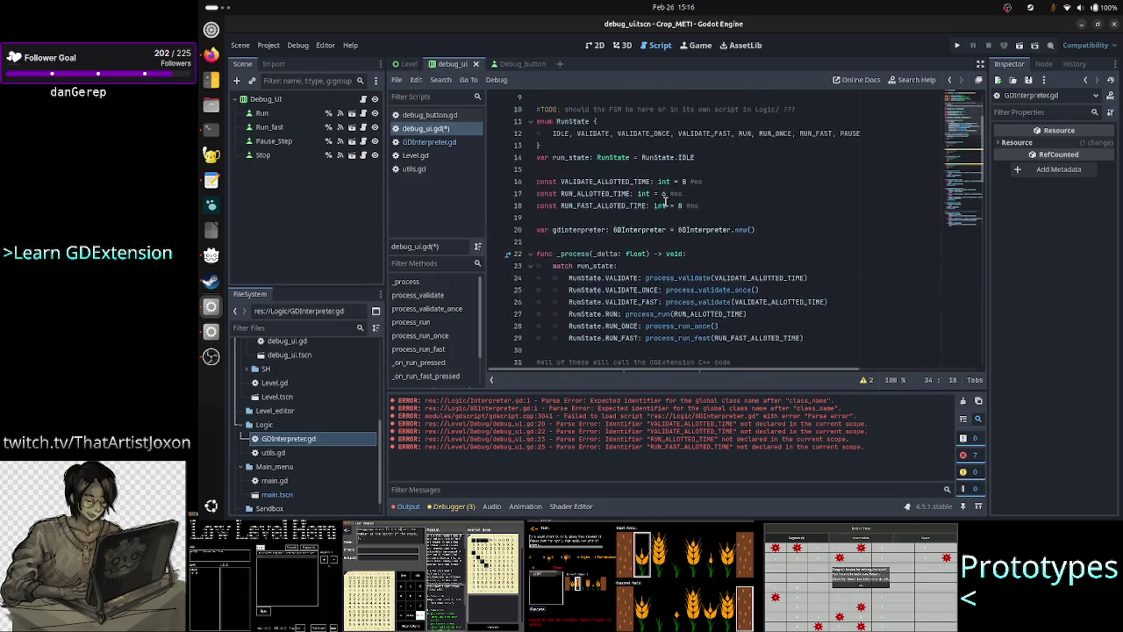
{"action": "scroll", "coordinate": [665, 204], "scroll_direction": "up", "scroll_amount": 3}
{"action": "scroll", "coordinate": [665, 204], "scroll_direction": "down", "scroll_amount": 9}
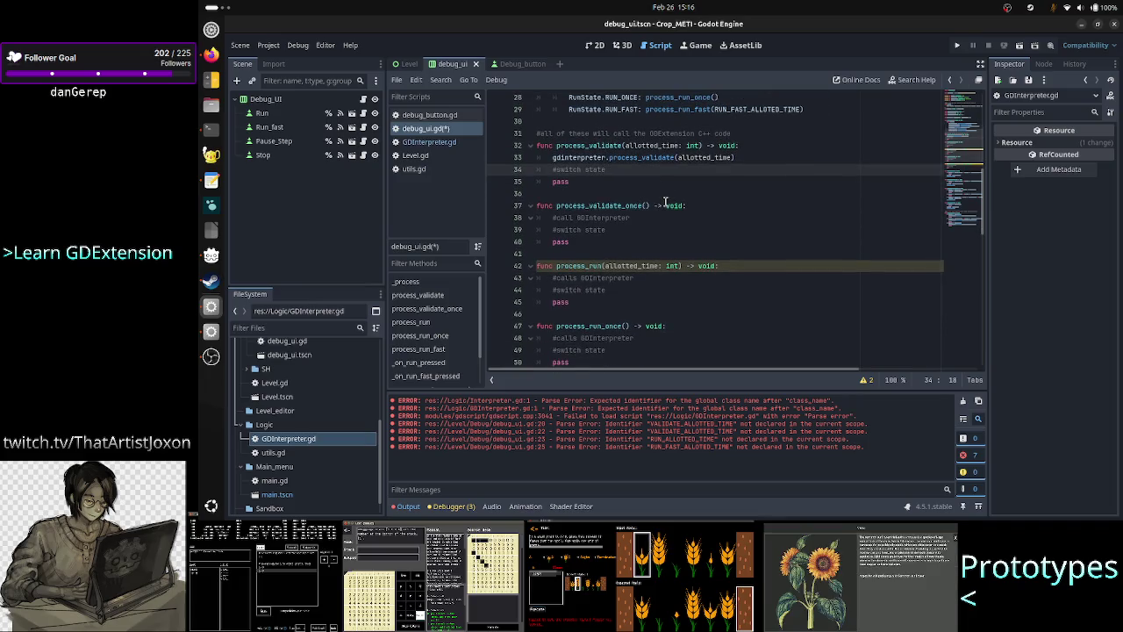
{"action": "double_click", "coordinate": [638, 158]}
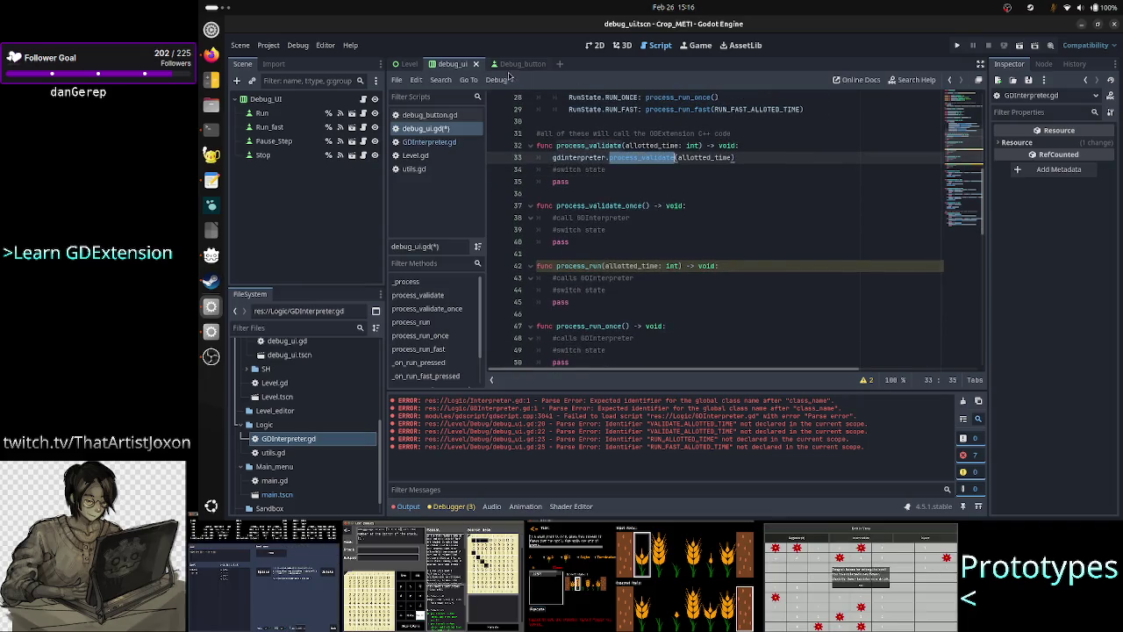
{"action": "left_click", "coordinate": [443, 144]}
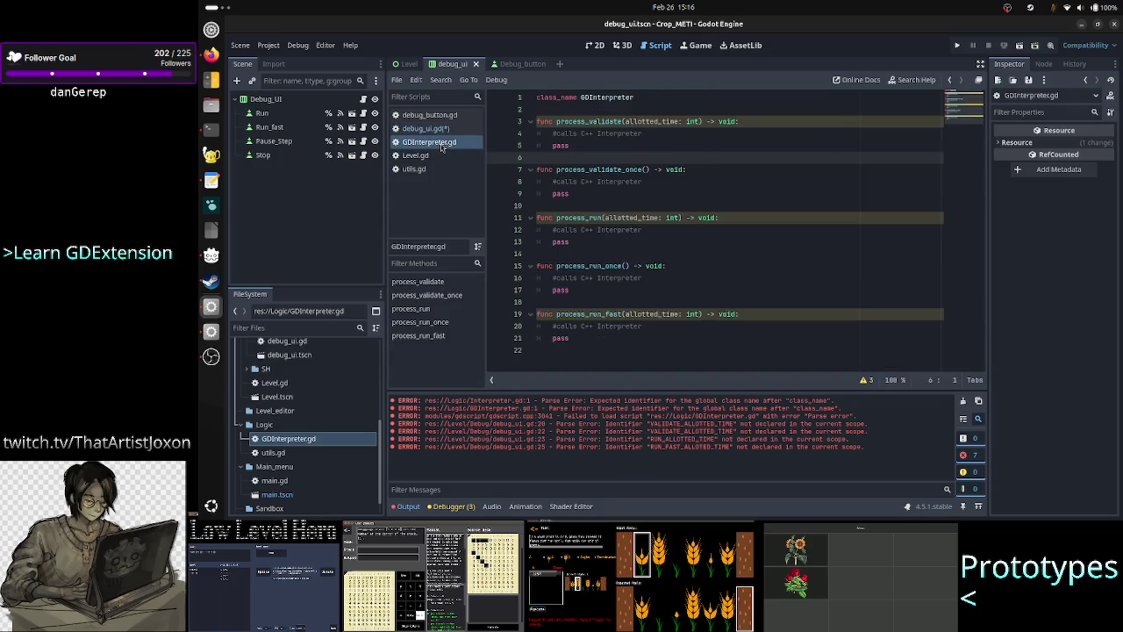
Select and review the interpreter stub functions in GDInterpreter.gd
{"action": "left_click", "coordinate": [618, 108]}
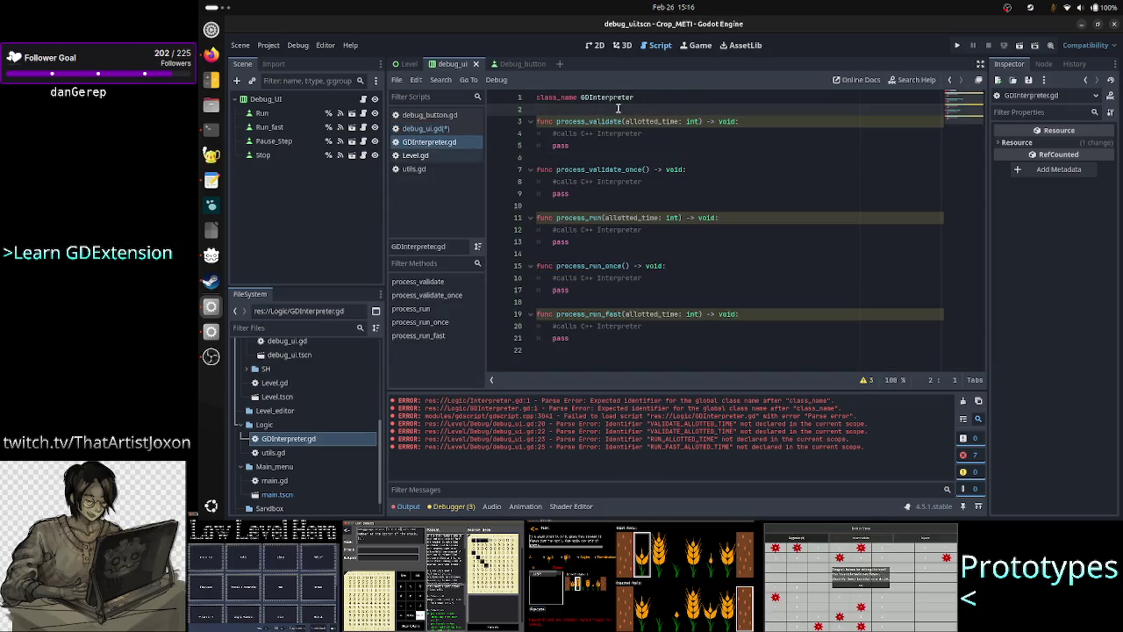
{"action": "mouse_move", "coordinate": [589, 351]}
{"action": "left_mouse_down"}
{"action": "mouse_move", "coordinate": [562, 283]}
{"action": "mouse_move", "coordinate": [569, 98]}
{"action": "left_mouse_up"}
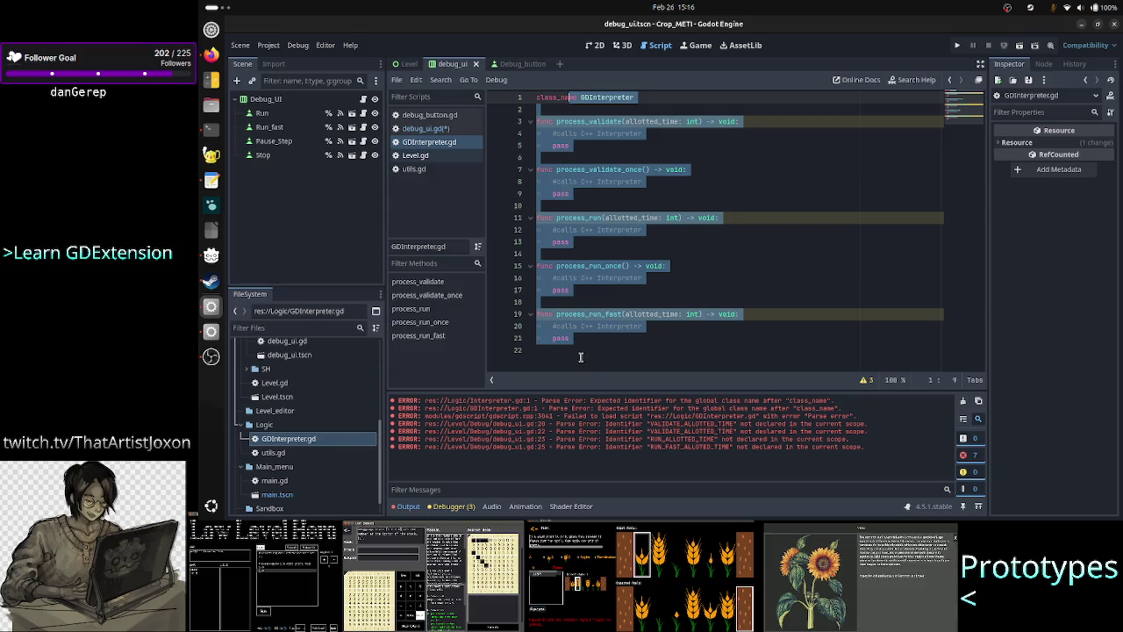
{"action": "left_click", "coordinate": [580, 356]}
{"action": "left_click", "coordinate": [436, 128]}
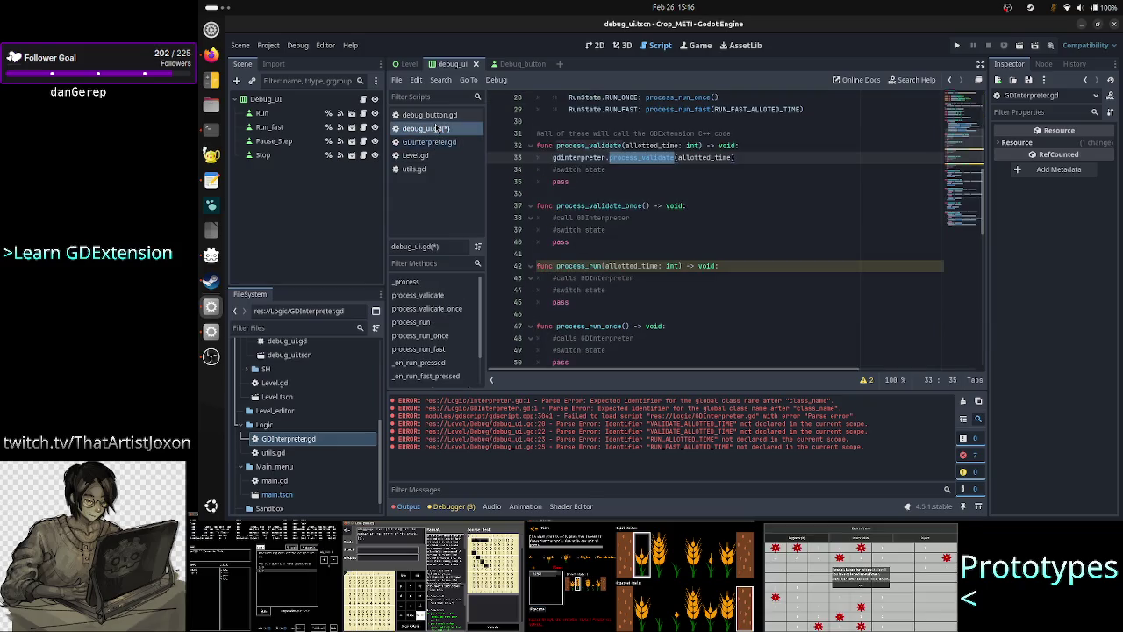
Inspect the gdInterpreter.process_validate call on line 33 of debug_ui.gd, then switch to the notes
{"action": "left_click", "coordinate": [594, 159]}
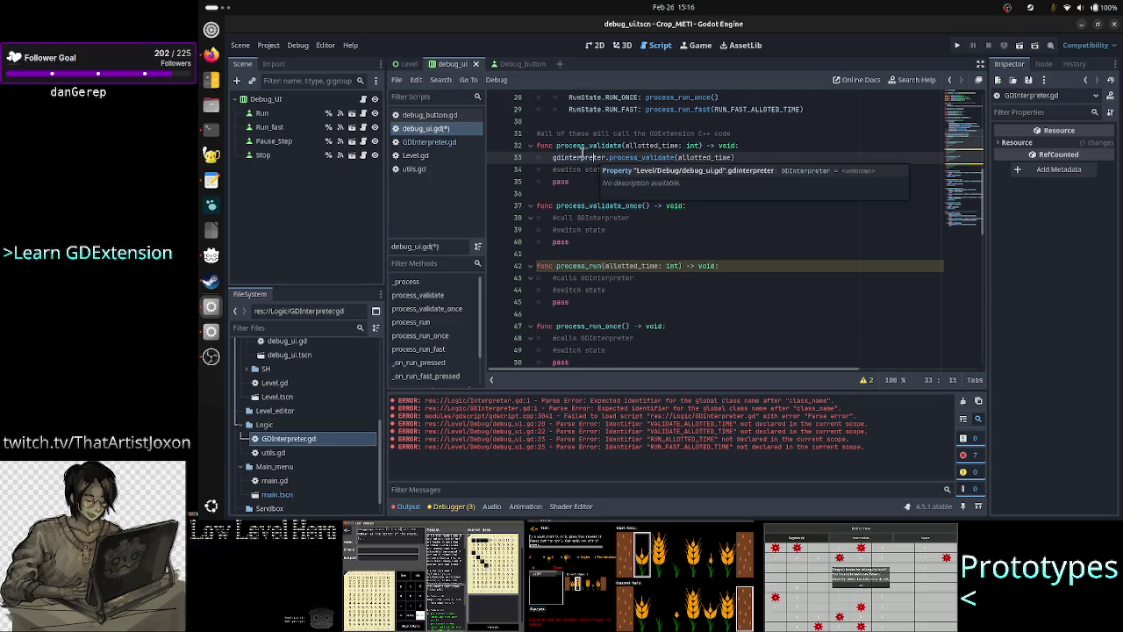
{"action": "double_click", "coordinate": [577, 156]}
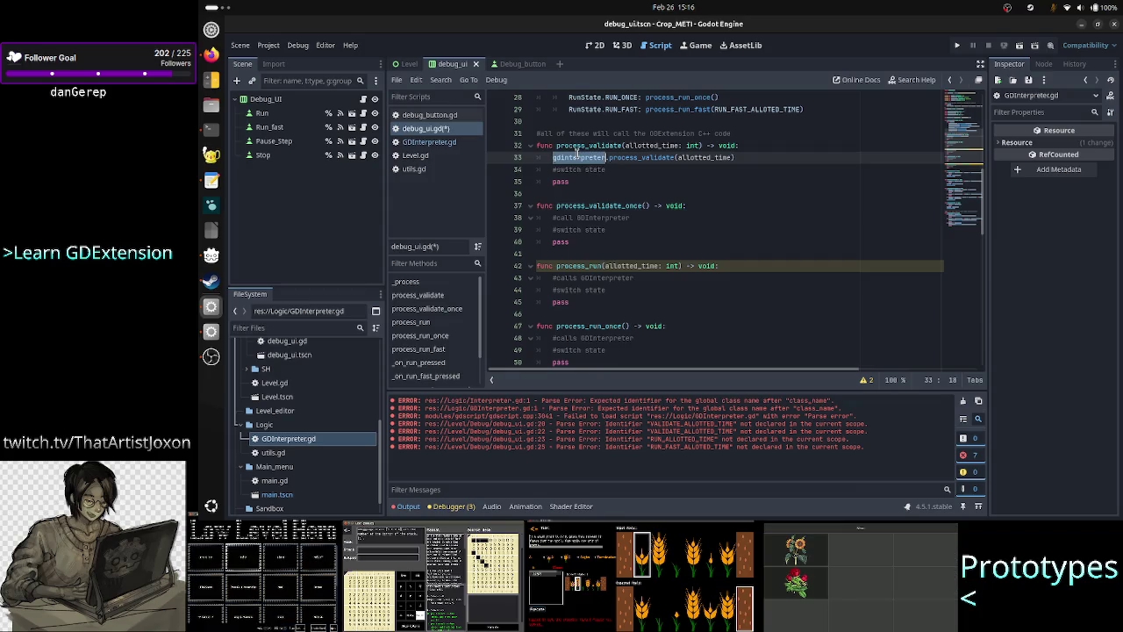
{"action": "left_click", "coordinate": [635, 169]}
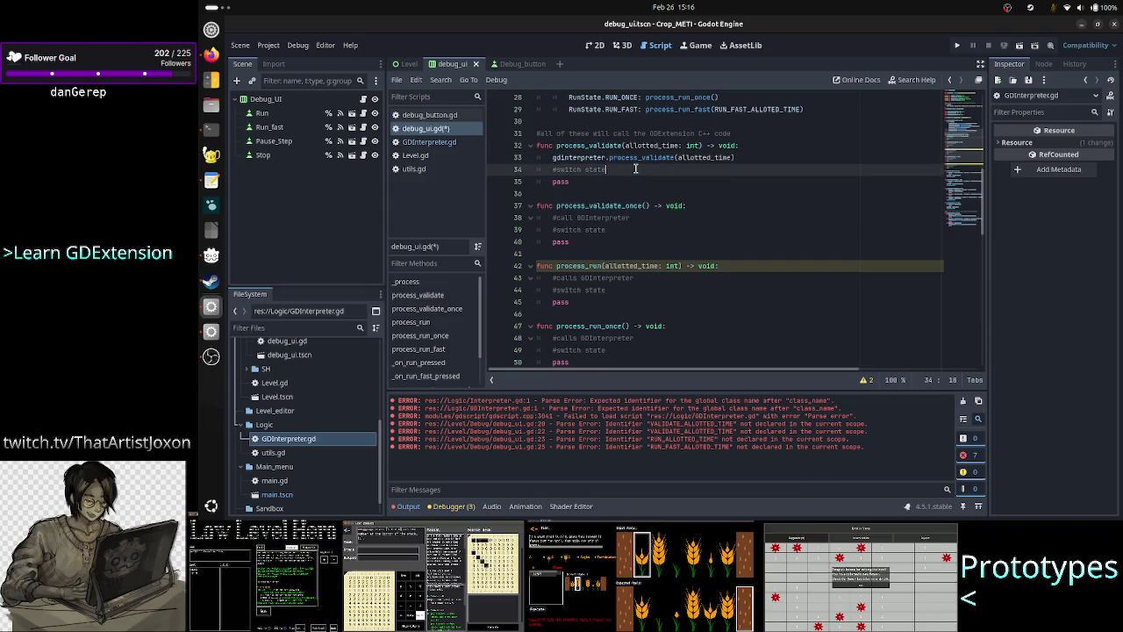
{"action": "left_click", "coordinate": [639, 158]}
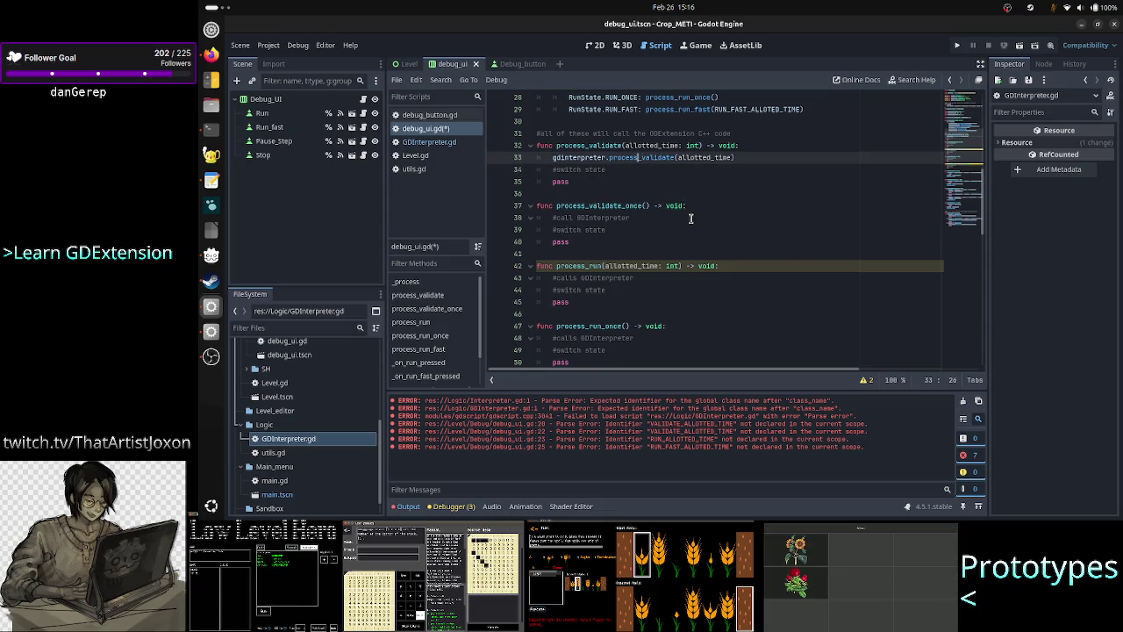
{"action": "key", "text": "Down"}
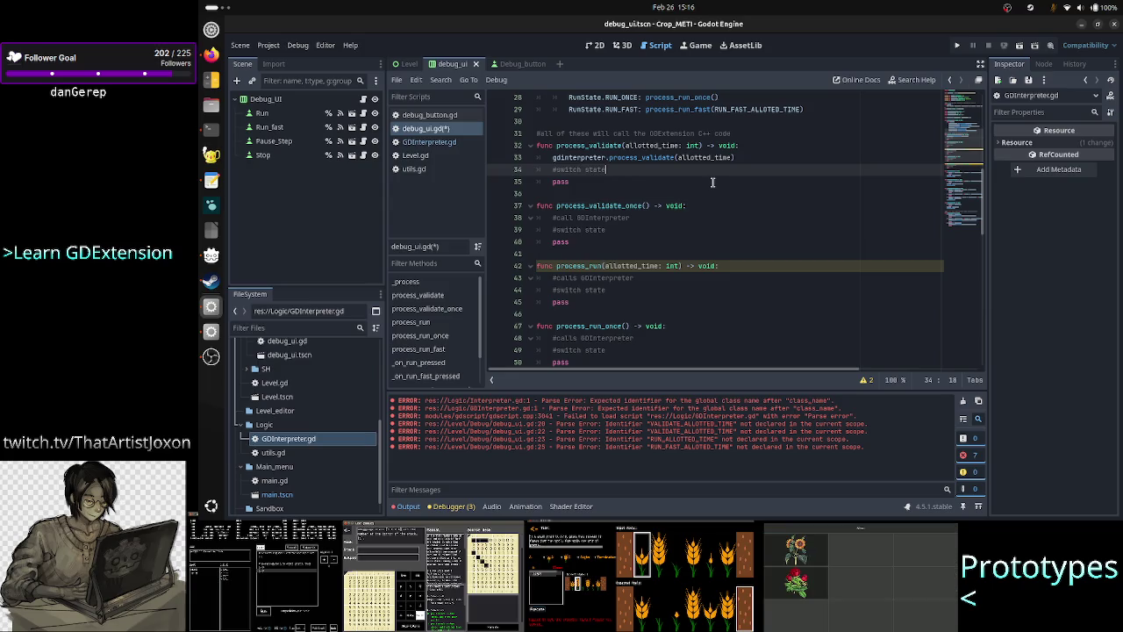
{"action": "scroll", "coordinate": [712, 181], "scroll_direction": "up", "scroll_amount": 2}
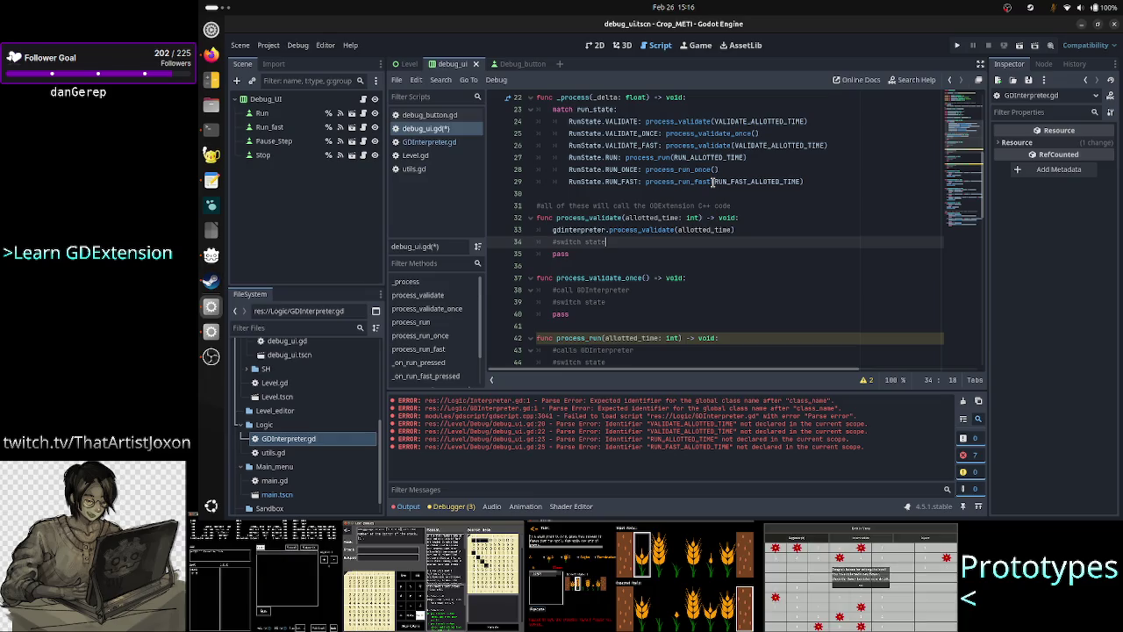
{"action": "key", "text": "alt+Tab"}
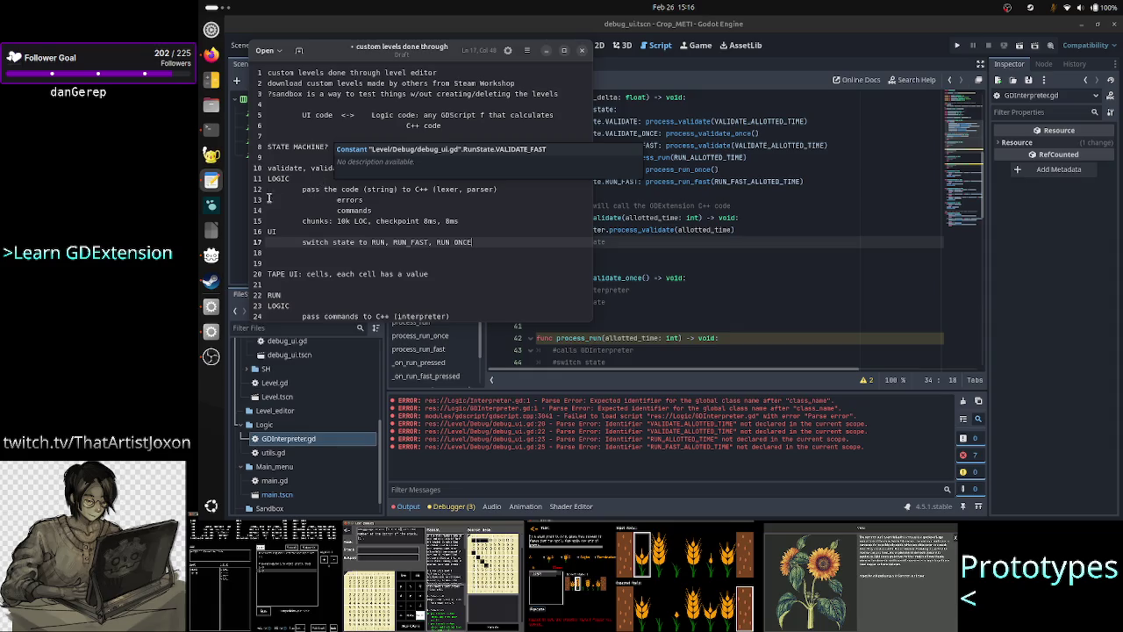
Review the 'chunks: 10k LOC' and 'checkpoint' notes on line 15, then return to Godot
{"action": "left_click", "coordinate": [333, 220]}
{"action": "left_click_drag", "start_coordinate": [371, 220], "coordinate": [305, 220]}
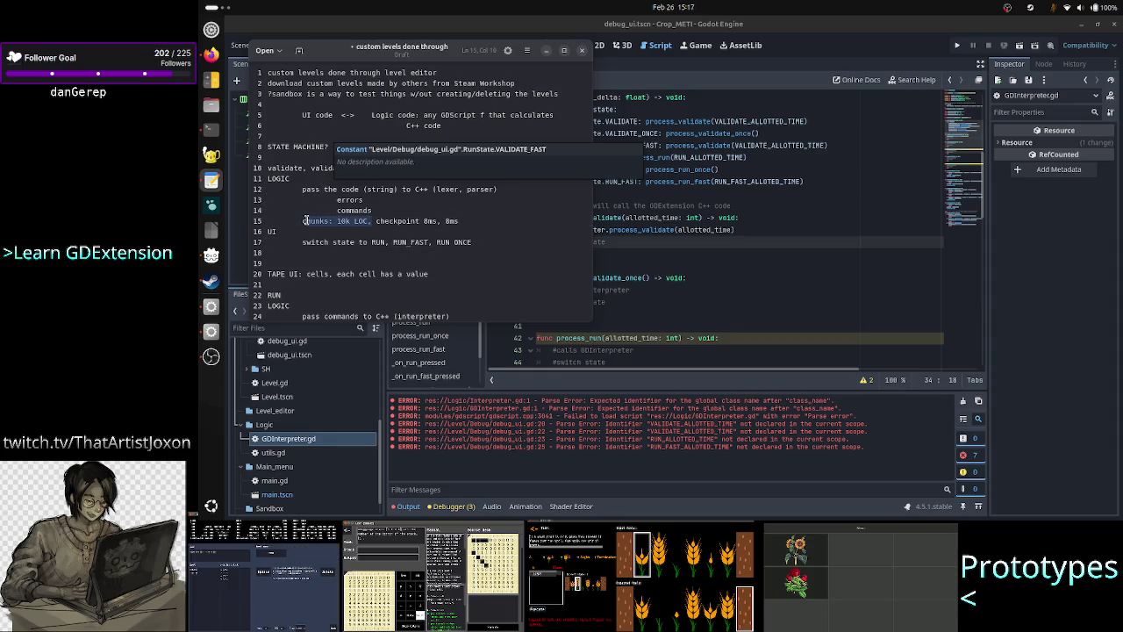
{"action": "double_click", "coordinate": [400, 220]}
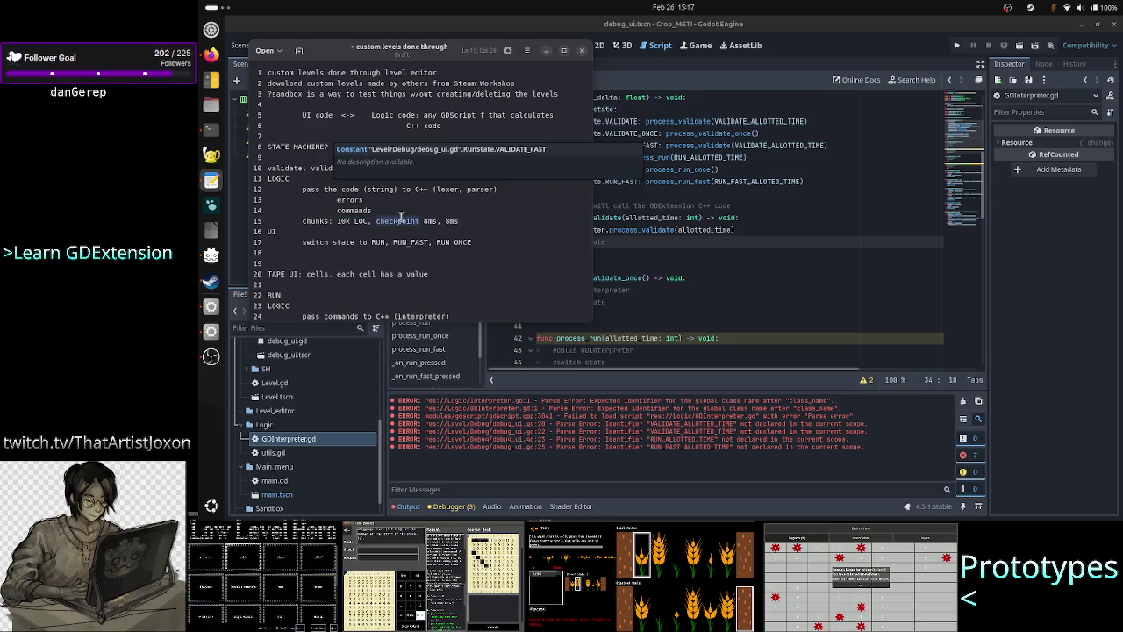
{"action": "left_click", "coordinate": [642, 242]}
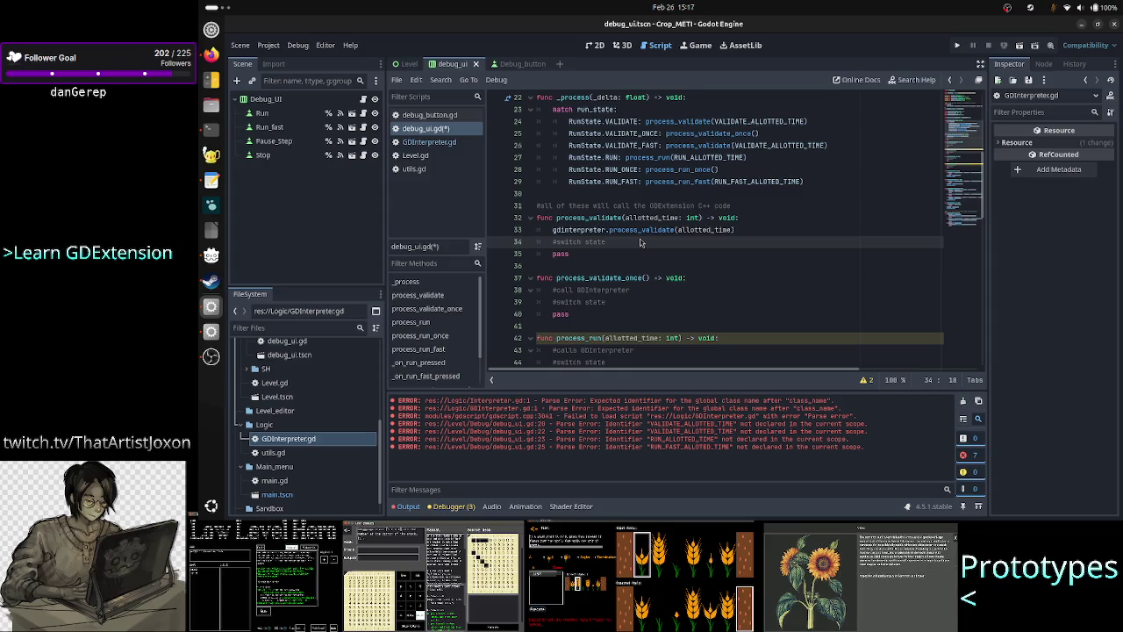
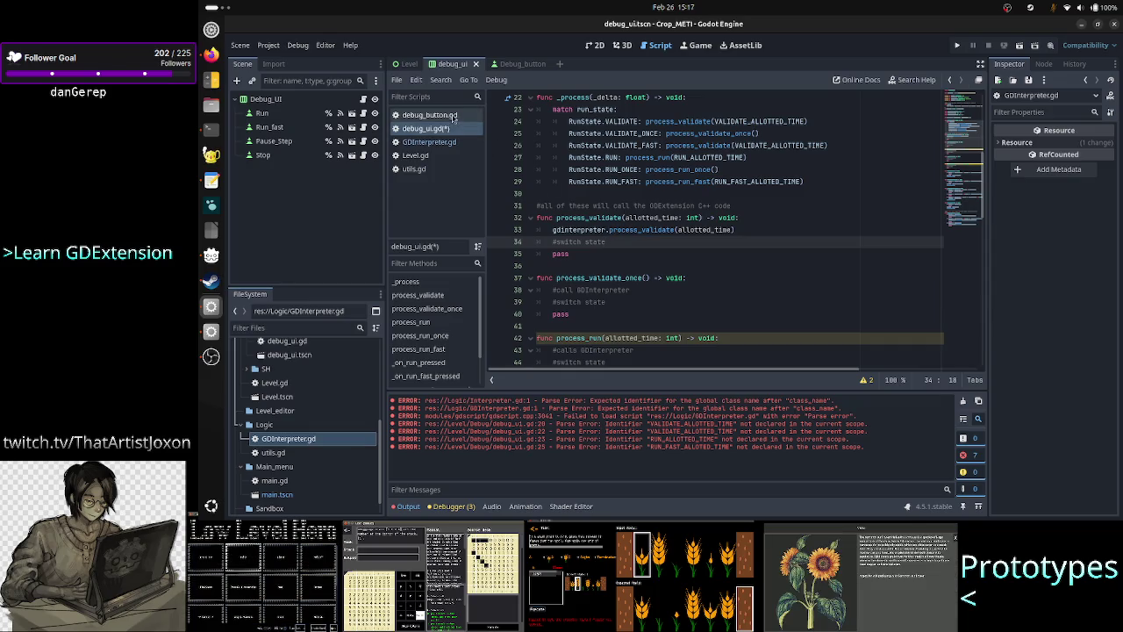
In GDInterpreter.gd, add a '#return ... the validation hasn't finished' comment above process_validate
{"action": "left_click", "coordinate": [436, 142]}
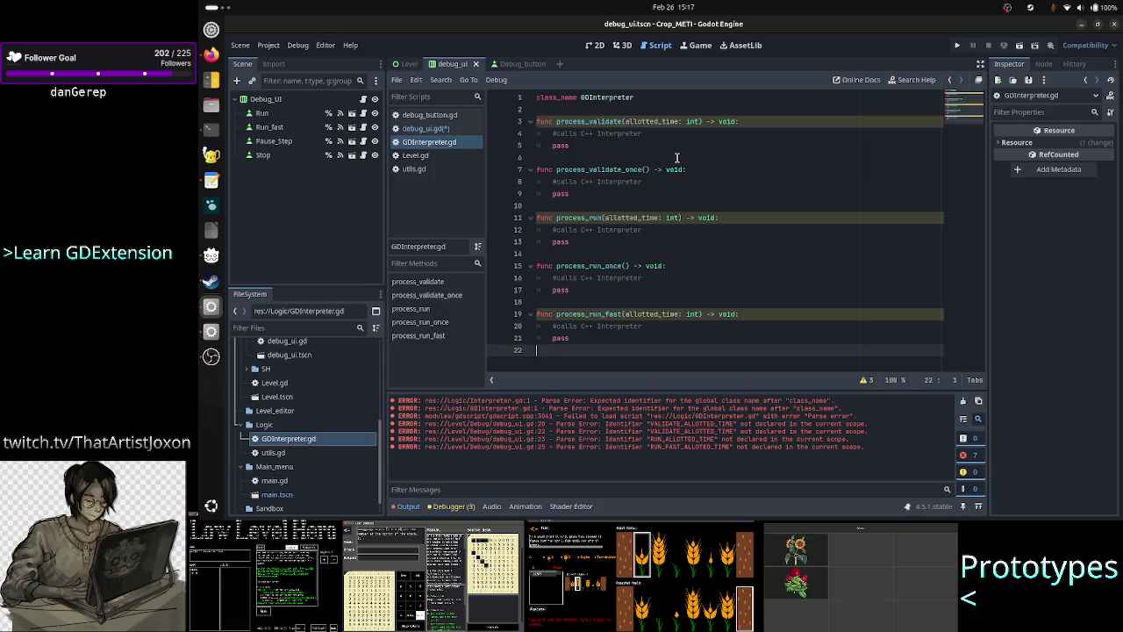
{"action": "double_click", "coordinate": [729, 122]}
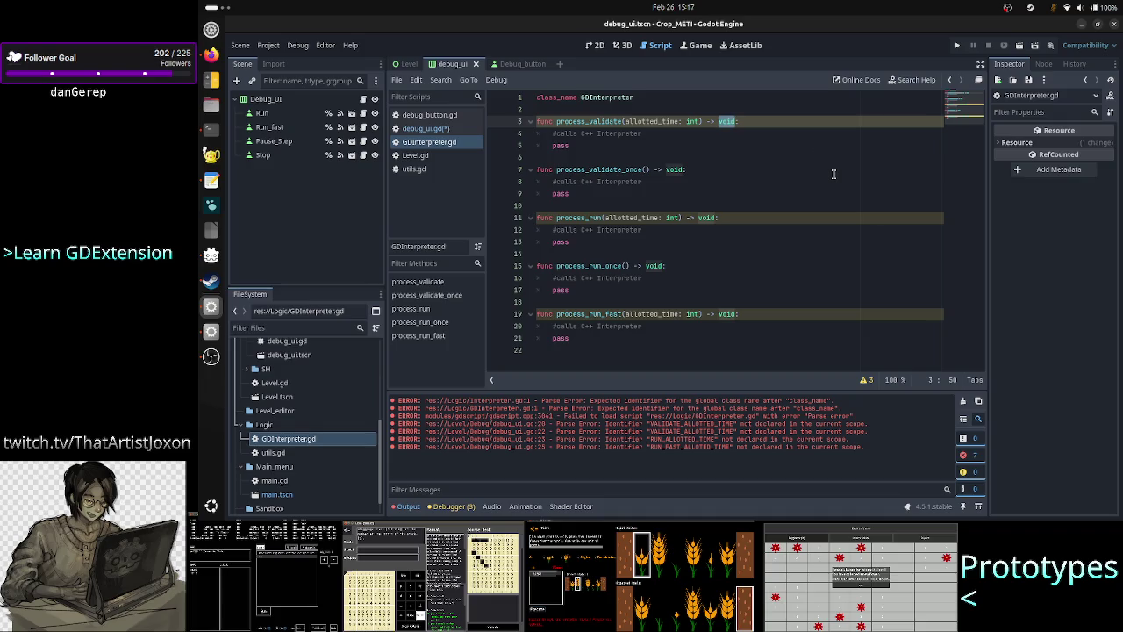
{"action": "key", "text": "ctrl+shift+Return"}
{"action": "type", "text": "#"}
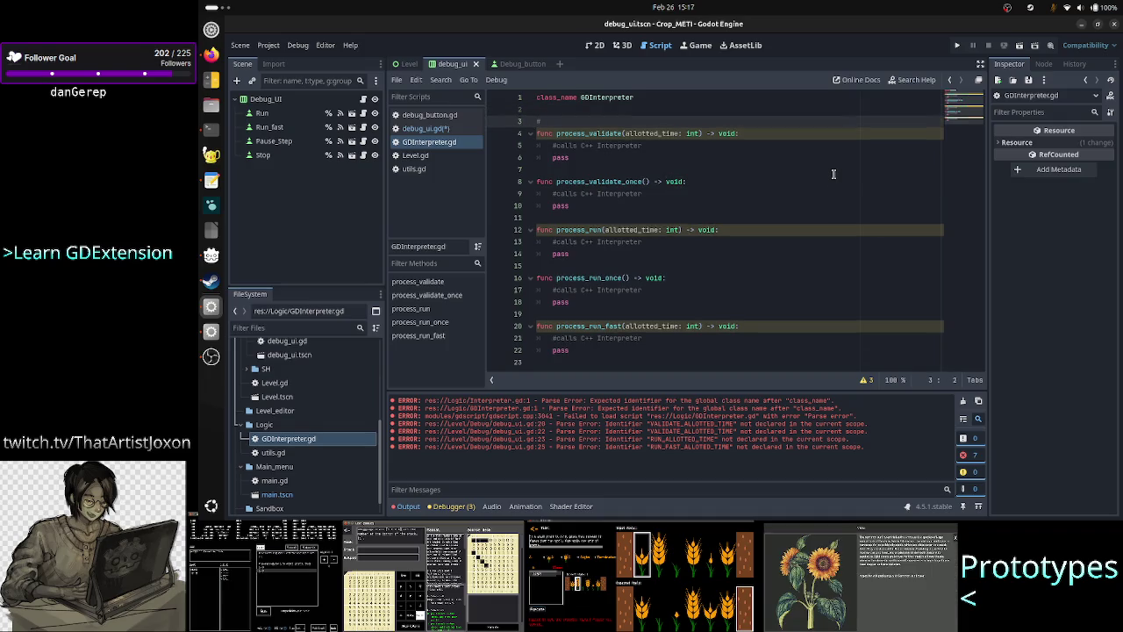
{"action": "type", "text": "return"}
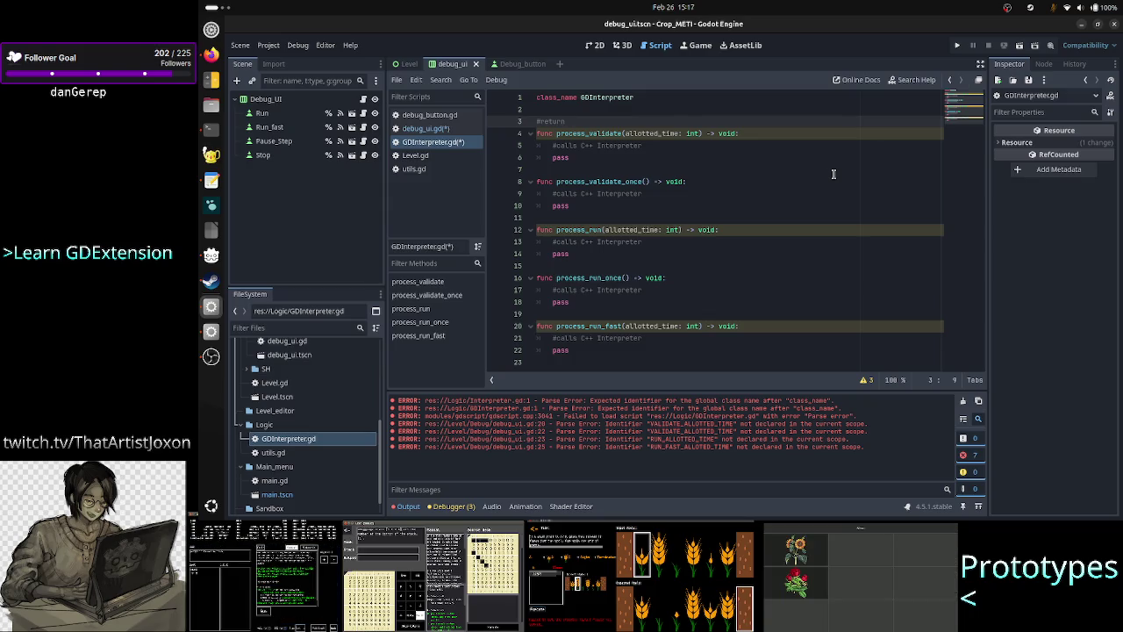
{"action": "type", "text": " # "}
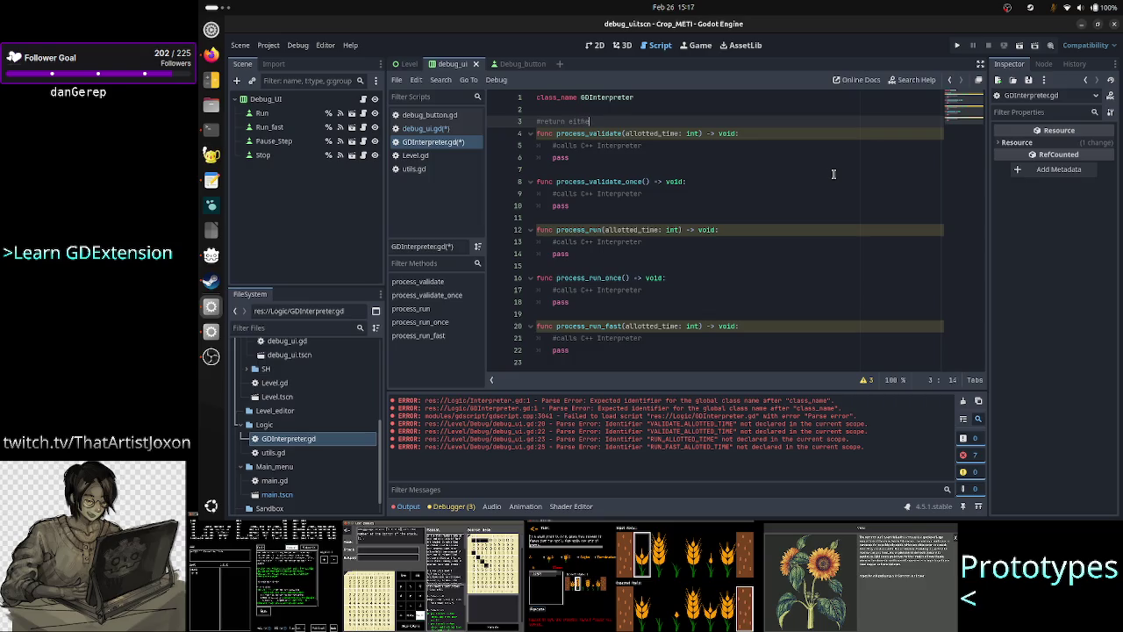
{"action": "type", "text": "r that "}
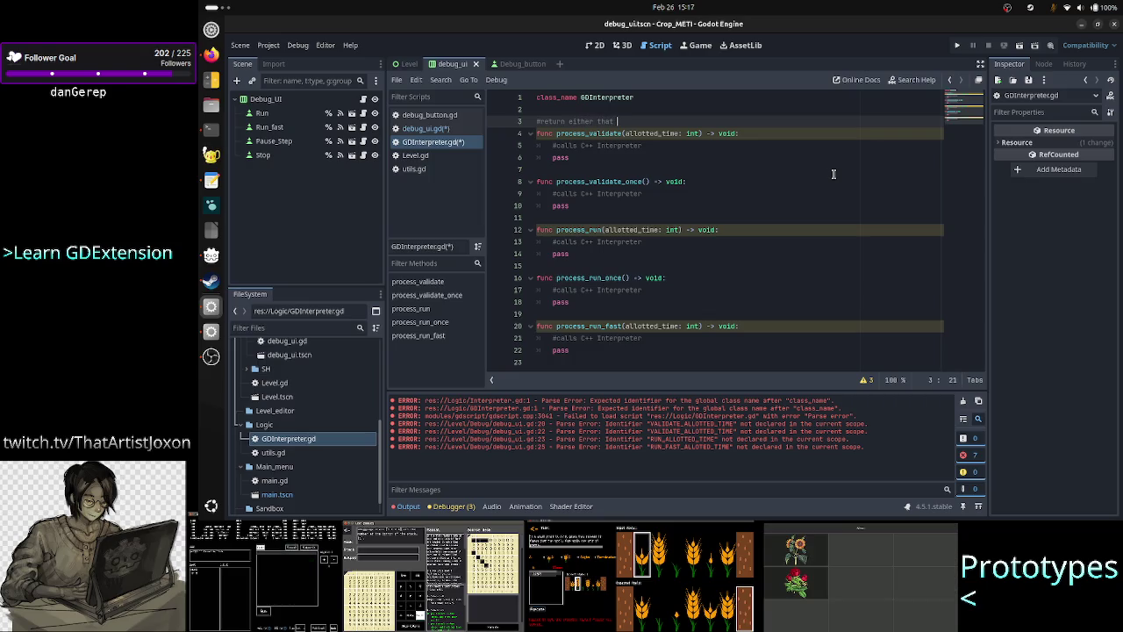
{"action": "type", "text": "we are st"}
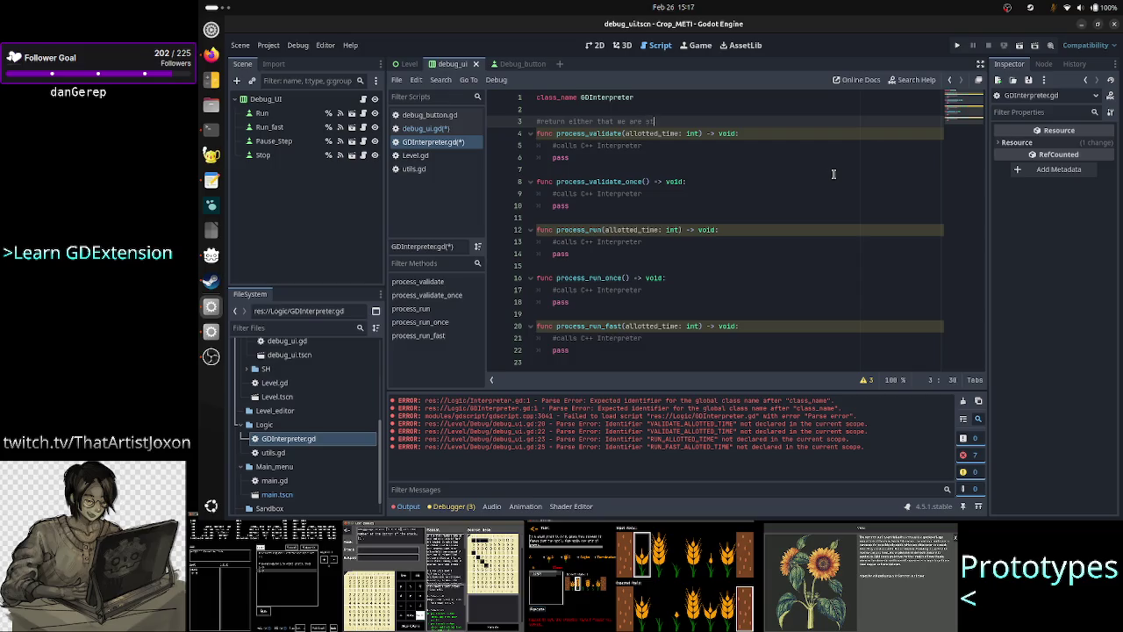
{"action": "type", "text": "il"}
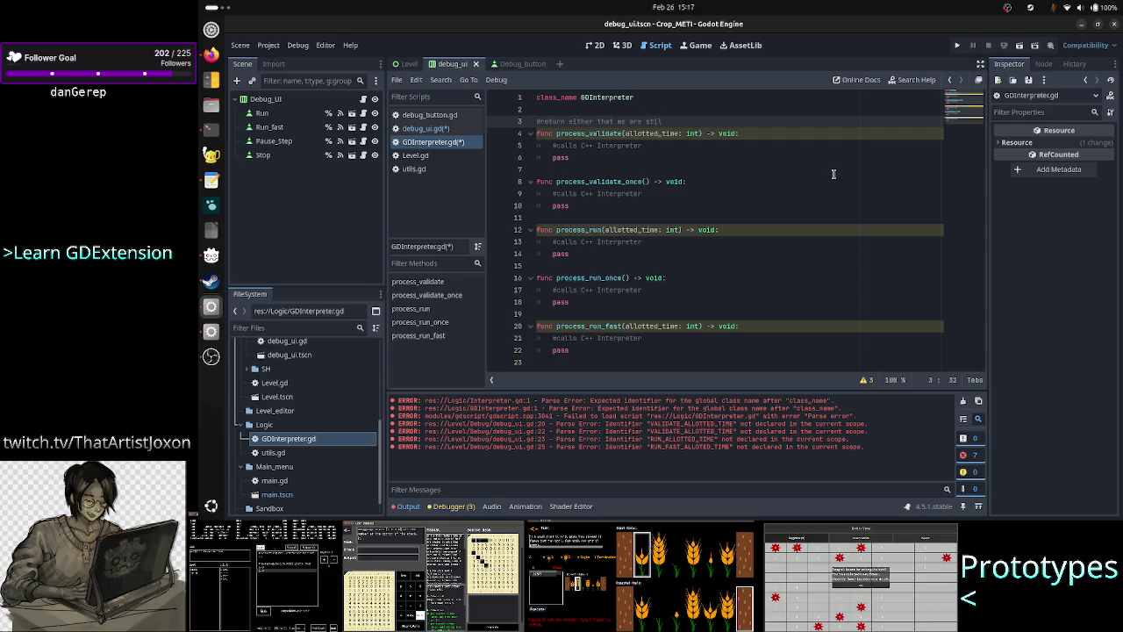
{"action": "key", "text": "BackSpace"}
{"action": "key", "text": "BackSpace"}
{"action": "key", "text": "BackSpace"}
{"action": "type", "text": "the validation hasn't "}
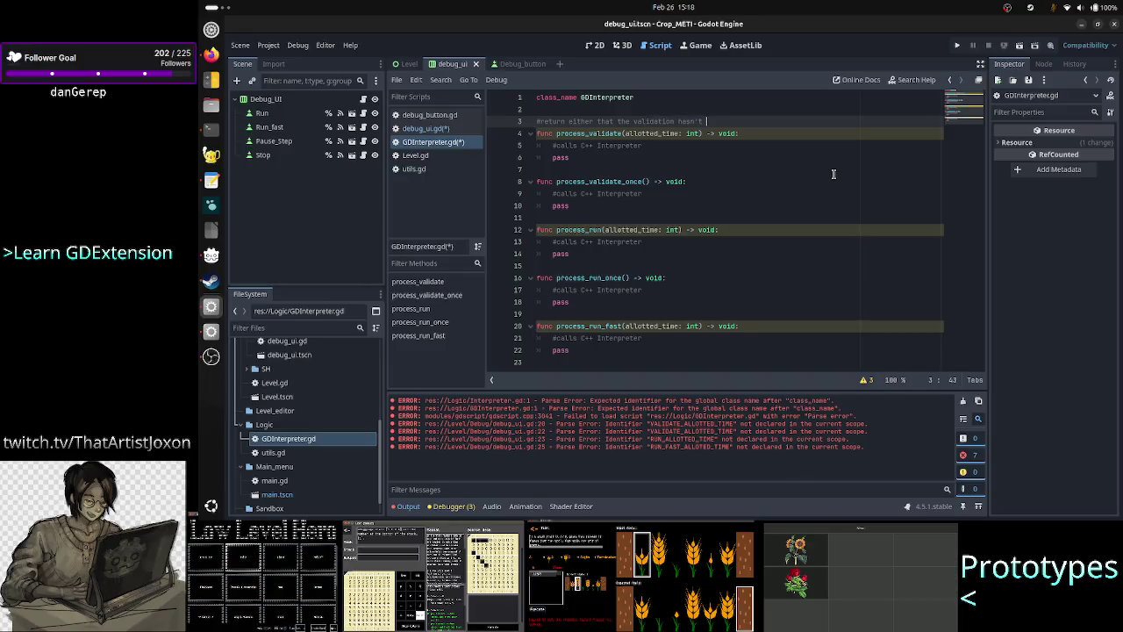
{"action": "type", "text": "finished"}
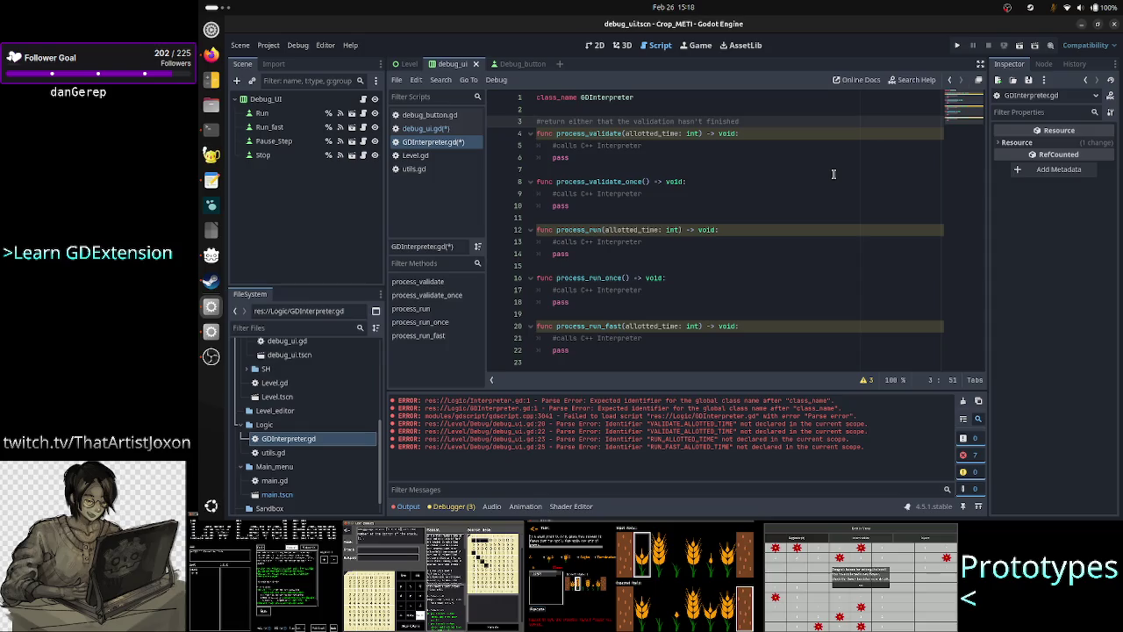
{"action": "key", "text": "Down"}
{"action": "key", "text": "Home"}
{"action": "key", "text": "shift+Down"}
{"action": "key", "text": "shift+Down"}
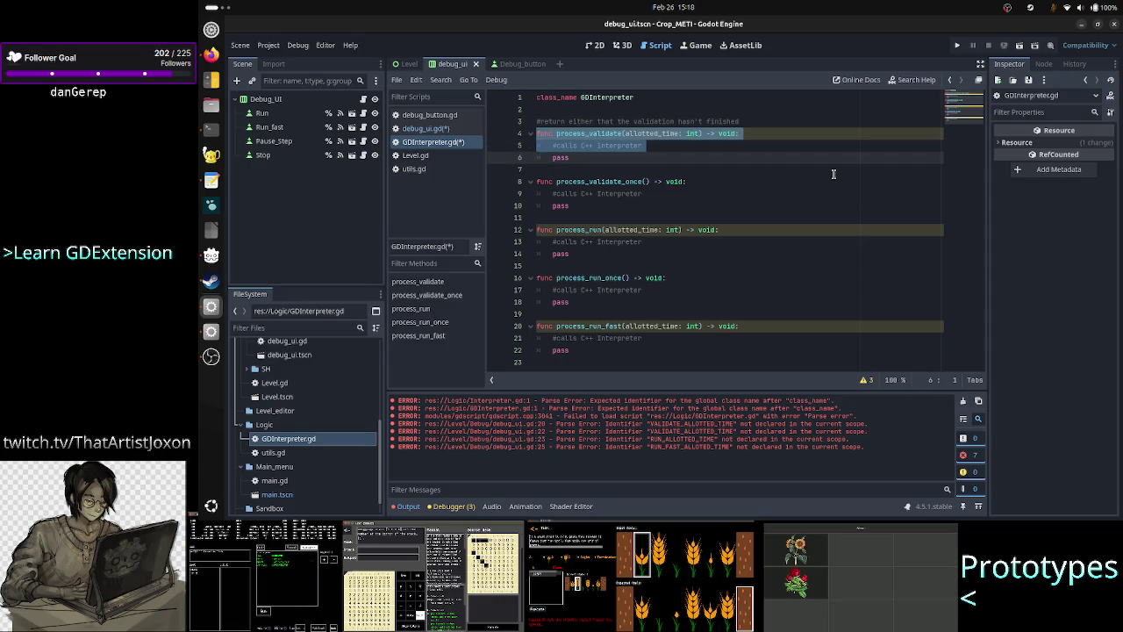
{"action": "key", "text": "shift+Up"}
{"action": "key", "text": "shift+Up"}
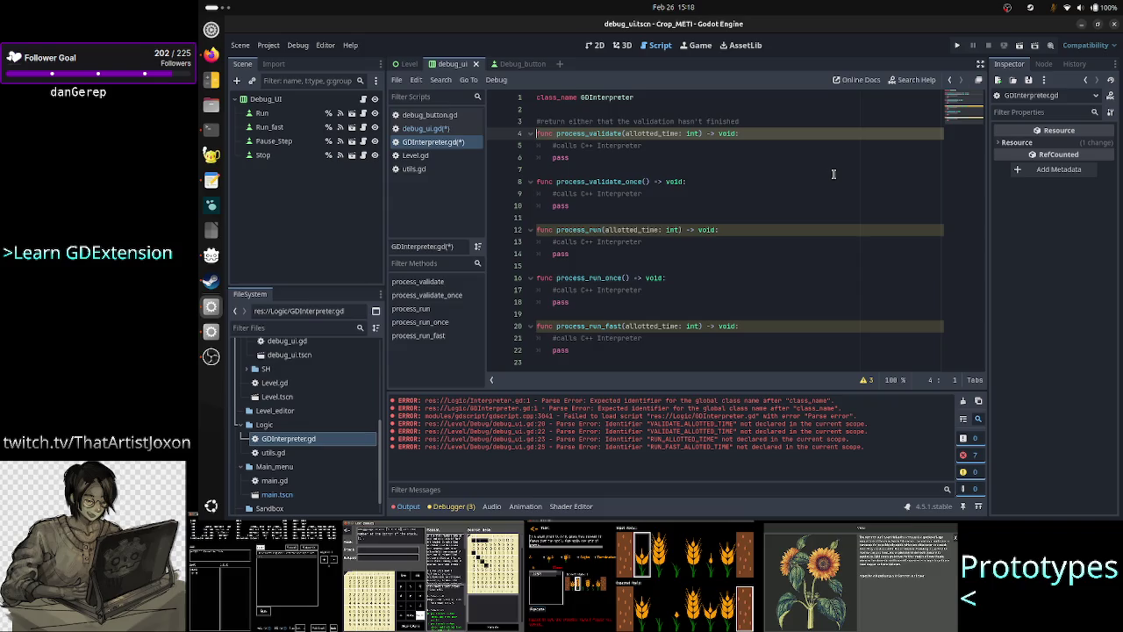
{"action": "key", "text": "Left"}
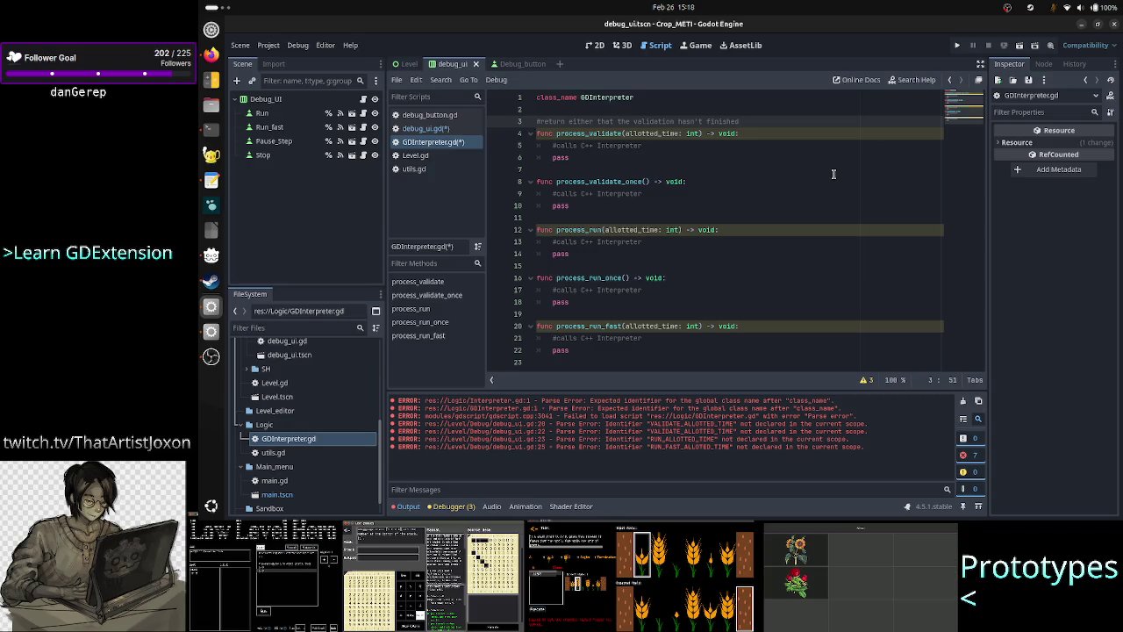
{"action": "key", "text": "Home"}
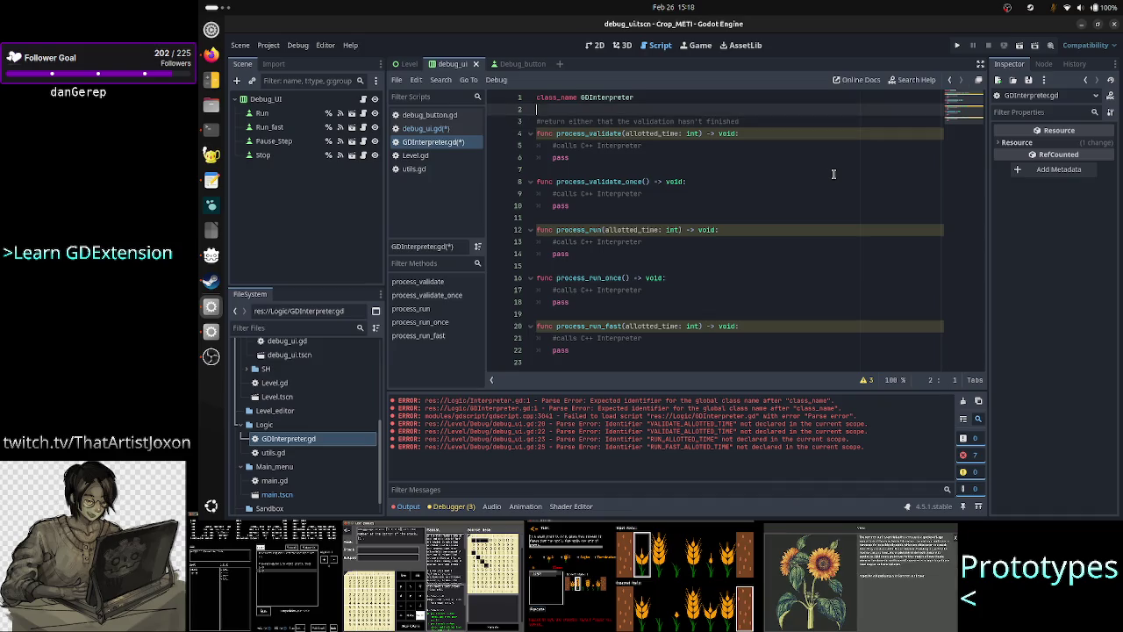
Expand the comment with 'entire' and '(just the work for this frame)'
{"action": "type", "text": "entire"}
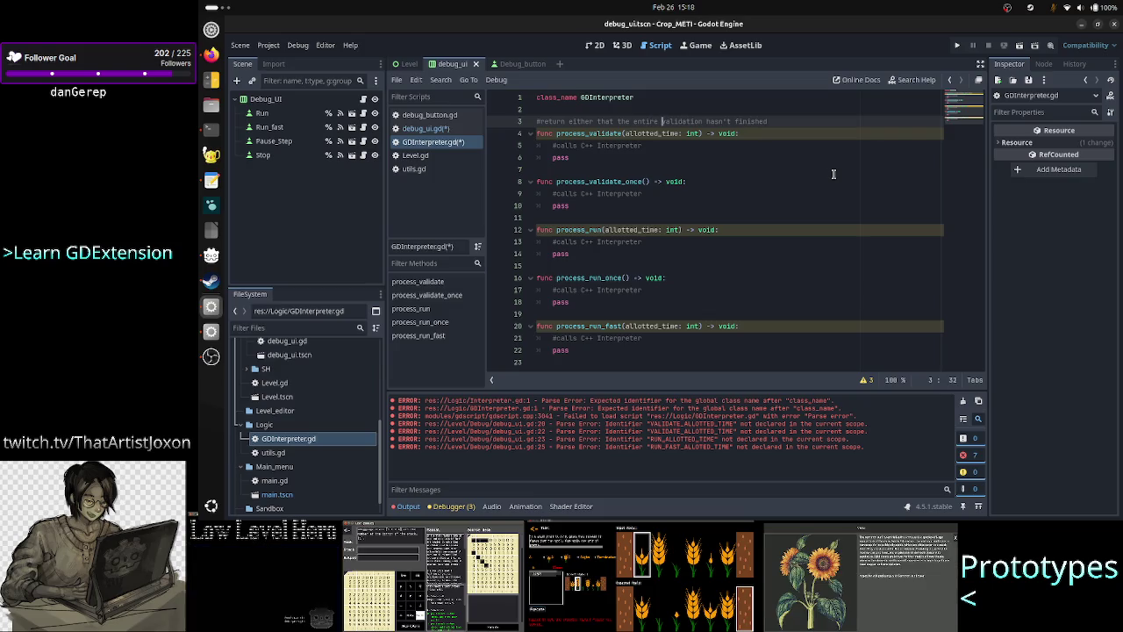
{"action": "key", "text": "End"}
{"action": "type", "text": "("}
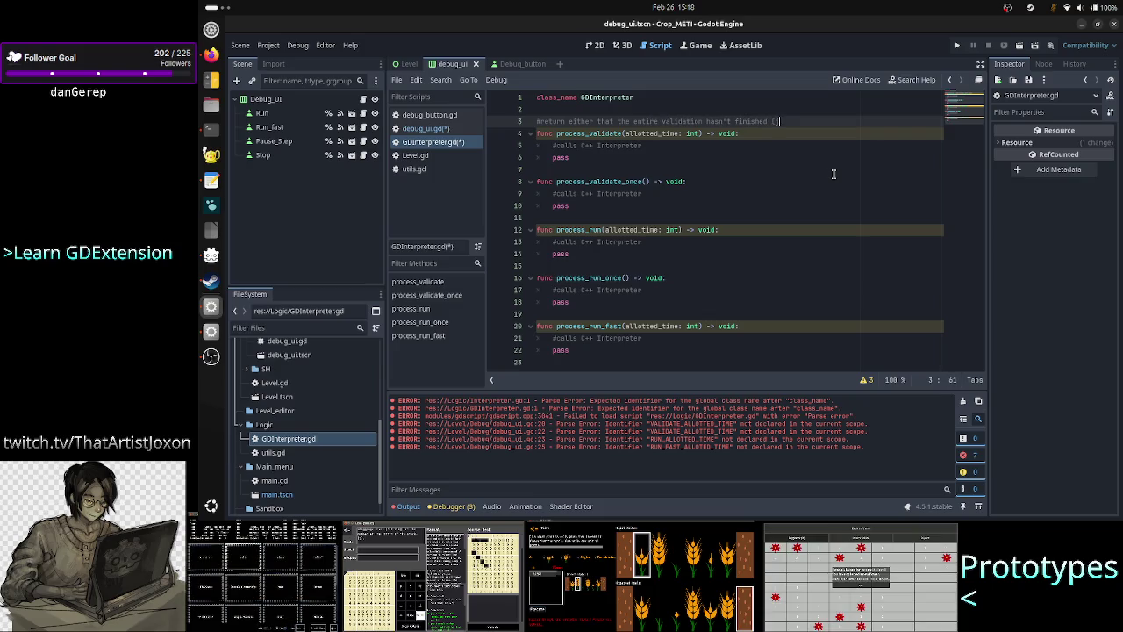
{"action": "type", "text": "just the work for the"}
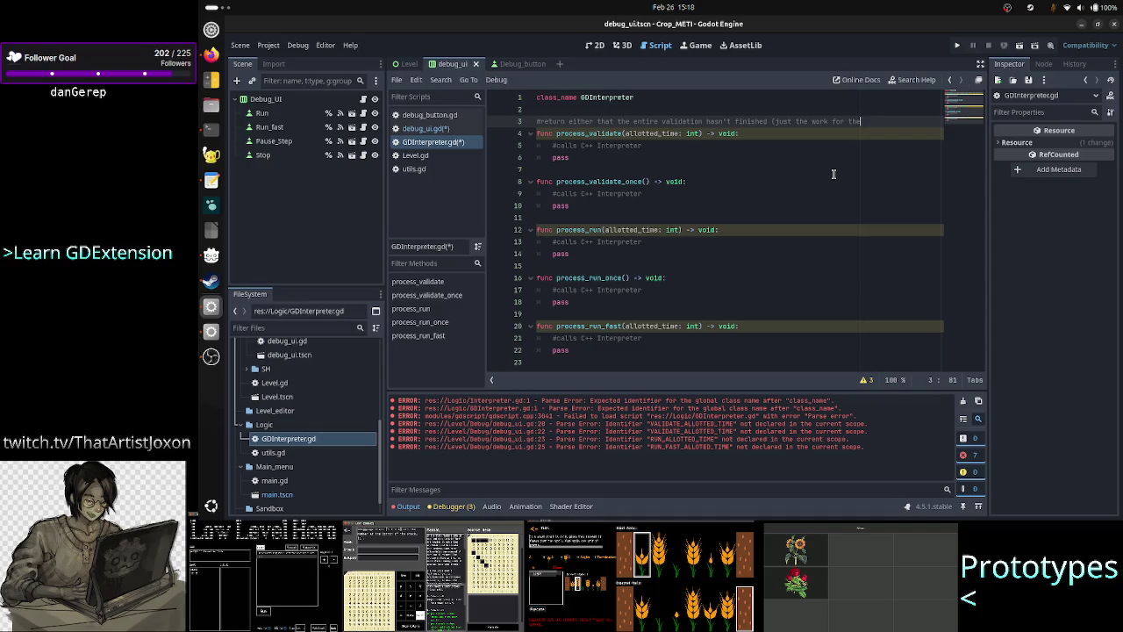
{"action": "key", "text": "BackSpace"}
{"action": "type", "text": "is frame)"}
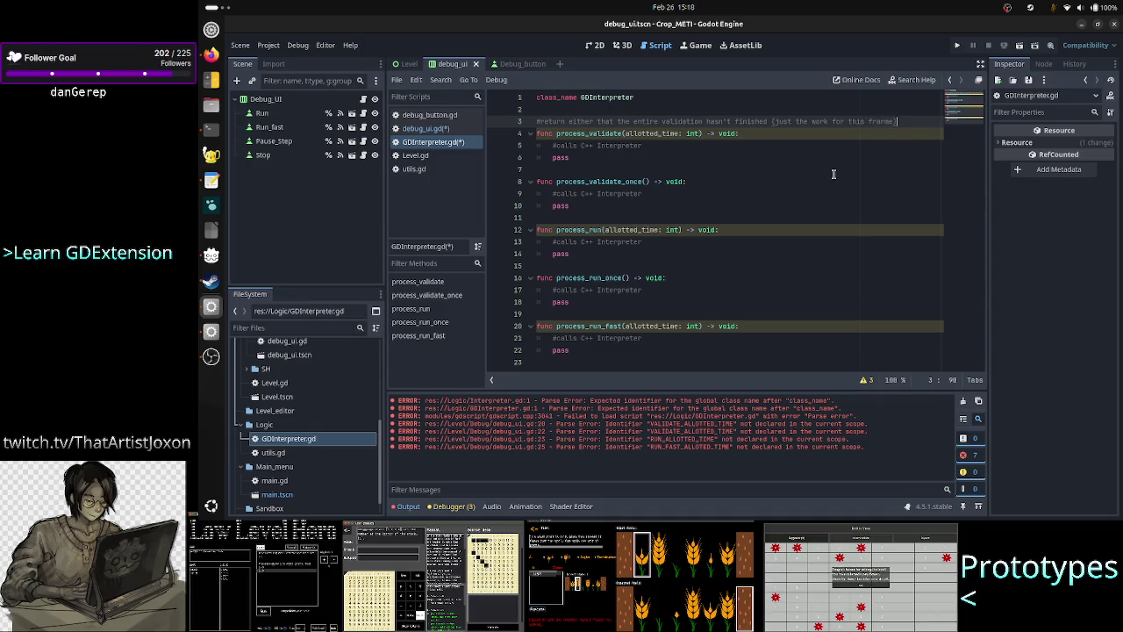
Add a second comment line '#send the' below it
{"action": "key", "text": "Return"}
{"action": "type", "text": "#"}
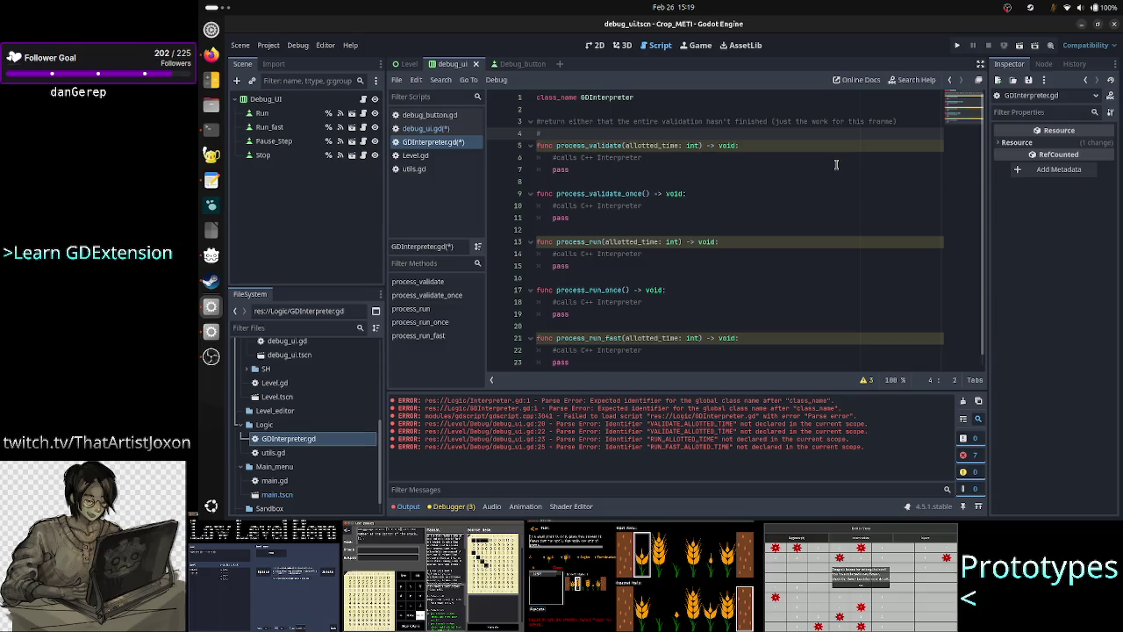
{"action": "type", "text": "send the"}
{"action": "double_click", "coordinate": [592, 290]}
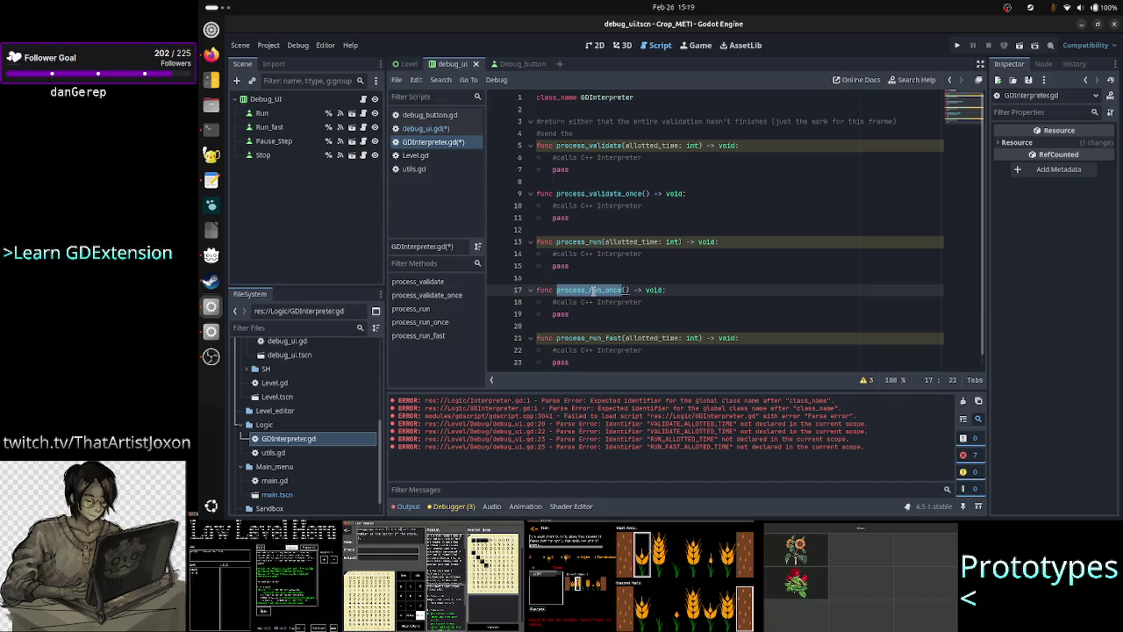
{"action": "left_click", "coordinate": [674, 159]}
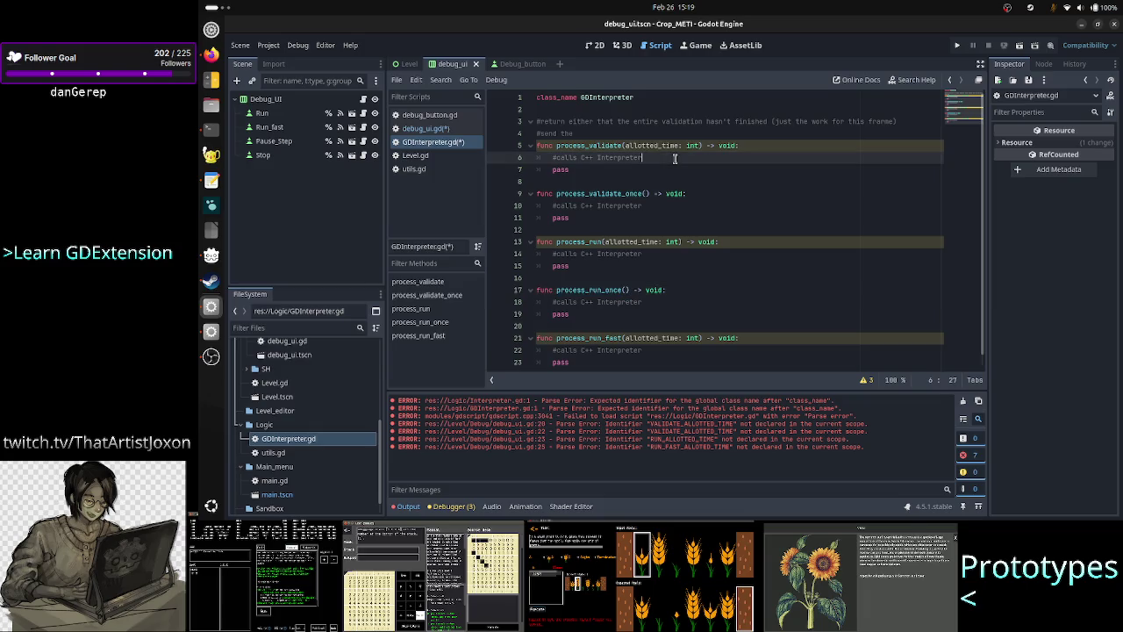
{"action": "left_click", "coordinate": [629, 128]}
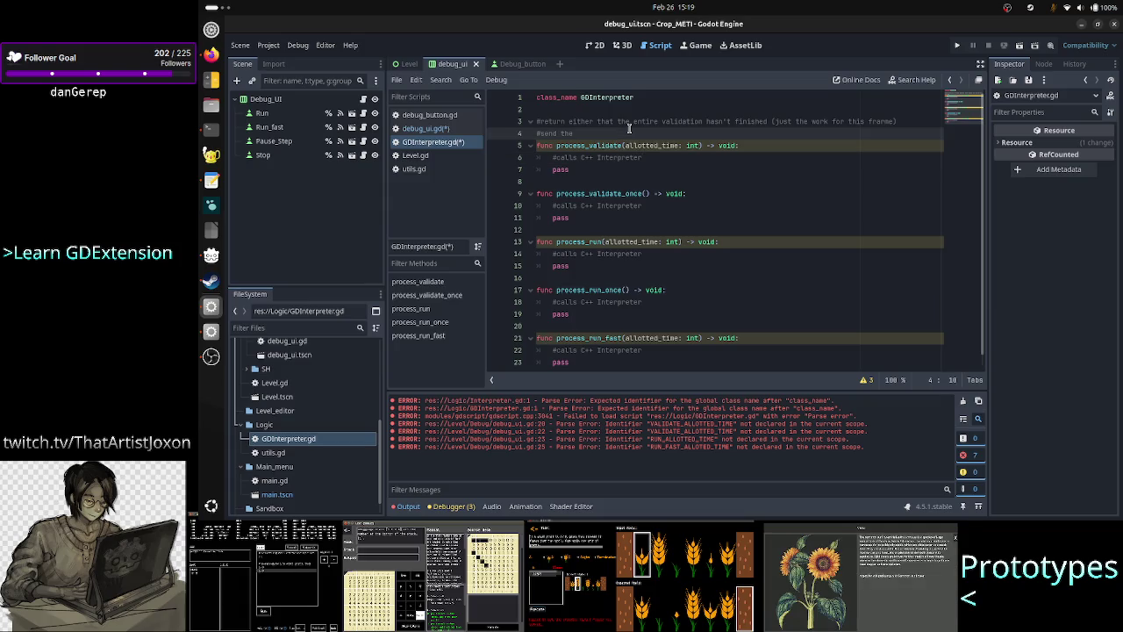
{"action": "key", "text": "alt+Tab"}
{"action": "key", "text": "alt+Tab"}
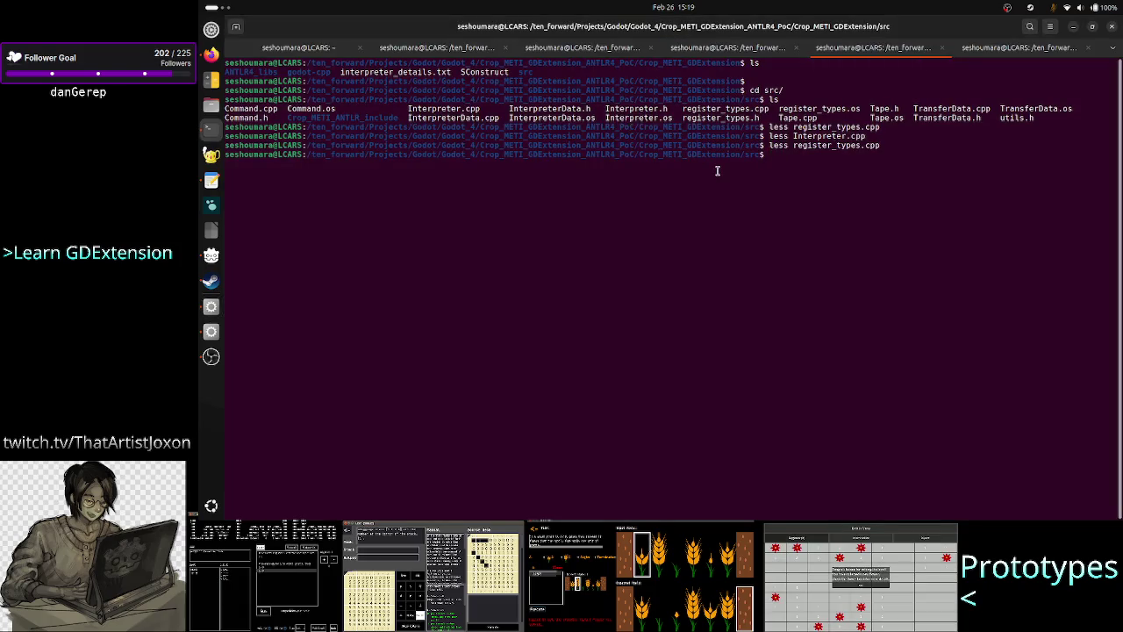
View Interpreter.cpp in less and confirm get_commands returns TransferData
{"action": "key", "text": "Up"}
{"action": "key", "text": "Up"}
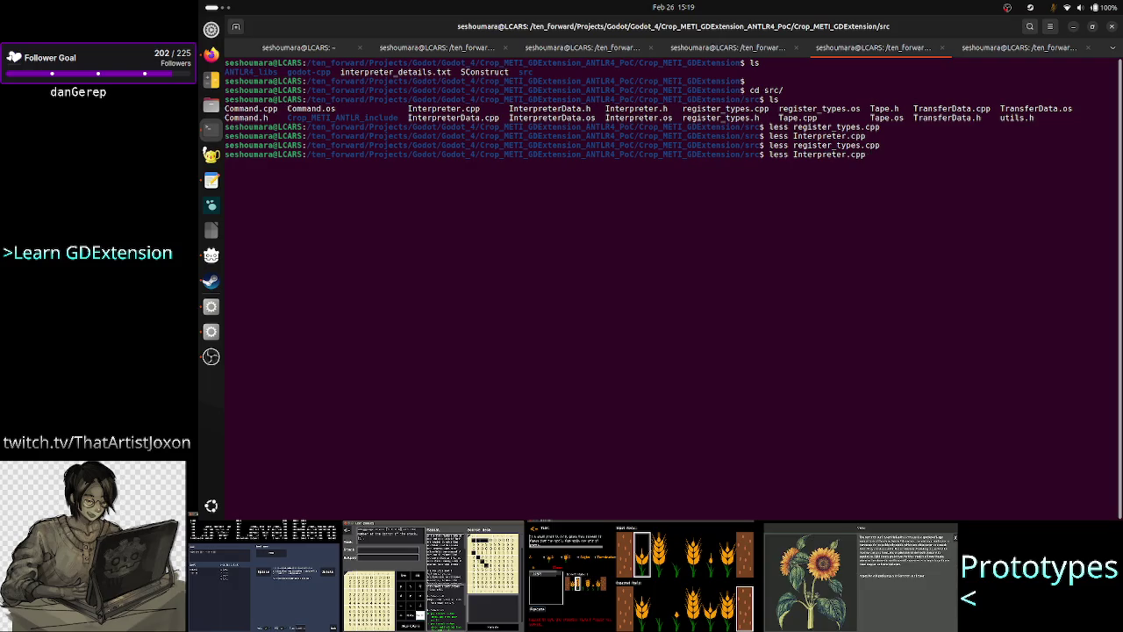
{"action": "key", "text": "Return"}
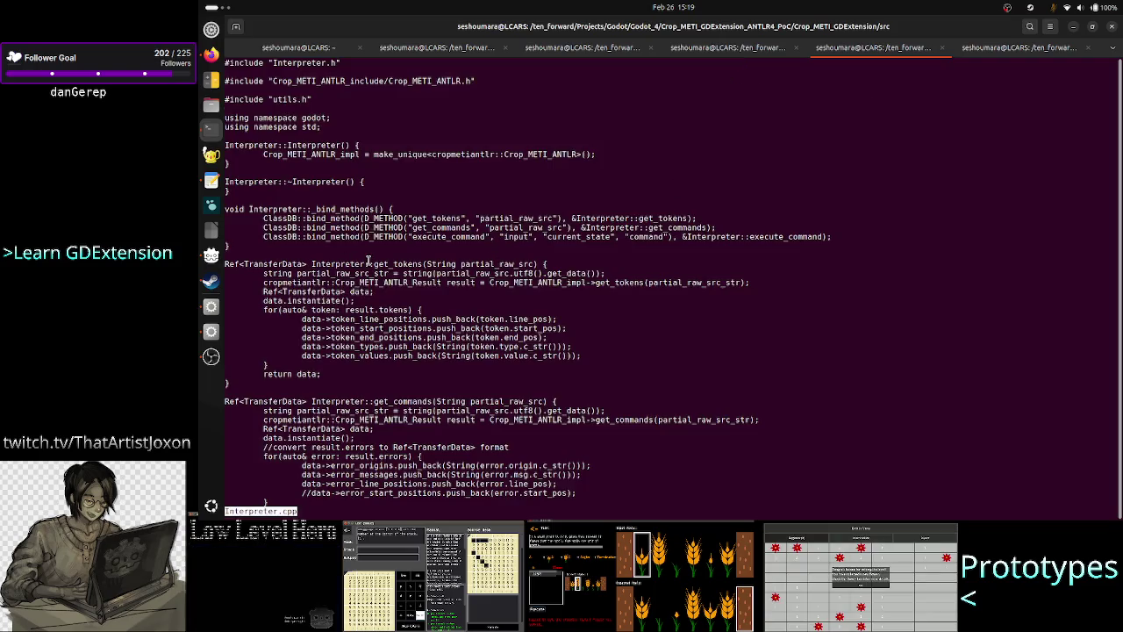
{"action": "left_click_drag", "start_coordinate": [369, 263], "coordinate": [444, 265]}
{"action": "left_click", "coordinate": [444, 265]}
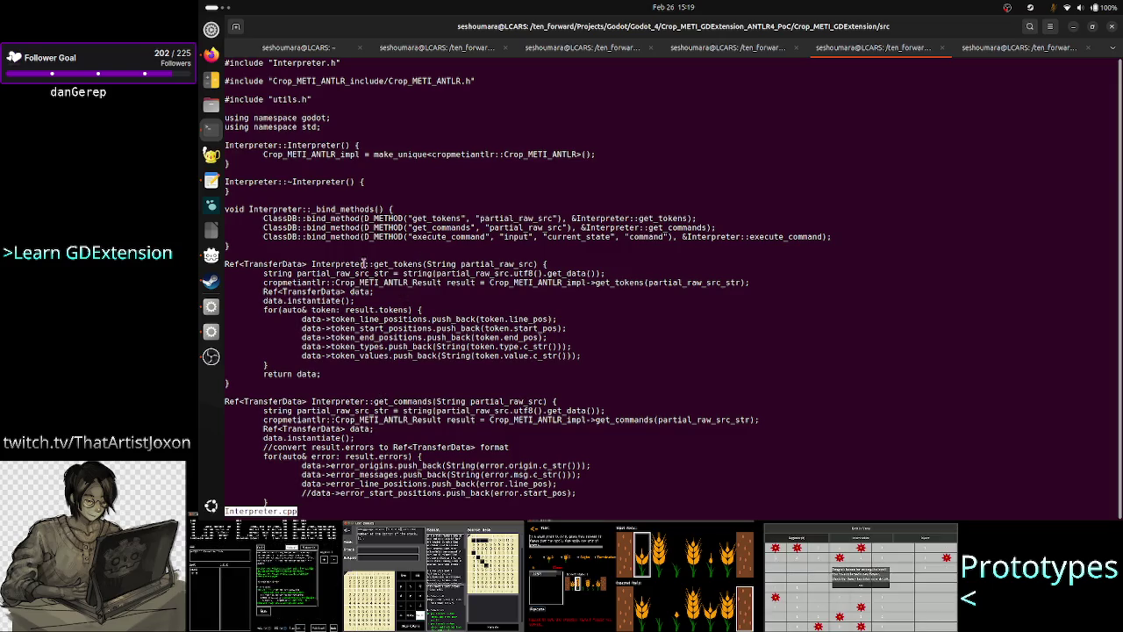
{"action": "left_click_drag", "start_coordinate": [375, 401], "coordinate": [419, 401]}
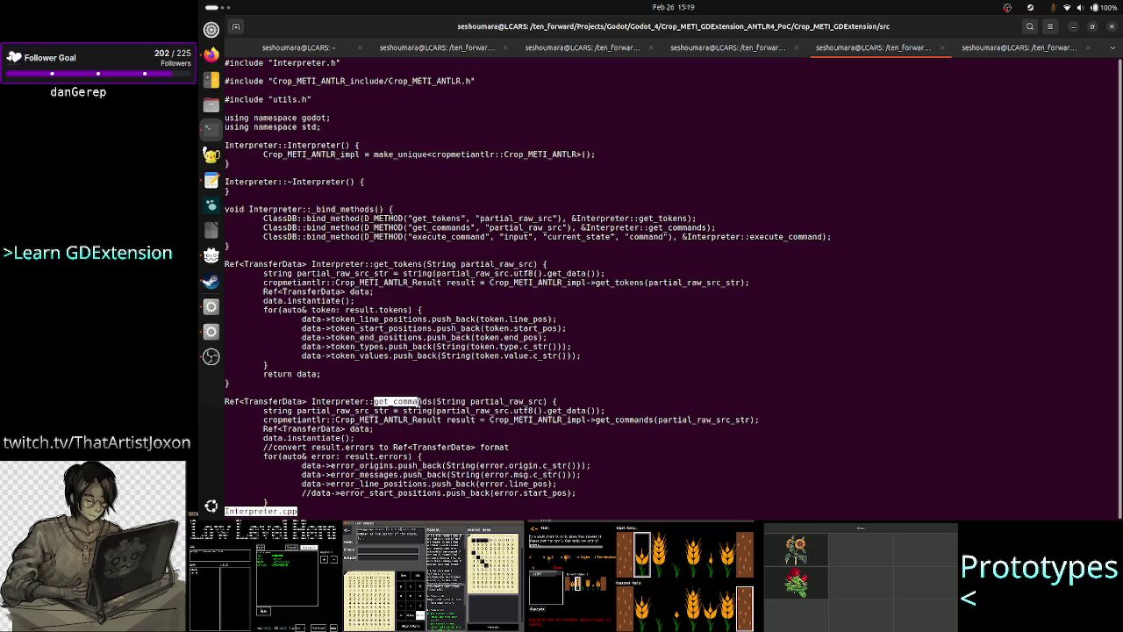
{"action": "left_click_drag", "start_coordinate": [247, 401], "coordinate": [302, 401]}
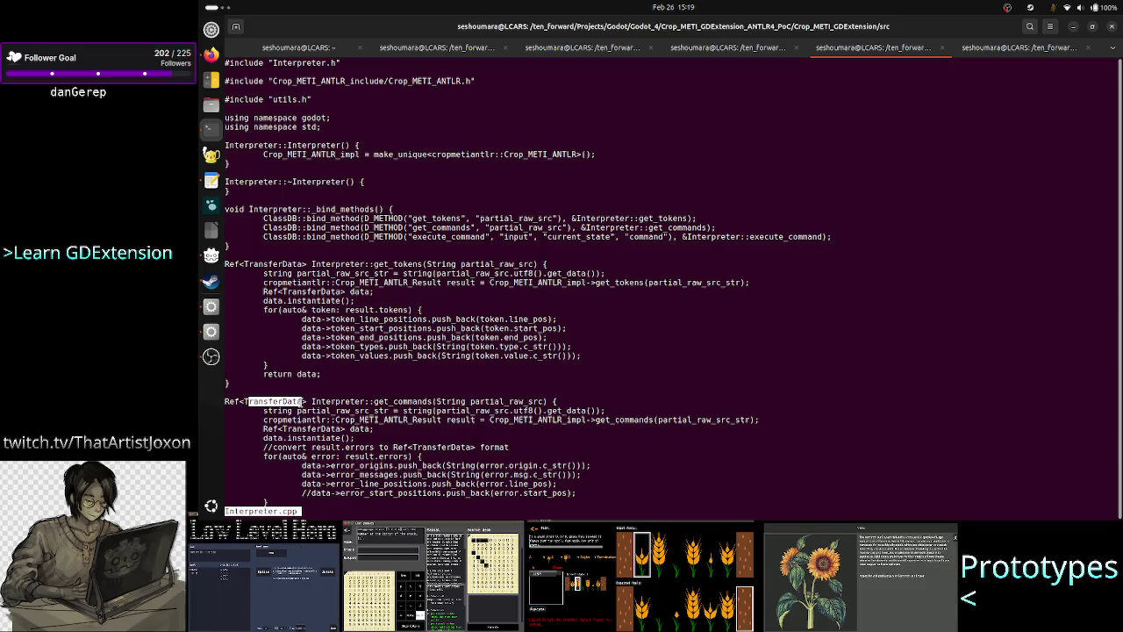
{"action": "key", "text": "alt+Tab"}
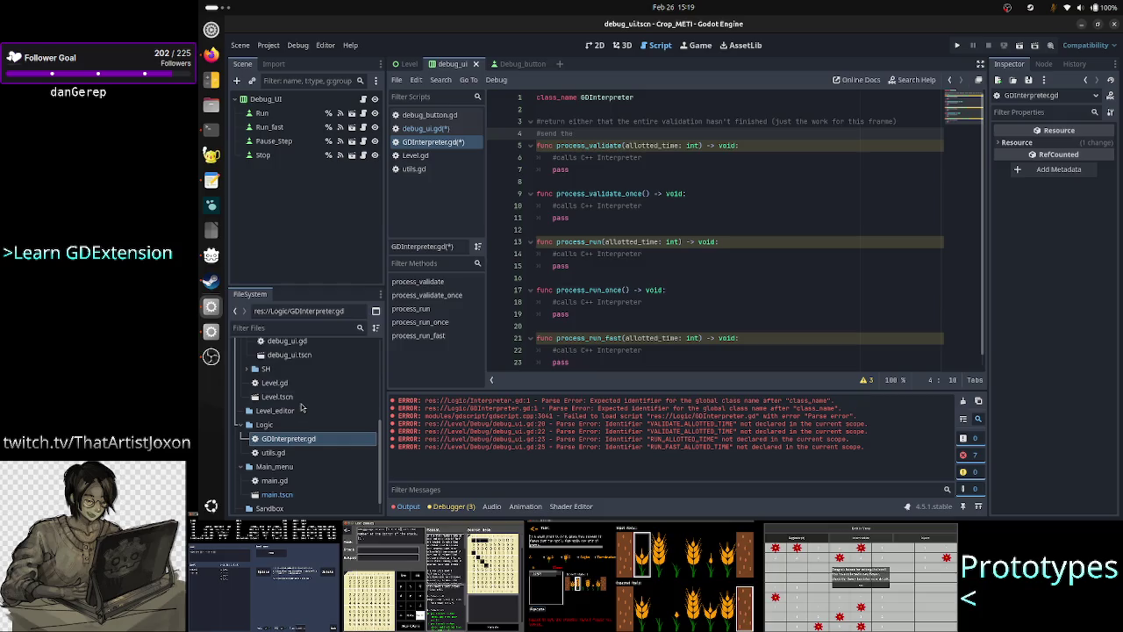
Change process_validate's return type from void to TransferData, then quit less in the terminal
{"action": "double_click", "coordinate": [729, 146]}
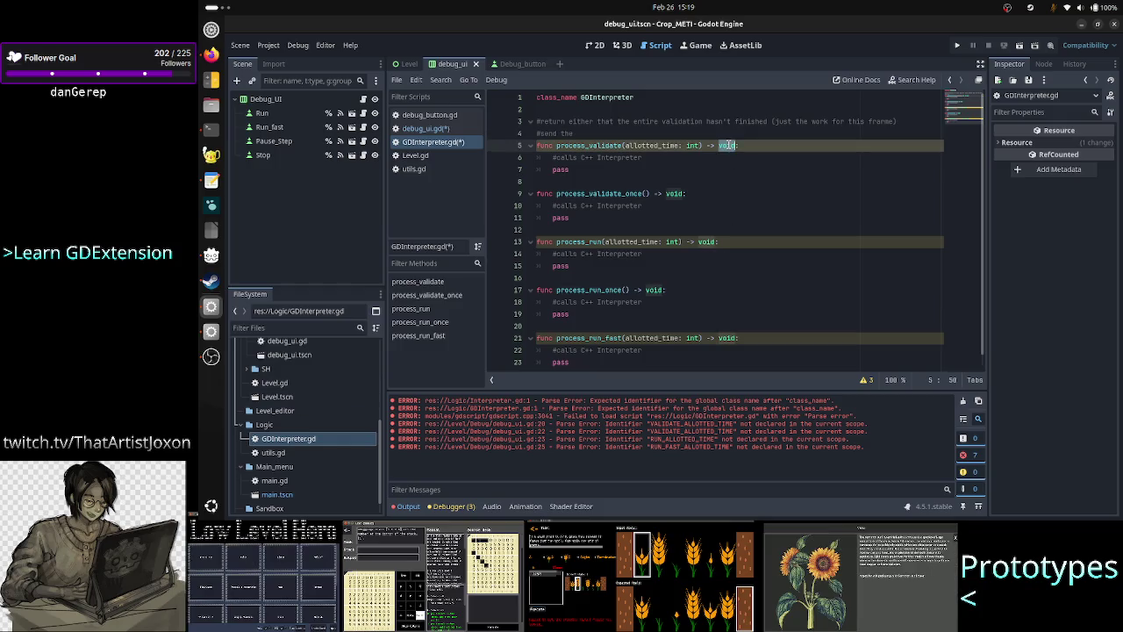
{"action": "type", "text": "TransferData"}
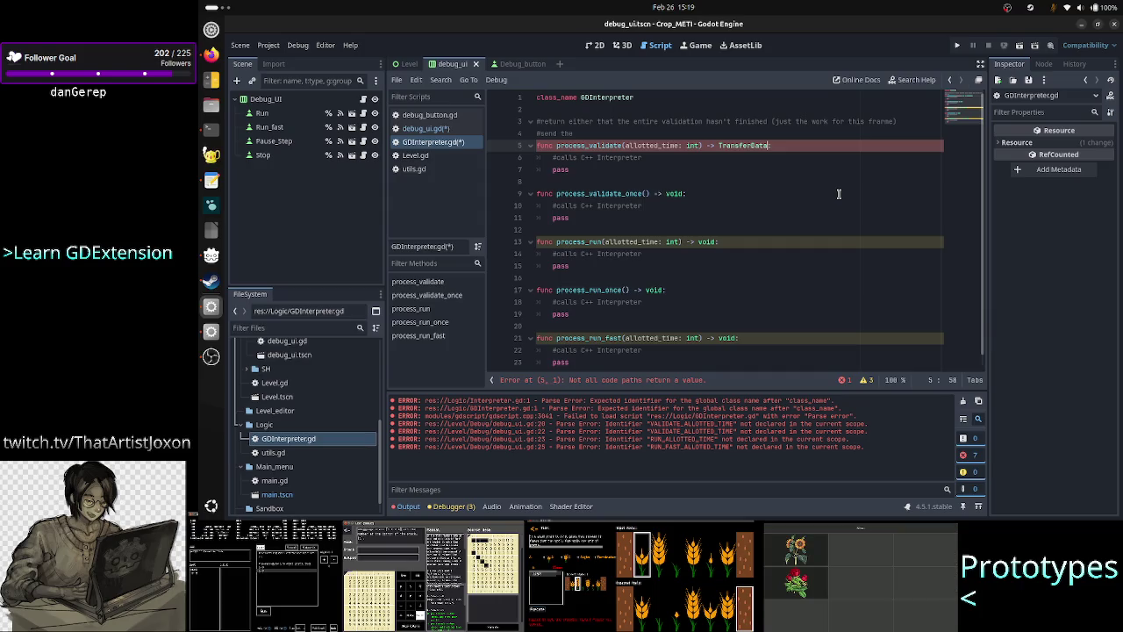
{"action": "key", "text": "alt+Tab"}
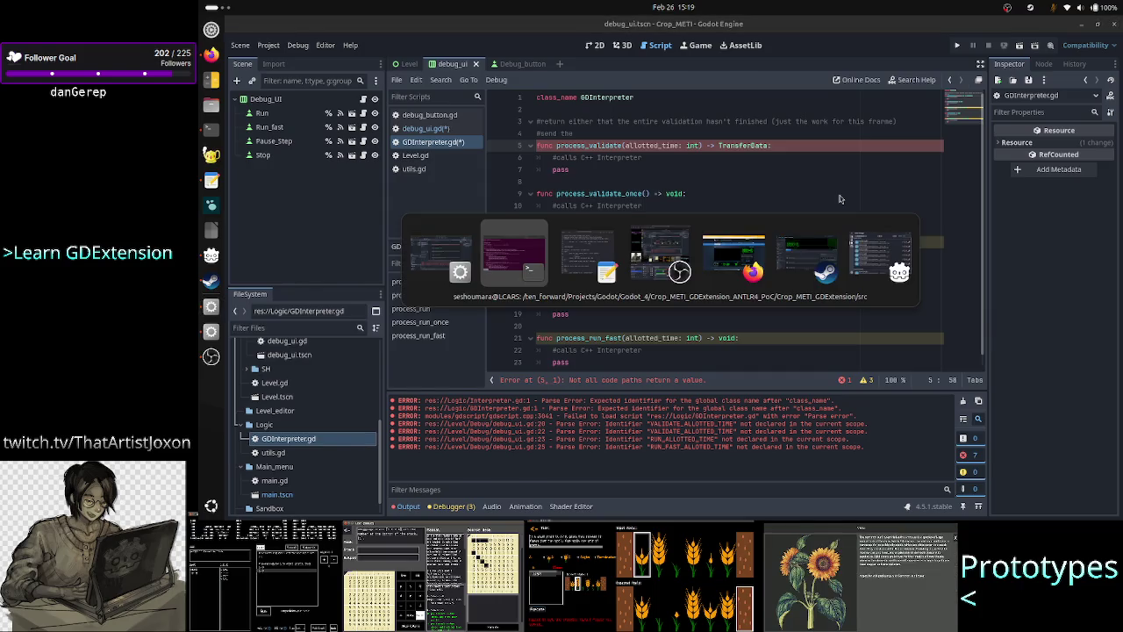
{"action": "type", "text": "qless "}
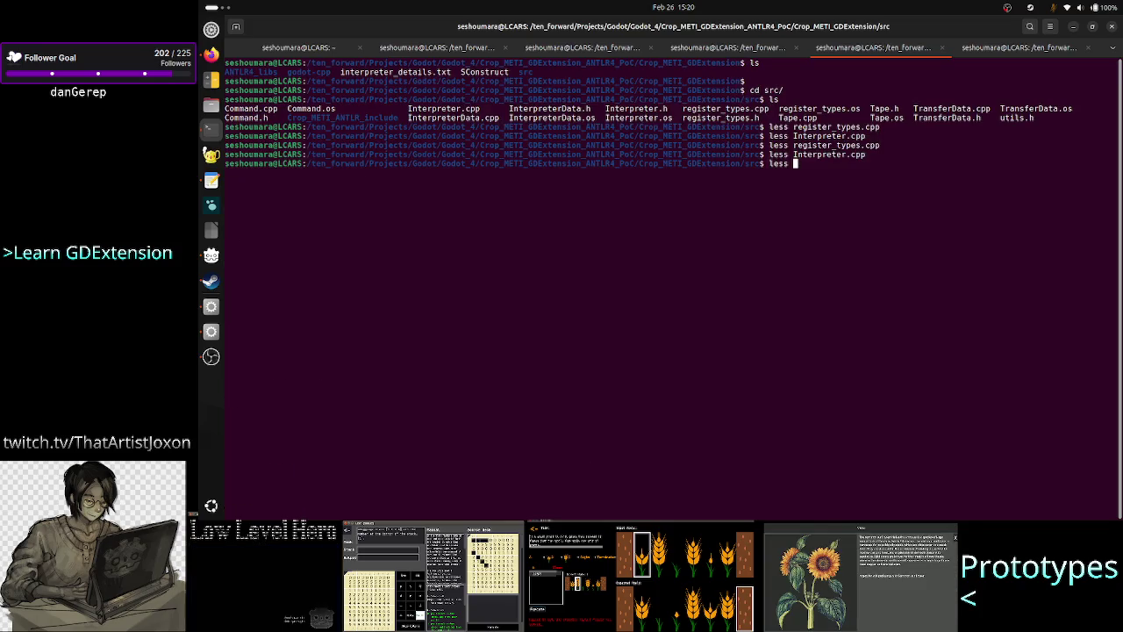
{"action": "type", "text": "Tra"}
Open TransferData.h in less from the src folder
{"action": "key", "text": "Tab"}
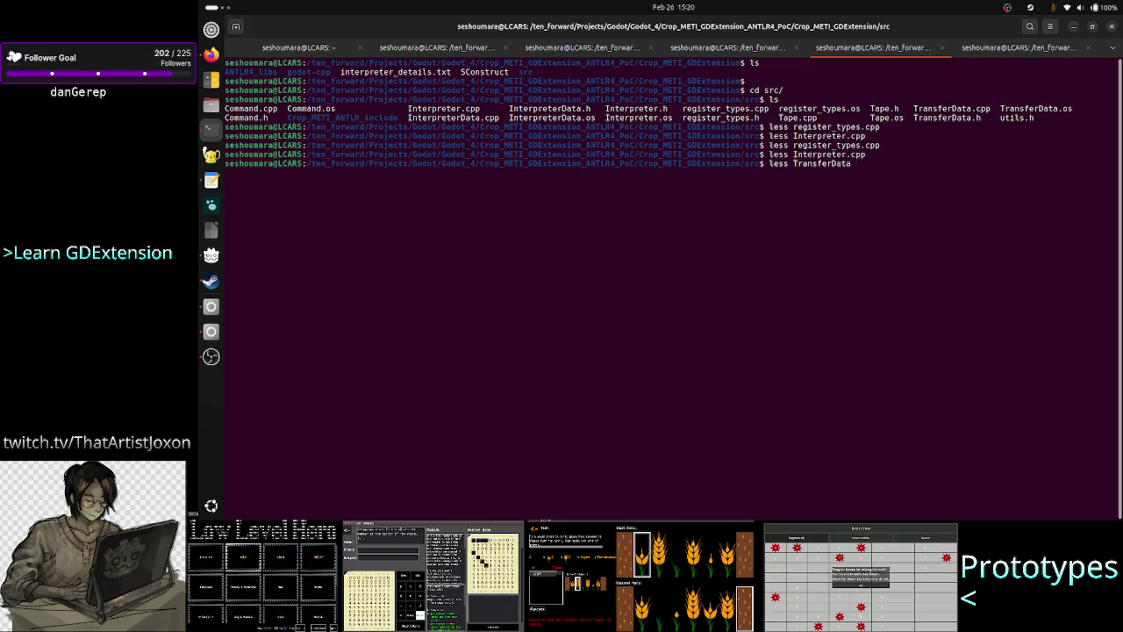
{"action": "type", "text": "c"}
{"action": "key", "text": "Tab"}
{"action": "key", "text": "BackSpace"}
{"action": "key", "text": "BackSpace"}
{"action": "key", "text": "BackSpace"}
{"action": "key", "text": "Tab"}
{"action": "key", "text": "Tab"}
{"action": "type", "text": "h"}
{"action": "key", "text": "Return"}
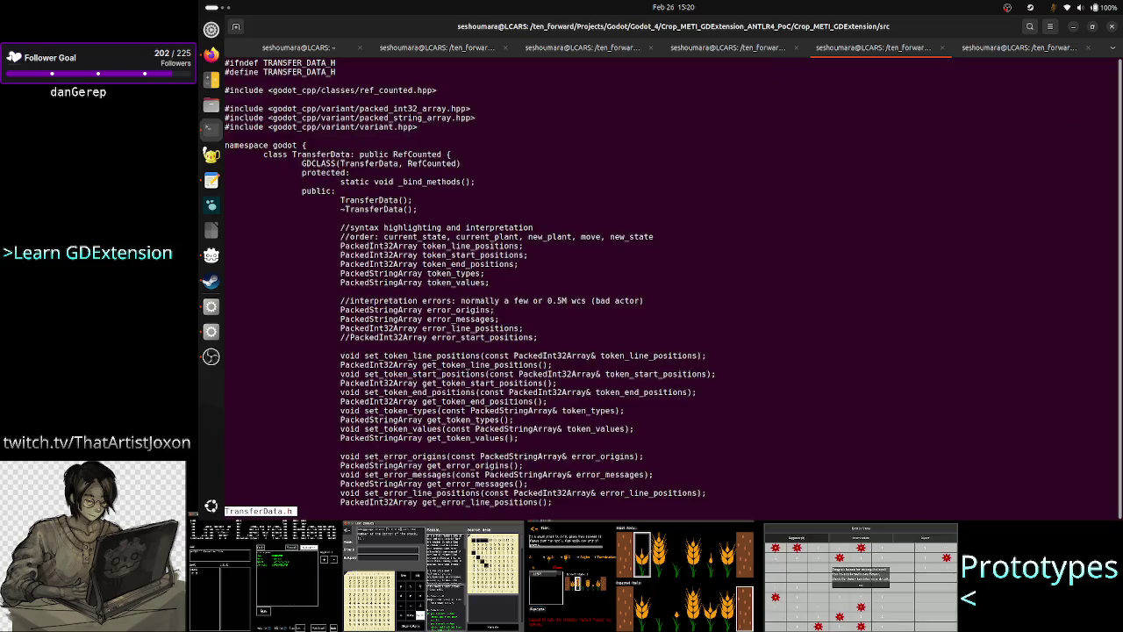
Scroll through TransferData.h reviewing its token and token_values array declarations
{"action": "scroll", "coordinate": [515, 243], "scroll_direction": "down", "scroll_amount": 2}
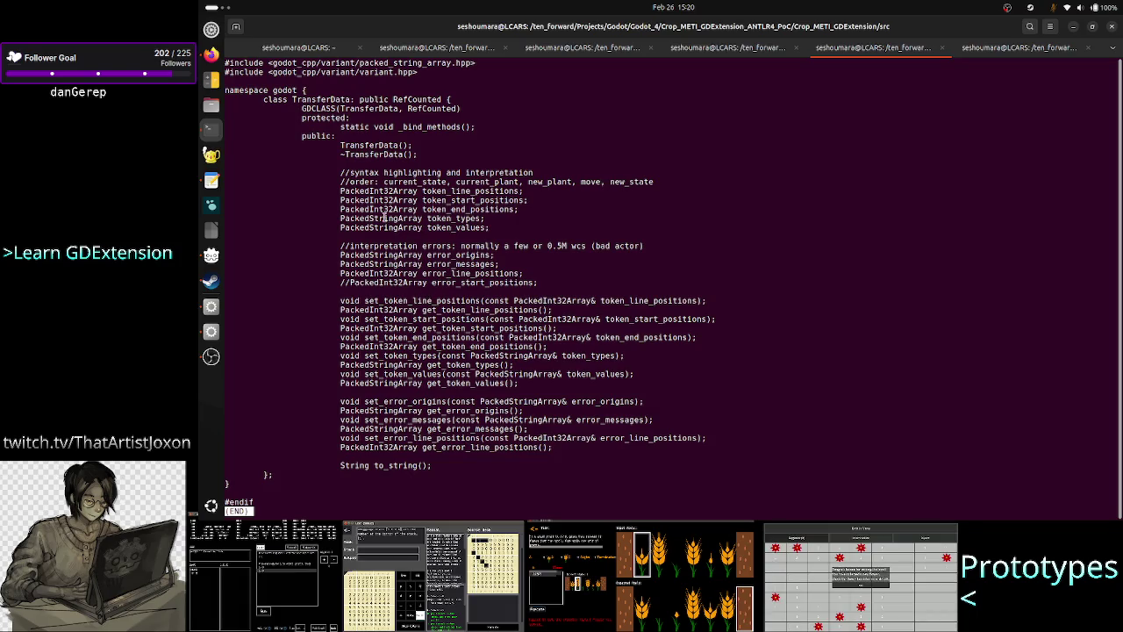
{"action": "left_click_drag", "start_coordinate": [342, 191], "coordinate": [489, 227]}
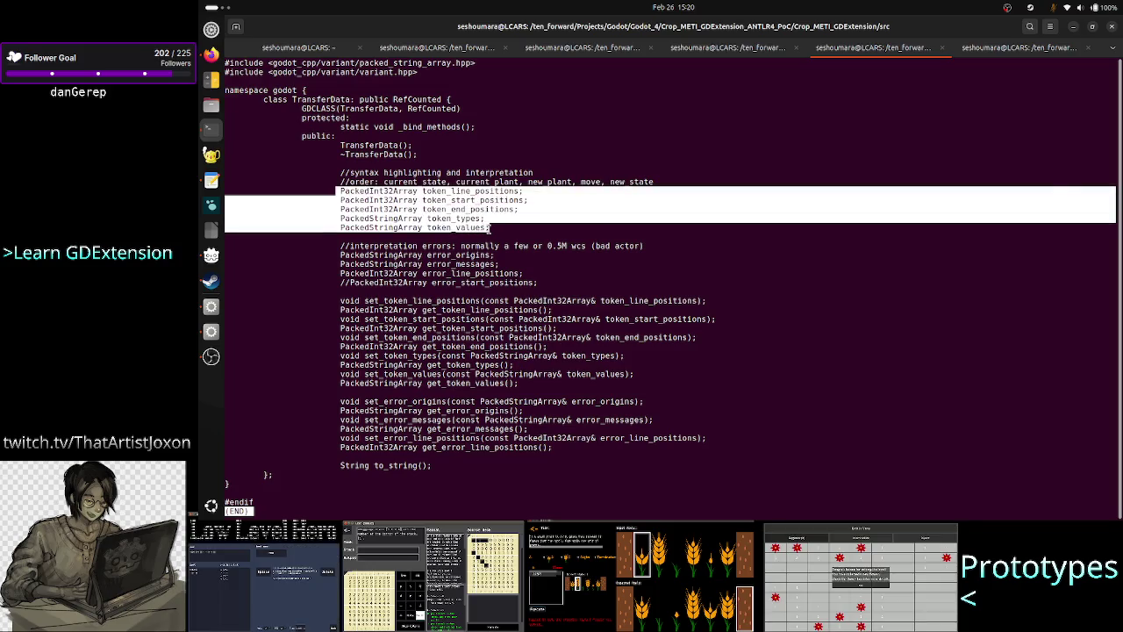
{"action": "left_click", "coordinate": [489, 228]}
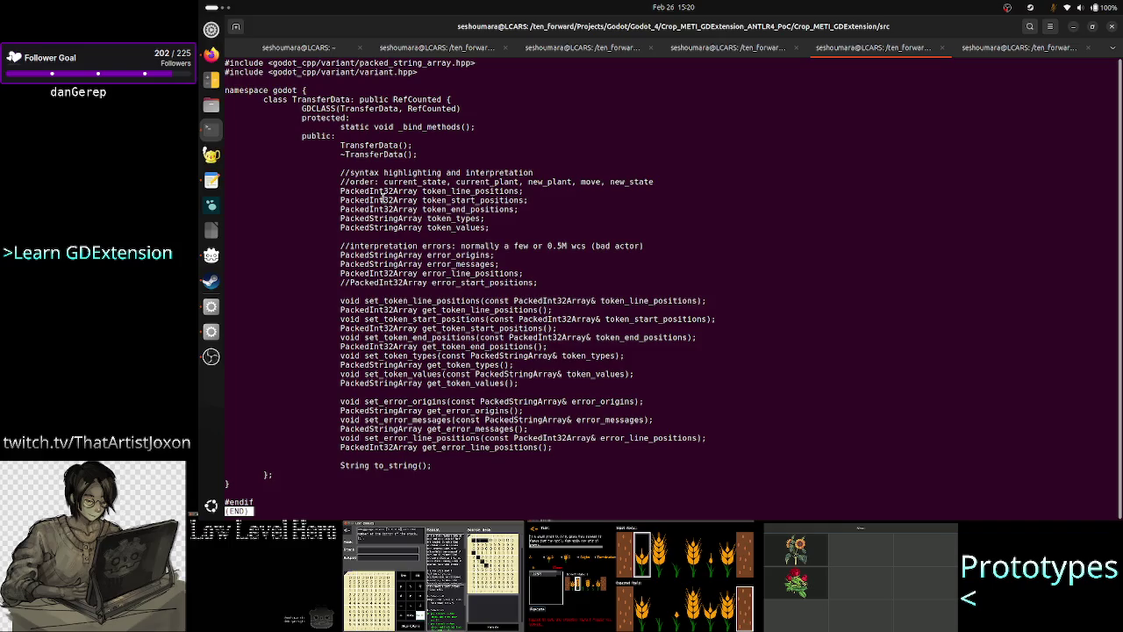
{"action": "left_click_drag", "start_coordinate": [360, 190], "coordinate": [497, 227]}
{"action": "left_click", "coordinate": [497, 226]}
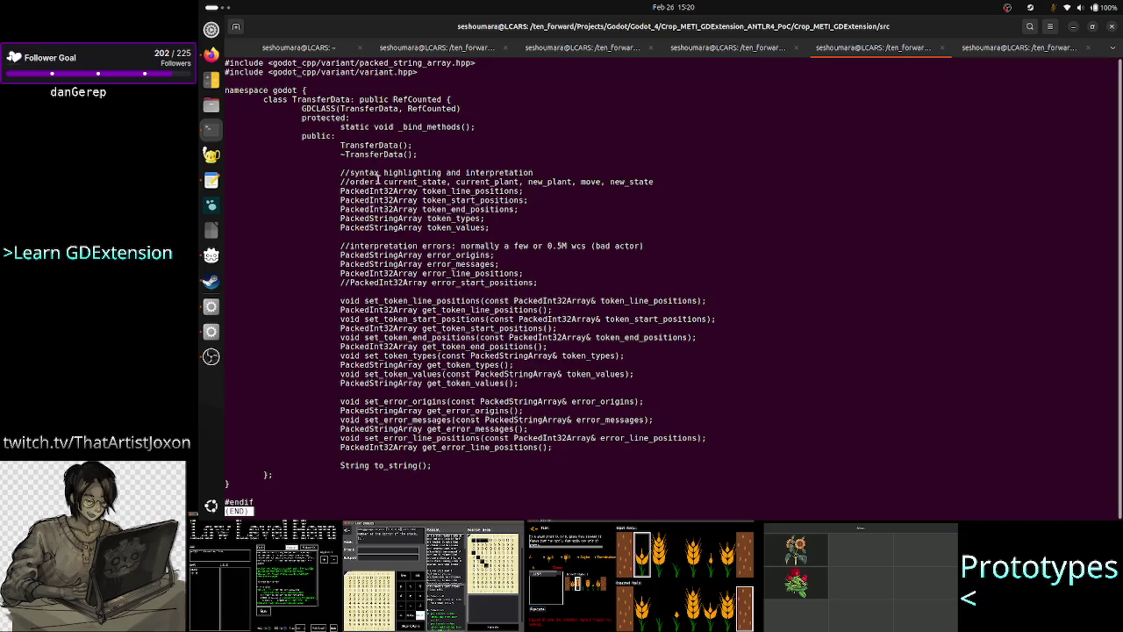
{"action": "left_click_drag", "start_coordinate": [493, 227], "coordinate": [447, 228]}
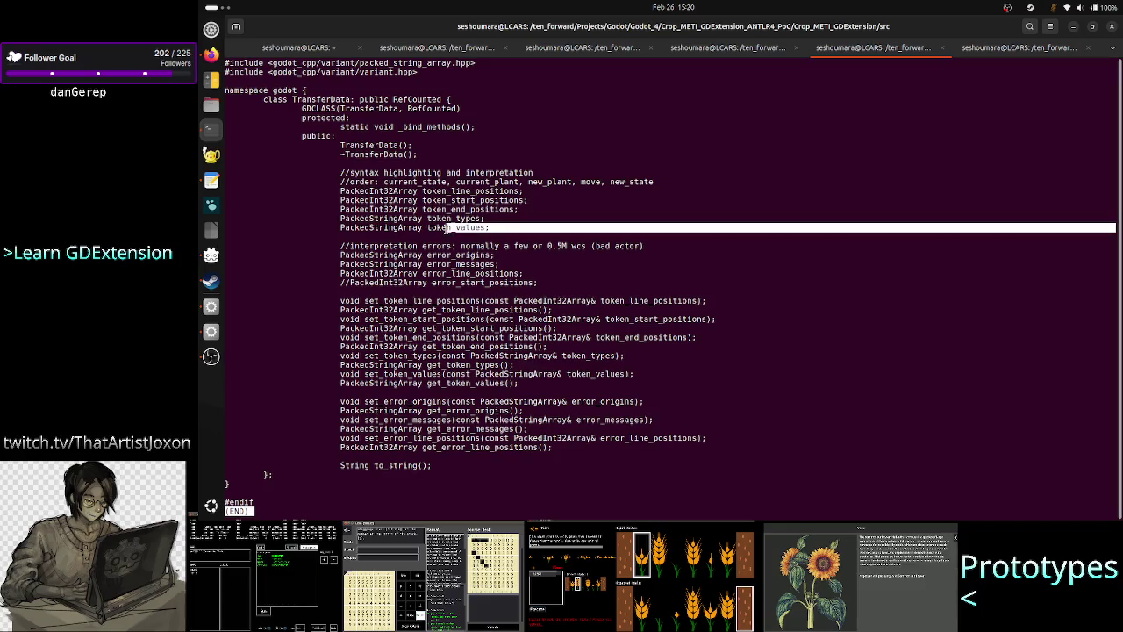
{"action": "left_click", "coordinate": [445, 228]}
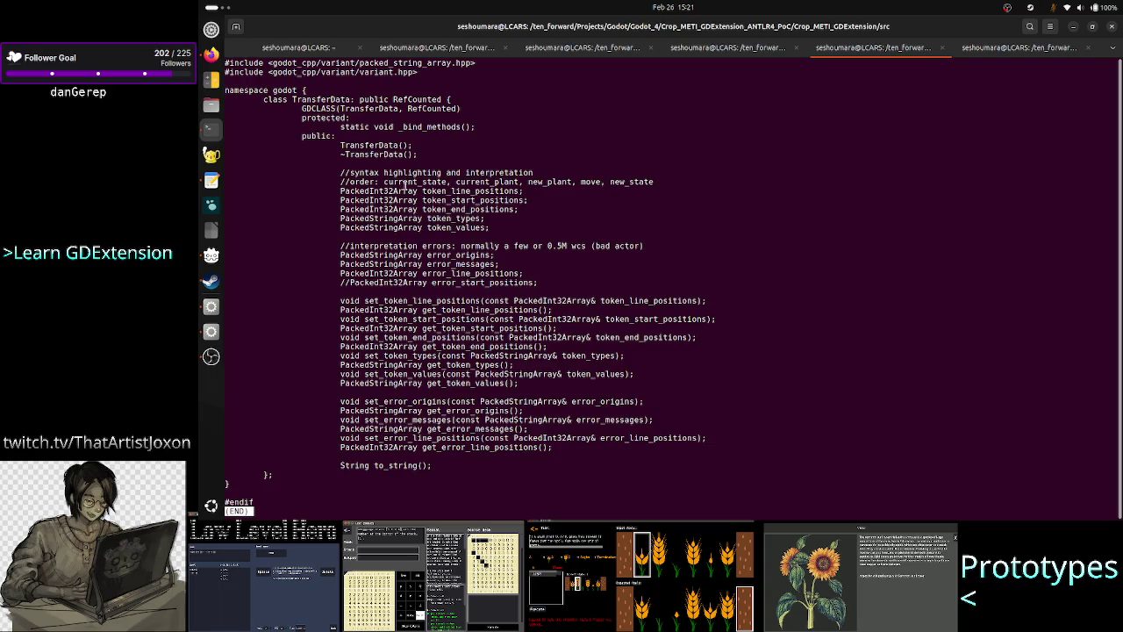
{"action": "key", "text": "q"}
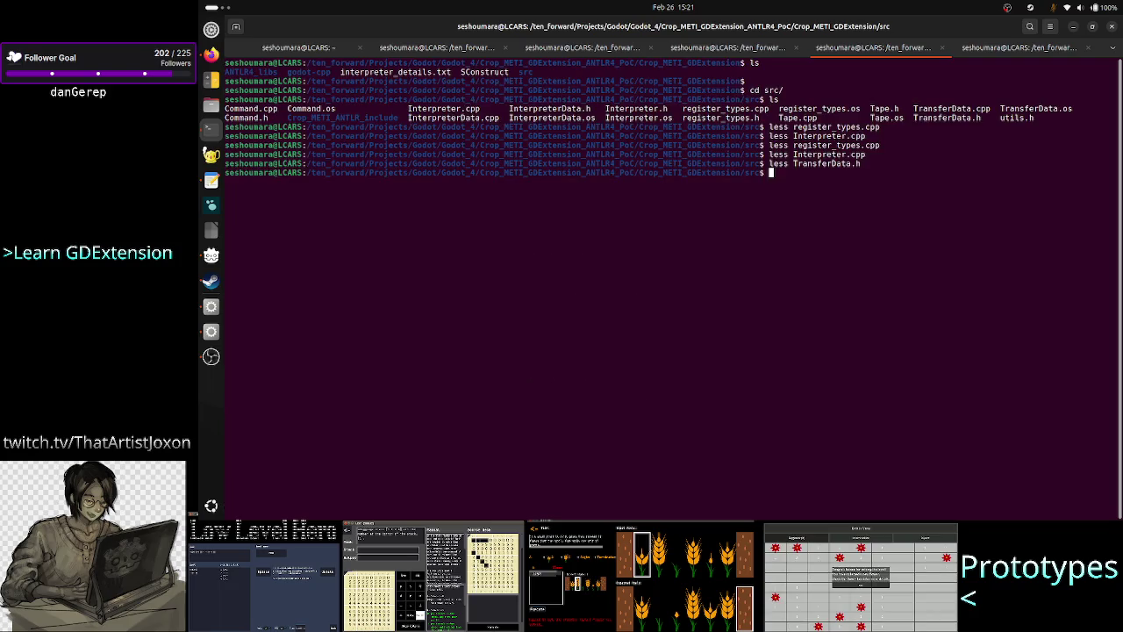
{"action": "key", "text": "alt+Tab"}
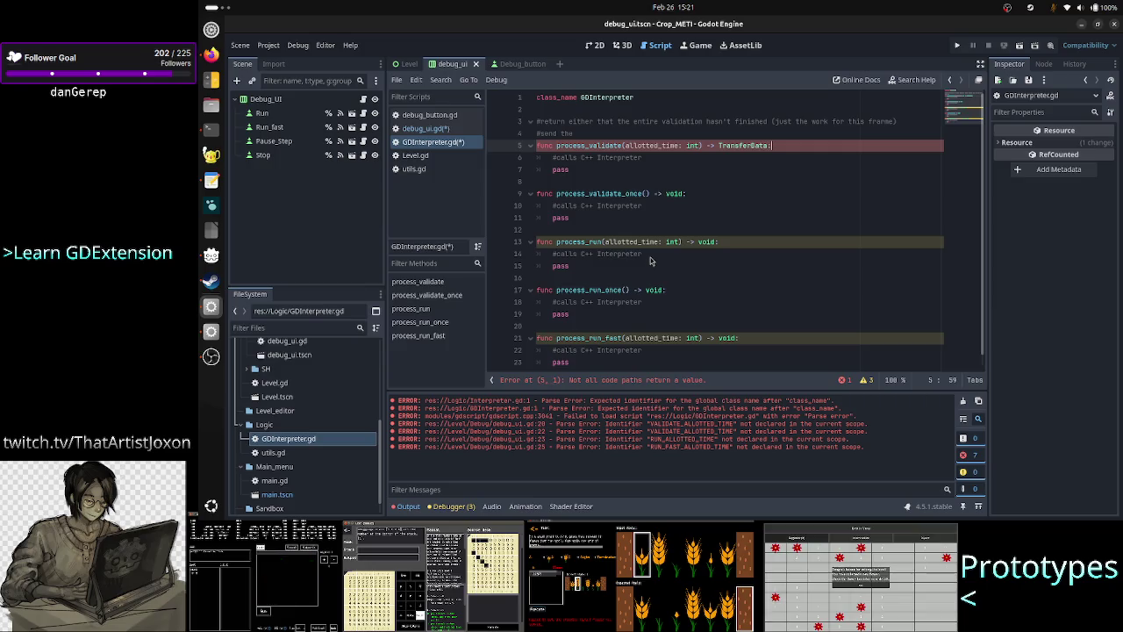
Select the TransferData return type, then briefly reopen TransferData.h in less
{"action": "key", "text": "shift+Left"}
{"action": "key", "text": "shift+Left"}
{"action": "key", "text": "shift+Left"}
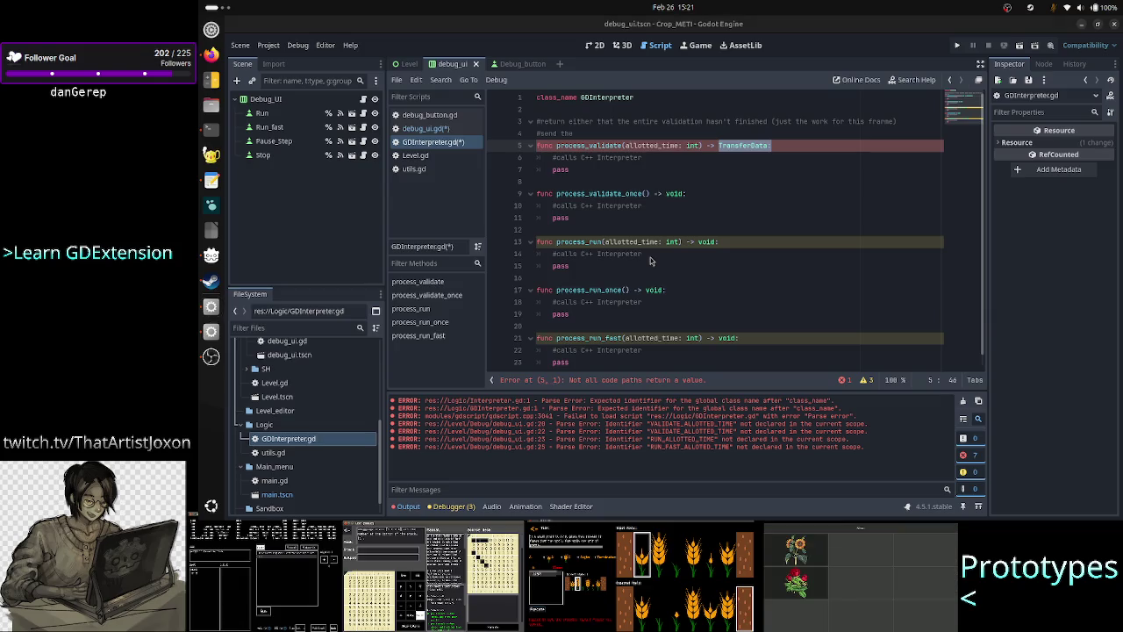
{"action": "key", "text": "alt+Tab"}
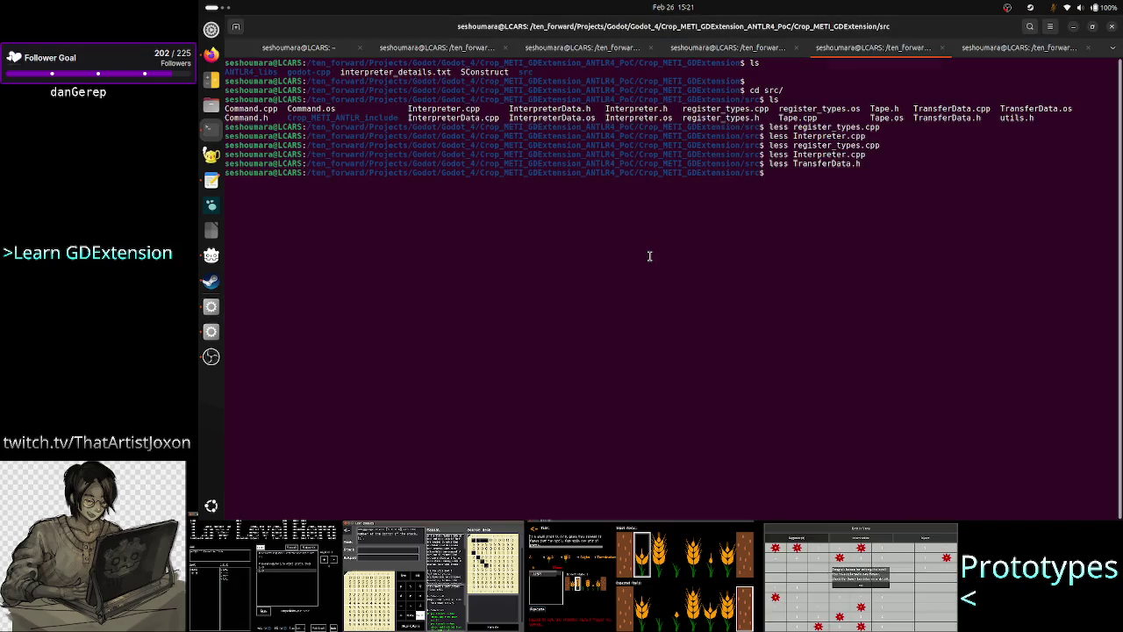
{"action": "key", "text": "Up"}
{"action": "key", "text": "Return"}
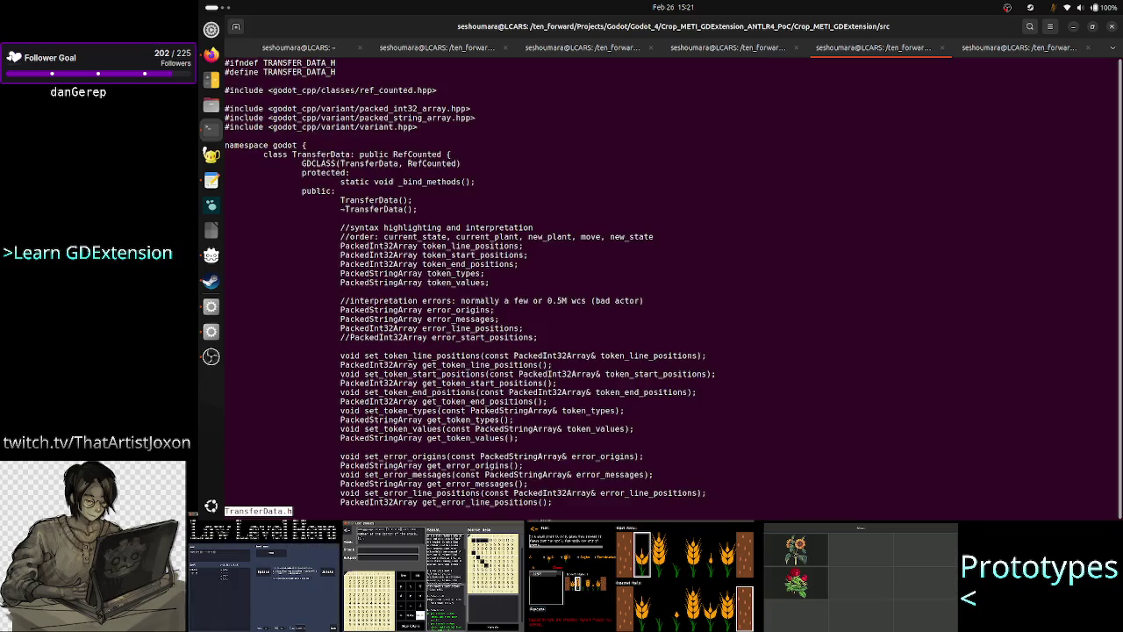
{"action": "scroll", "coordinate": [612, 200], "scroll_direction": "down", "scroll_amount": 2}
{"action": "key", "text": "q"}
{"action": "key", "text": "Up"}
{"action": "key", "text": "Up"}
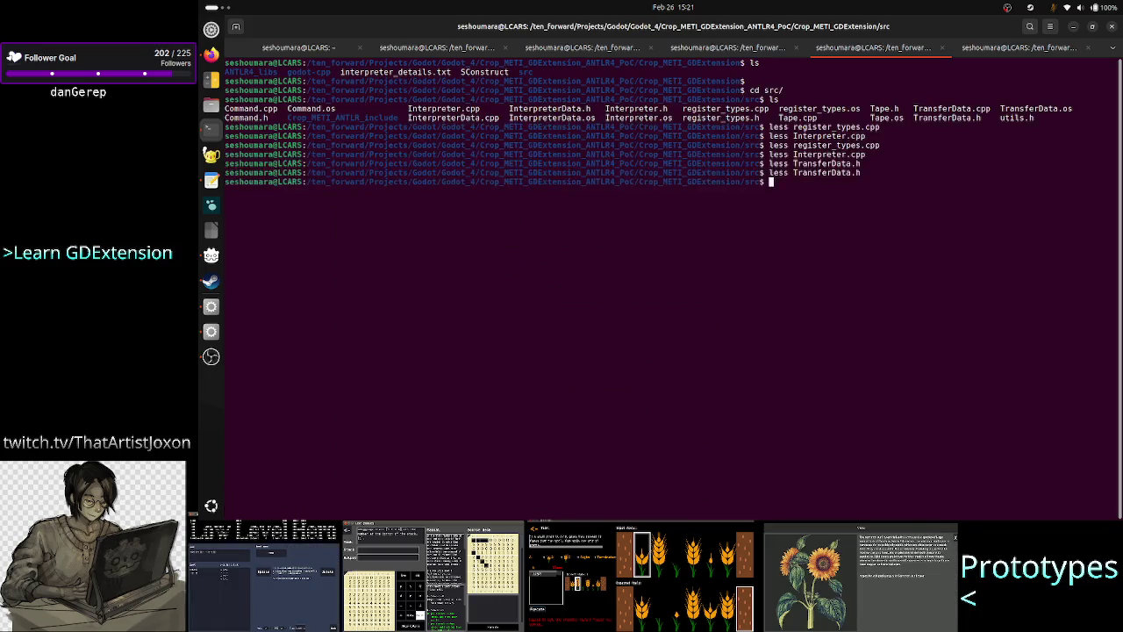
Reopen Interpreter.cpp and recheck get_commands, its partial_raw_src parameter and TransferData return type
{"action": "key", "text": "Return"}
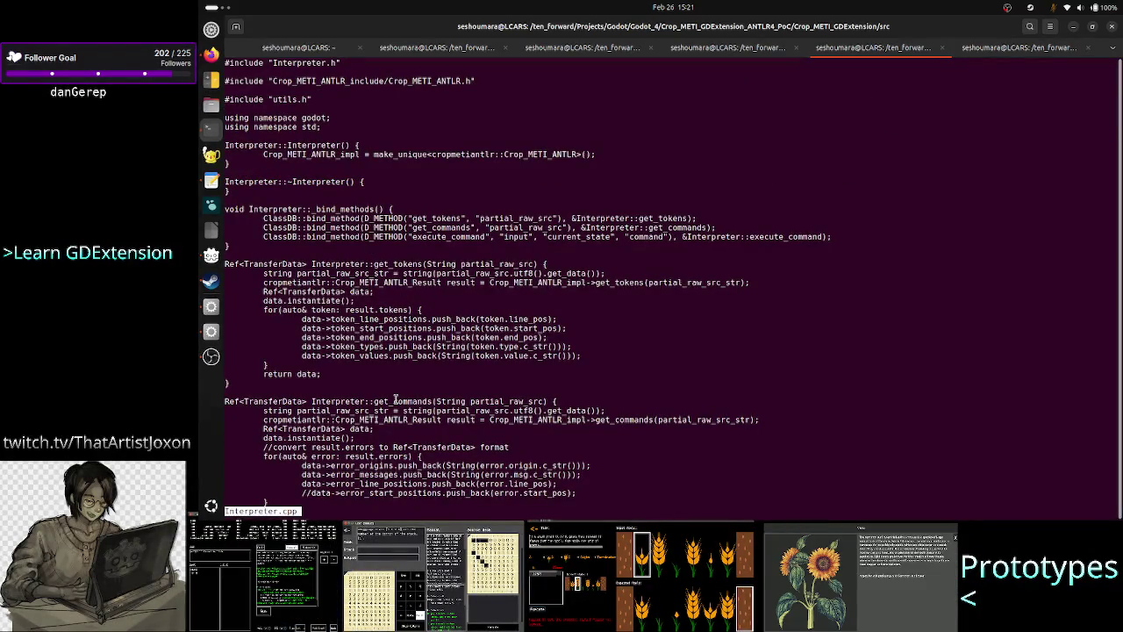
{"action": "double_click", "coordinate": [396, 401]}
{"action": "left_click_drag", "start_coordinate": [544, 402], "coordinate": [470, 402]}
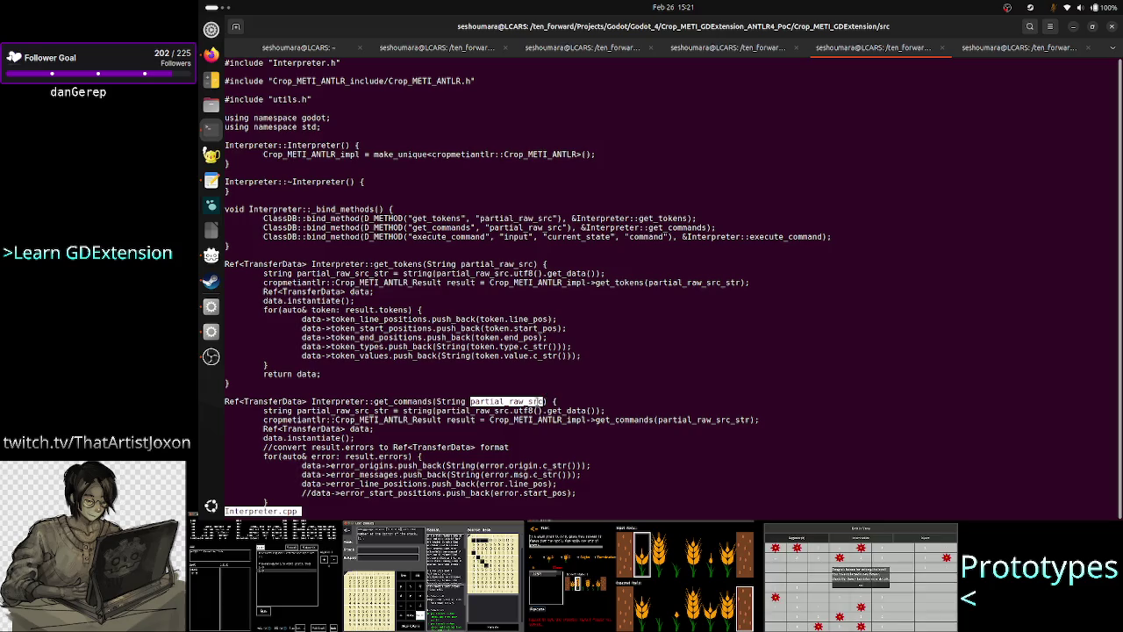
{"action": "left_click", "coordinate": [538, 402]}
{"action": "mouse_move", "coordinate": [544, 402]}
{"action": "left_mouse_down"}
{"action": "mouse_move", "coordinate": [223, 401]}
{"action": "mouse_move", "coordinate": [469, 402]}
{"action": "left_mouse_up"}
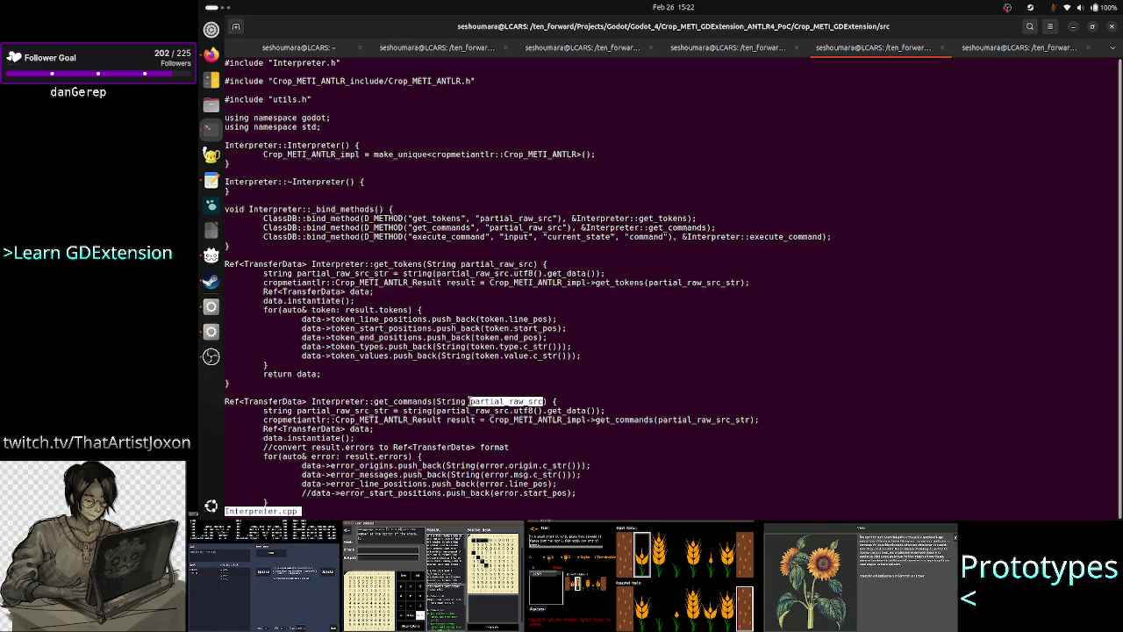
{"action": "double_click", "coordinate": [408, 401]}
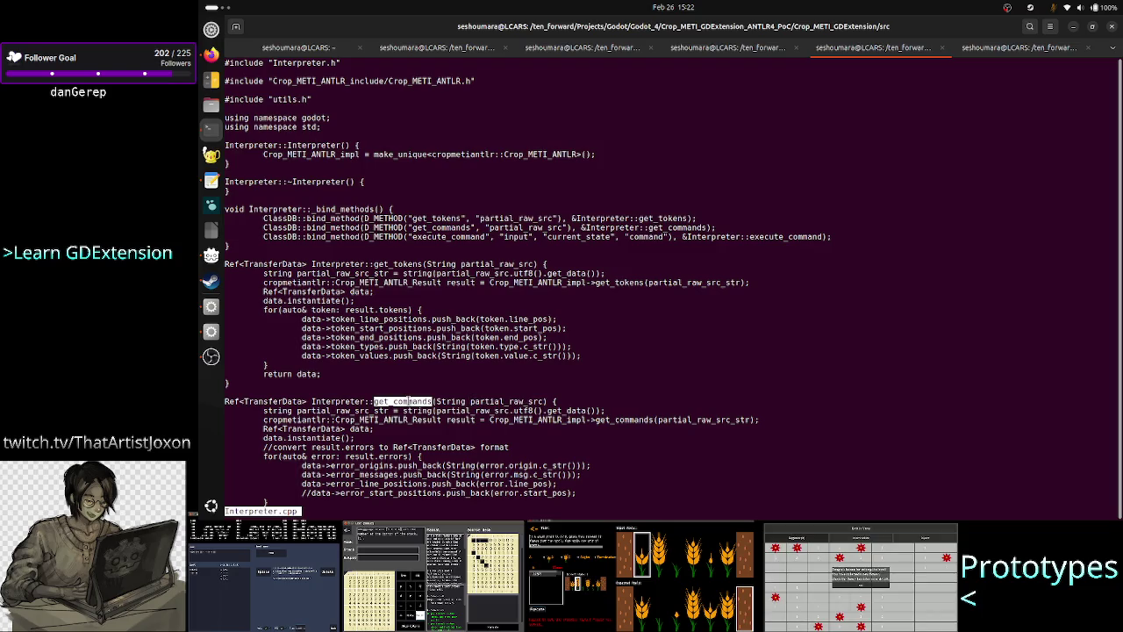
{"action": "double_click", "coordinate": [272, 401]}
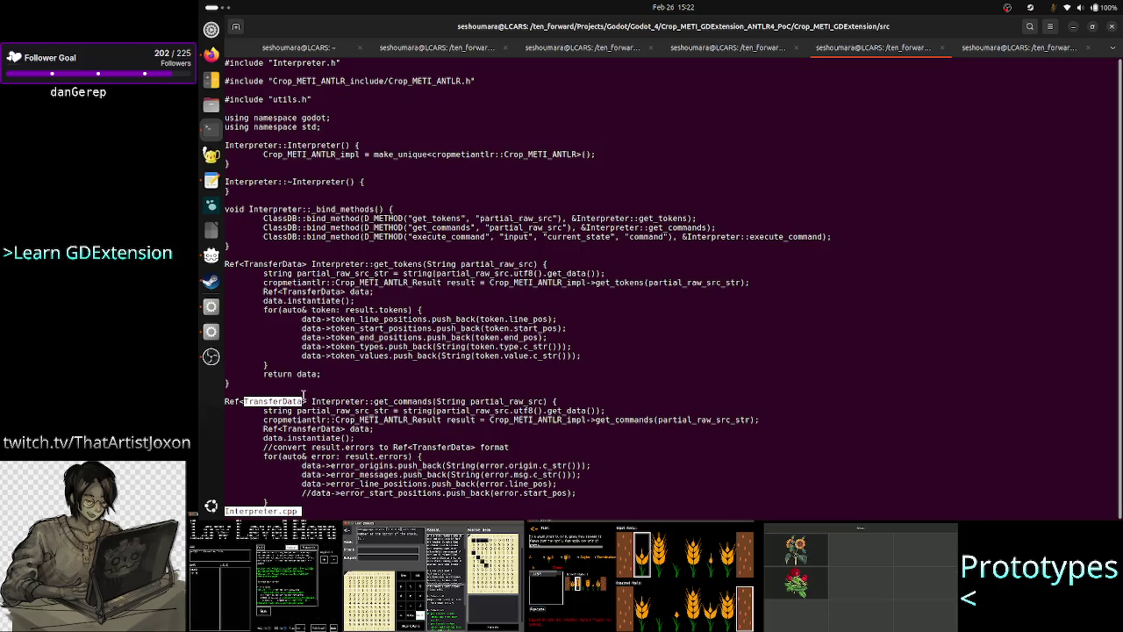
{"action": "key", "text": "alt+Tab"}
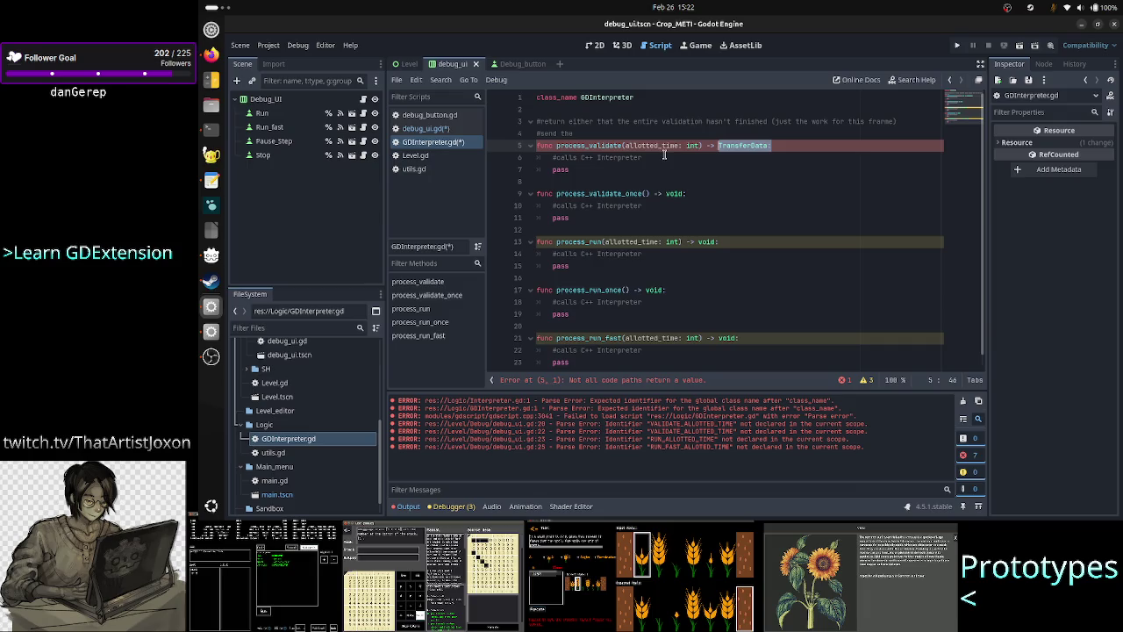
Open debug_ui.gd and insert a blank line under process_validate's func line
{"action": "left_click", "coordinate": [664, 156]}
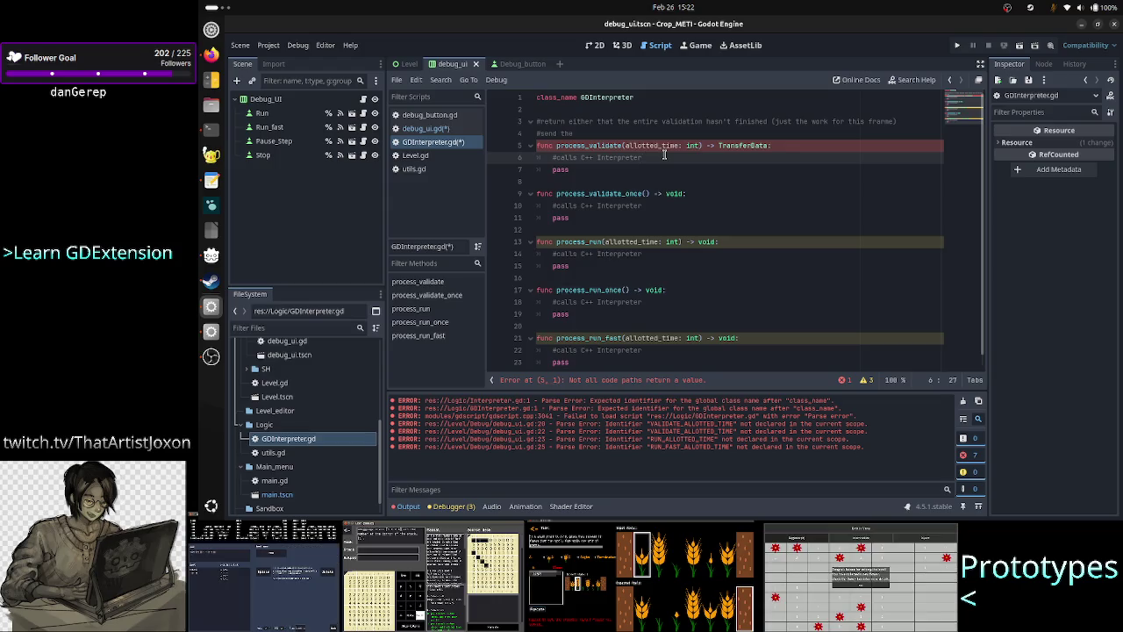
{"action": "left_click", "coordinate": [430, 128]}
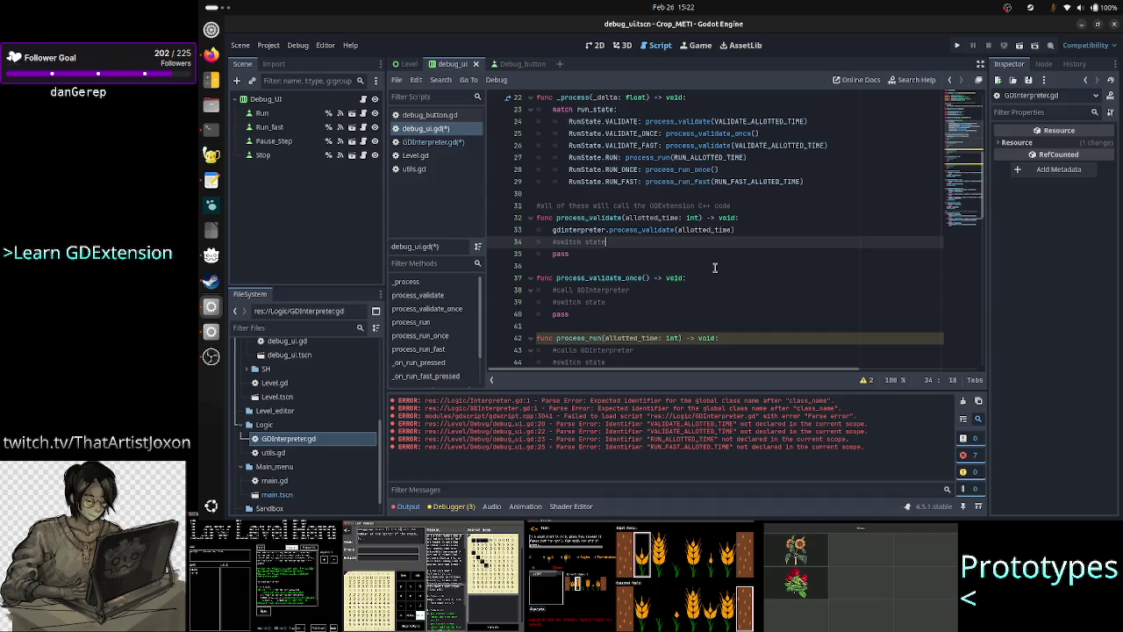
{"action": "key", "text": "Up"}
{"action": "key", "text": "Home"}
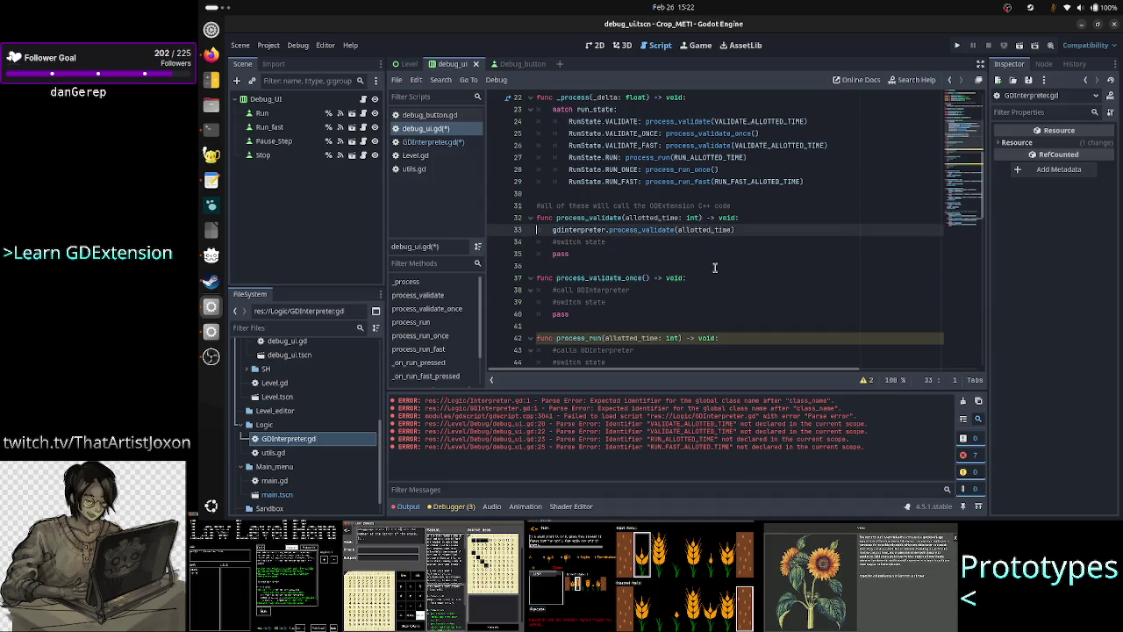
{"action": "key", "text": "Up"}
{"action": "key", "text": "End"}
{"action": "key", "text": "Return"}
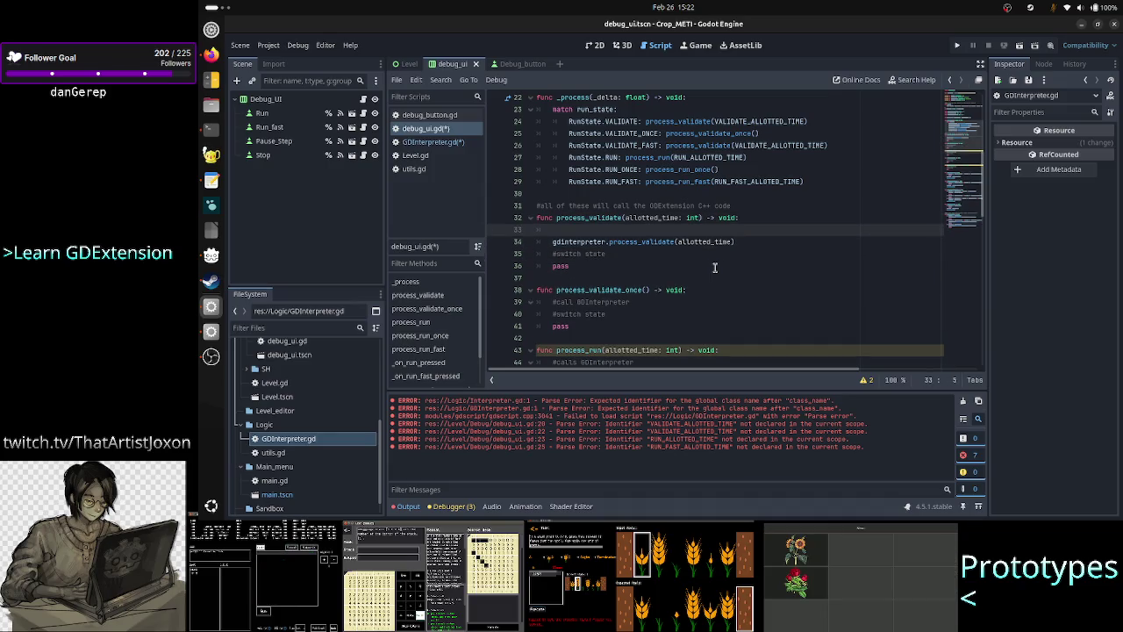
Write the comment '#UI is responsible for passing along units of work to gdinterpreter'
{"action": "type", "text": "U"}
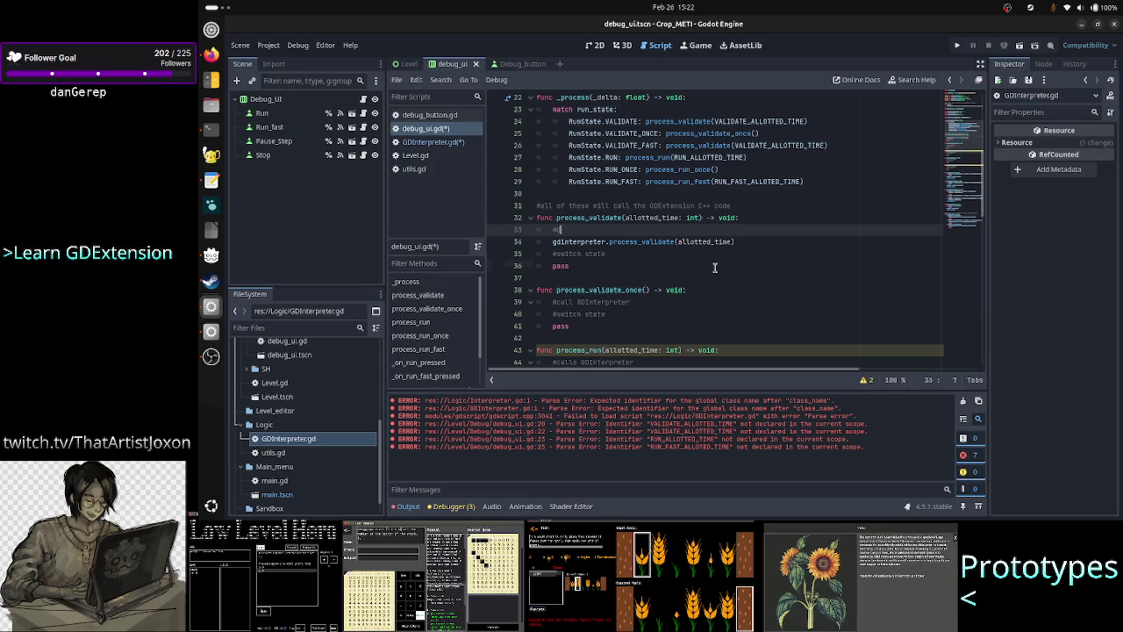
{"action": "key", "text": "shift+Down"}
{"action": "key", "text": "shift+Down"}
{"action": "key", "text": "Delete"}
{"action": "key", "text": "ctrl+z"}
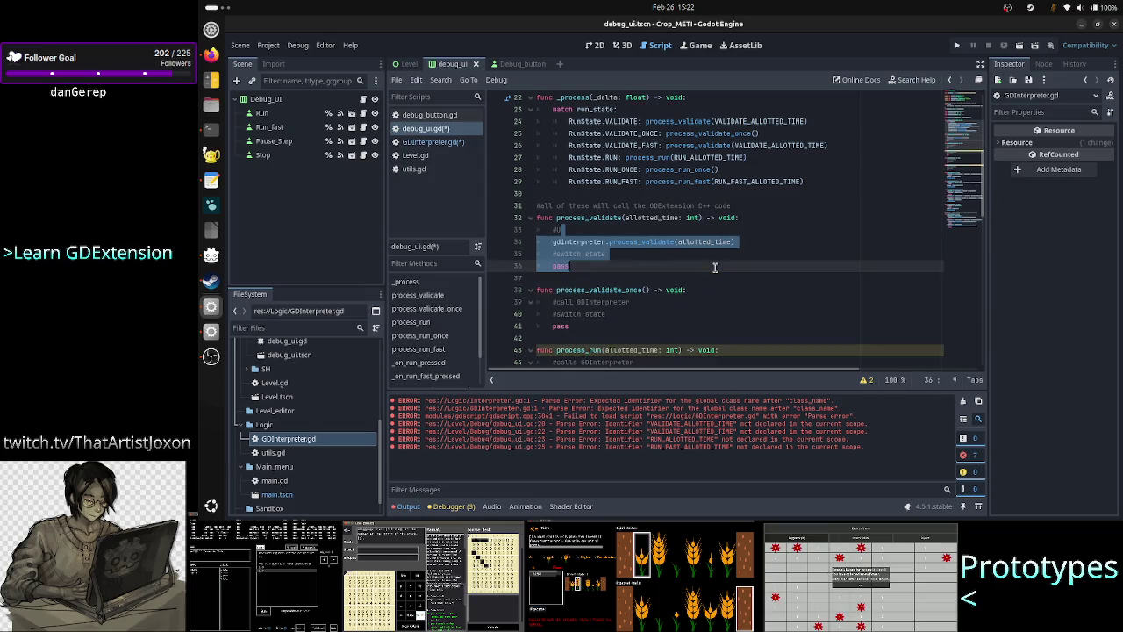
{"action": "key", "text": "ctrl+z"}
{"action": "type", "text": "U"}
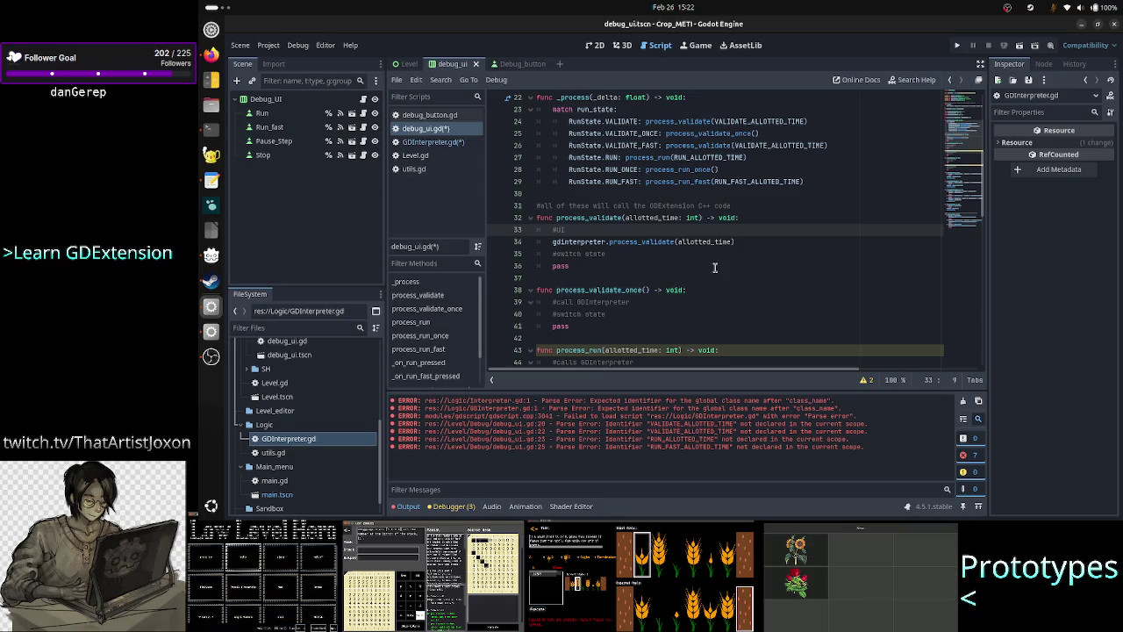
{"action": "type", "text": "st"}
{"action": "key", "text": "BackSpace"}
{"action": "key", "text": "BackSpace"}
{"action": "key", "text": "BackSpace"}
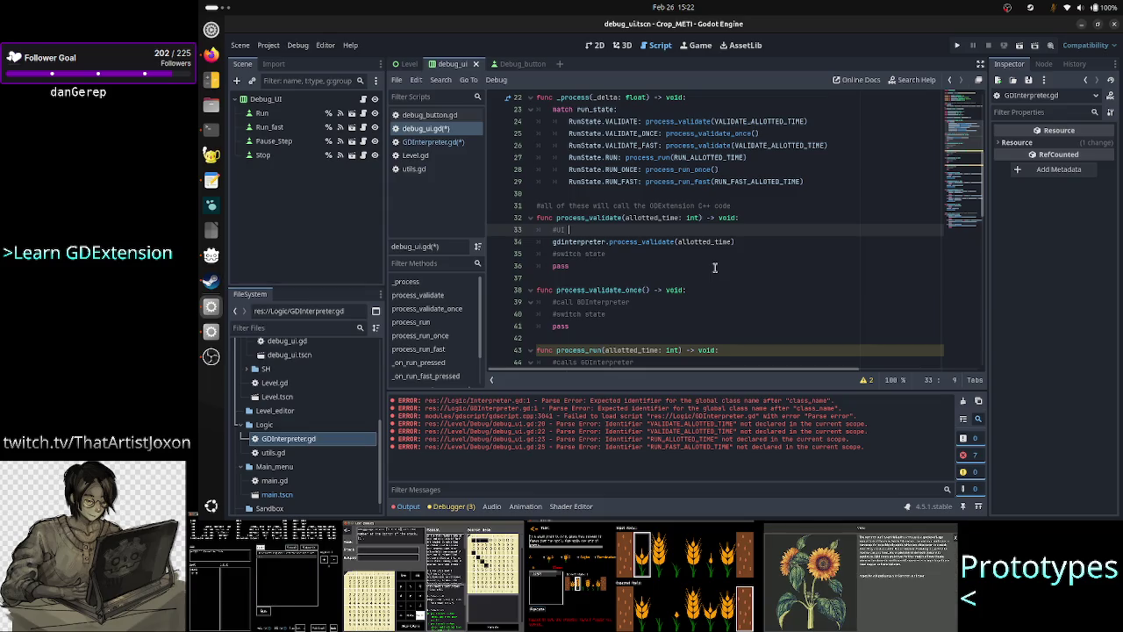
{"action": "type", "text": "is responsib"}
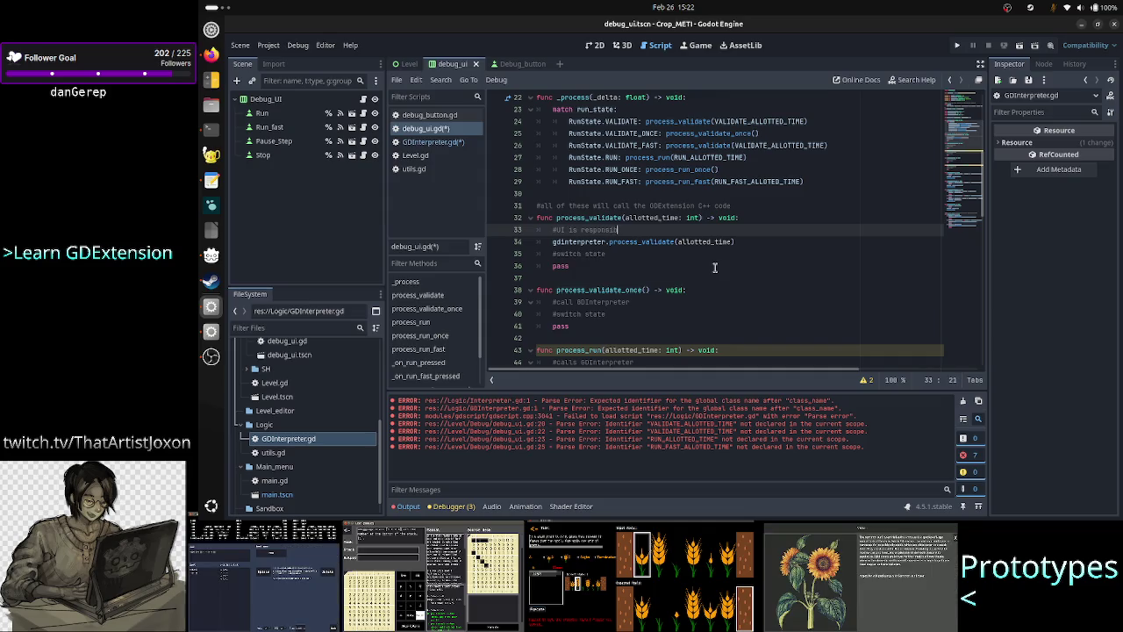
{"action": "type", "text": "le for passin"}
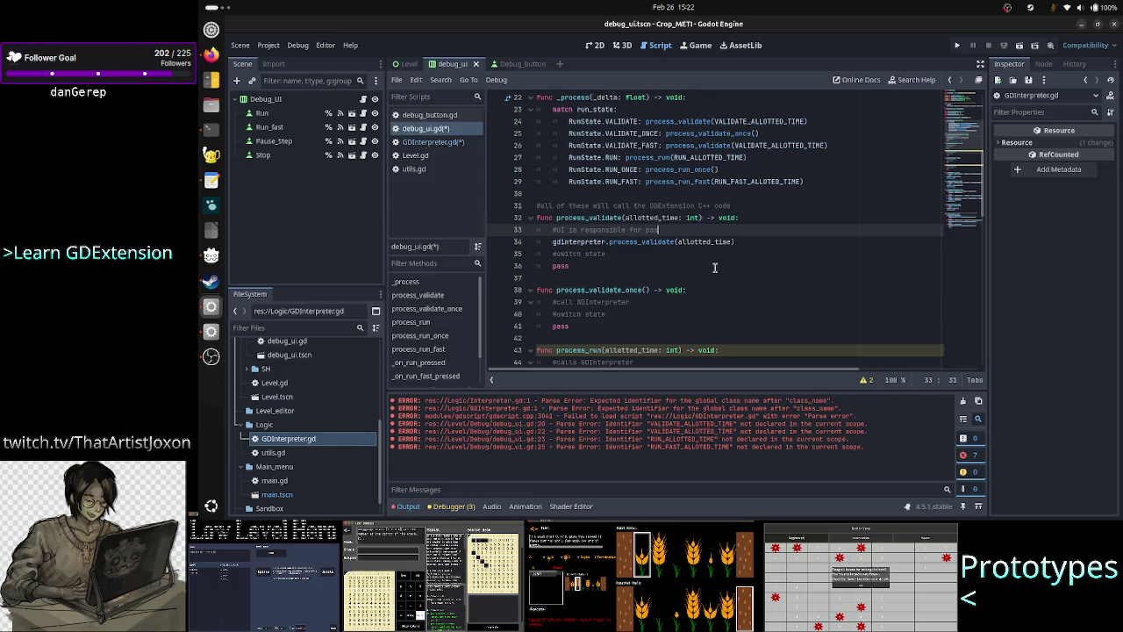
{"action": "type", "text": "g along un"}
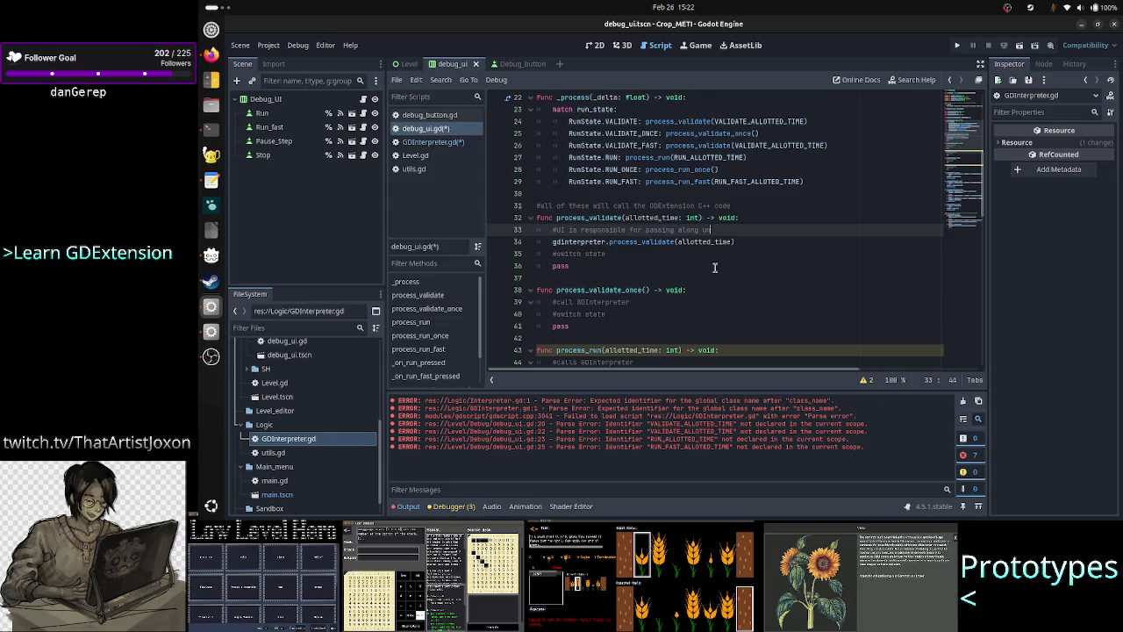
{"action": "type", "text": "its of work "}
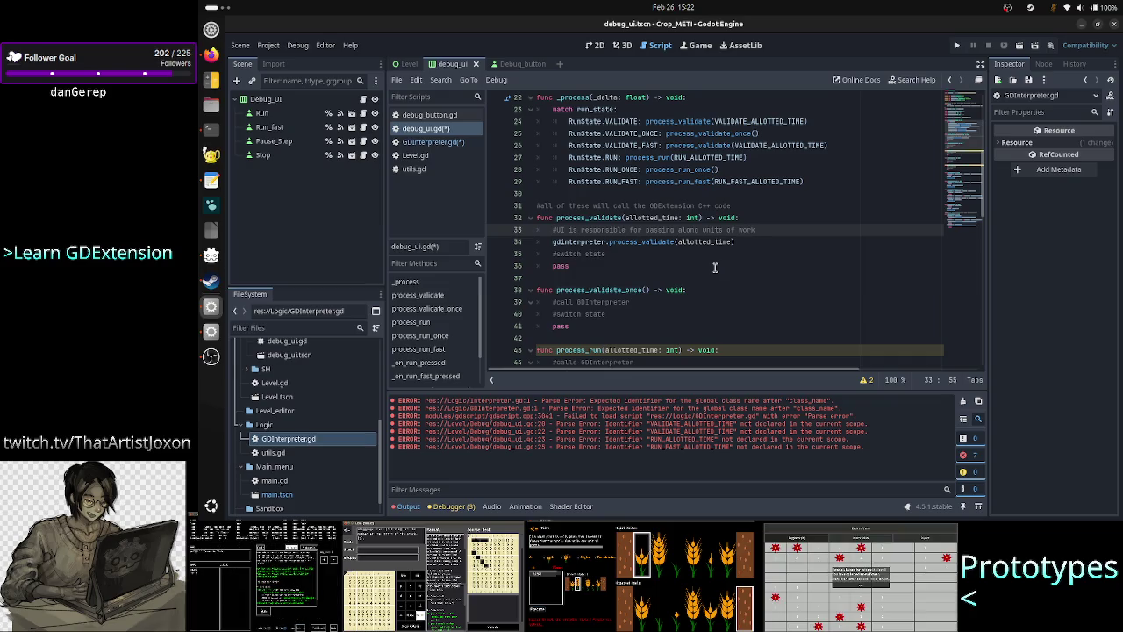
{"action": "type", "text": "to g"}
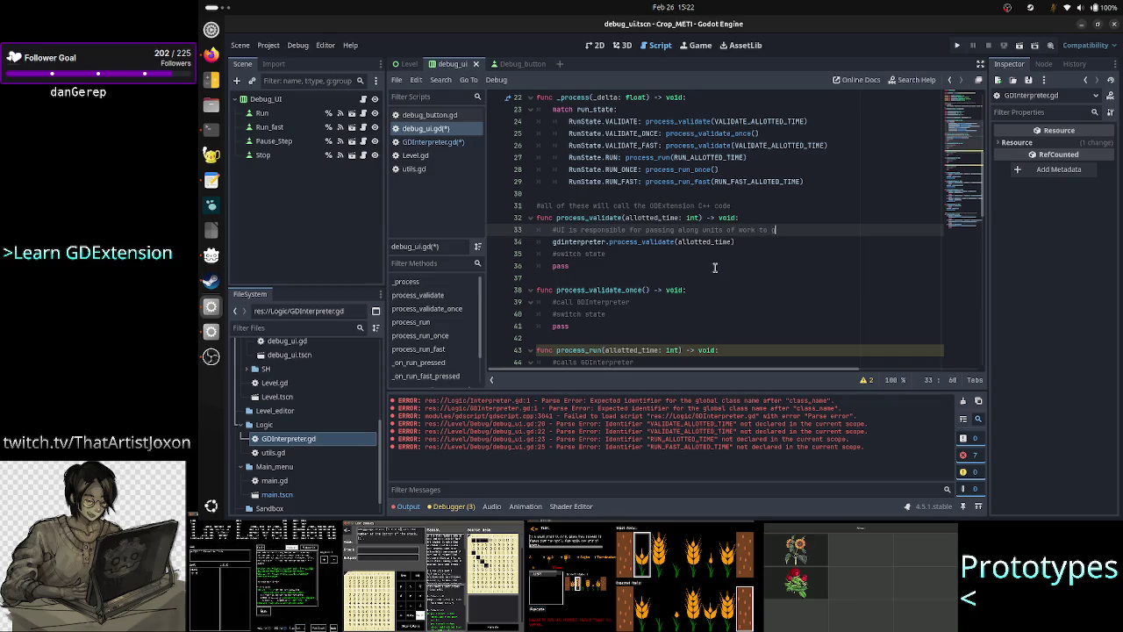
{"action": "type", "text": "dinterpreter"}
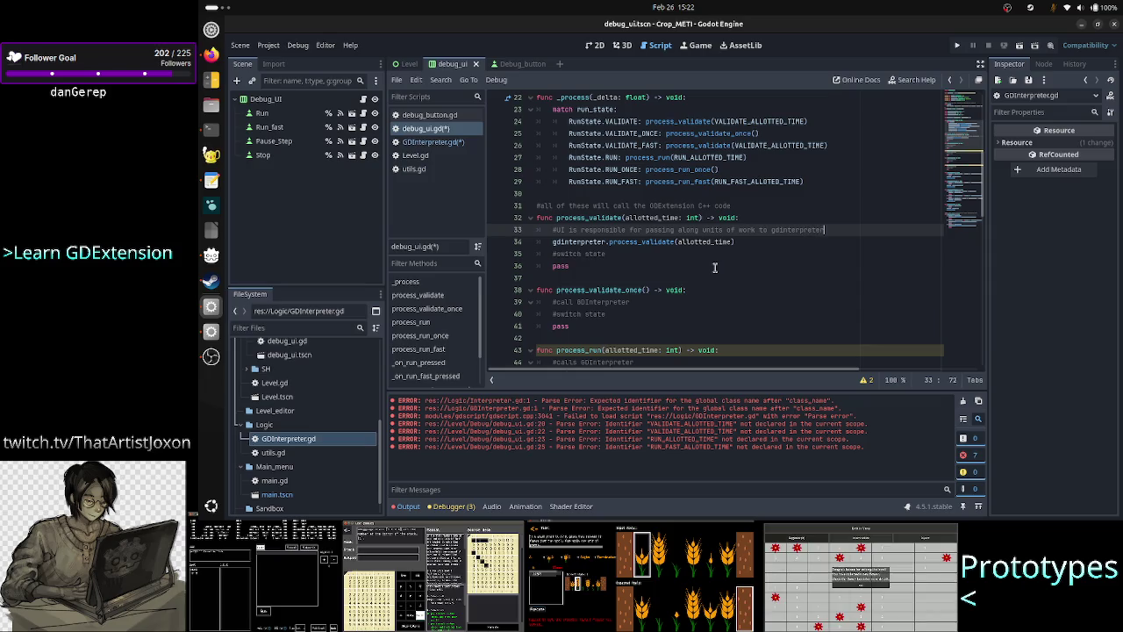
{"action": "key", "text": "Return"}
Add a note that once the UI passes the last unit of work, full validation is finished
{"action": "type", "text": "when UI "}
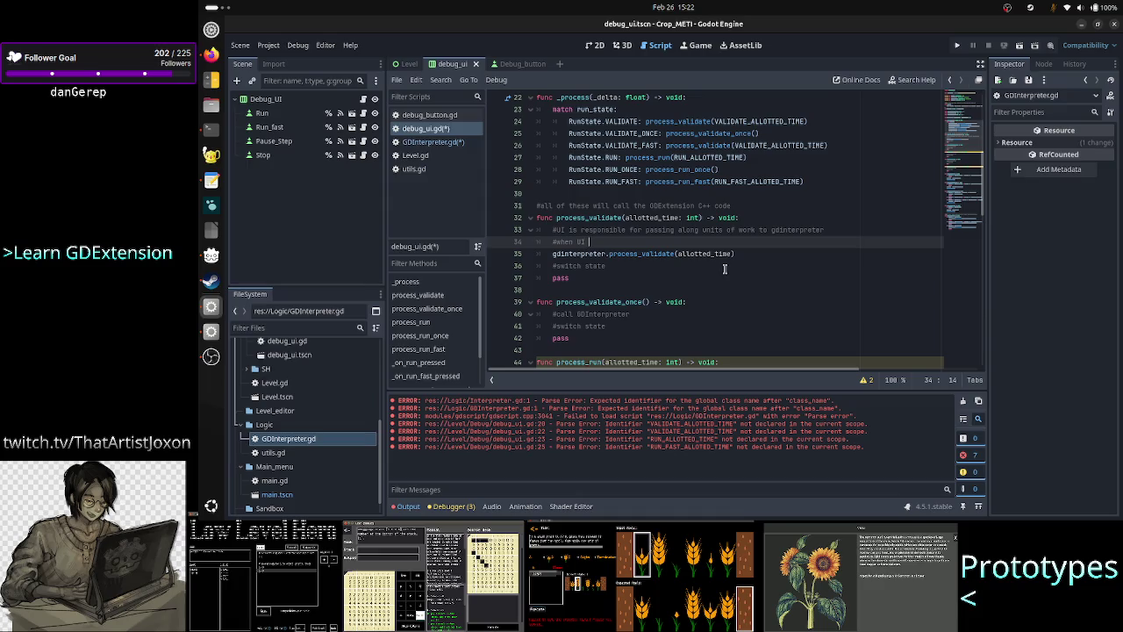
{"action": "type", "text": "pa"}
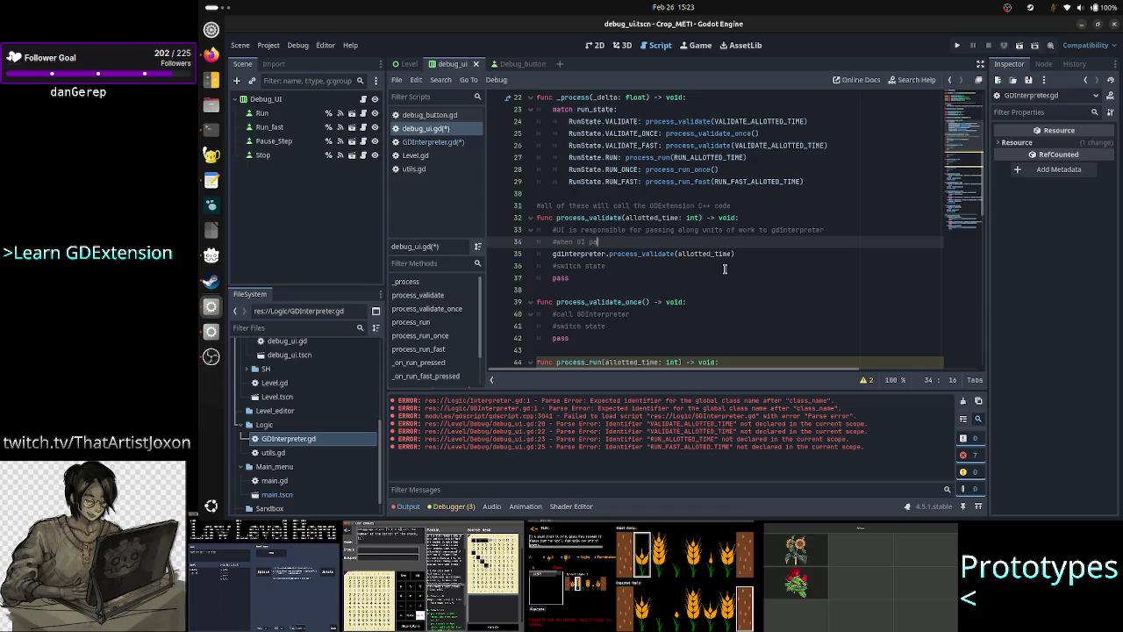
{"action": "type", "text": "ssed the last"}
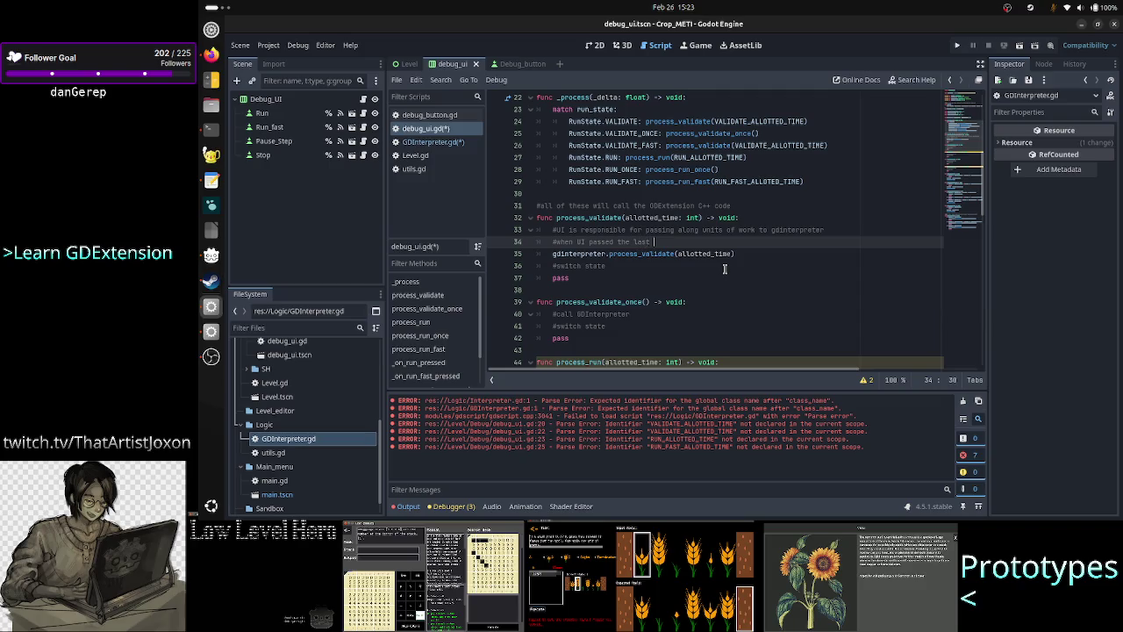
{"action": "type", "text": "unit of wo"}
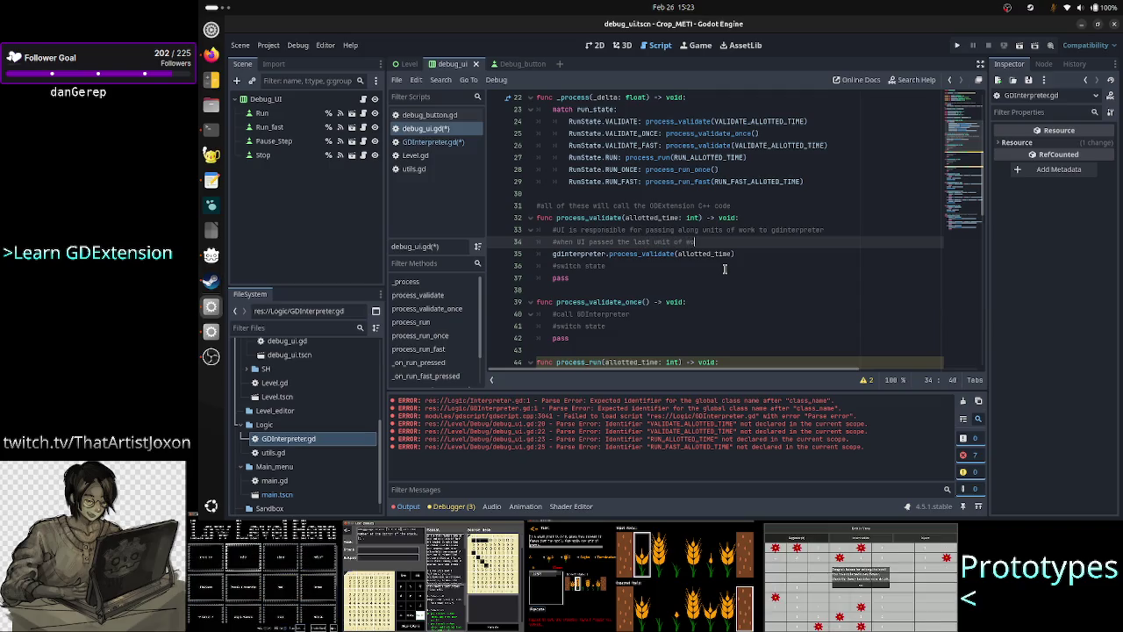
{"action": "type", "text": "rk"}
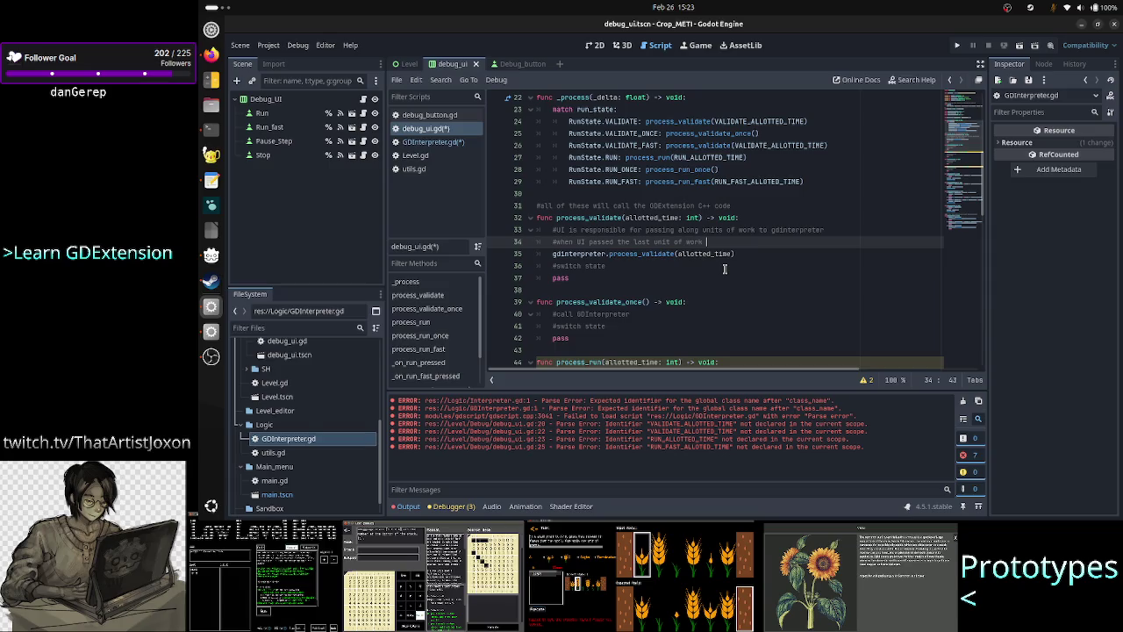
{"action": "type", "text": " , then it knows validatio"}
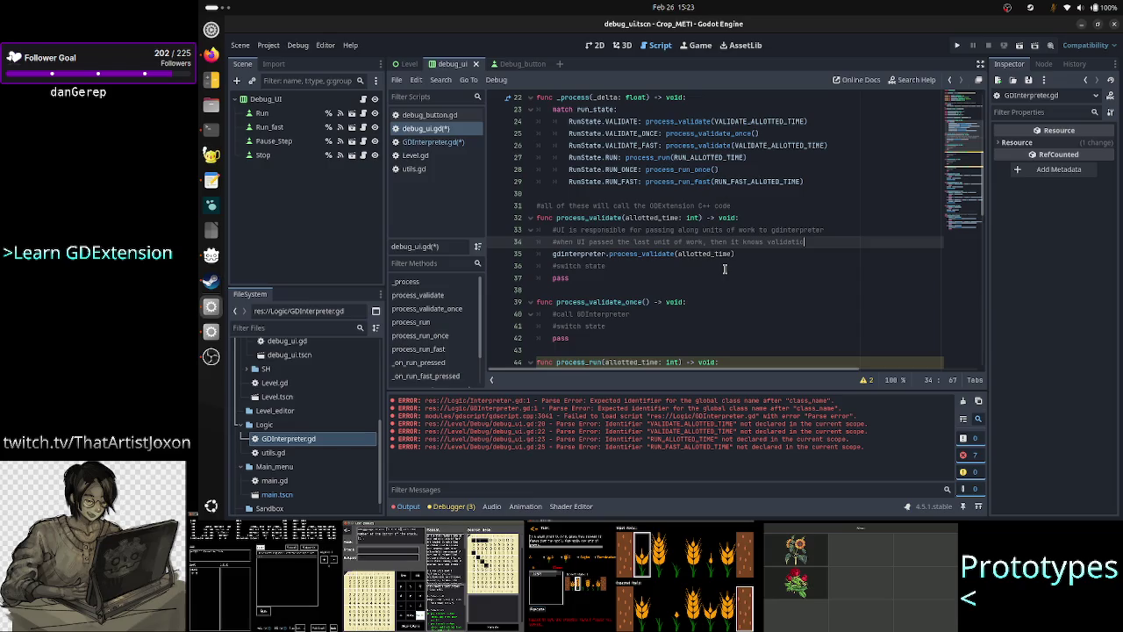
{"action": "type", "text": "n"}
{"action": "key", "text": "ctrl+Left"}
{"action": "type", "text": "full"}
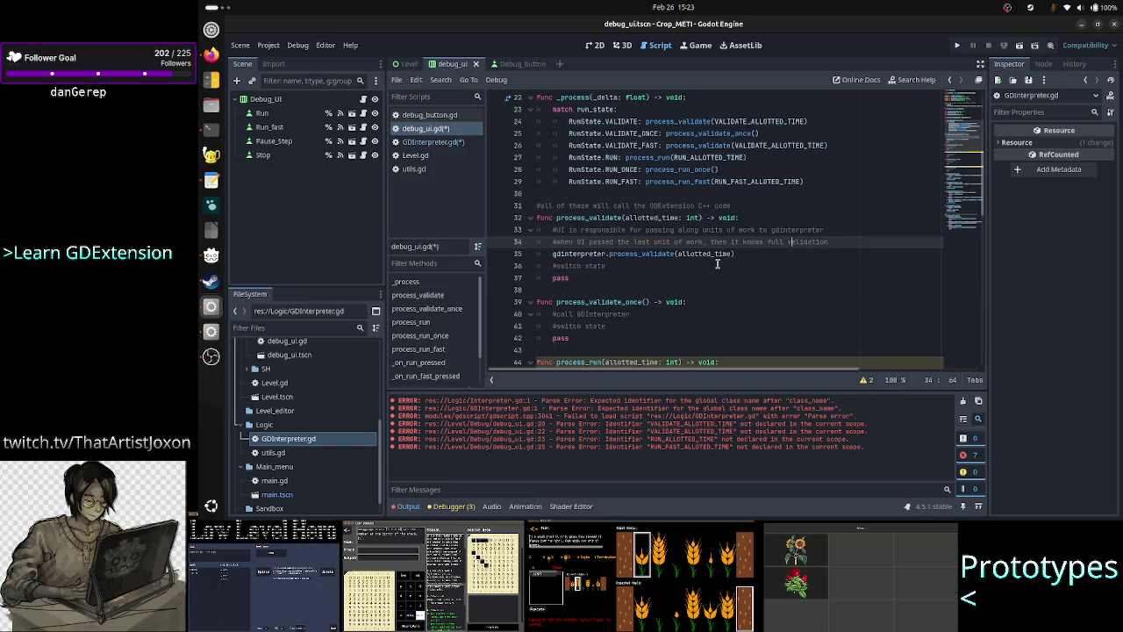
{"action": "key", "text": "End"}
{"action": "type", "text": "finish"}
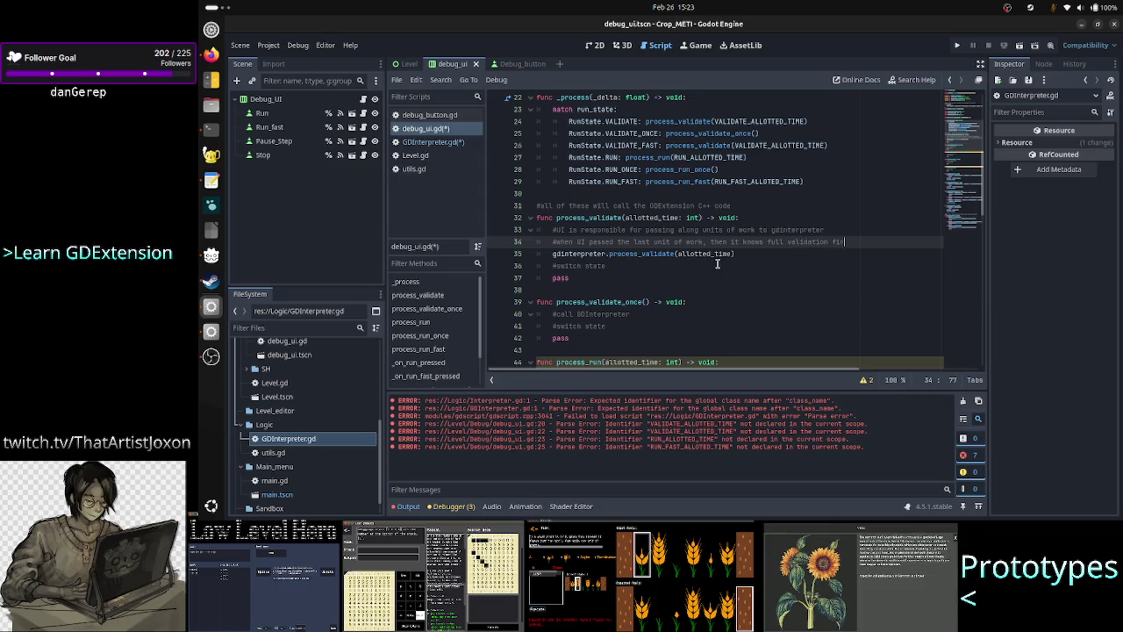
Extend the switch state comment with 'when full validation finishes'
{"action": "key", "text": "Down"}
{"action": "key", "text": "Down"}
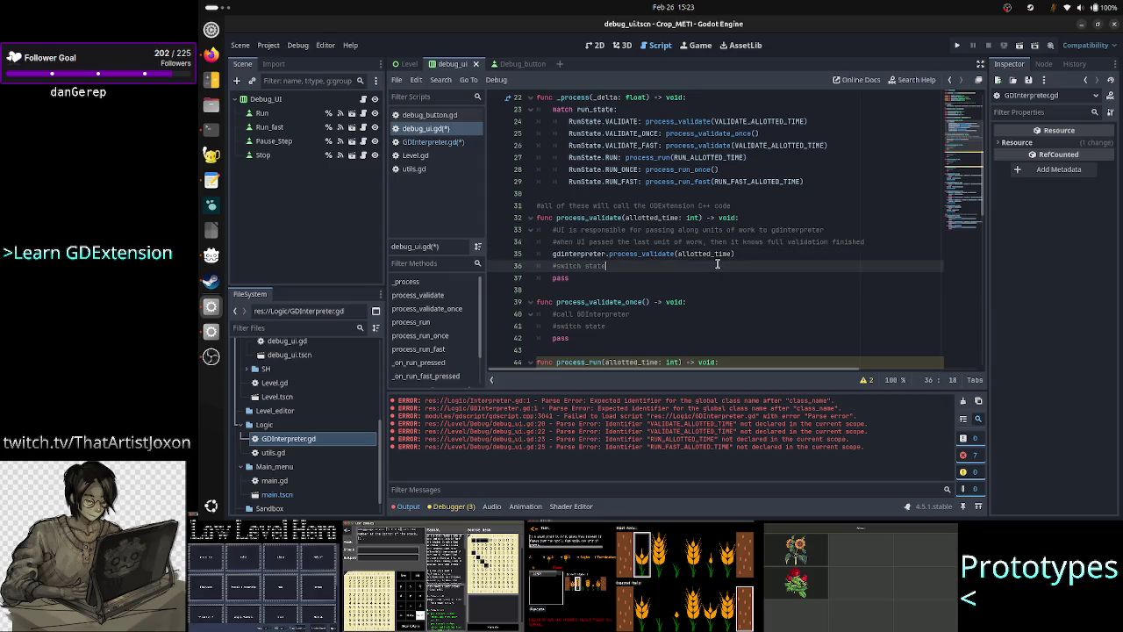
{"action": "key", "text": "Home"}
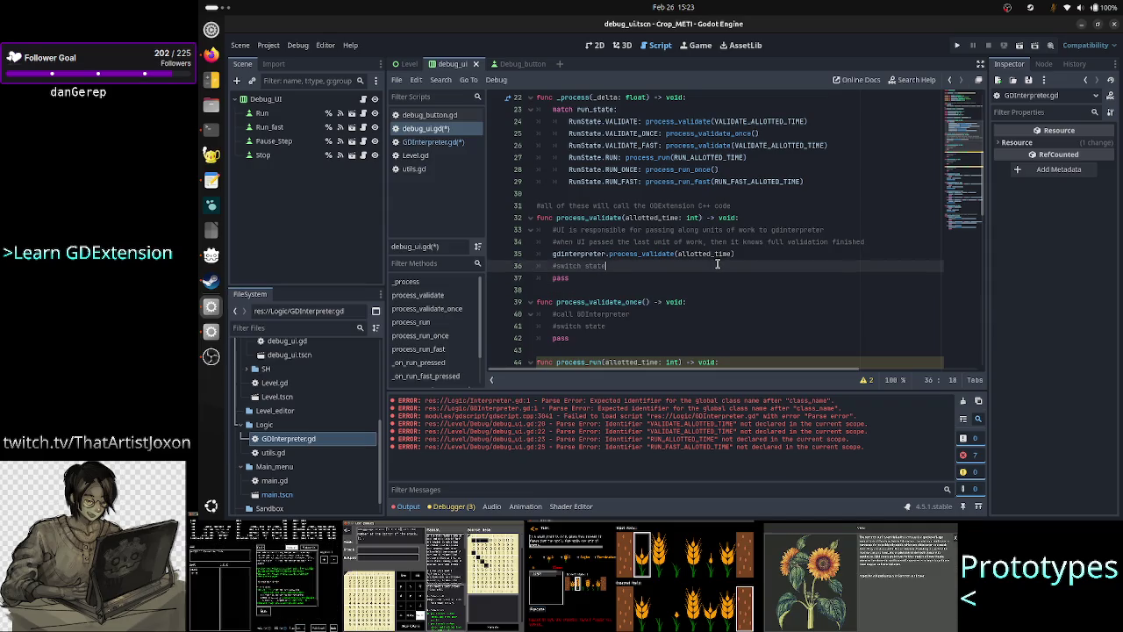
{"action": "type", "text": " when full"}
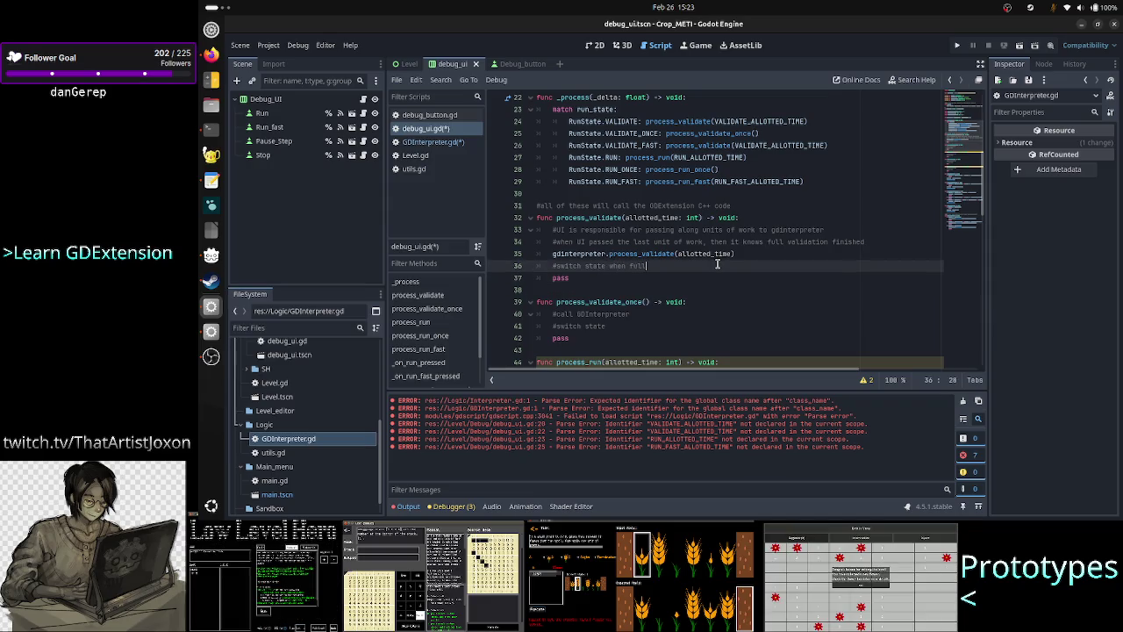
{"action": "type", "text": " validation finished"}
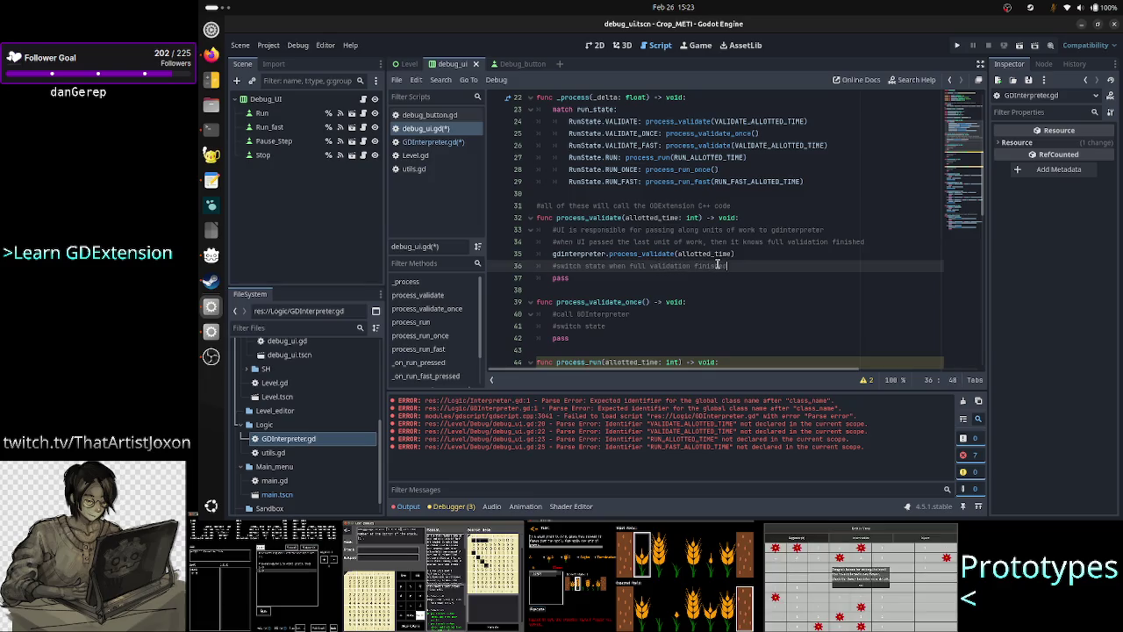
{"action": "key", "text": "Down"}
{"action": "key", "text": "Home"}
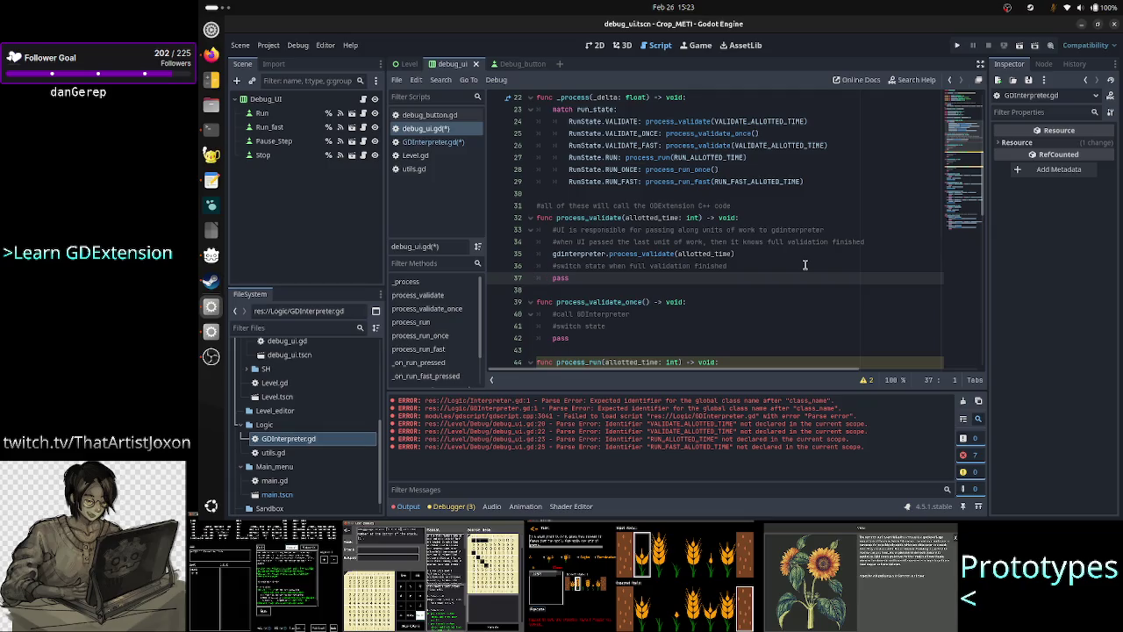
Append '(checkpoint)' to the UI responsibility comment
{"action": "key", "text": "Up"}
{"action": "key", "text": "Up"}
{"action": "key", "text": "Up"}
{"action": "key", "text": "End"}
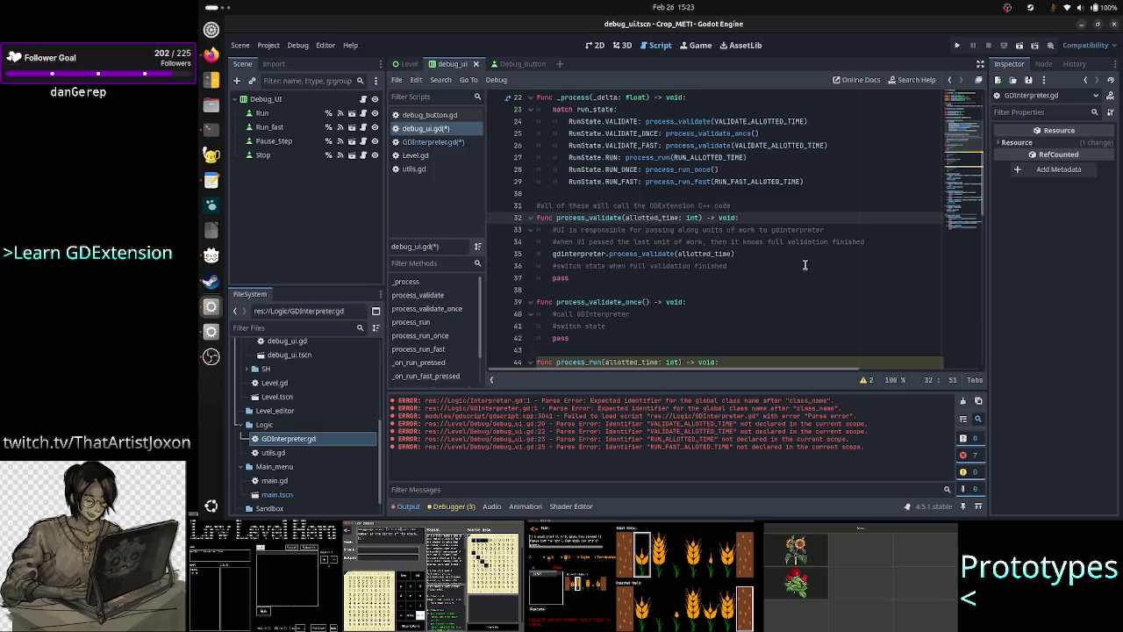
{"action": "key", "text": "Right"}
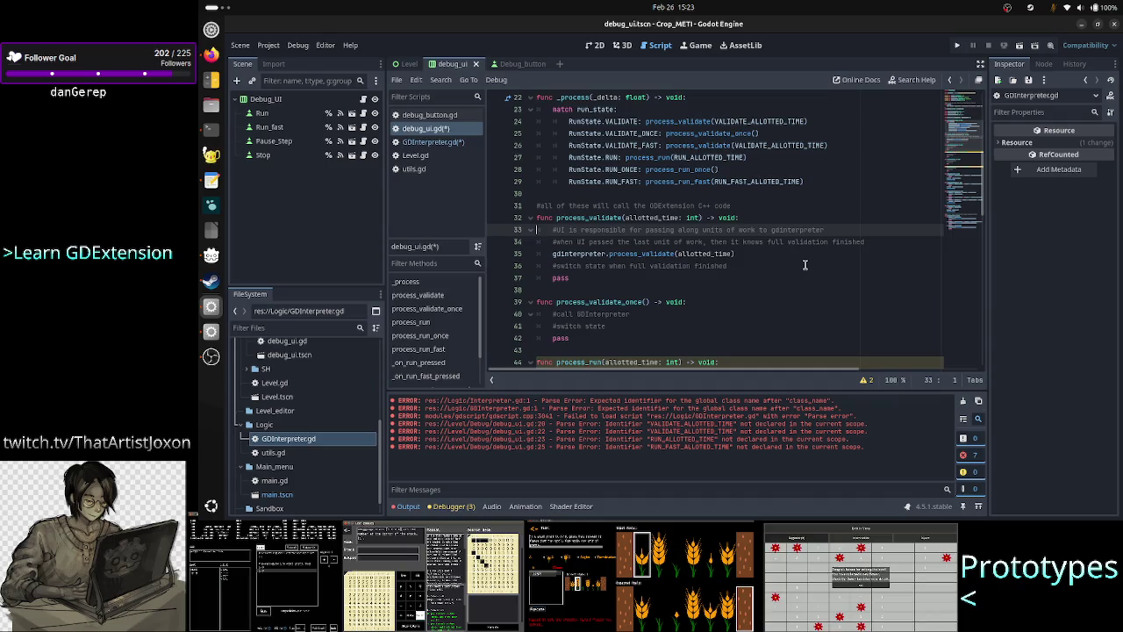
{"action": "key", "text": "Down"}
{"action": "key", "text": "Up"}
{"action": "key", "text": "End"}
{"action": "type", "text": "("}
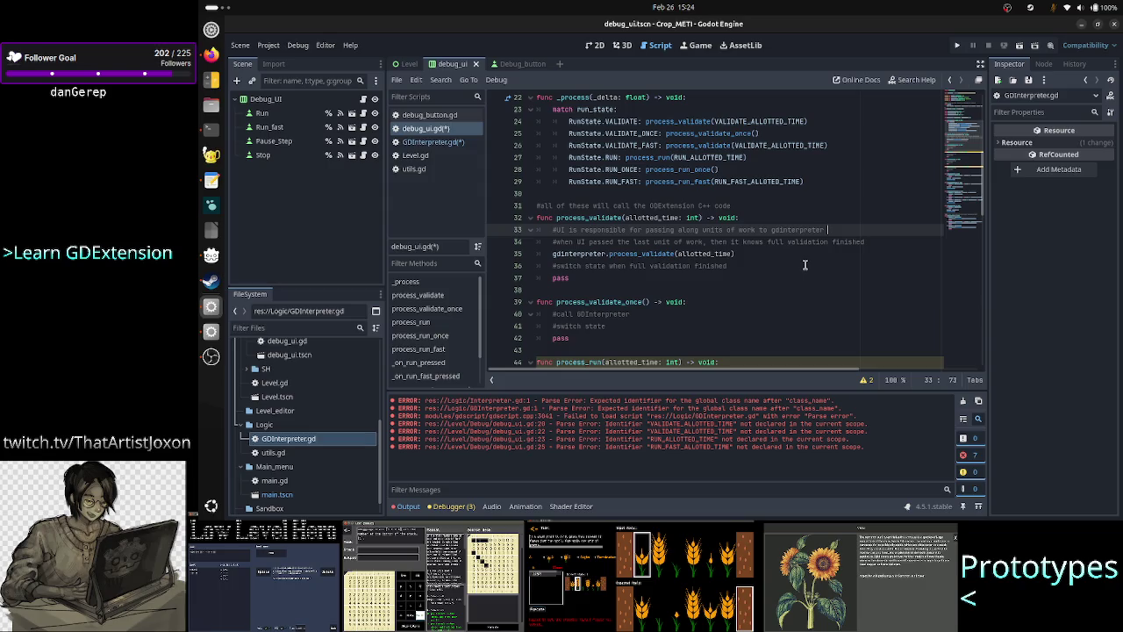
{"action": "type", "text": "checkpoint)"}
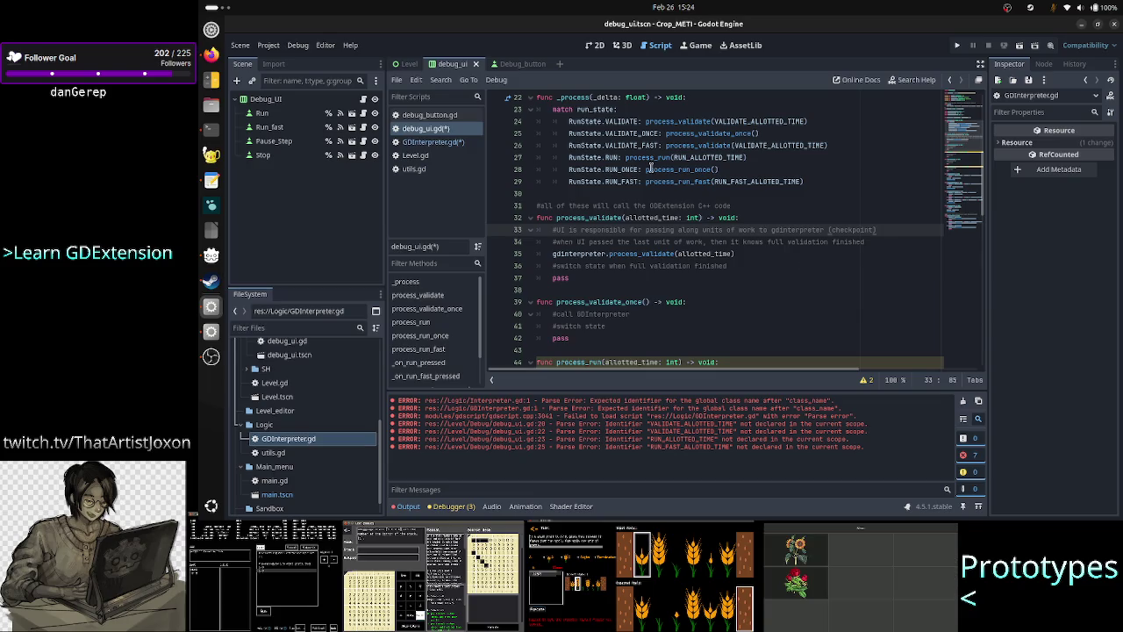
Open GDInterpreter.gd and add blank lines below the class_name line
{"action": "left_click", "coordinate": [441, 142]}
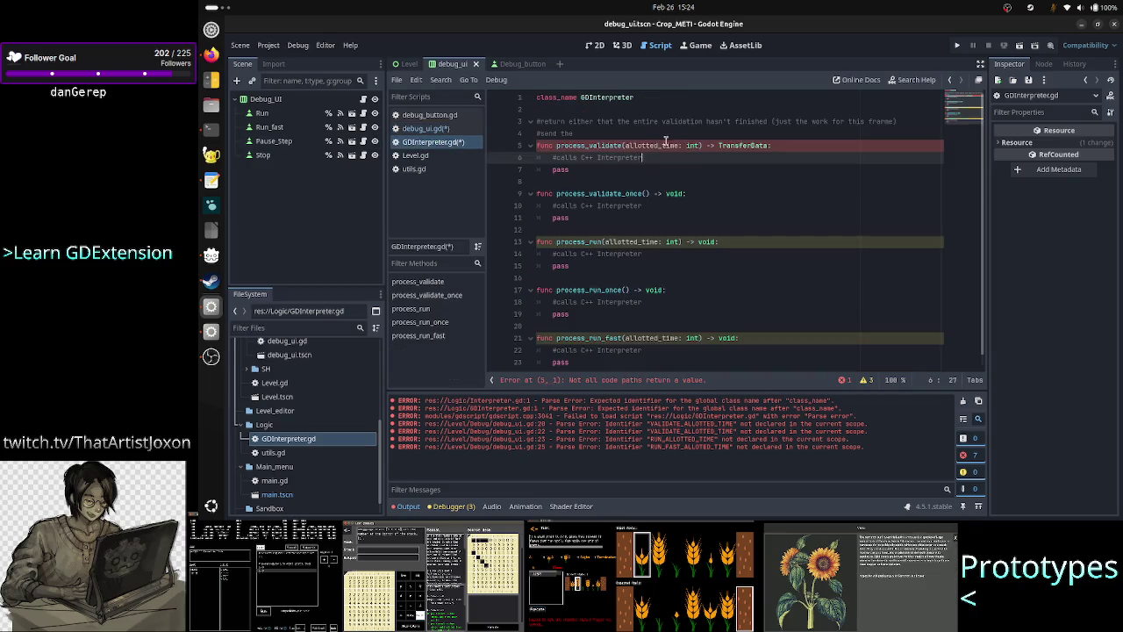
{"action": "left_click", "coordinate": [611, 109]}
{"action": "key", "text": "Return"}
{"action": "key", "text": "Return"}
{"action": "key", "text": "Up"}
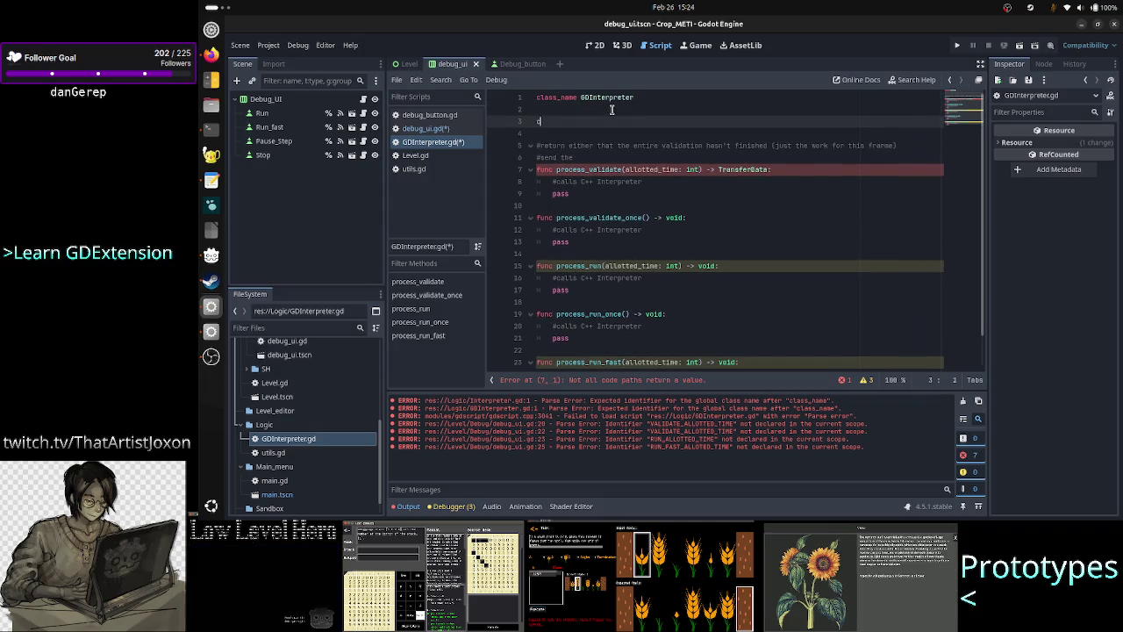
{"action": "type", "text": "lass"}
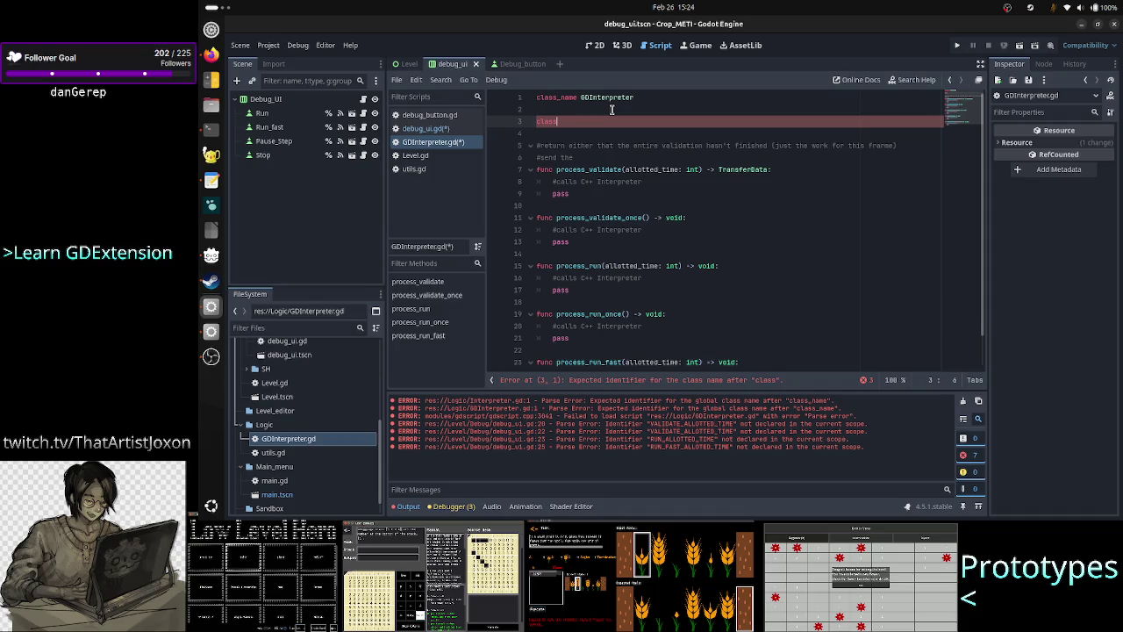
{"action": "key", "text": "BackSpace"}
{"action": "key", "text": "BackSpace"}
{"action": "key", "text": "BackSpace"}
{"action": "key", "text": "BackSpace"}
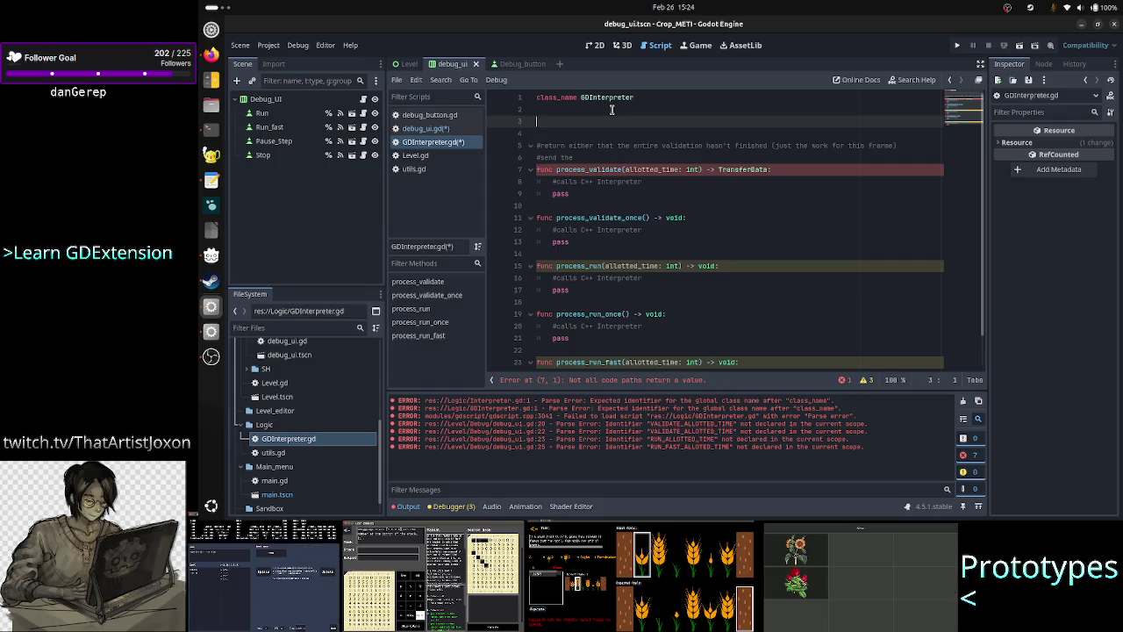
{"action": "key", "text": "alt+Tab"}
{"action": "key", "text": "alt+Tab"}
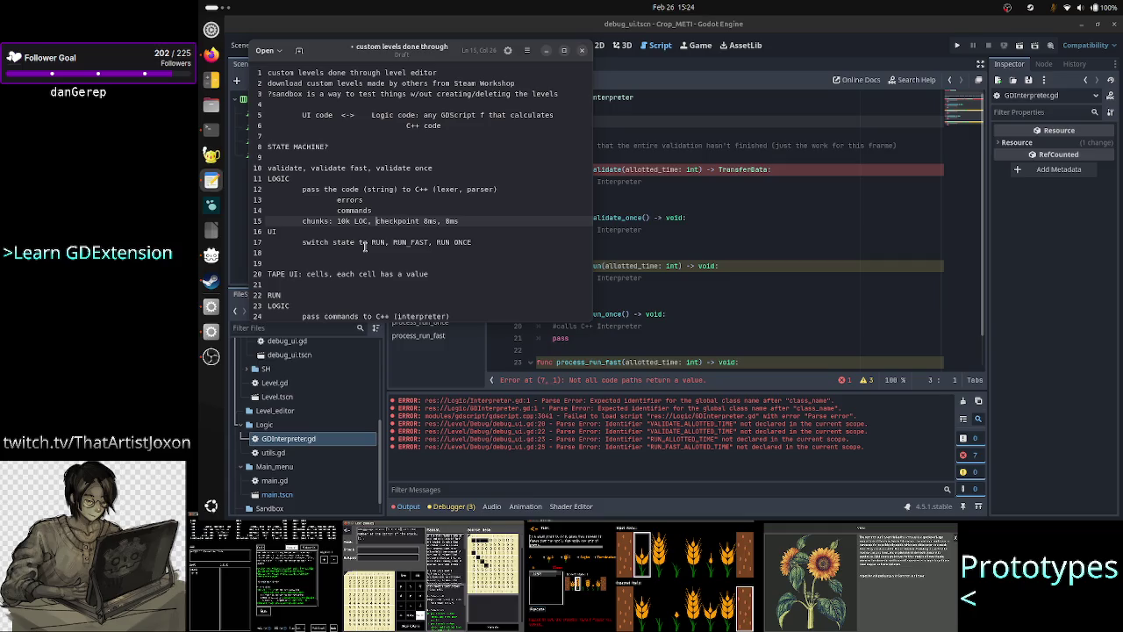
Review the design notes, selecting lines 11–17 and the 'switch state to RUN' line
{"action": "mouse_move", "coordinate": [489, 249]}
{"action": "left_mouse_down"}
{"action": "mouse_move", "coordinate": [474, 221]}
{"action": "mouse_move", "coordinate": [369, 189]}
{"action": "mouse_move", "coordinate": [265, 178]}
{"action": "left_mouse_up"}
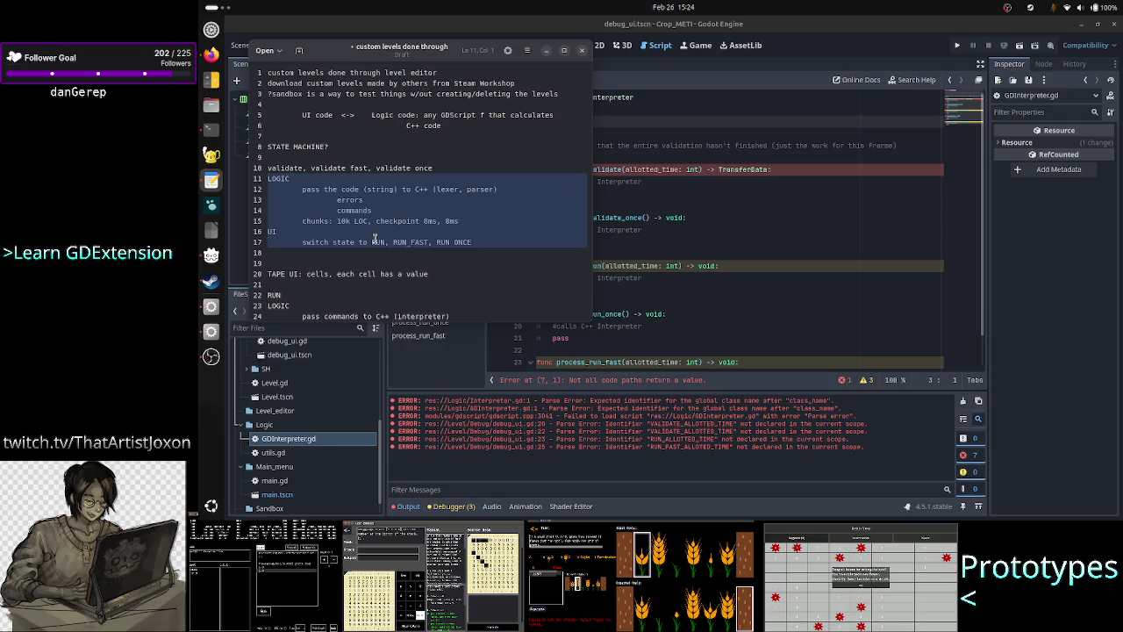
{"action": "left_click", "coordinate": [337, 222]}
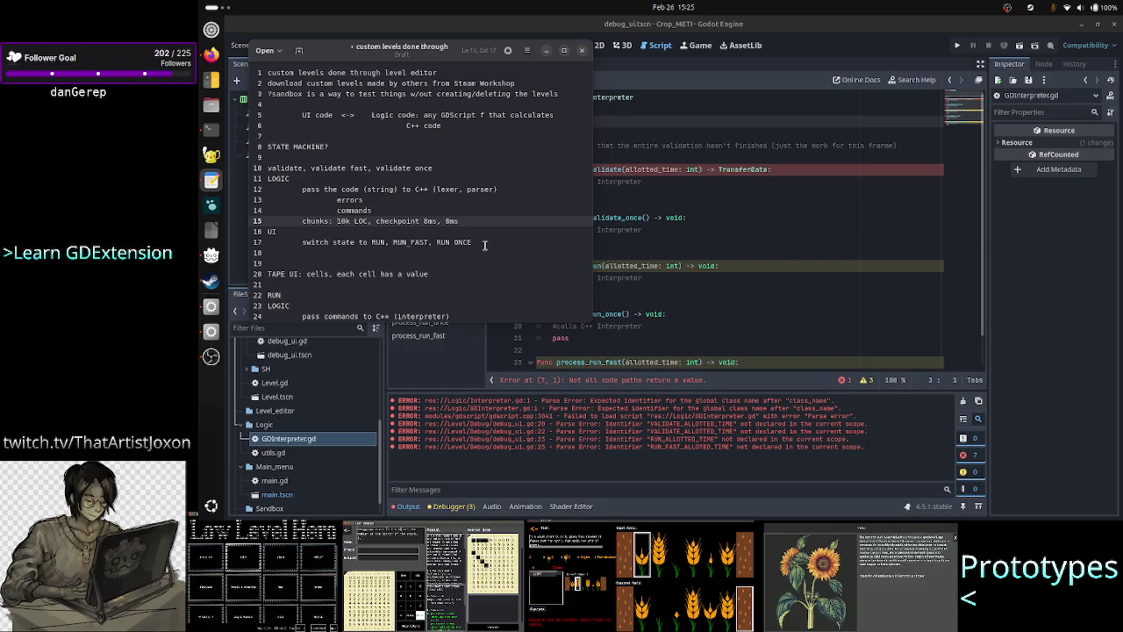
{"action": "left_click_drag", "start_coordinate": [484, 245], "coordinate": [302, 245]}
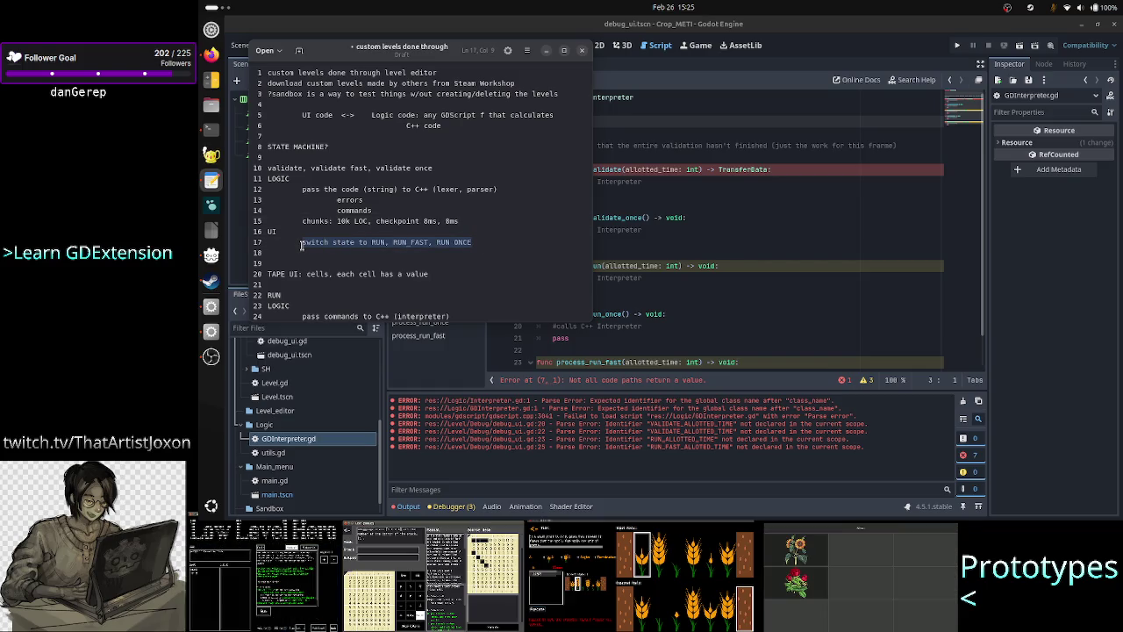
{"action": "left_click", "coordinate": [486, 246]}
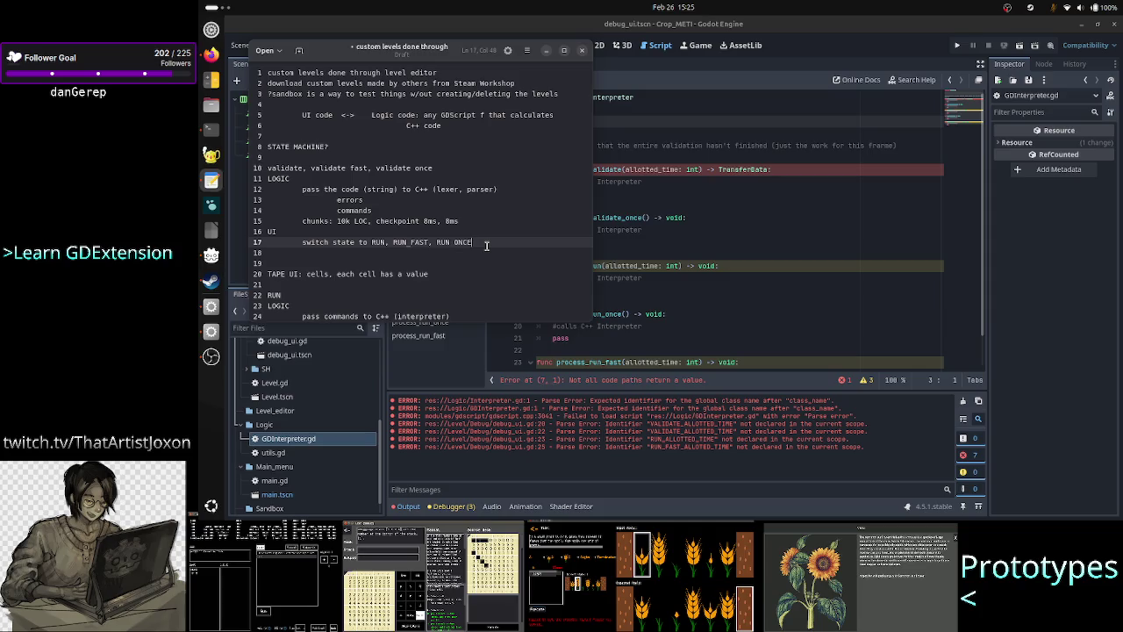
{"action": "scroll", "coordinate": [487, 245], "scroll_direction": "down", "scroll_amount": 3}
{"action": "scroll", "coordinate": [396, 254], "scroll_direction": "down", "scroll_amount": 1}
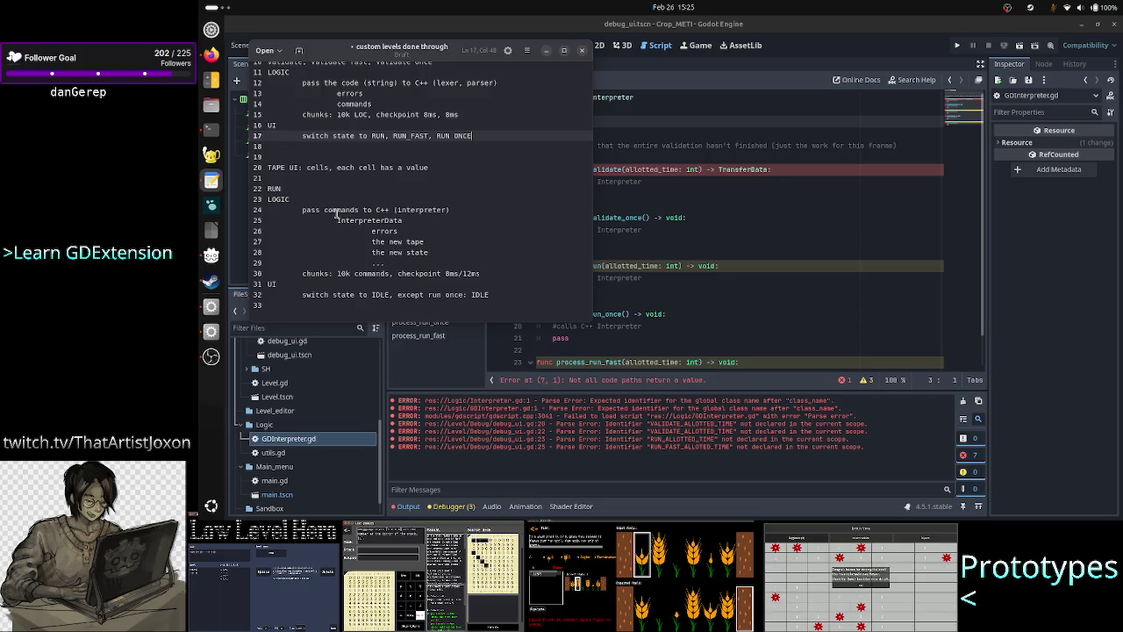
Highlight the interpreter-return, InterpreterData and 10k-commands notes, then return to the Godot script
{"action": "left_click_drag", "start_coordinate": [338, 210], "coordinate": [415, 253]}
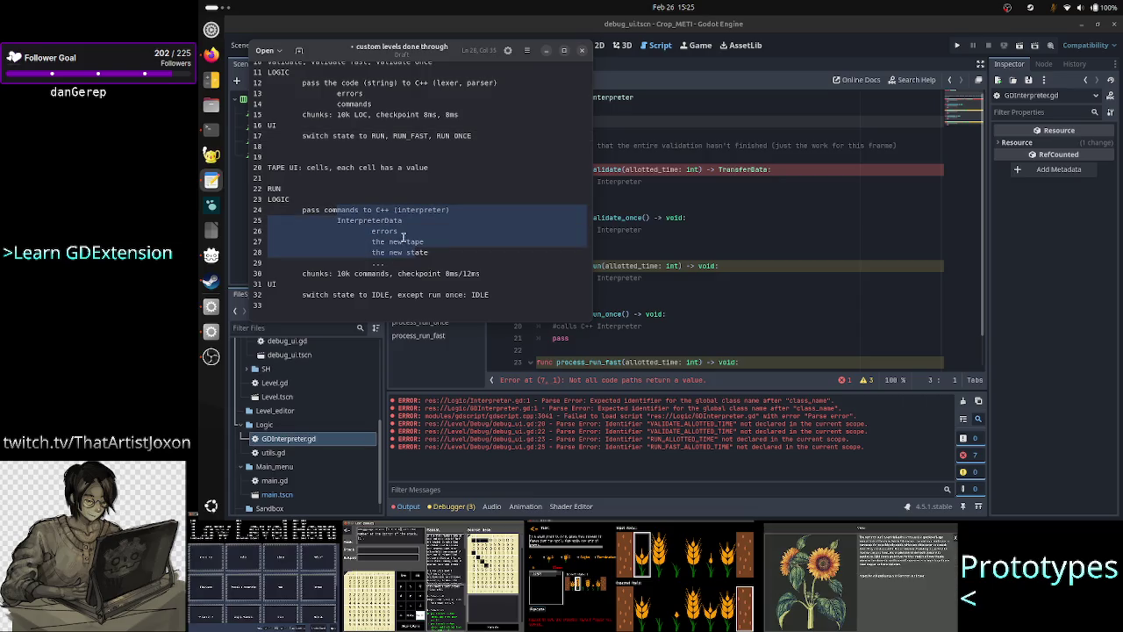
{"action": "left_click", "coordinate": [344, 199]}
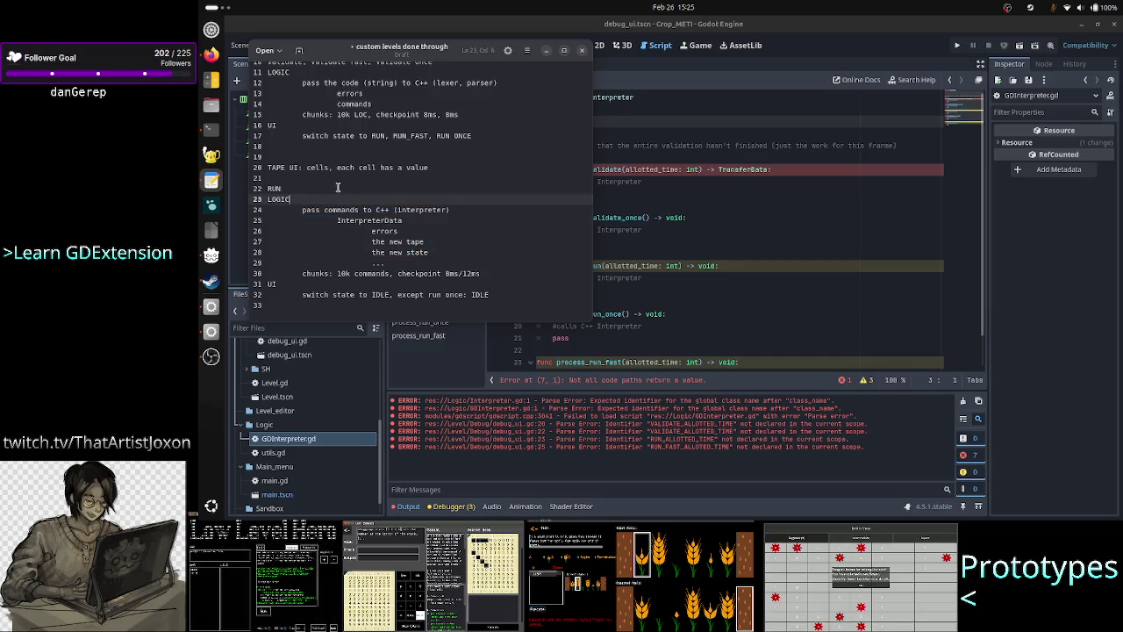
{"action": "left_click", "coordinate": [286, 188]}
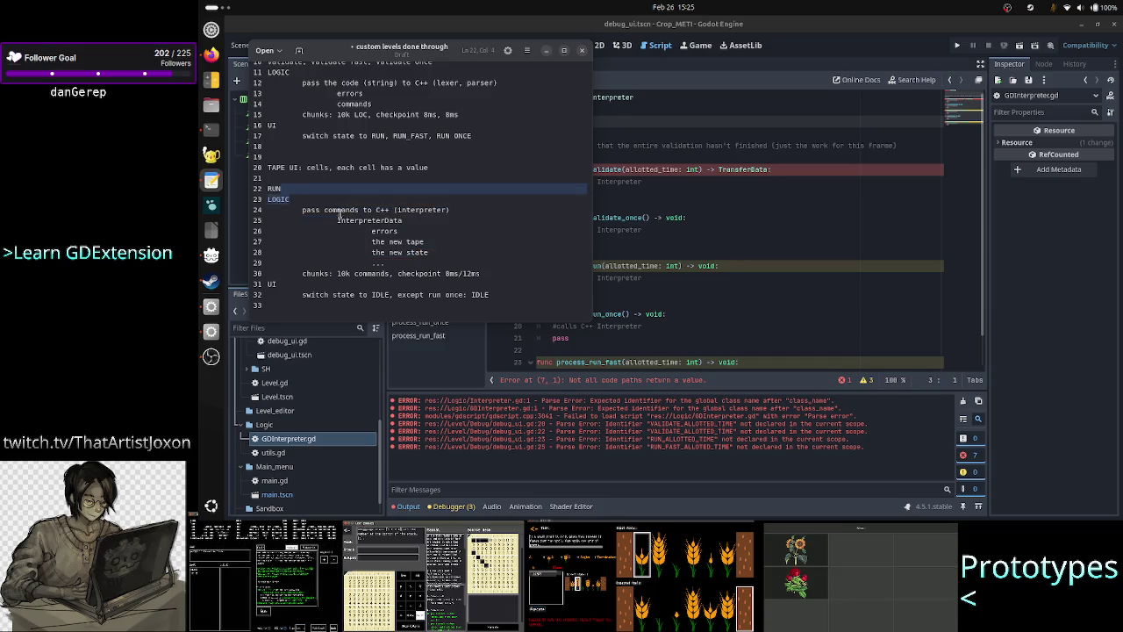
{"action": "left_click_drag", "start_coordinate": [337, 220], "coordinate": [409, 268]}
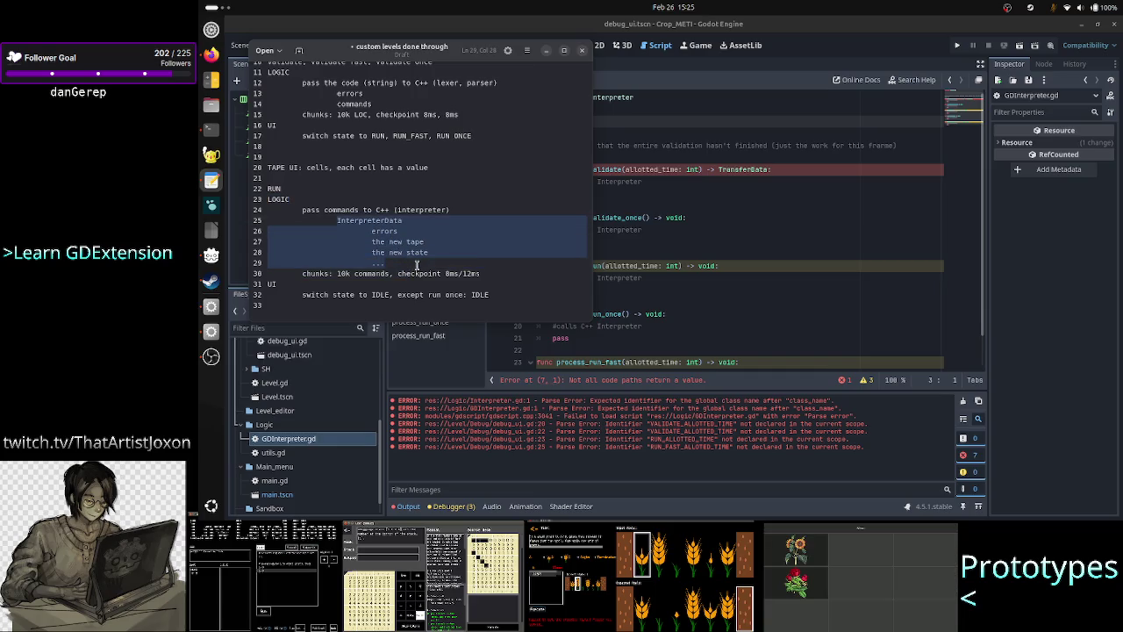
{"action": "left_click", "coordinate": [417, 265]}
{"action": "left_click_drag", "start_coordinate": [338, 273], "coordinate": [387, 273]}
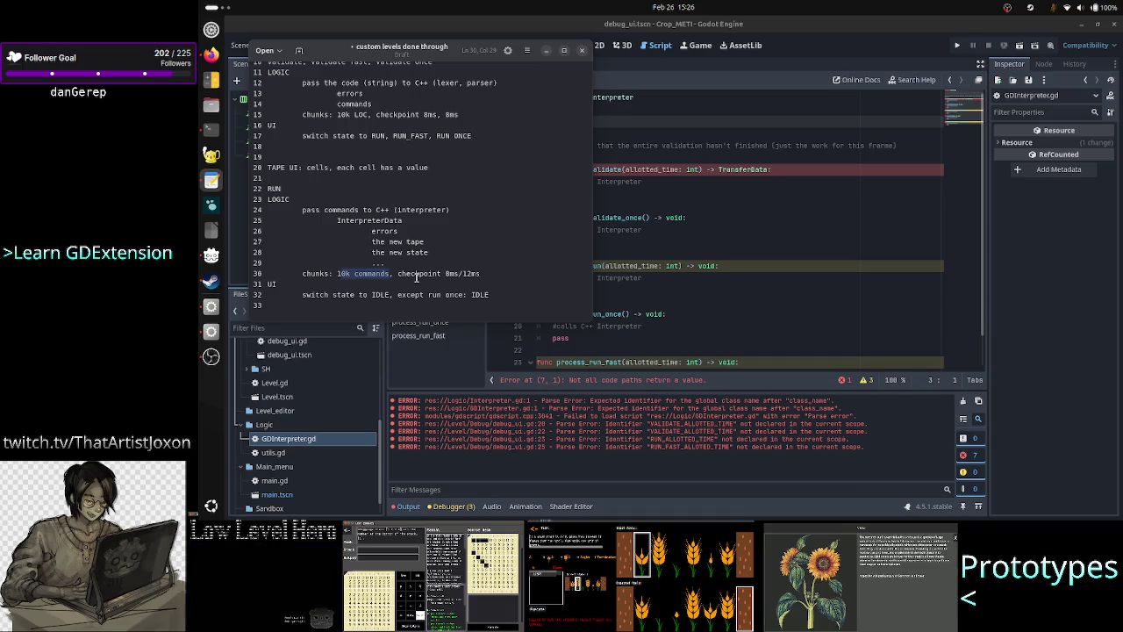
{"action": "left_click", "coordinate": [449, 271]}
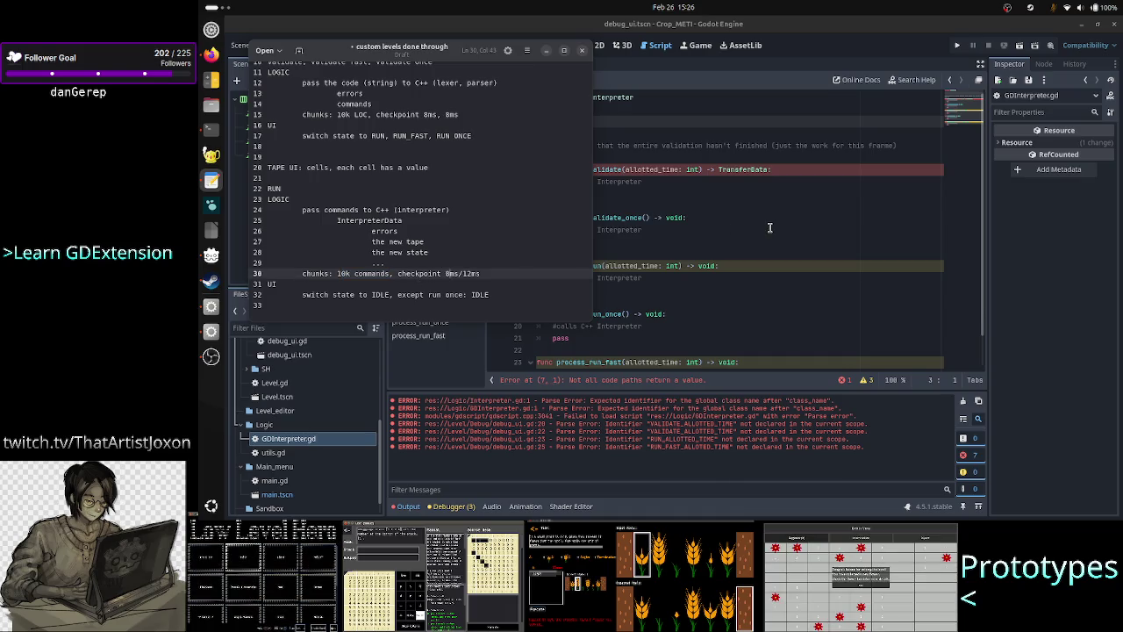
{"action": "left_click", "coordinate": [770, 230]}
{"action": "key", "text": "Up"}
{"action": "key", "text": "Up"}
{"action": "key", "text": "Up"}
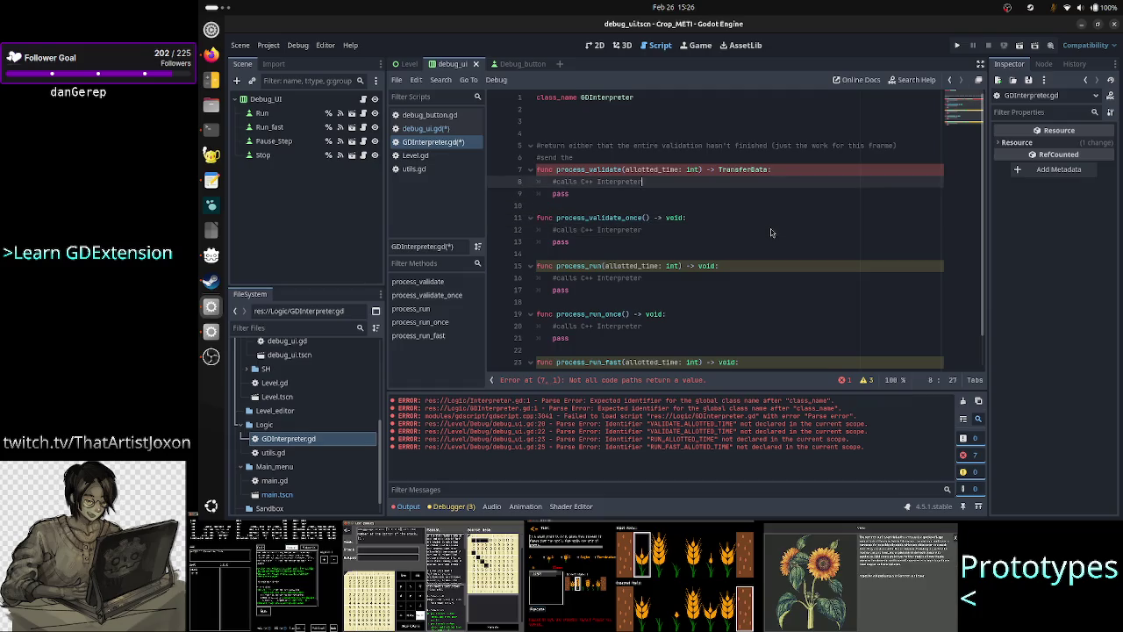
On line 3 of GDInterpreter.gd, write 'WorkScheduler should be generic: validation work, interpretation work, synax high'
{"action": "key", "text": "Down"}
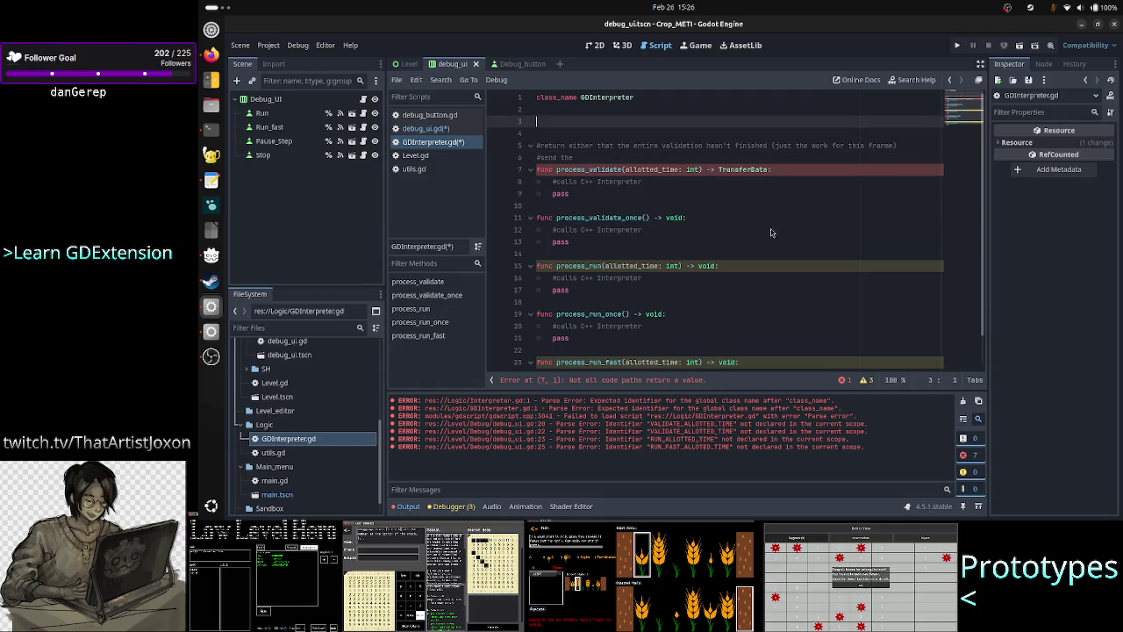
{"action": "type", "text": "Work"}
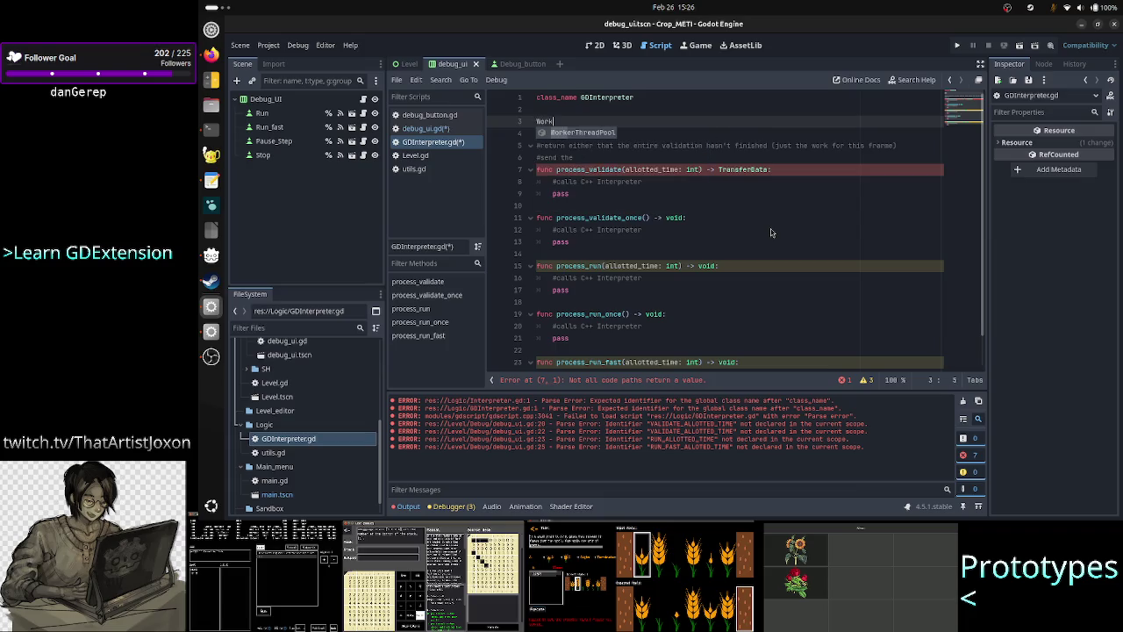
{"action": "type", "text": "Scheduler"}
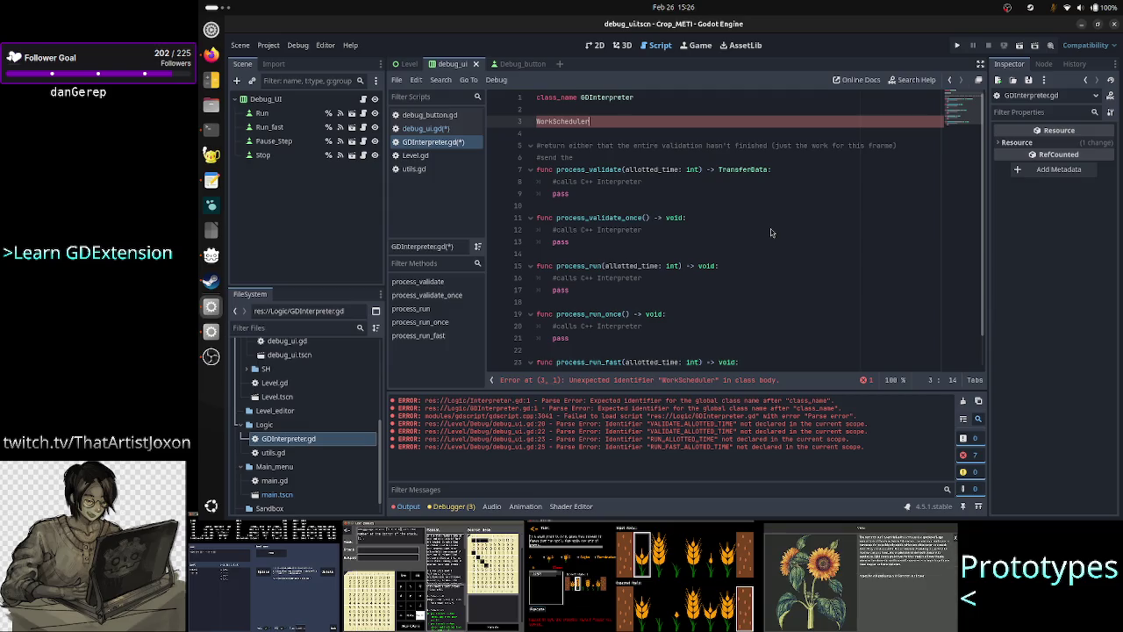
{"action": "type", "text": " s"}
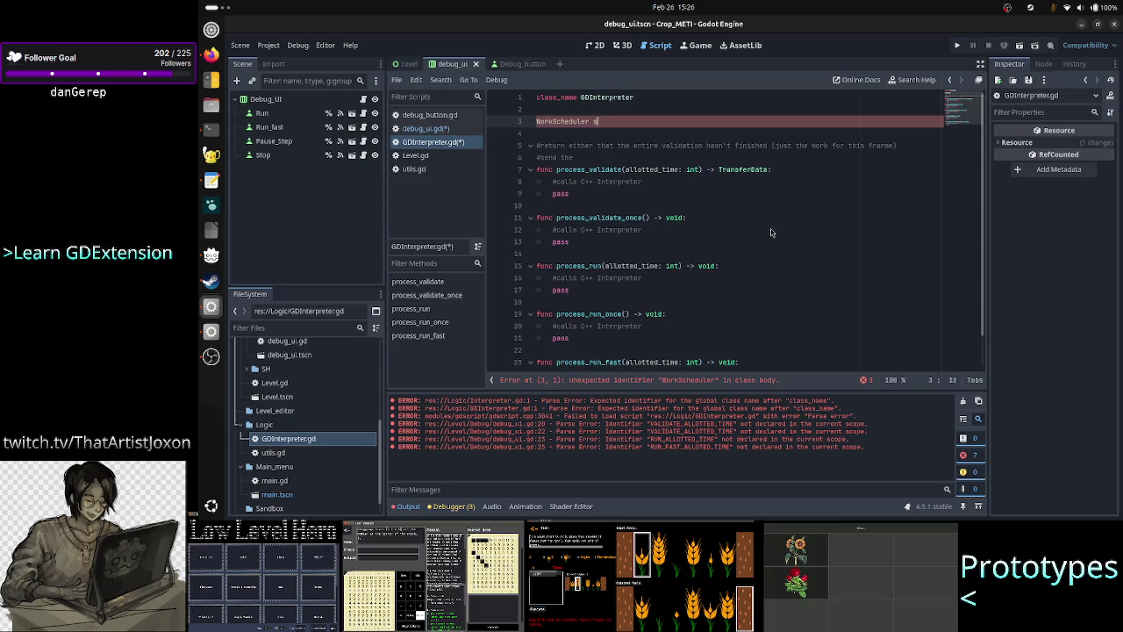
{"action": "type", "text": "hould be ge"}
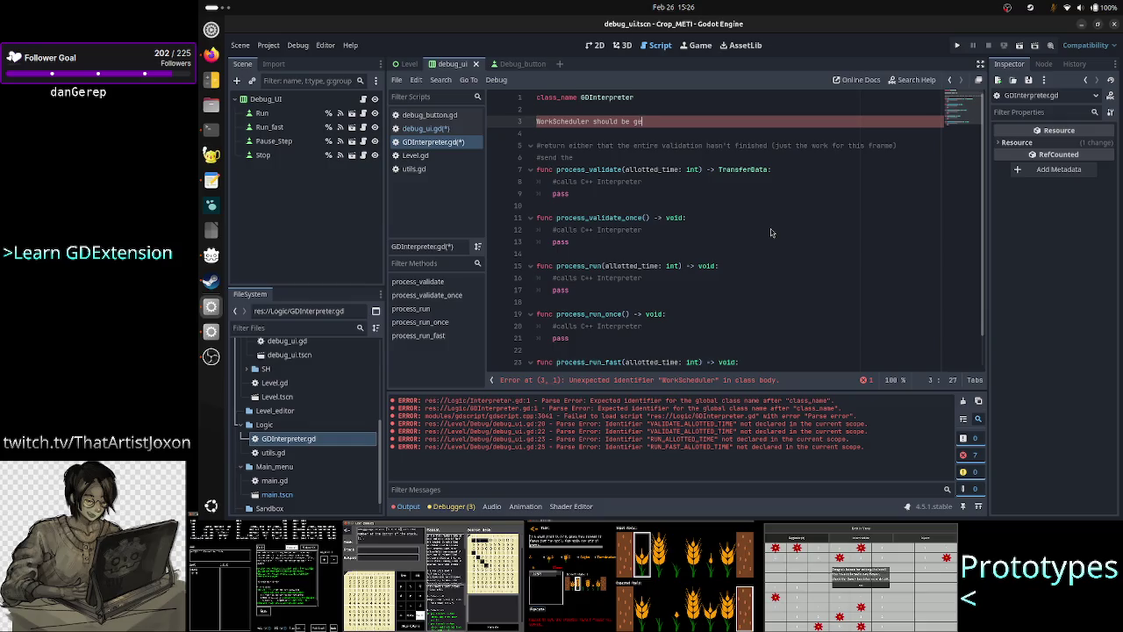
{"action": "type", "text": "neric"}
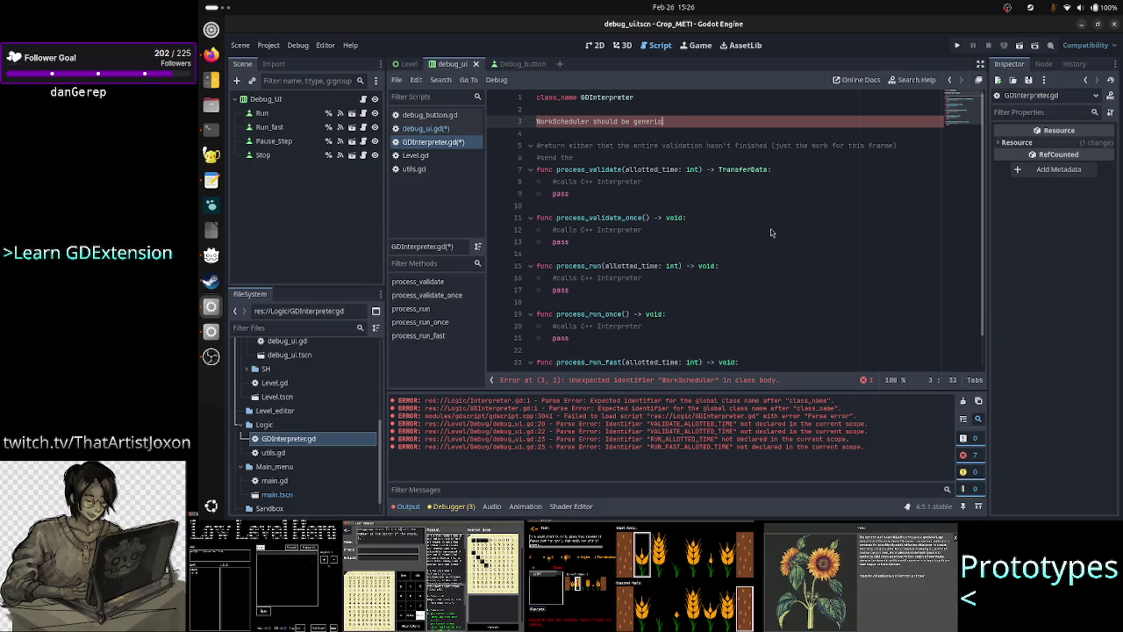
{"action": "type", "text": ": "}
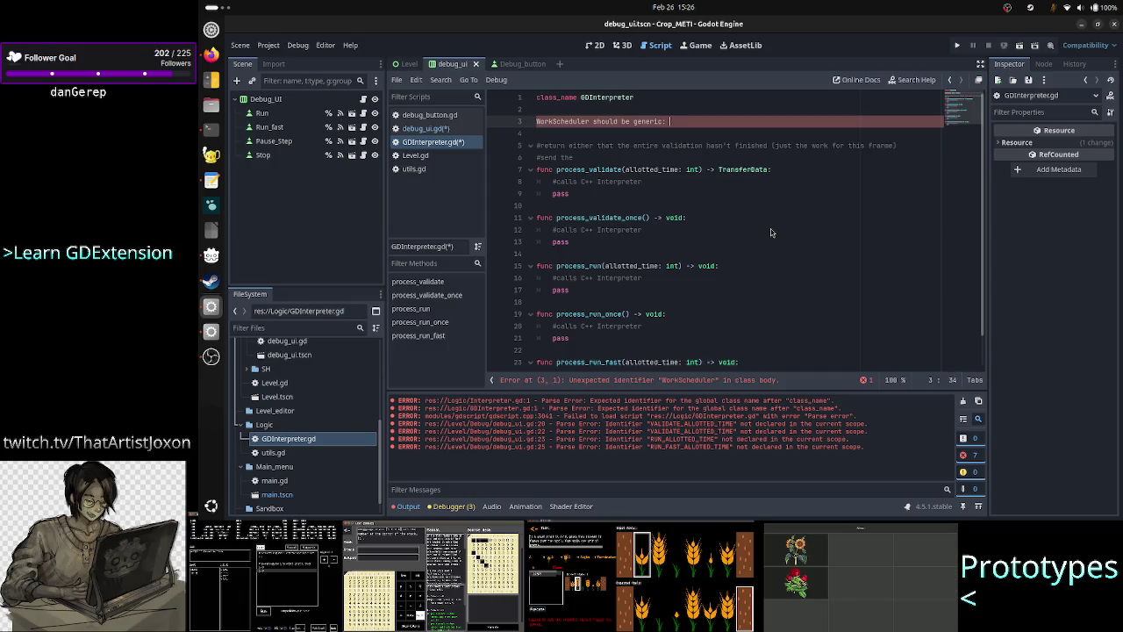
{"action": "type", "text": "validation work, interp"}
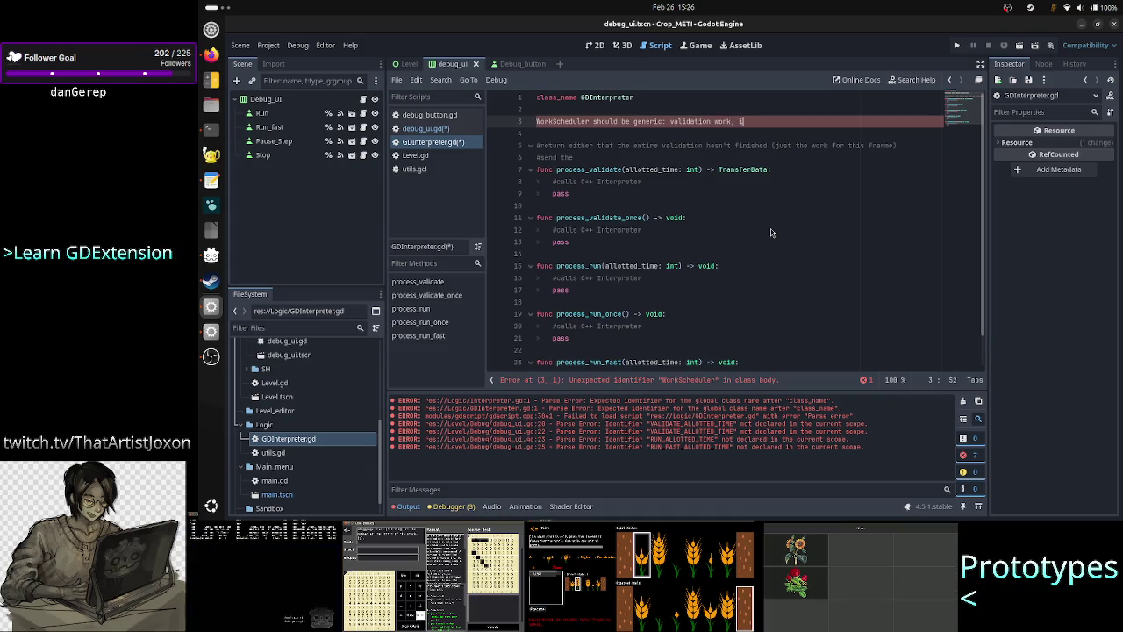
{"action": "type", "text": "re"}
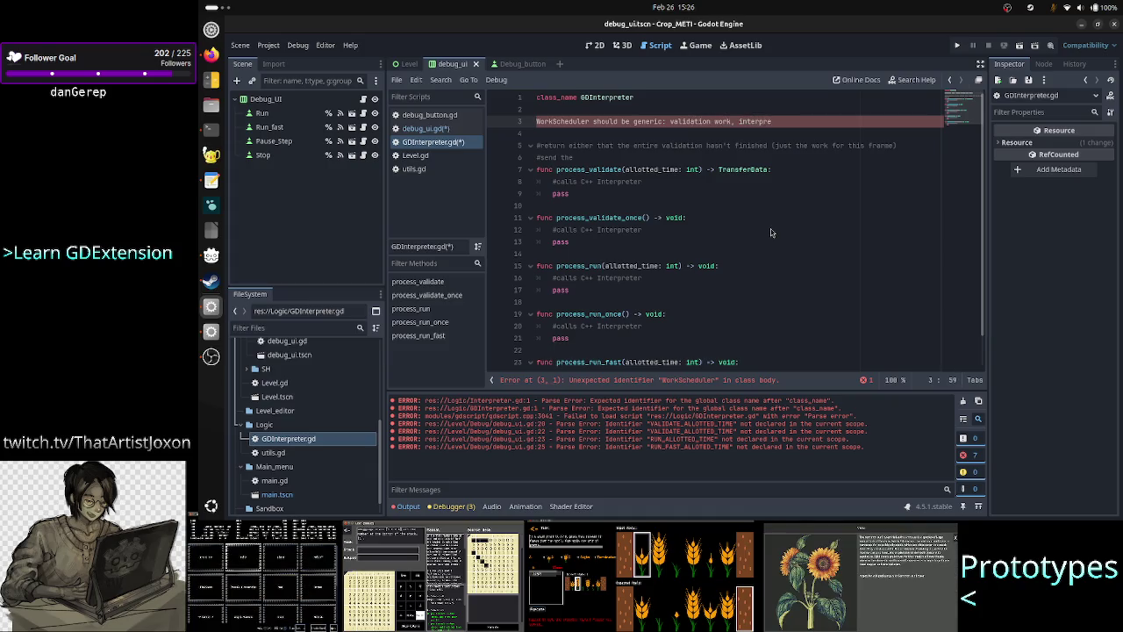
{"action": "key", "text": "BackSpace"}
{"action": "key", "text": "BackSpace"}
{"action": "key", "text": "BackSpace"}
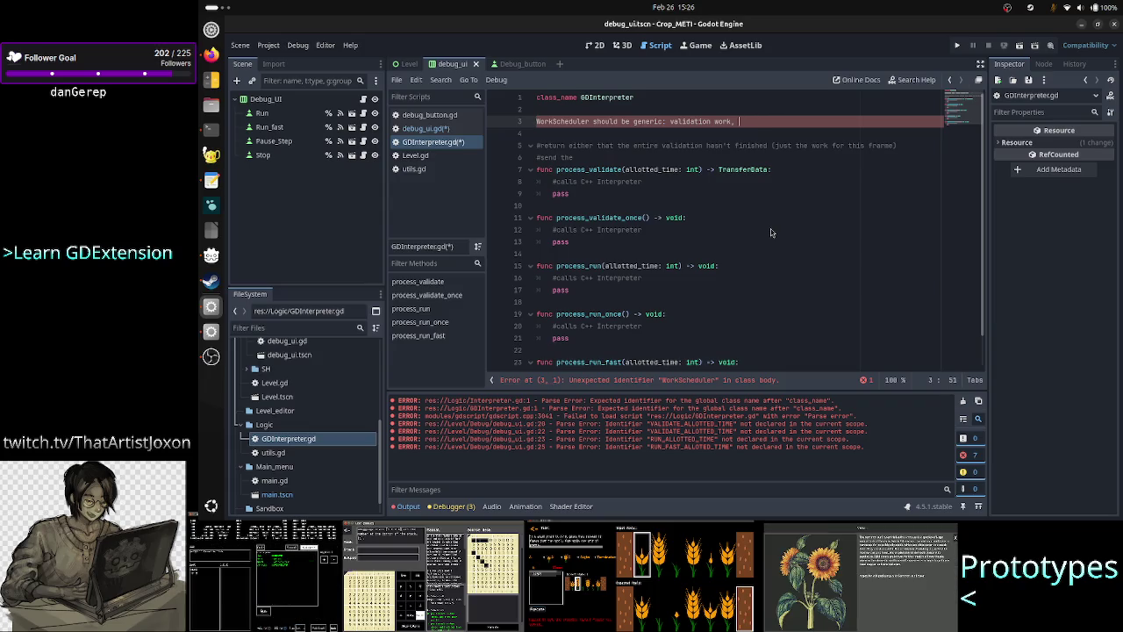
{"action": "type", "text": "e"}
{"action": "key", "text": "BackSpace"}
{"action": "type", "text": "itn"}
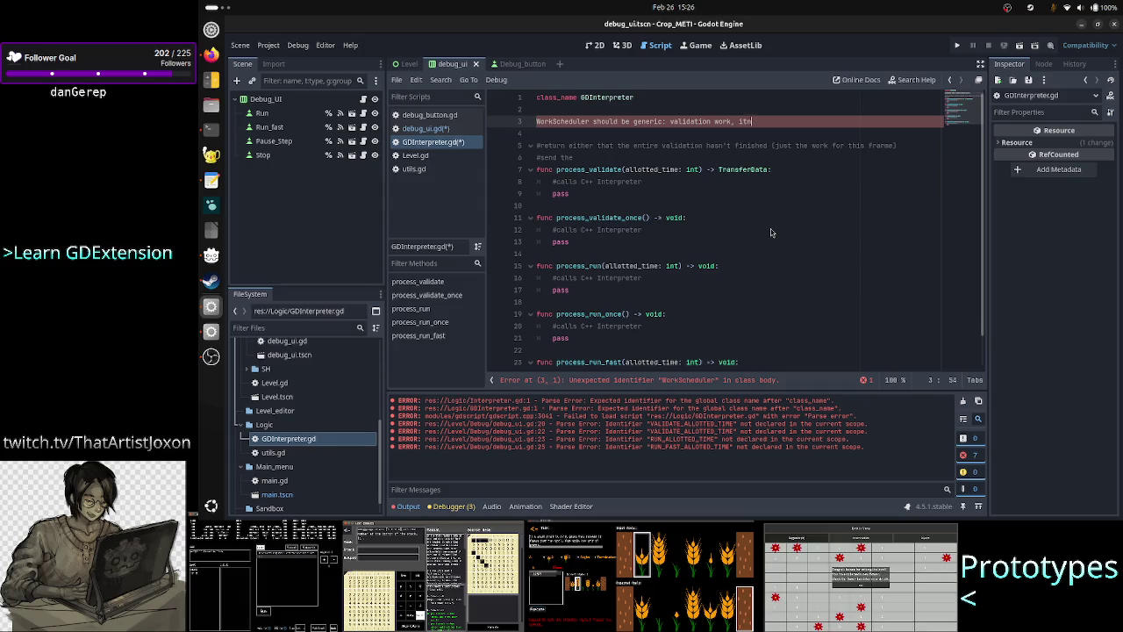
{"action": "type", "text": "terpret"}
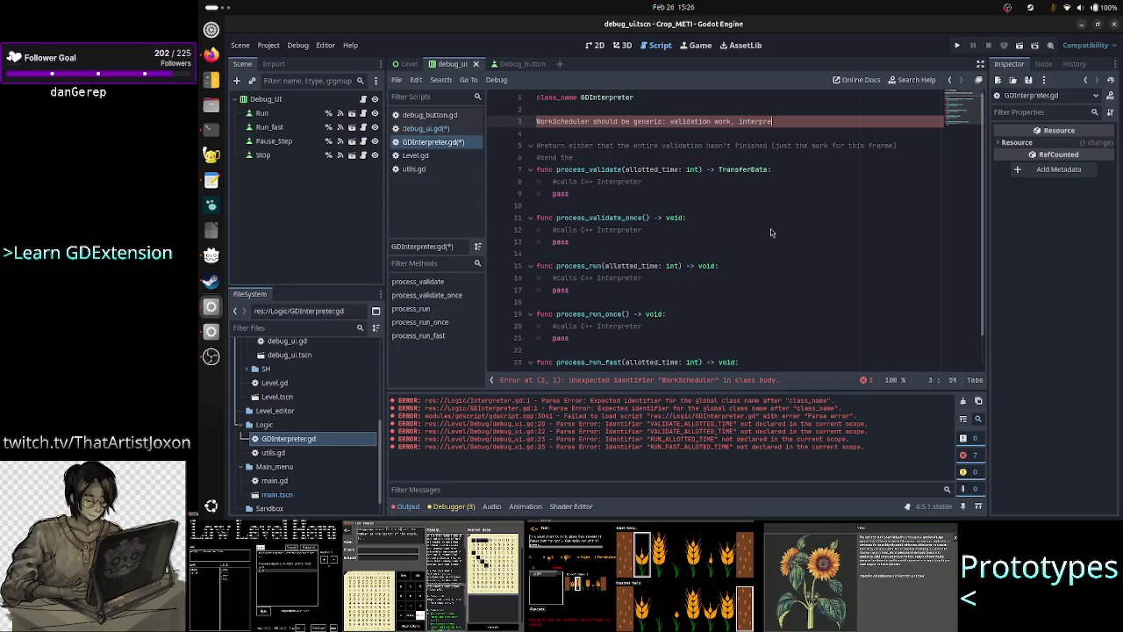
{"action": "type", "text": "ation work"}
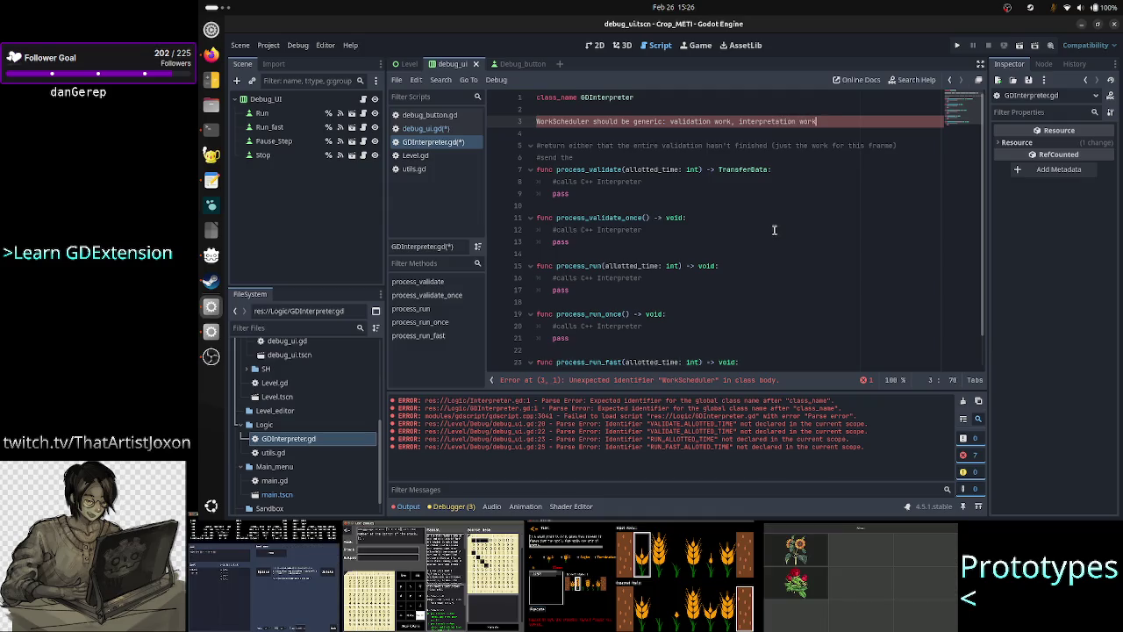
{"action": "type", "text": ", d"}
{"action": "type", "text": "ntha"}
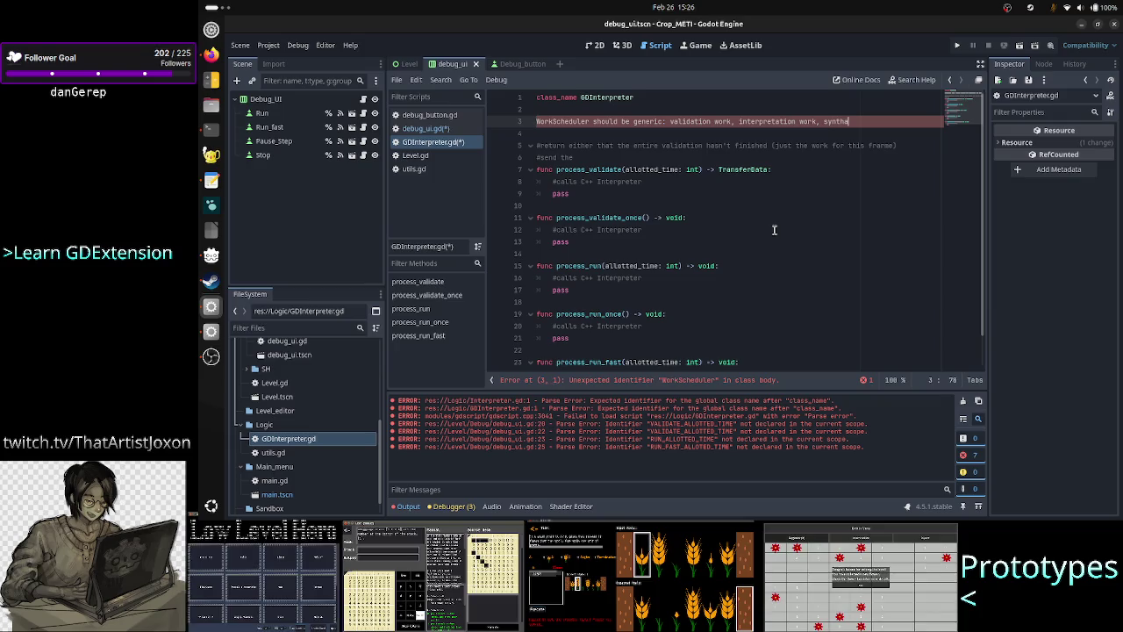
{"action": "key", "text": "BackSpace"}
{"action": "key", "text": "BackSpace"}
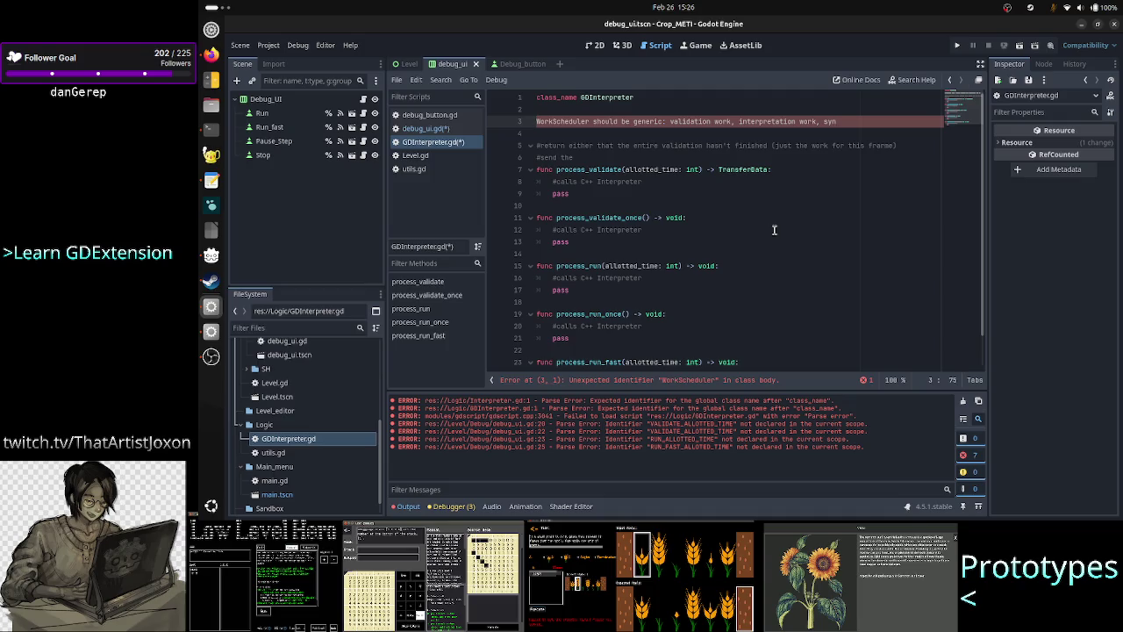
{"action": "type", "text": "t"}
{"action": "type", "text": "high"}
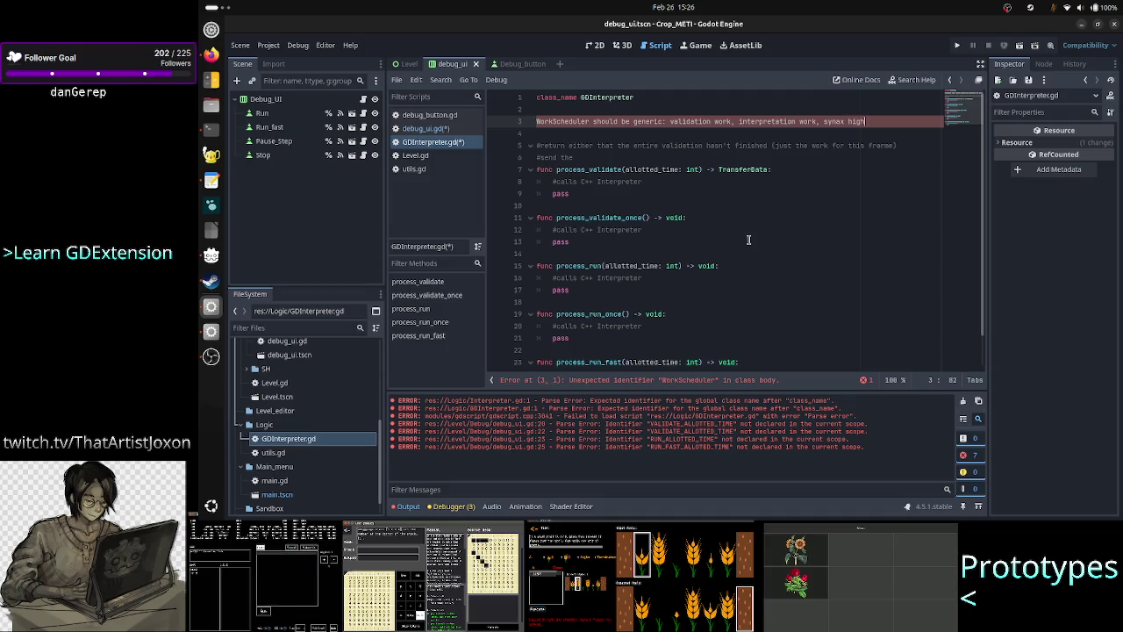
{"action": "left_click", "coordinate": [595, 44]}
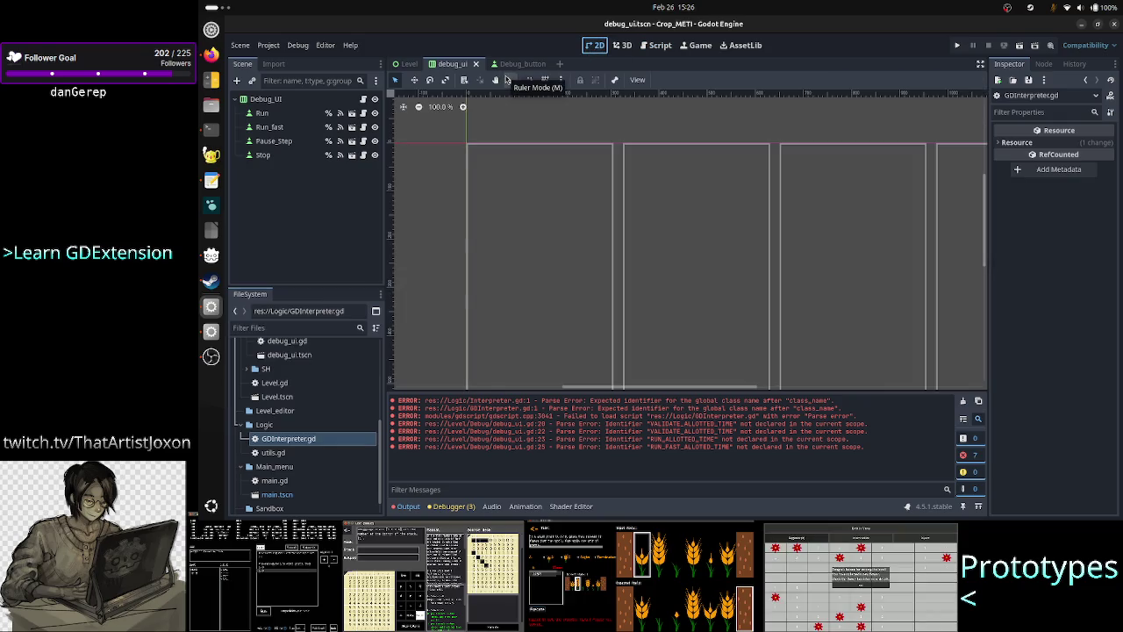
View the whole Level.tscn UI panel zoomed out to 38.6%, then switch to the Interpreter.cpp terminal
{"action": "left_click", "coordinate": [407, 66]}
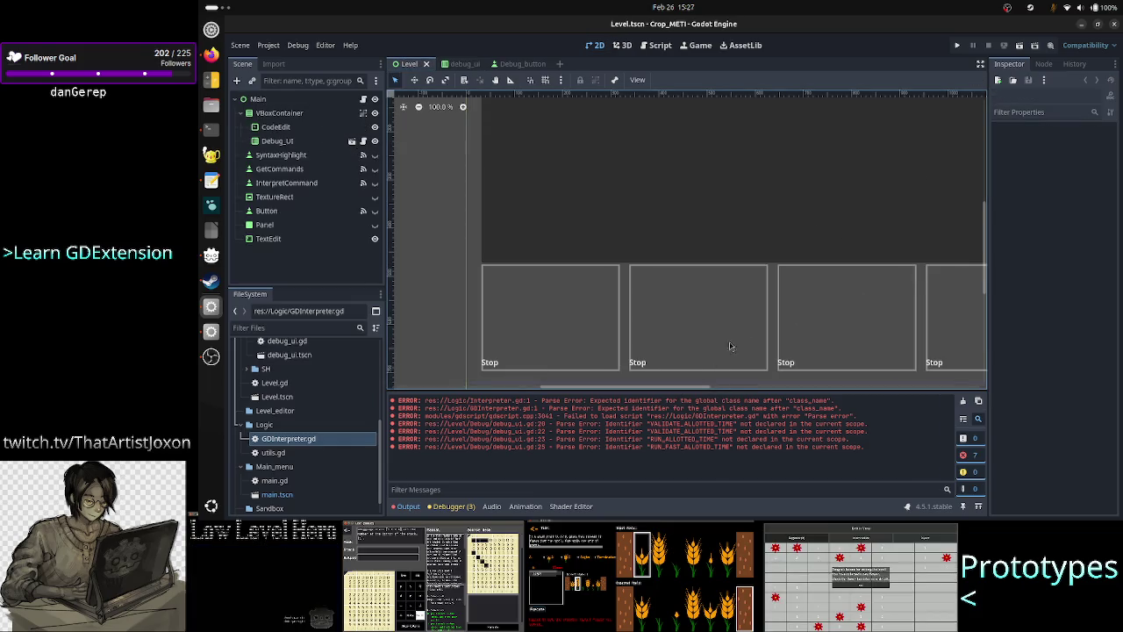
{"action": "scroll", "coordinate": [772, 289], "scroll_direction": "down", "scroll_amount": 2}
{"action": "scroll", "coordinate": [768, 292], "scroll_direction": "down", "scroll_amount": 5}
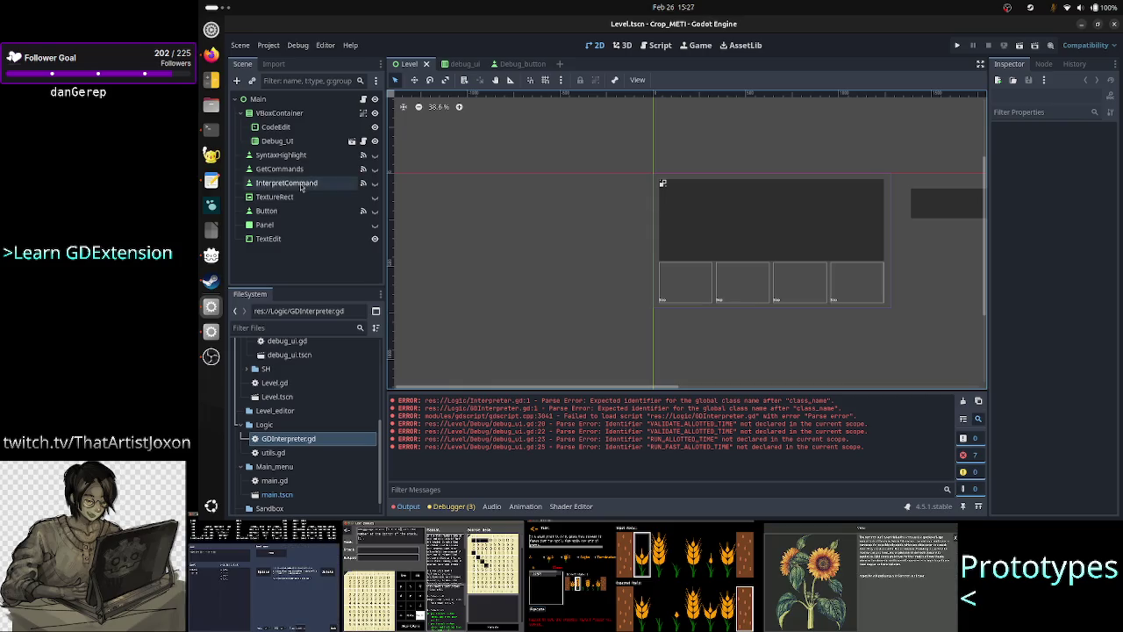
{"action": "left_click", "coordinate": [201, 130]}
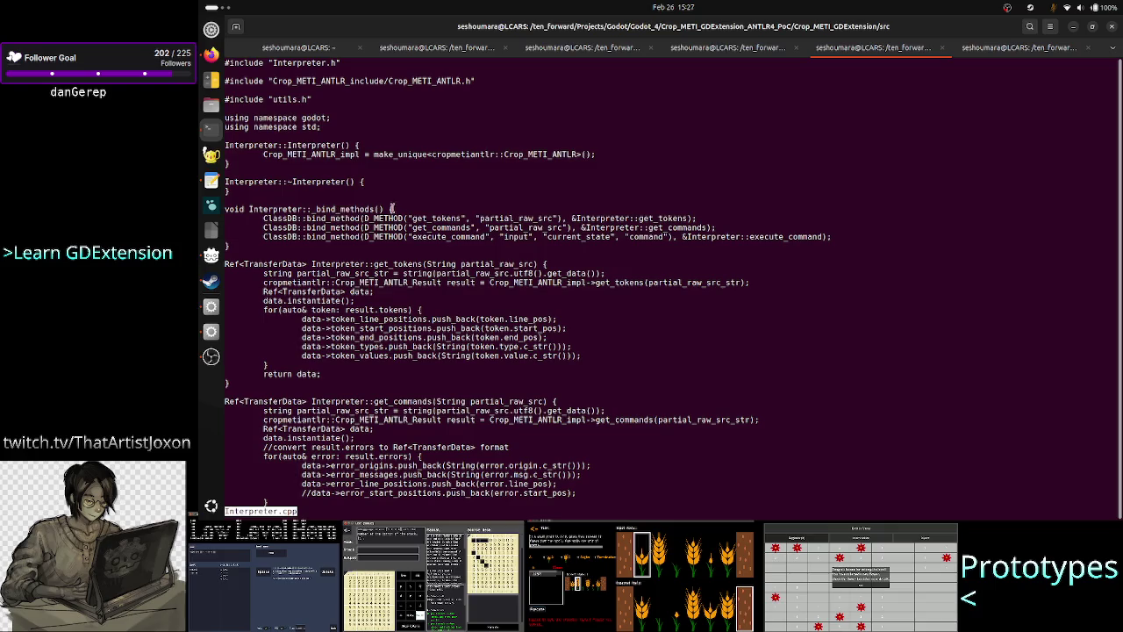
{"action": "mouse_move", "coordinate": [239, 264]}
{"action": "left_mouse_down"}
{"action": "mouse_move", "coordinate": [280, 330]}
{"action": "mouse_move", "coordinate": [287, 363]}
{"action": "mouse_move", "coordinate": [276, 380]}
{"action": "left_mouse_up"}
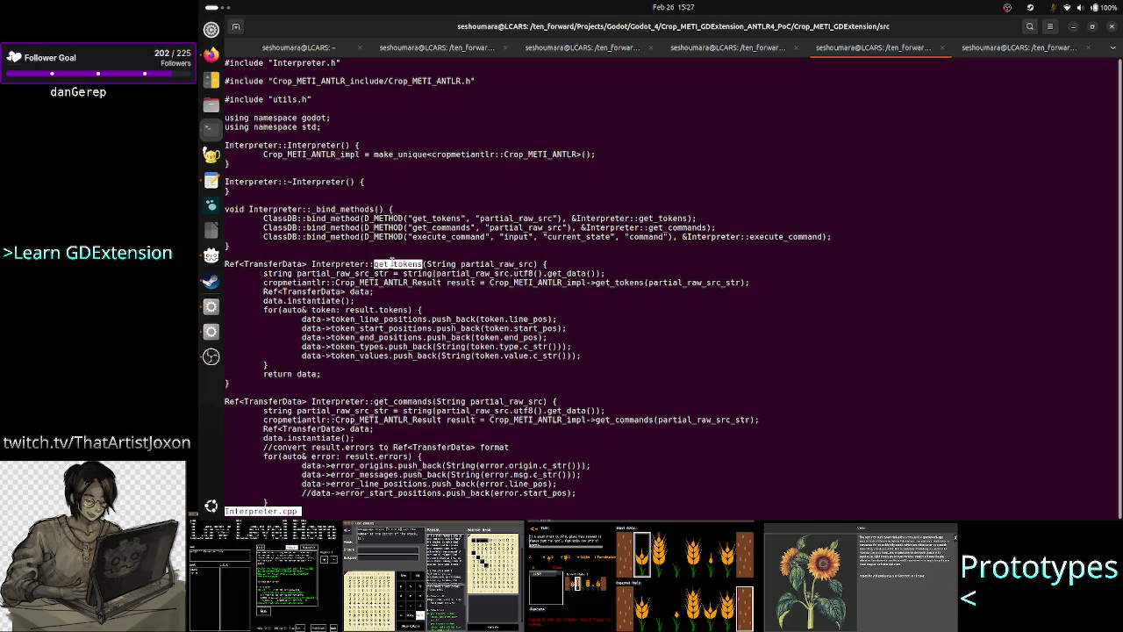
{"action": "left_click_drag", "start_coordinate": [233, 383], "coordinate": [224, 263]}
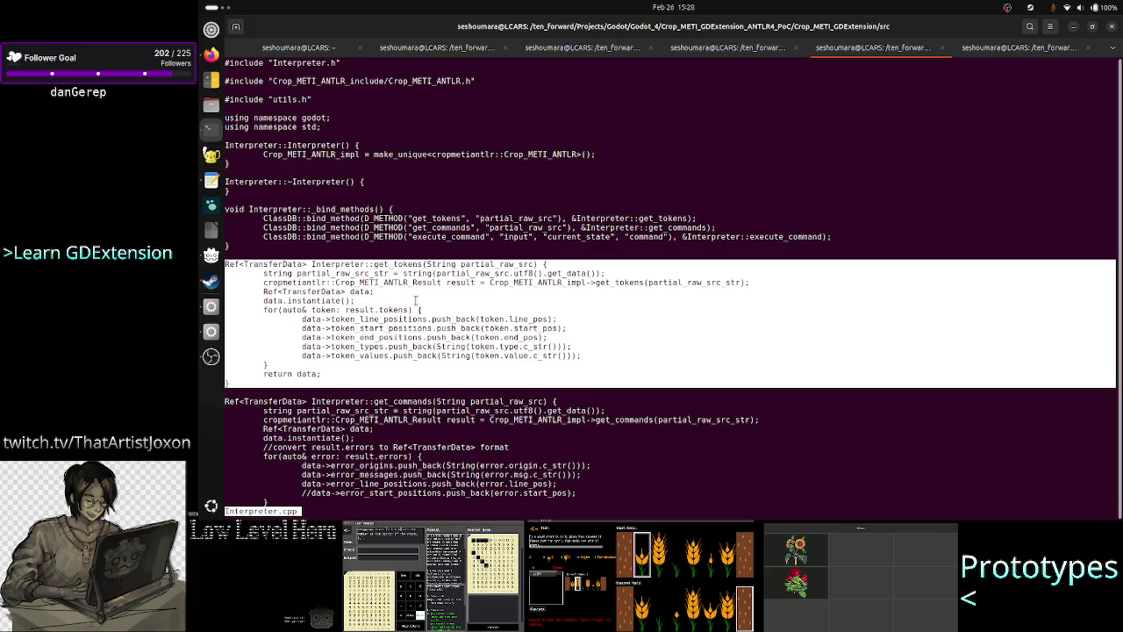
{"action": "key", "text": "alt+Tab"}
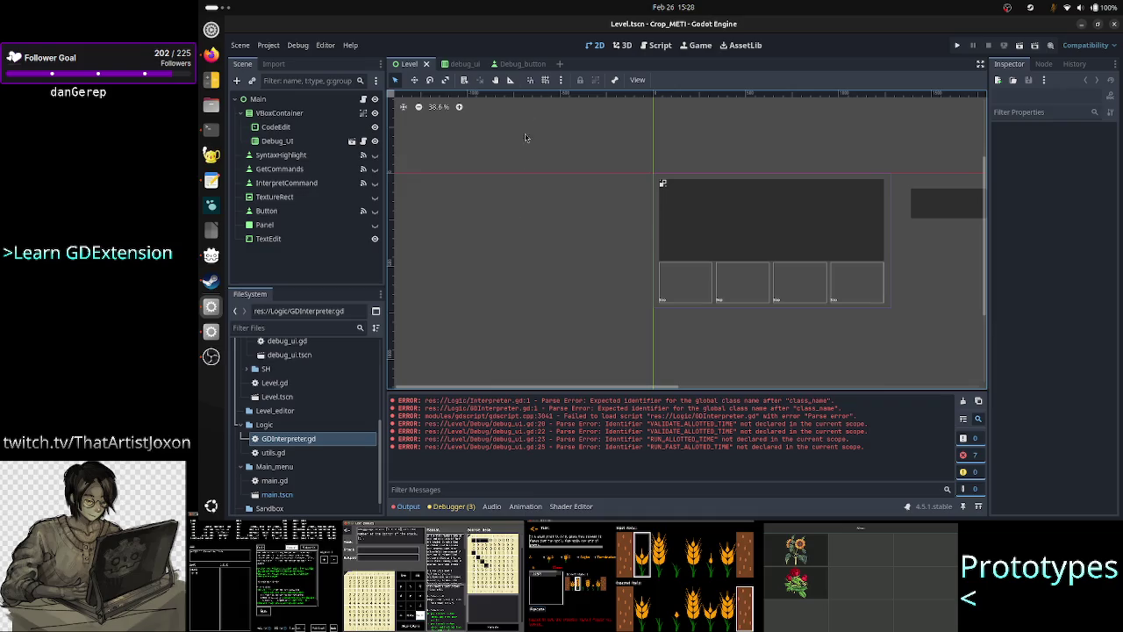
In GDInterpreter.gd, change the trailing 'high' on line 3 to 'highlighting work'
{"action": "left_click", "coordinate": [661, 46]}
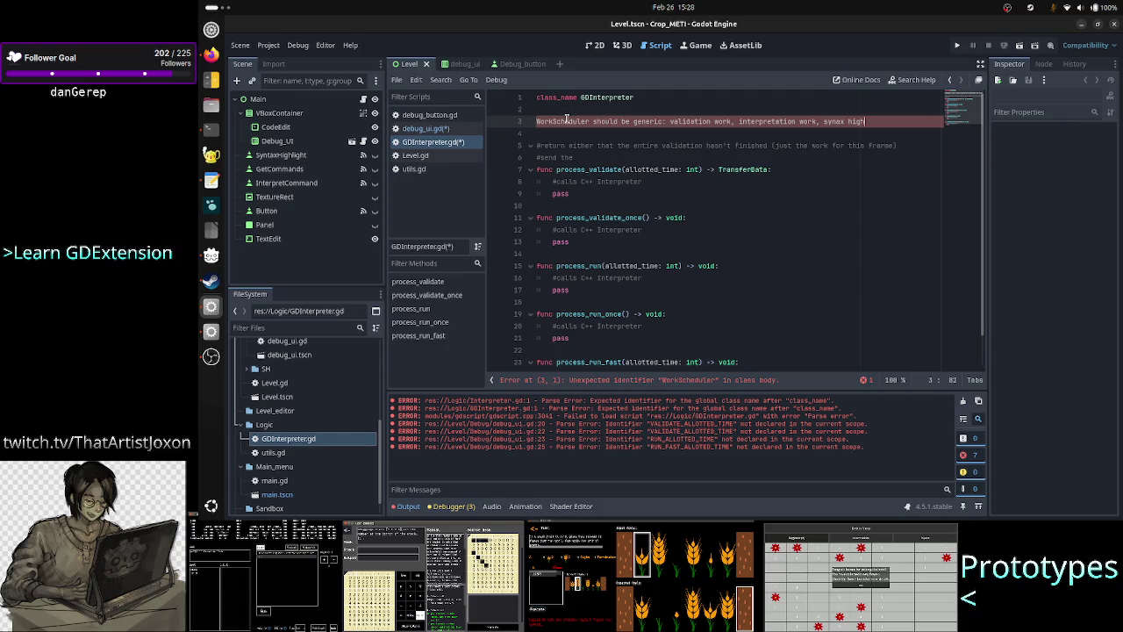
{"action": "double_click", "coordinate": [565, 120]}
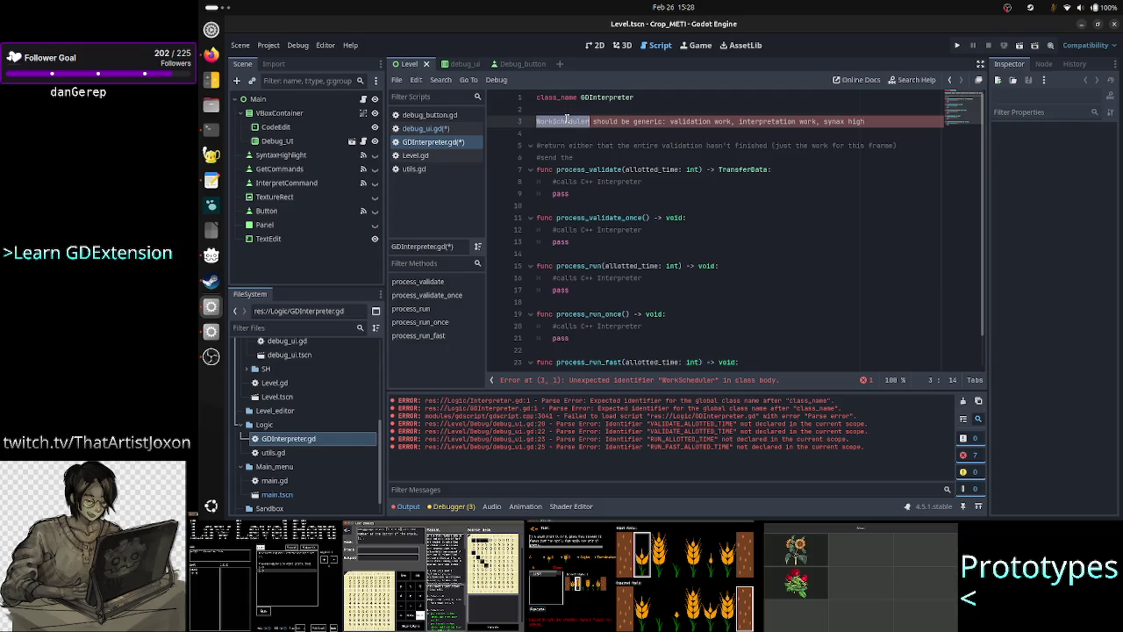
{"action": "left_click", "coordinate": [886, 120]}
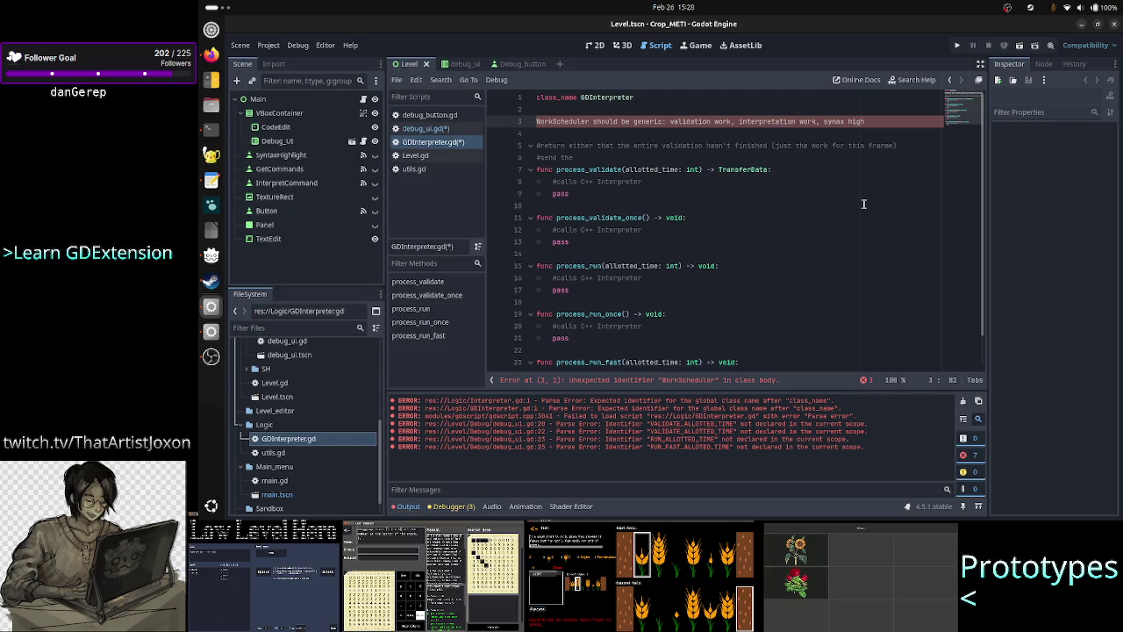
{"action": "key", "text": "BackSpace"}
{"action": "key", "text": "BackSpace"}
{"action": "key", "text": "BackSpace"}
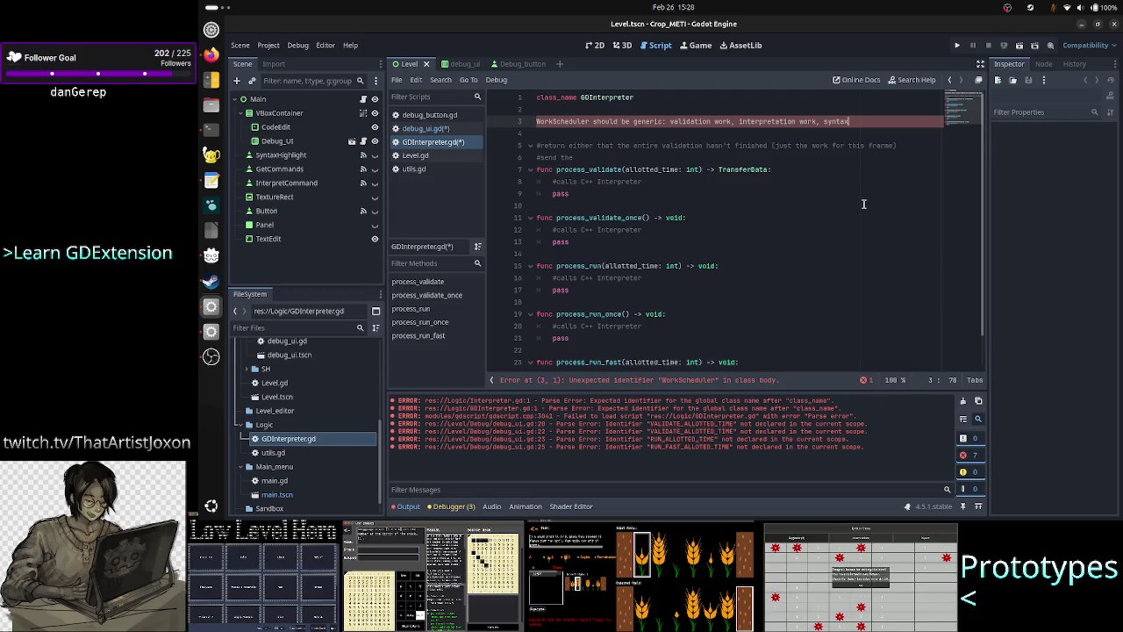
{"action": "type", "text": "highlighti"}
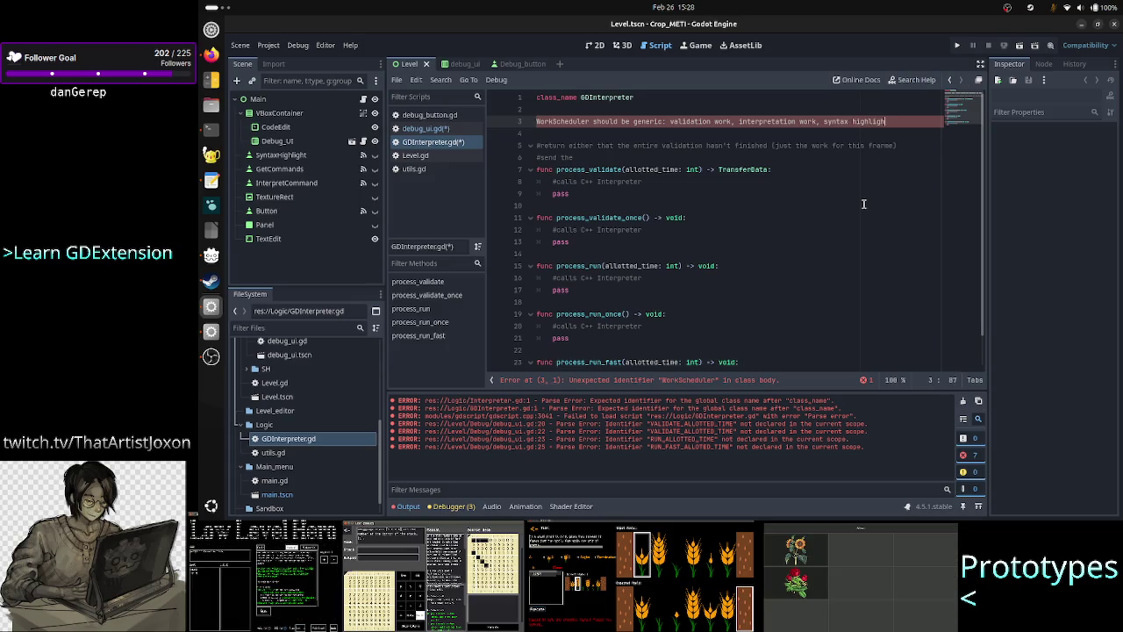
{"action": "type", "text": "ng work"}
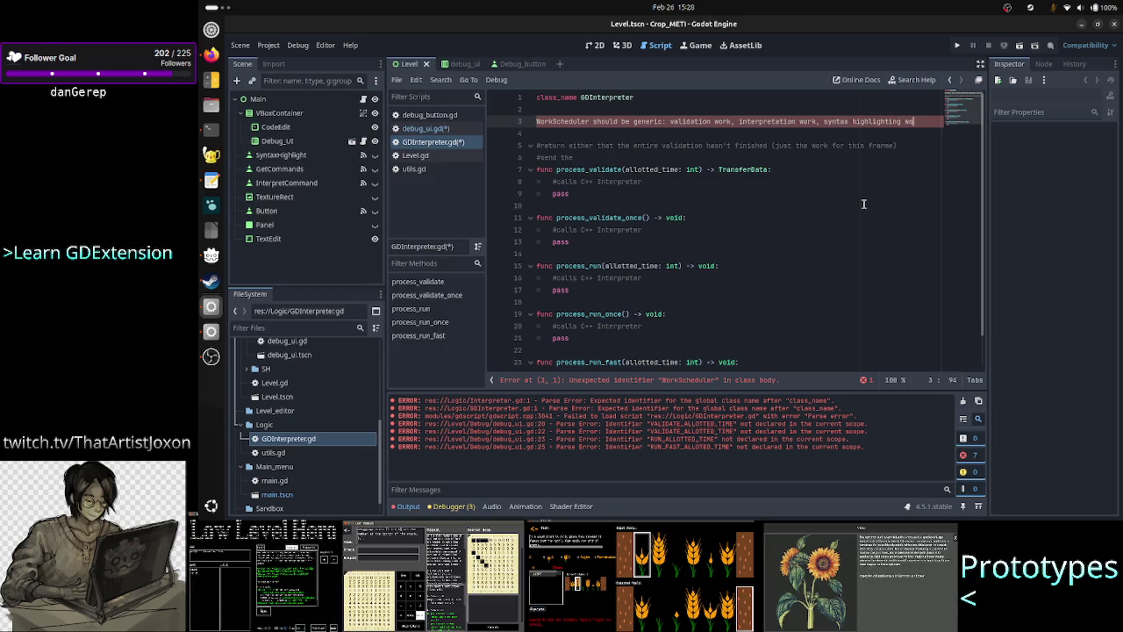
{"action": "key", "text": "alt+Tab"}
{"action": "key", "text": "alt+Tab"}
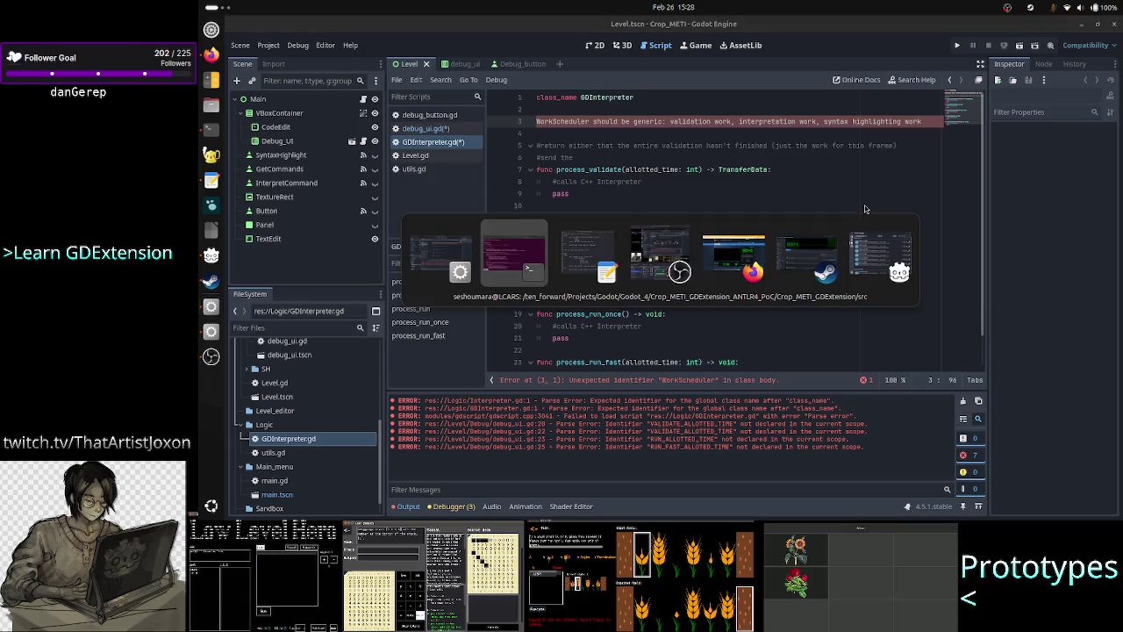
Replace the 'STATE MACHINE?' line in the notes with a new WorkScheduler entry
{"action": "scroll", "coordinate": [383, 149], "scroll_direction": "up", "scroll_amount": 4}
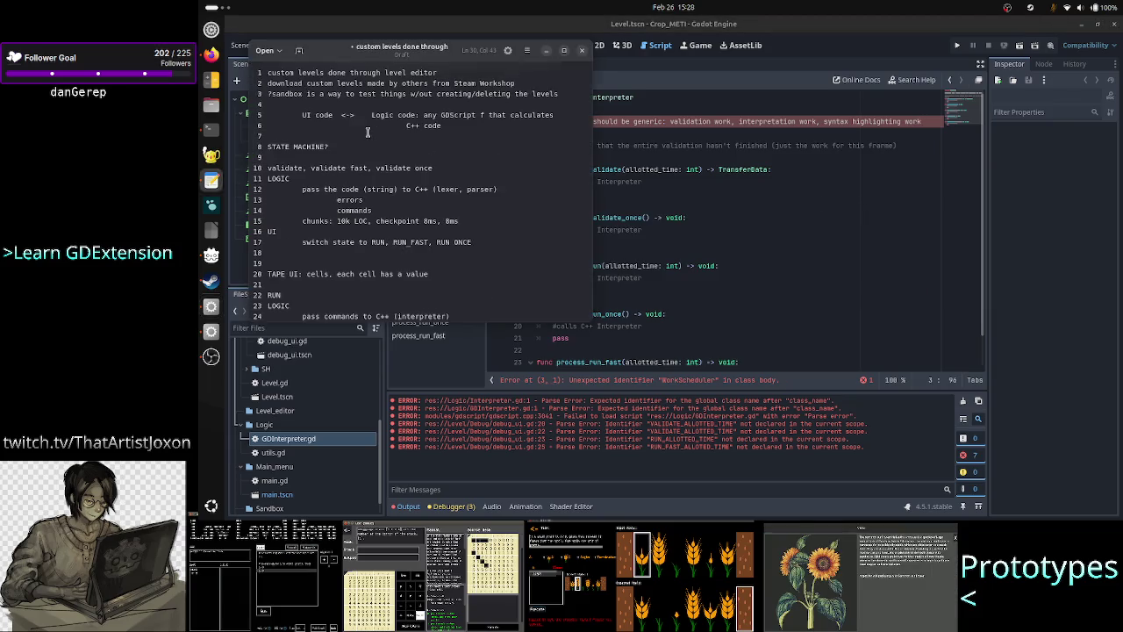
{"action": "left_click", "coordinate": [352, 148]}
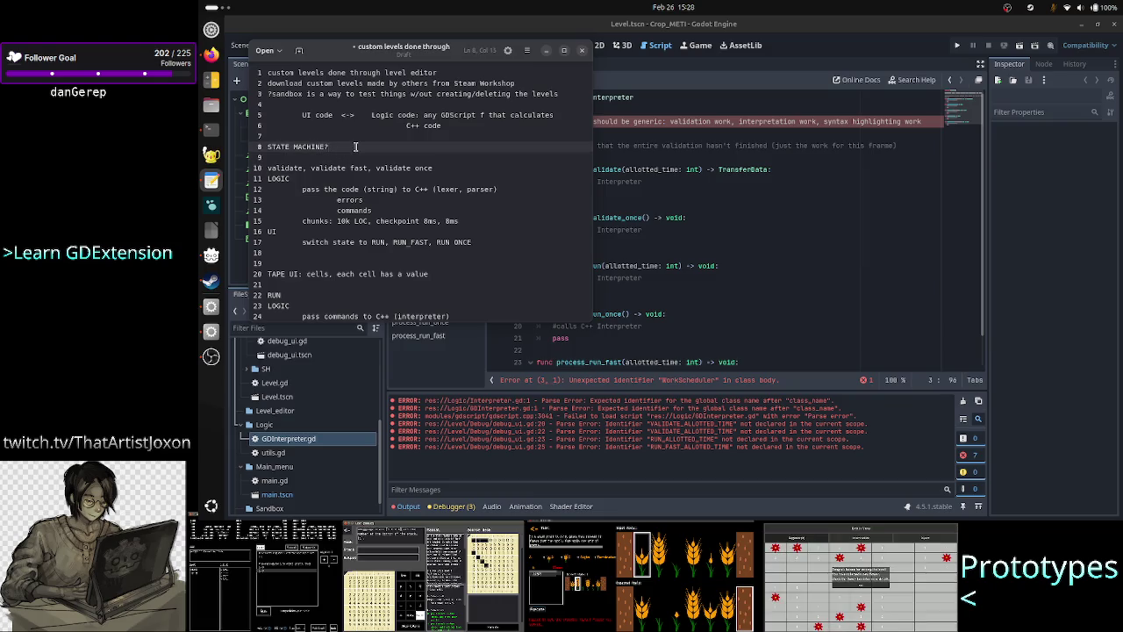
{"action": "key", "text": "BackSpace"}
{"action": "key", "text": "BackSpace"}
{"action": "key", "text": "BackSpace"}
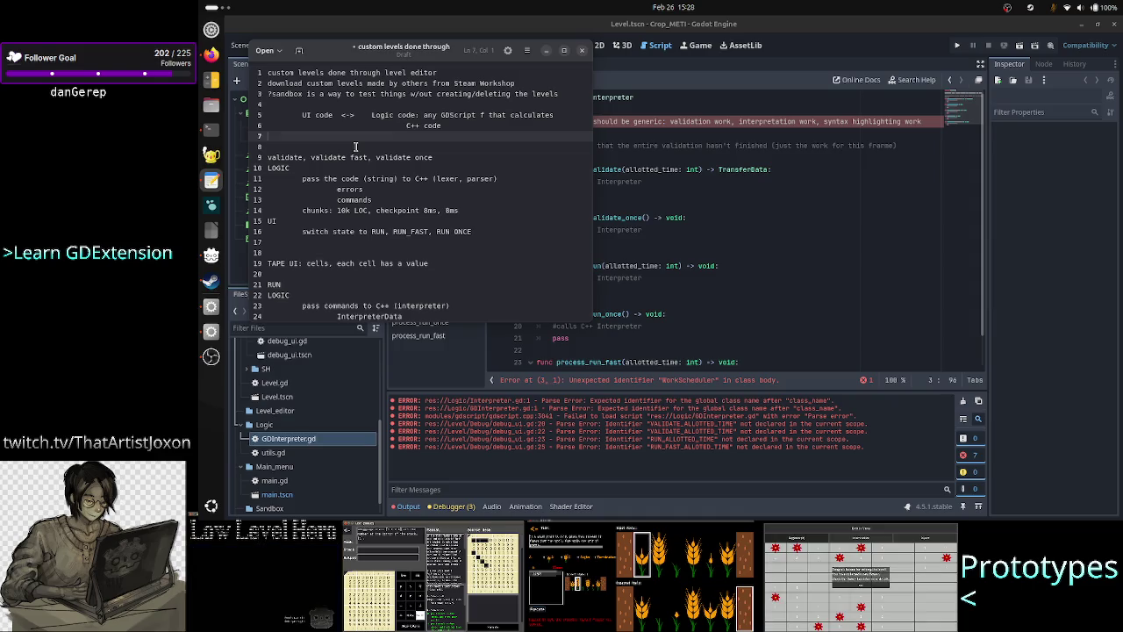
{"action": "key", "text": "Return"}
{"action": "key", "text": "Return"}
{"action": "key", "text": "Return"}
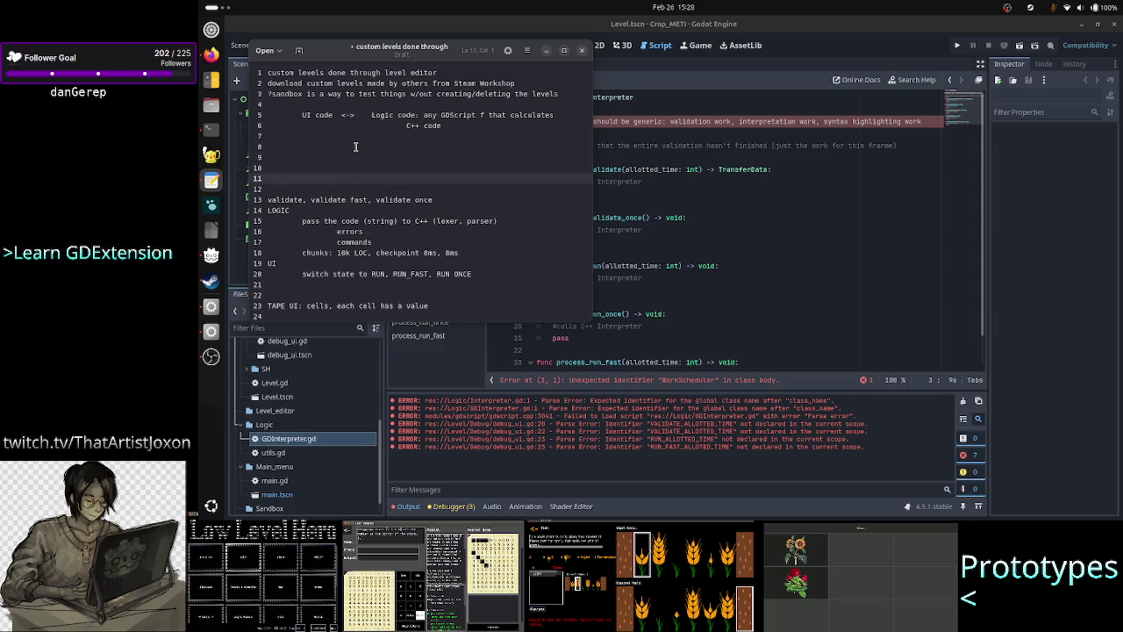
{"action": "key", "text": "Up"}
{"action": "key", "text": "Up"}
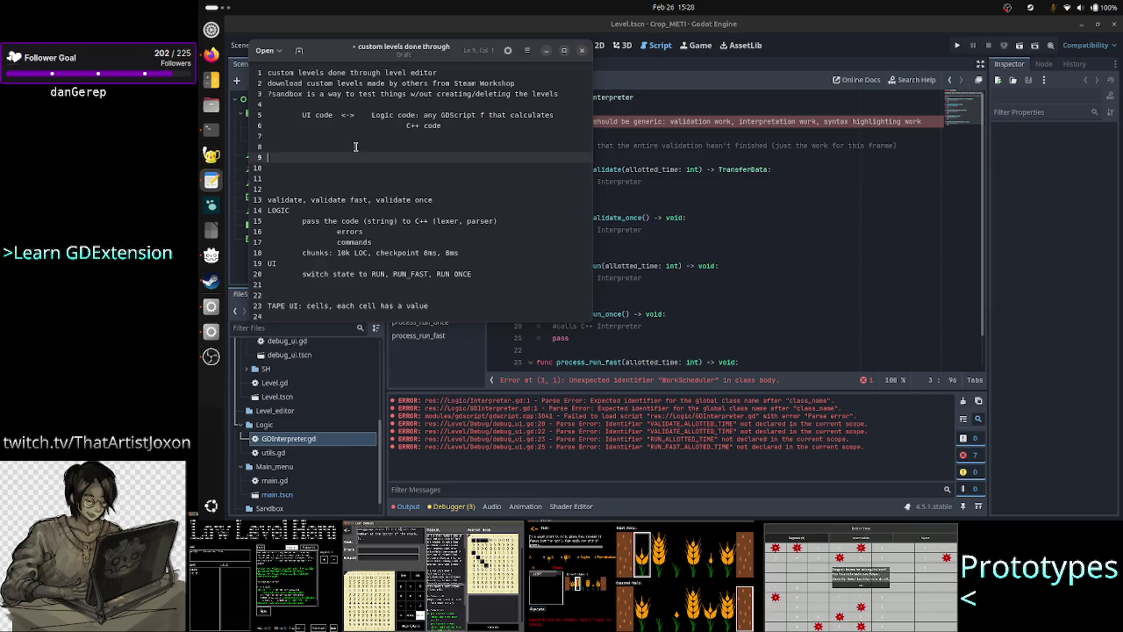
{"action": "left_click_drag", "start_coordinate": [419, 53], "coordinate": [570, 165]}
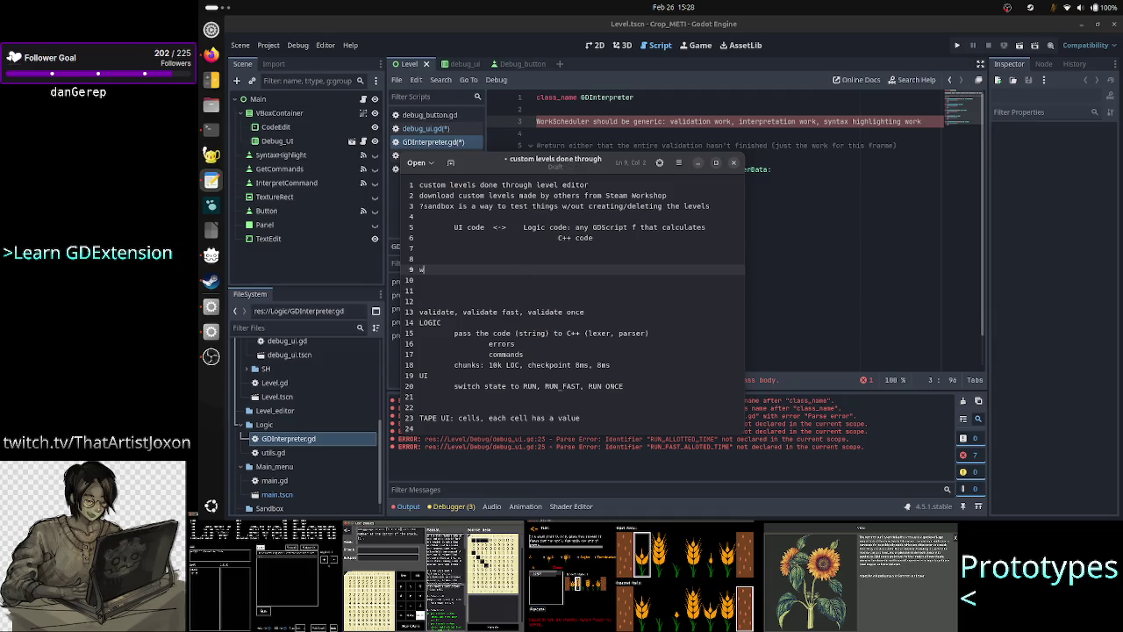
{"action": "type", "text": "wo"}
{"action": "type", "text": "ork"}
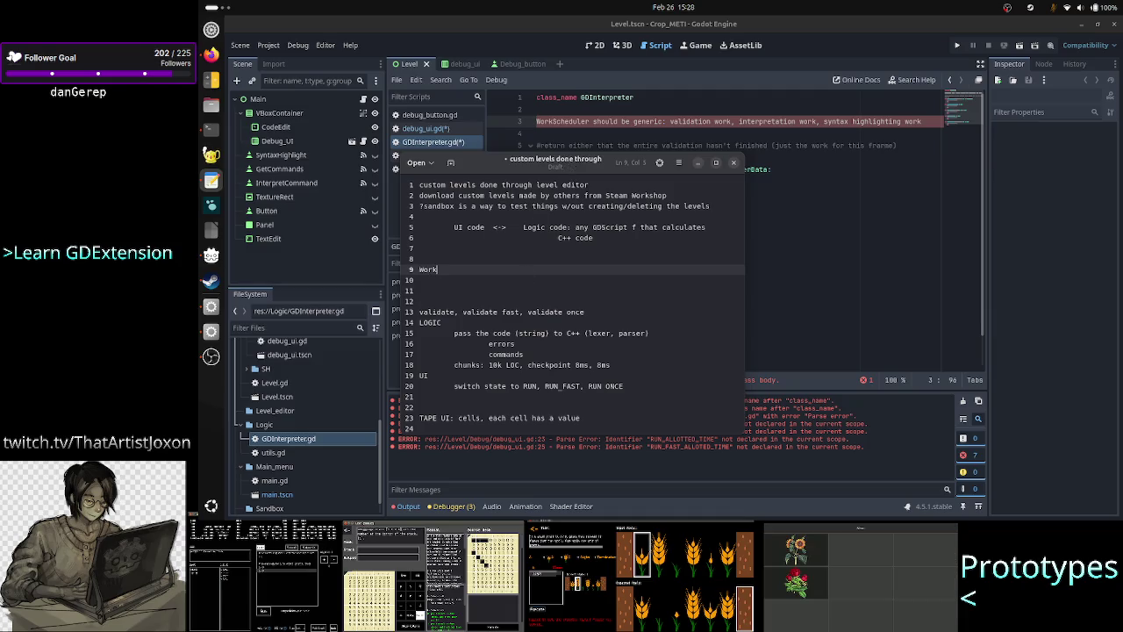
{"action": "type", "text": "eduler"}
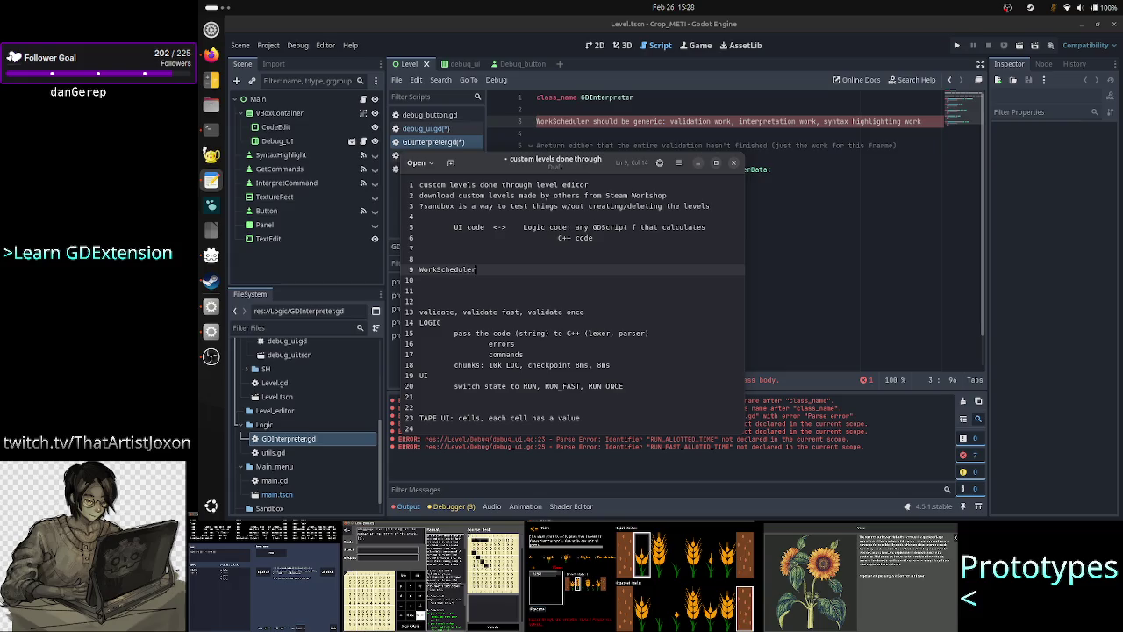
Read through the validation and RUN logic notes, then return to Godot's 2D view
{"action": "key", "text": "Down"}
{"action": "key", "text": "Down"}
{"action": "key", "text": "Down"}
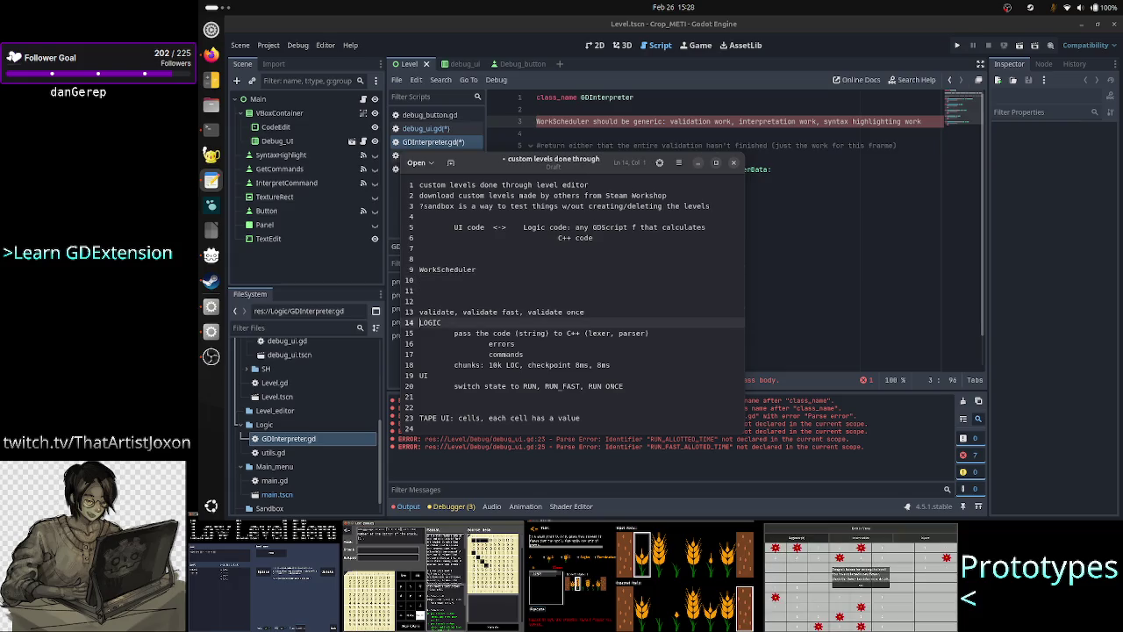
{"action": "key", "text": "Down"}
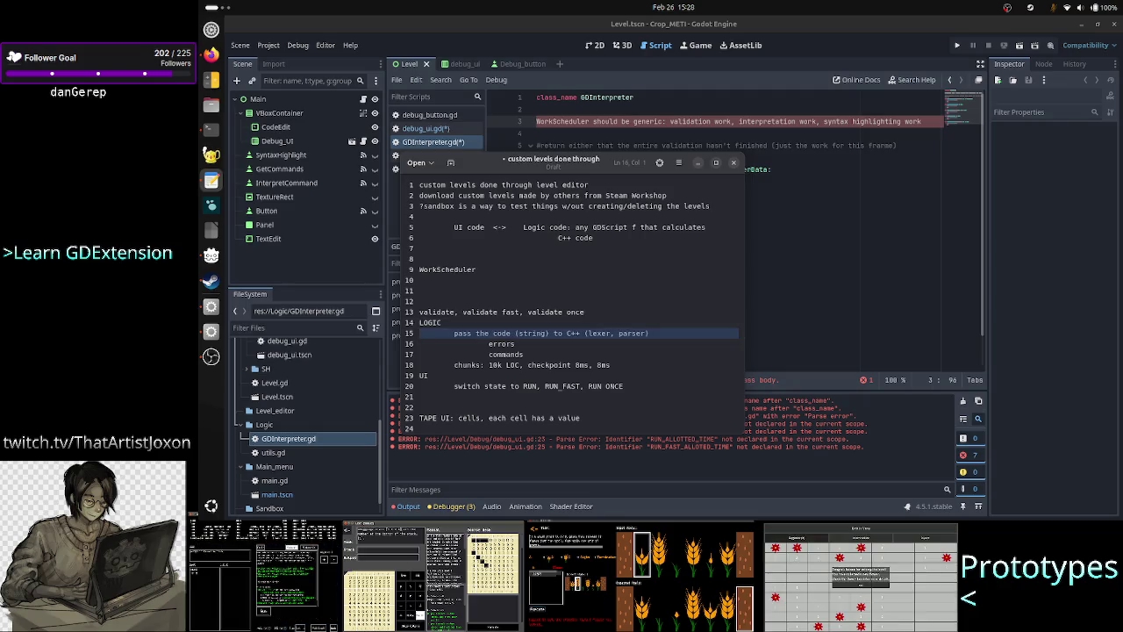
{"action": "key", "text": "shift+Down"}
{"action": "key", "text": "shift+Down"}
{"action": "key", "text": "shift+Down"}
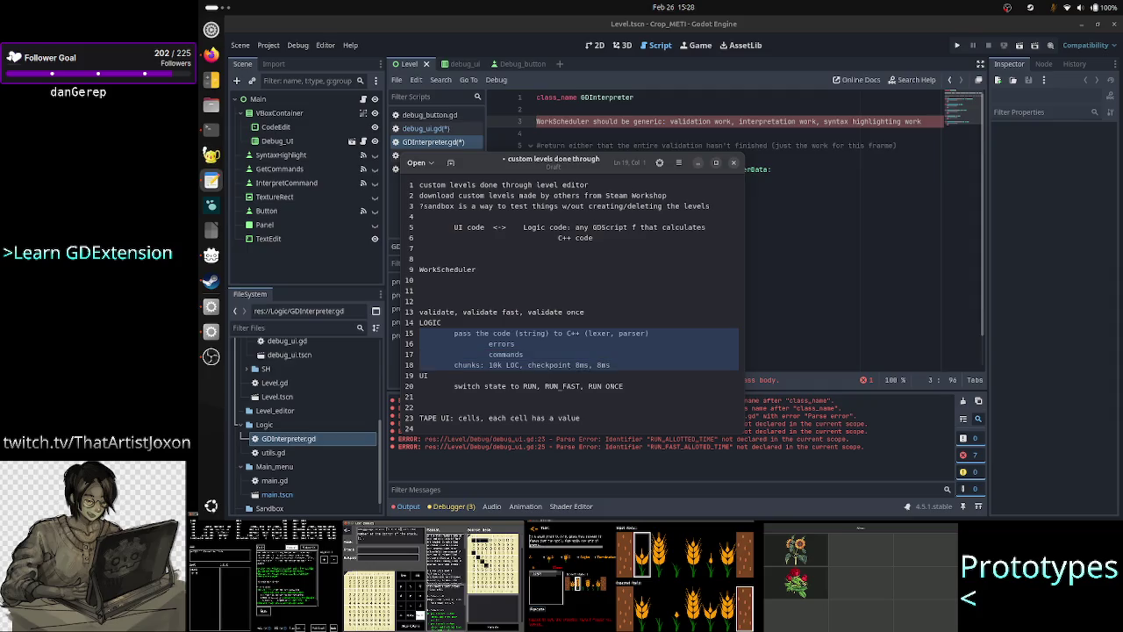
{"action": "key", "text": "Down"}
{"action": "key", "text": "Down"}
{"action": "key", "text": "Down"}
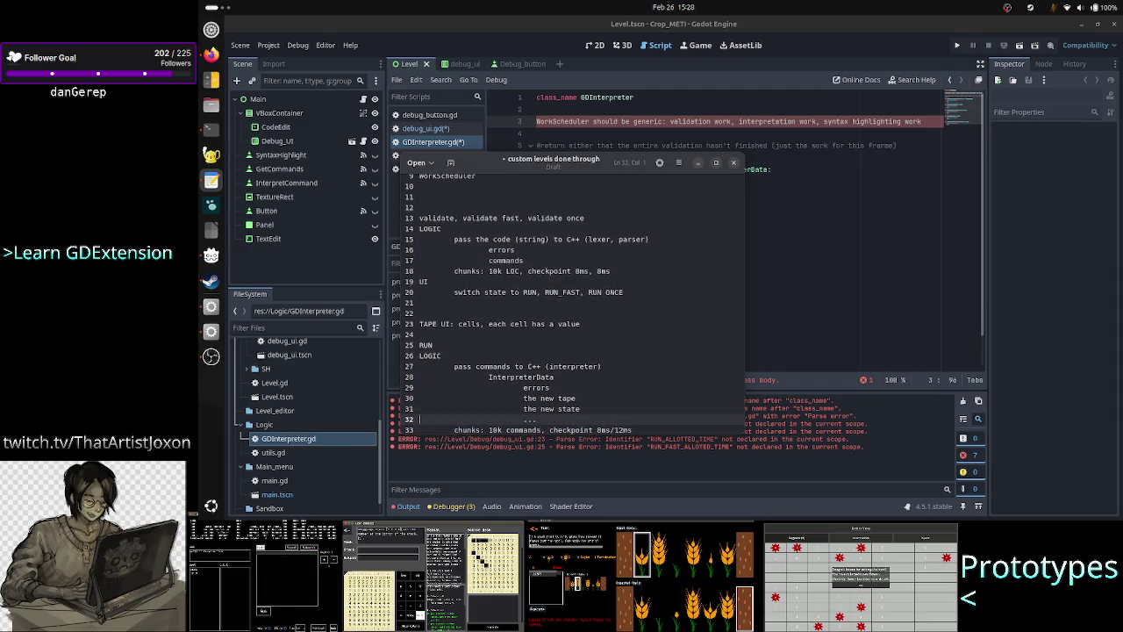
{"action": "key", "text": "shift+Down"}
{"action": "key", "text": "shift+Down"}
{"action": "key", "text": "shift+Down"}
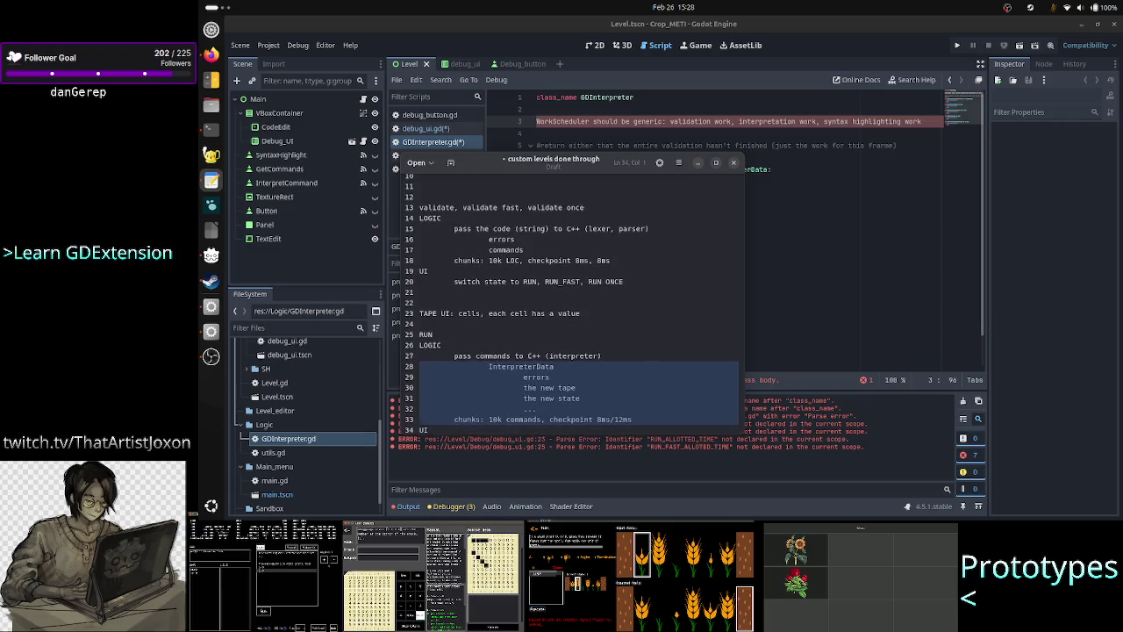
{"action": "key", "text": "Up"}
{"action": "key", "text": "Up"}
{"action": "key", "text": "Up"}
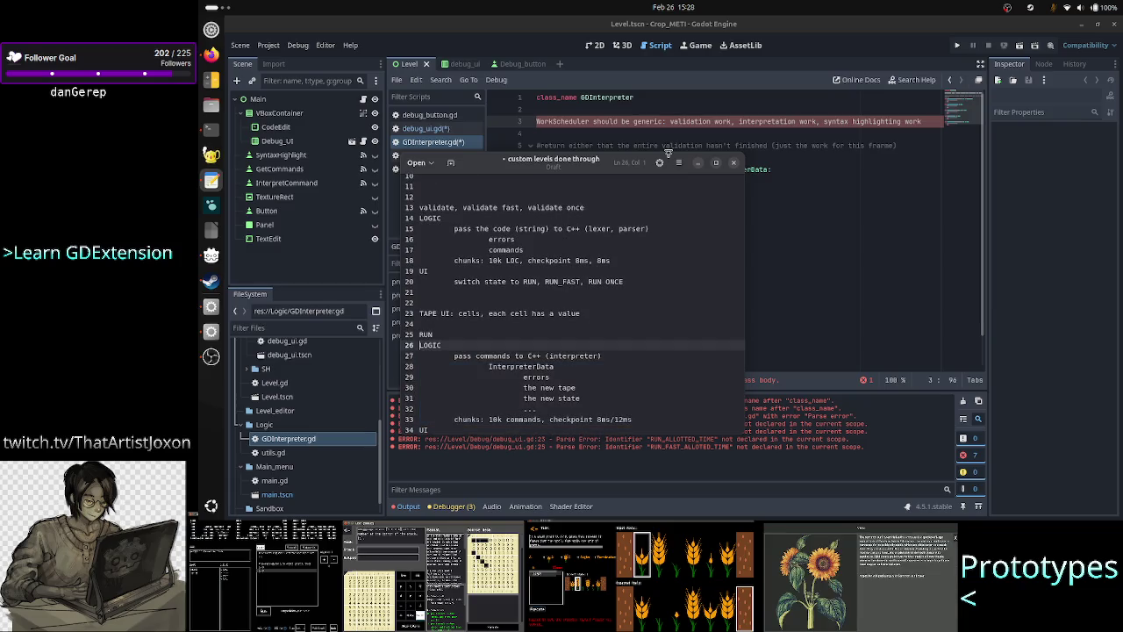
{"action": "left_click", "coordinate": [594, 45]}
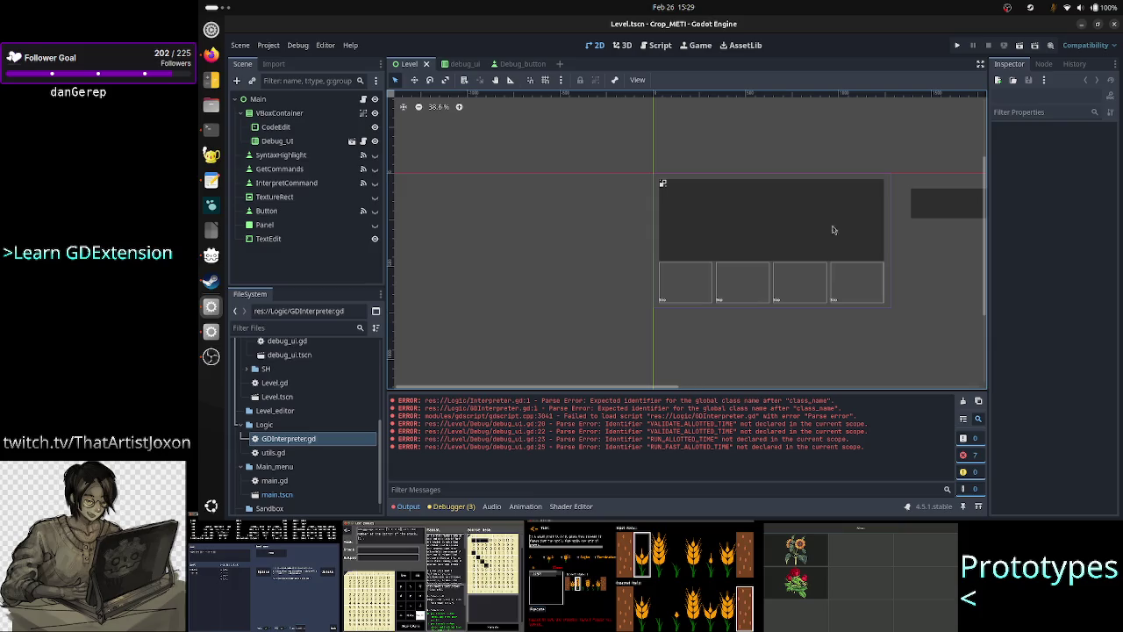
Run the current scene, then comment out the WorkScheduler note on line 3 of GDInterpreter.gd
{"action": "left_click", "coordinate": [1021, 45]}
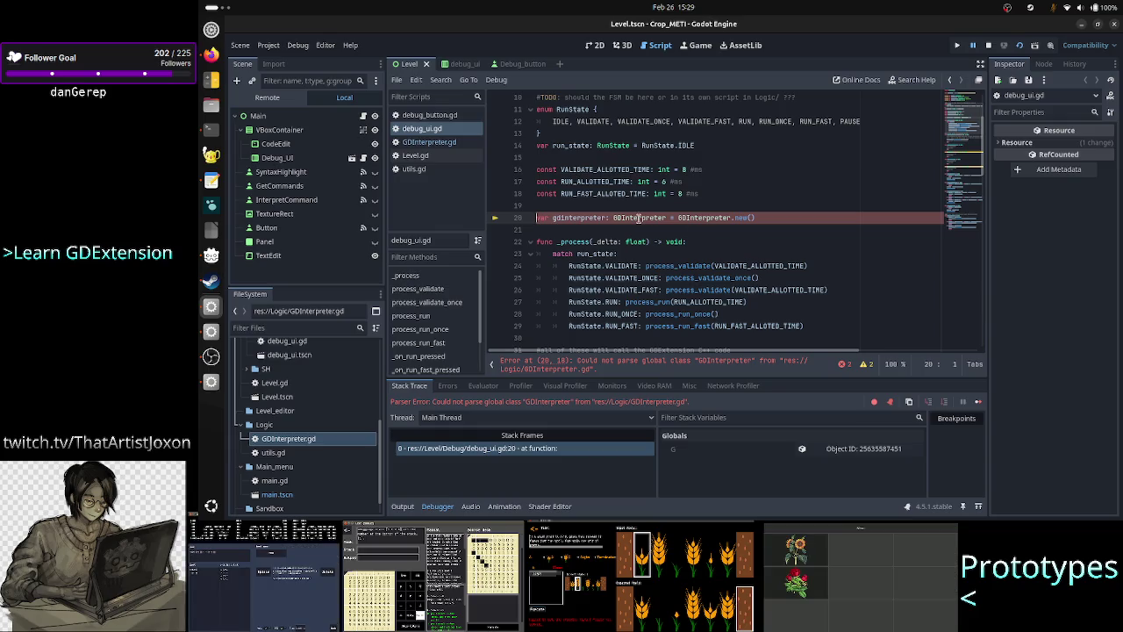
{"action": "left_click", "coordinate": [457, 144]}
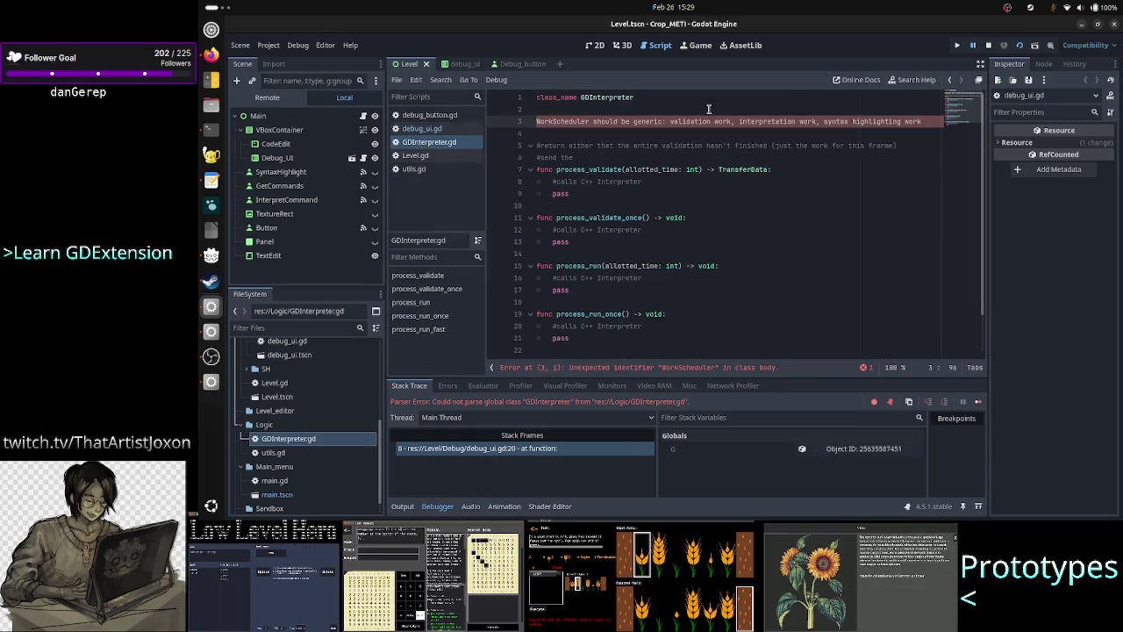
{"action": "left_click", "coordinate": [675, 110]}
{"action": "key", "text": "Down"}
{"action": "type", "text": "#"}
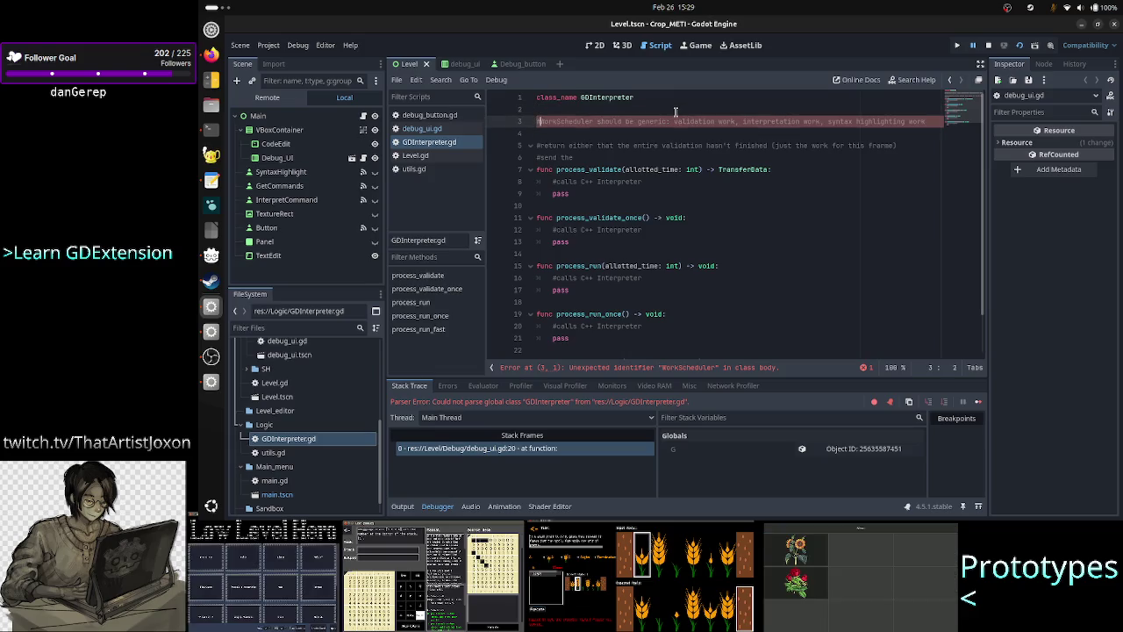
Change process_validate's return type from TransferData to void and save the script
{"action": "key", "text": "Down"}
{"action": "key", "text": "Down"}
{"action": "key", "text": "Down"}
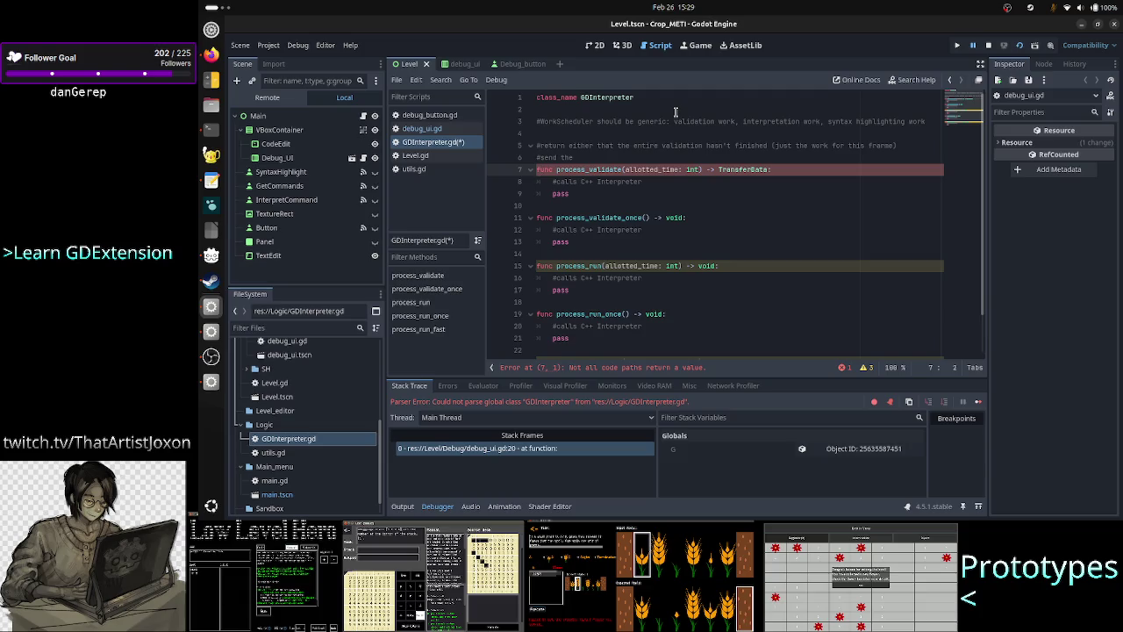
{"action": "key", "text": "Left"}
{"action": "key", "text": "BackSpace"}
{"action": "key", "text": "BackSpace"}
{"action": "key", "text": "BackSpace"}
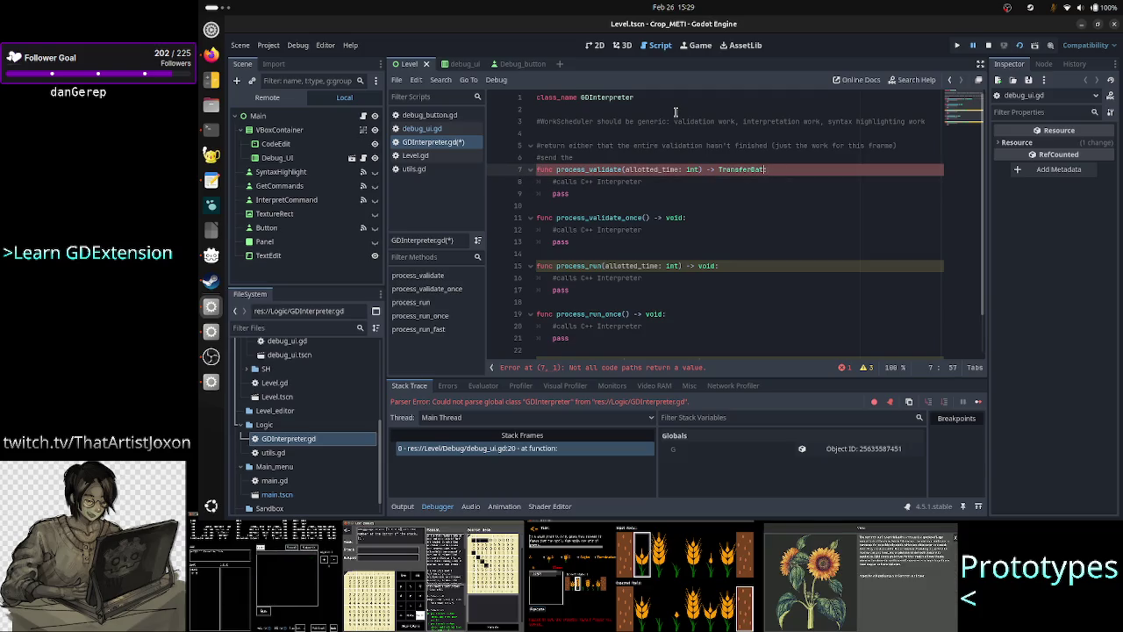
{"action": "key", "text": "BackSpace"}
{"action": "type", "text": "void"}
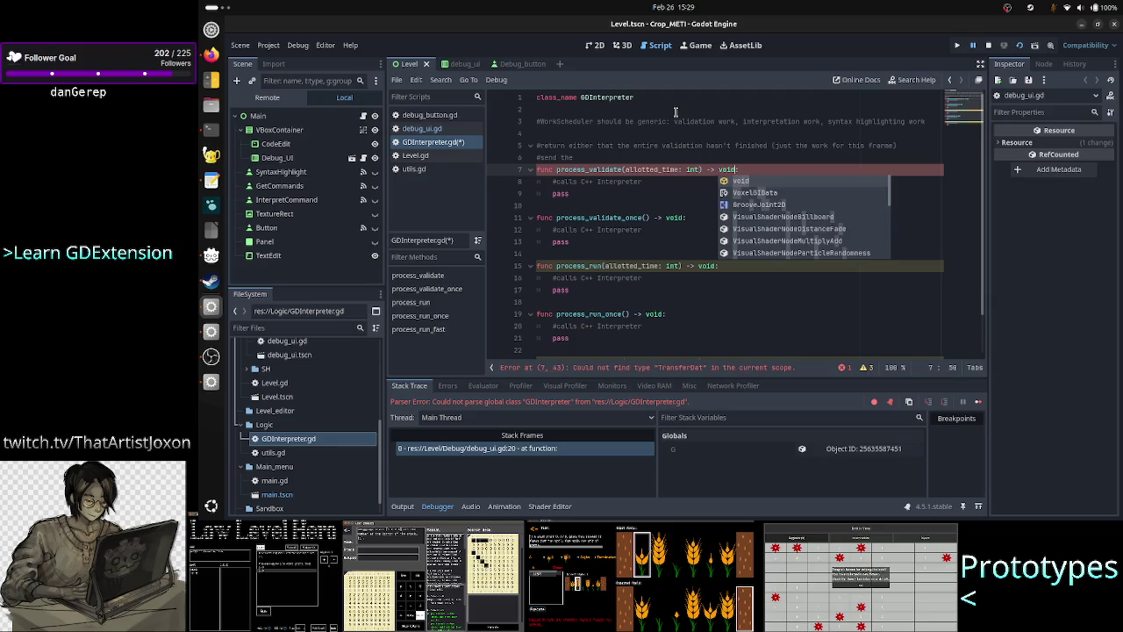
{"action": "key", "text": "Return"}
{"action": "key", "text": "Down"}
{"action": "key", "text": "ctrl+s"}
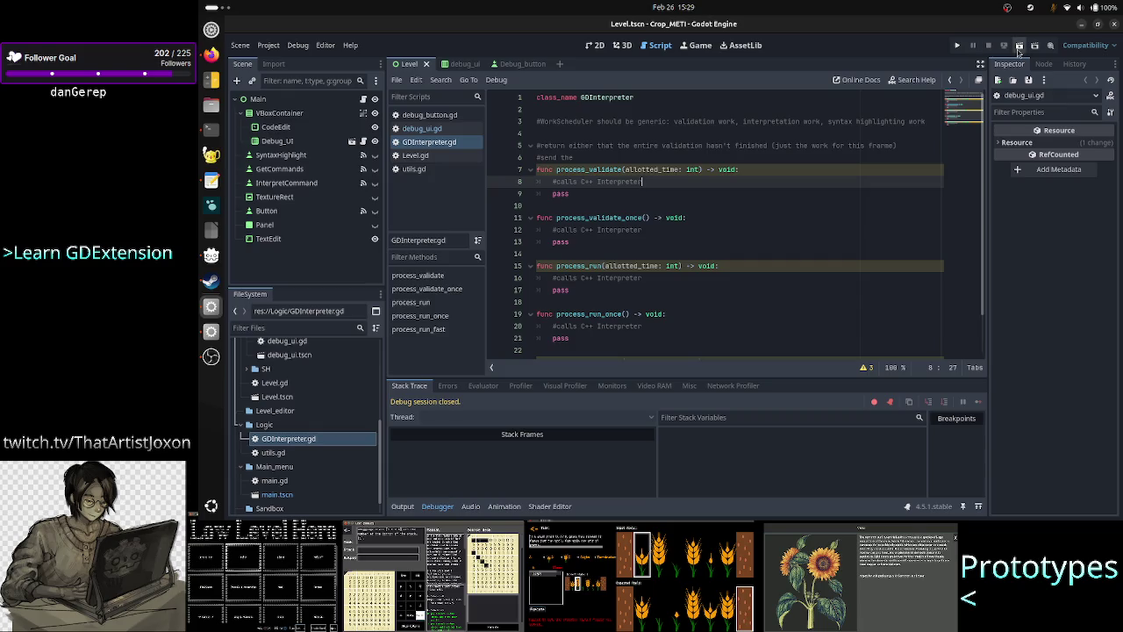
Run the Crop_METI debug game and type sample gibberish lines into its code area
{"action": "left_click", "coordinate": [1019, 51]}
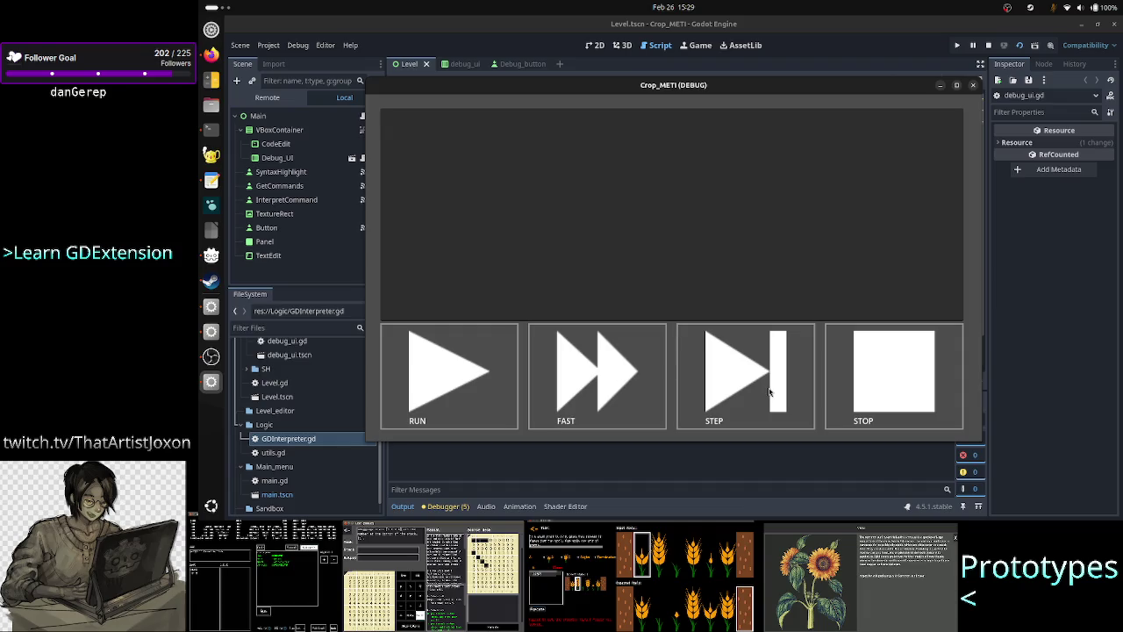
{"action": "left_click", "coordinate": [489, 372]}
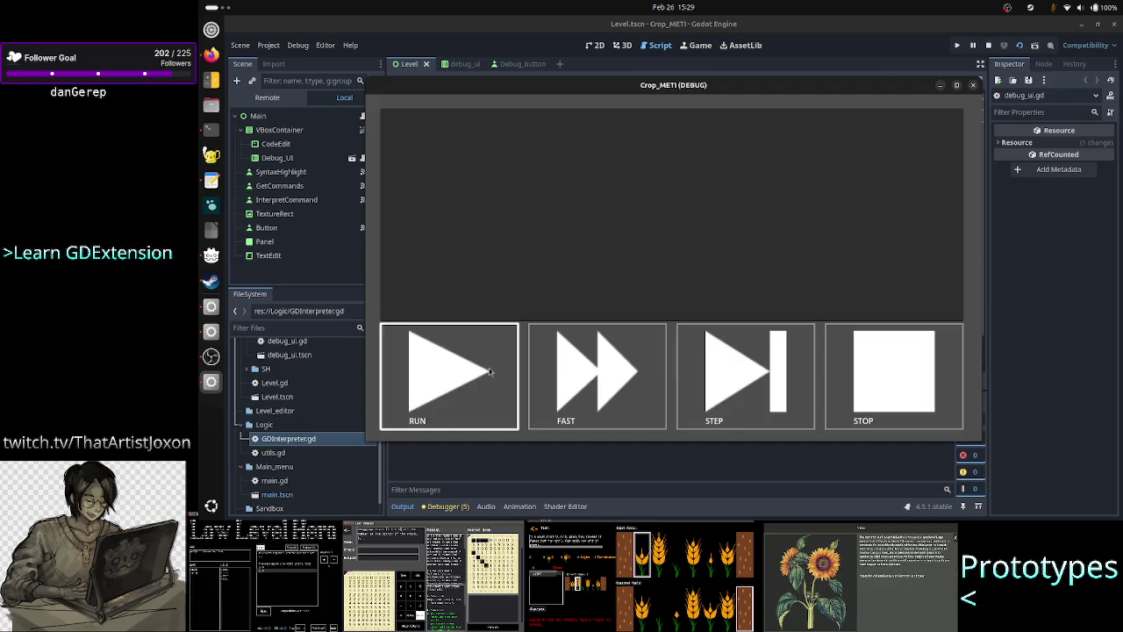
{"action": "left_click", "coordinate": [589, 125]}
{"action": "type", "text": "sdkfs d gkfg dfgk  fdgfdg dflg dh"}
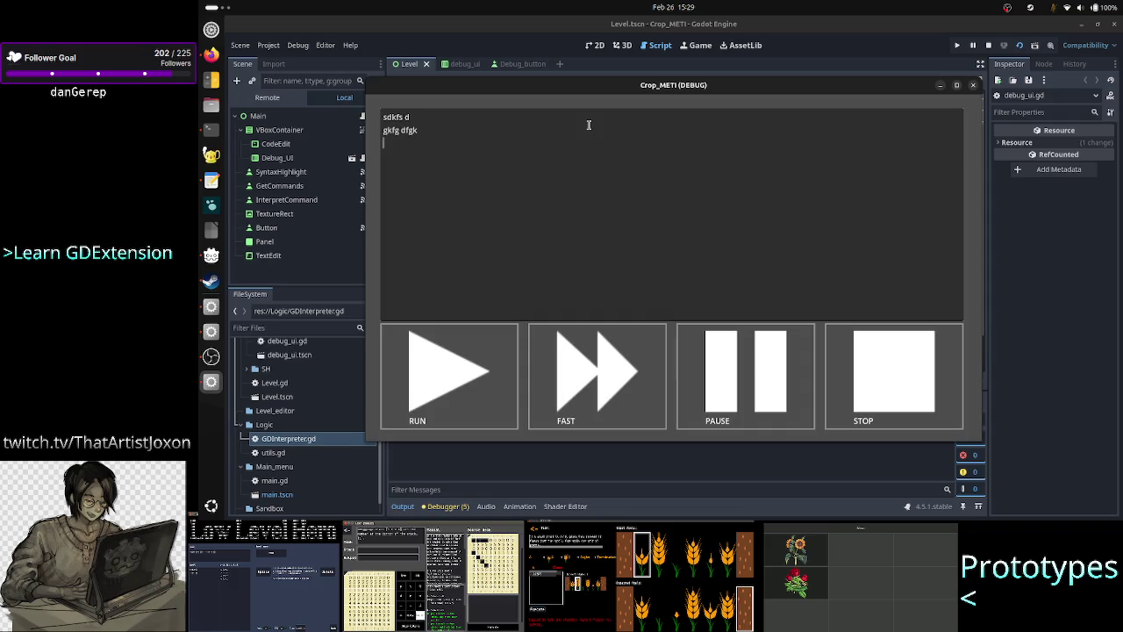
Add a 'WorkScheduler validation' line below the sample text
{"action": "key", "text": "Return"}
{"action": "key", "text": "Return"}
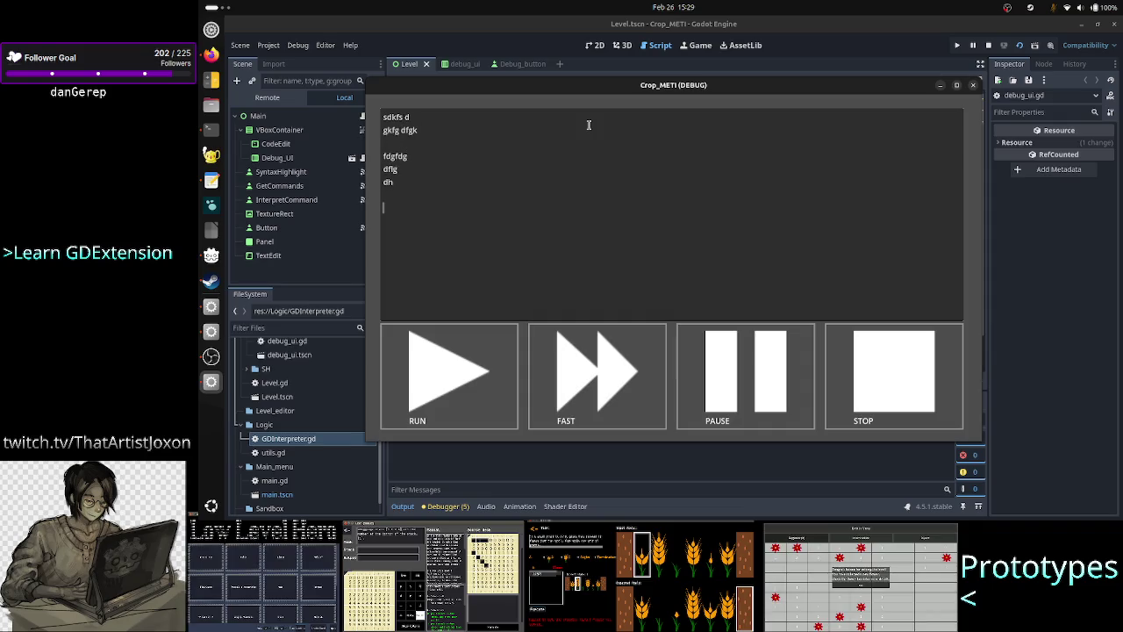
{"action": "key", "text": "BackSpace"}
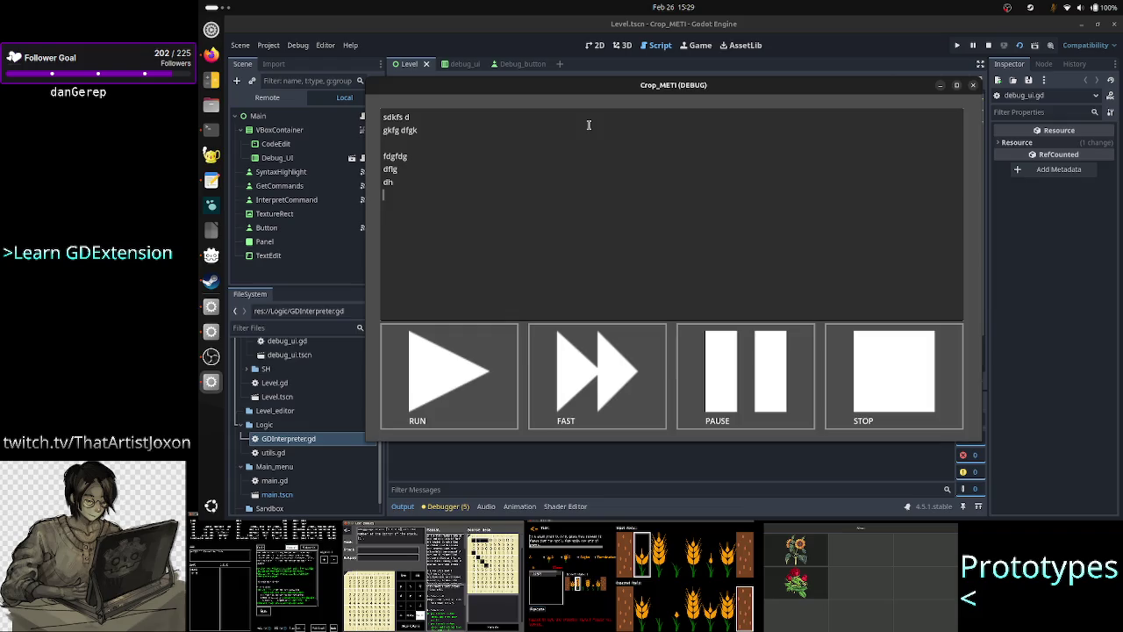
{"action": "key", "text": "ctrl+Home"}
{"action": "key", "text": "shift+Down"}
{"action": "key", "text": "shift+Down"}
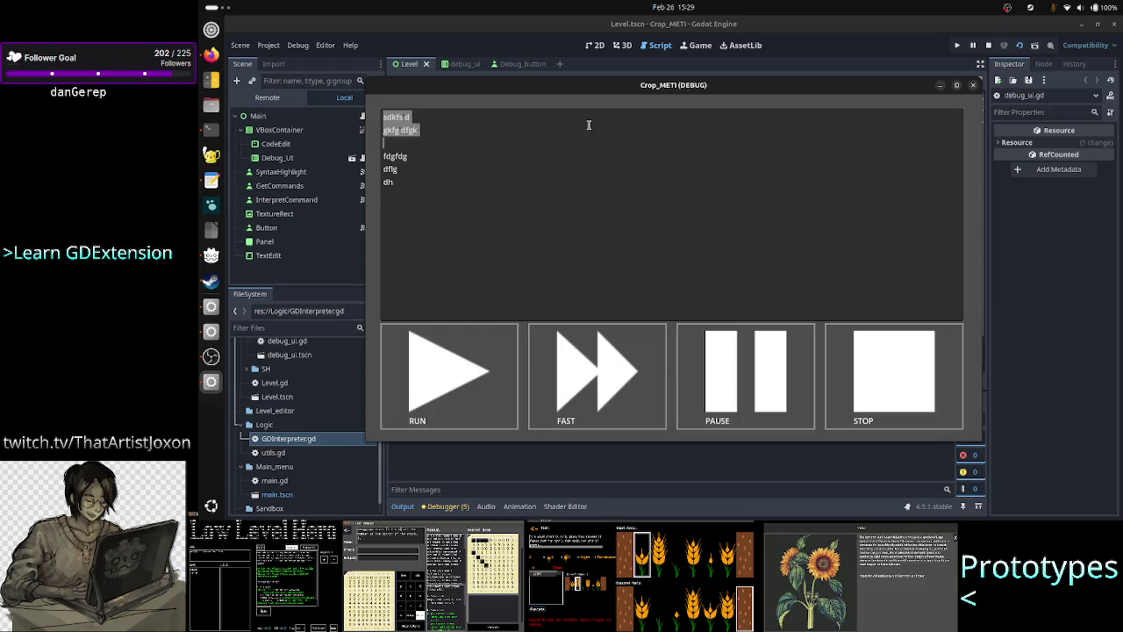
{"action": "key", "text": "Down"}
{"action": "key", "text": "shift+Down"}
{"action": "key", "text": "shift+Down"}
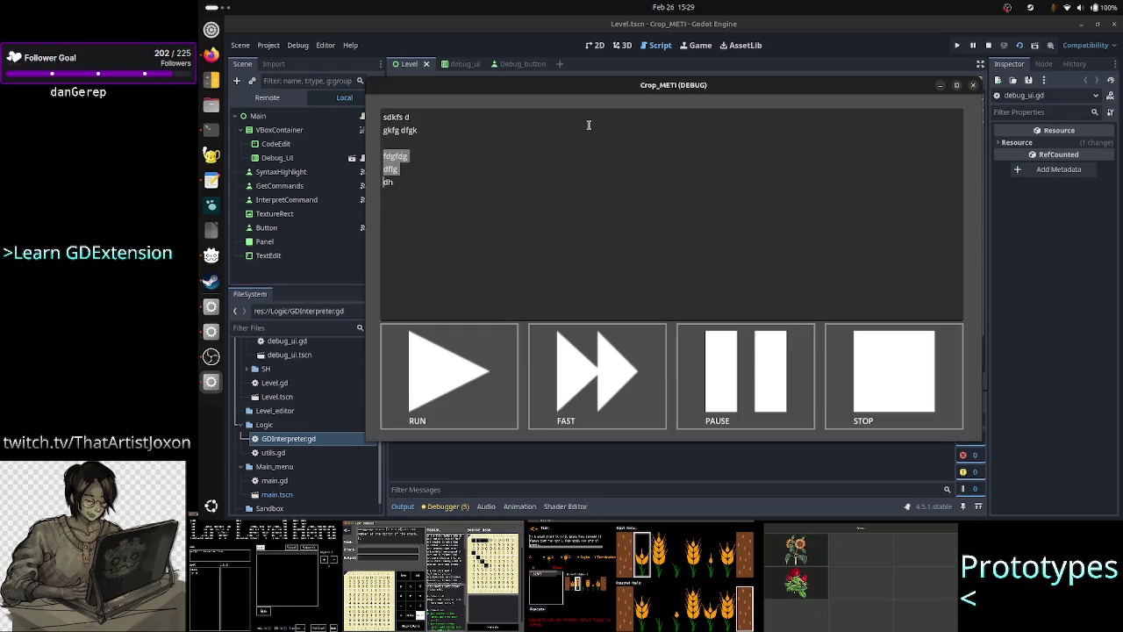
{"action": "key", "text": "Down"}
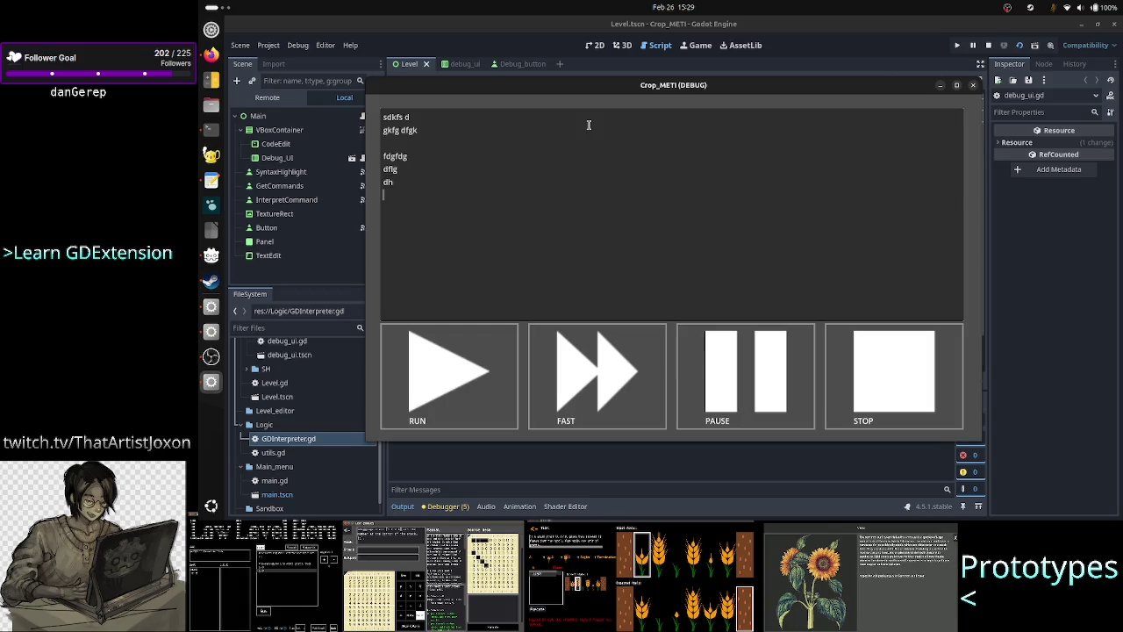
{"action": "key", "text": "Down"}
{"action": "key", "text": "Down"}
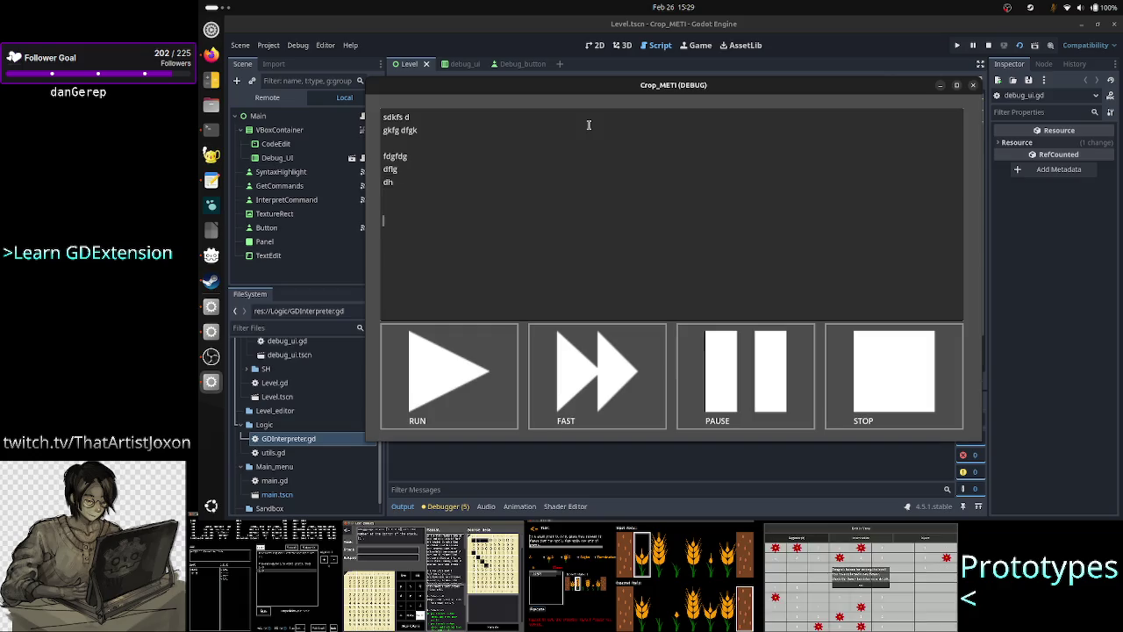
{"action": "type", "text": "WorkScheduler validati"}
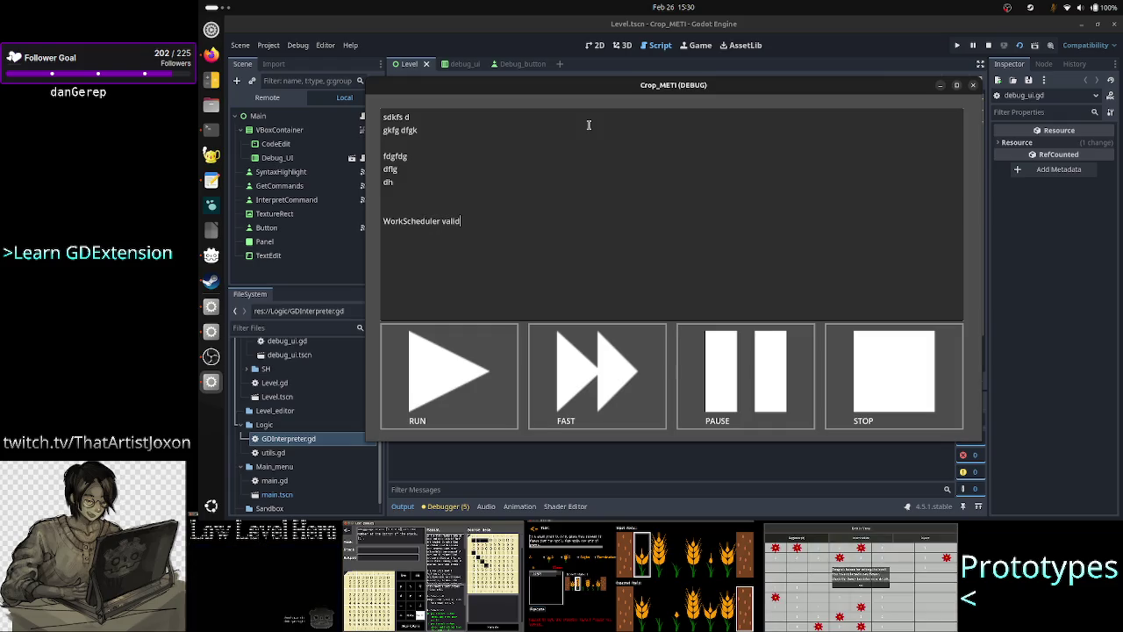
{"action": "type", "text": "on"}
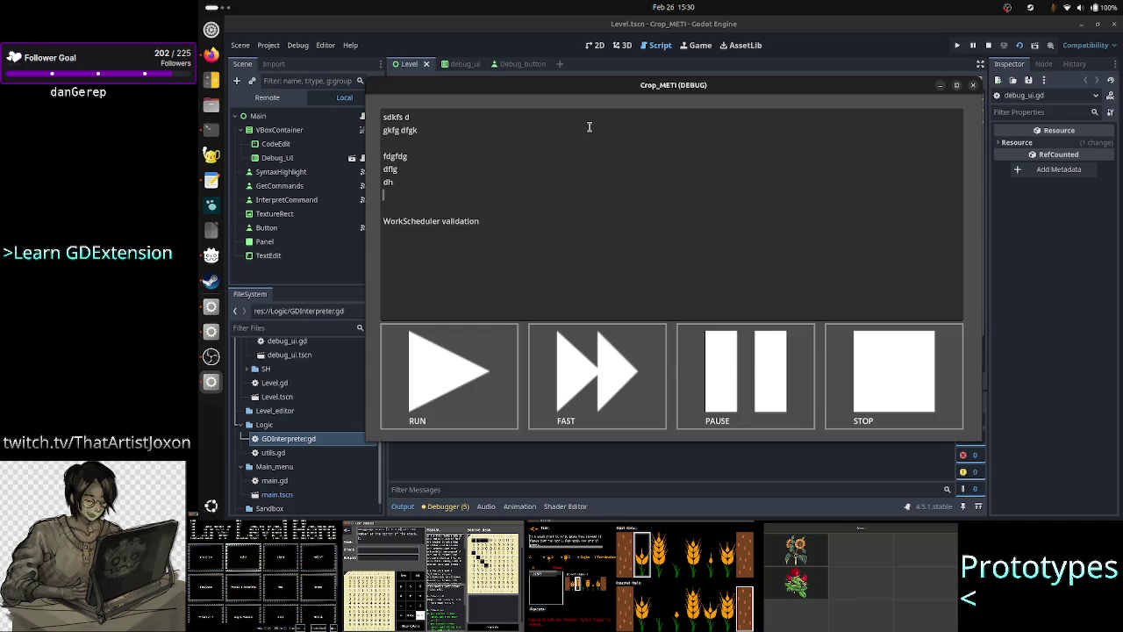
Add a 'WorkScheduler interpretation work' line beneath the sample text
{"action": "key", "text": "Up"}
{"action": "key", "text": "Up"}
{"action": "left_click", "coordinate": [589, 127]}
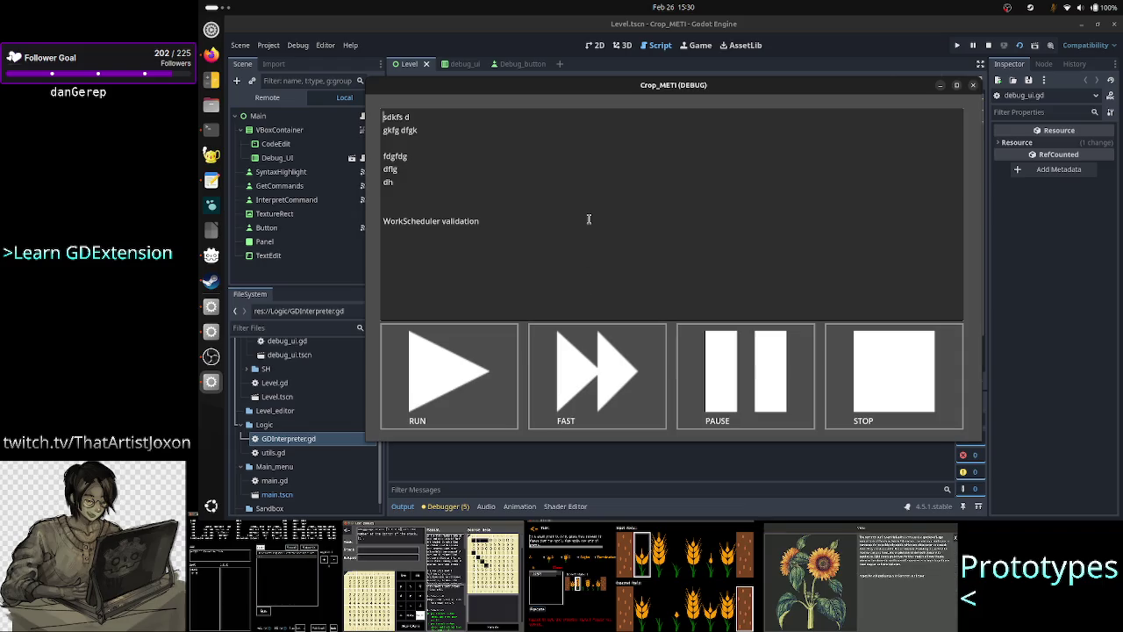
{"action": "key", "text": "shift+Right"}
{"action": "key", "text": "shift+Right"}
{"action": "key", "text": "shift+Right"}
{"action": "key", "text": "shift+Right"}
{"action": "key", "text": "shift+Down"}
{"action": "key", "text": "shift+Down"}
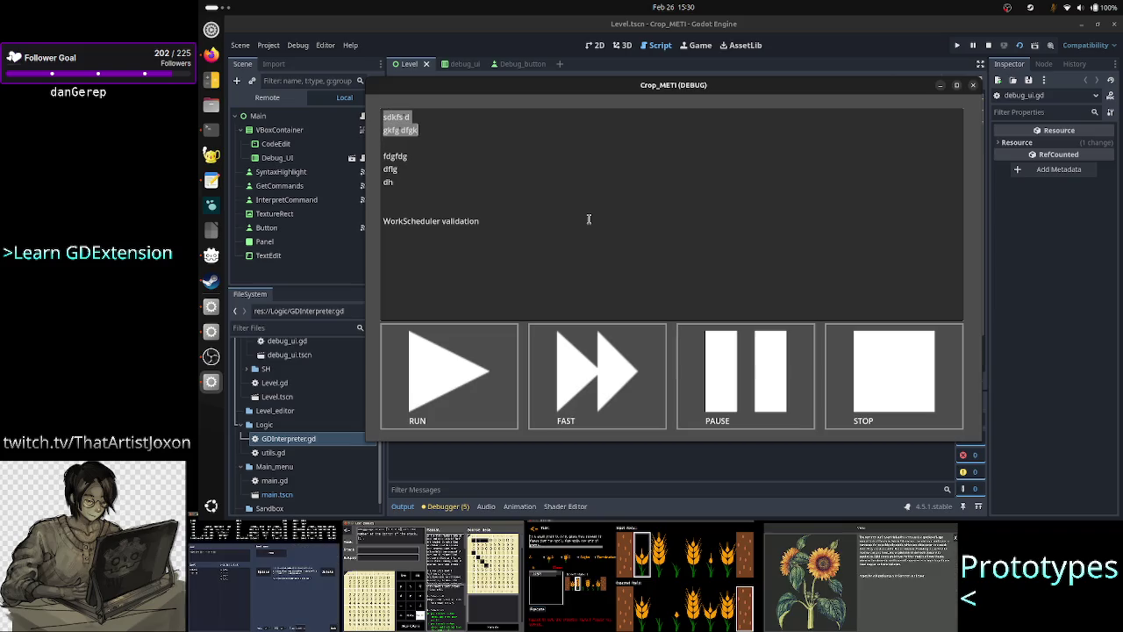
{"action": "key", "text": "Right"}
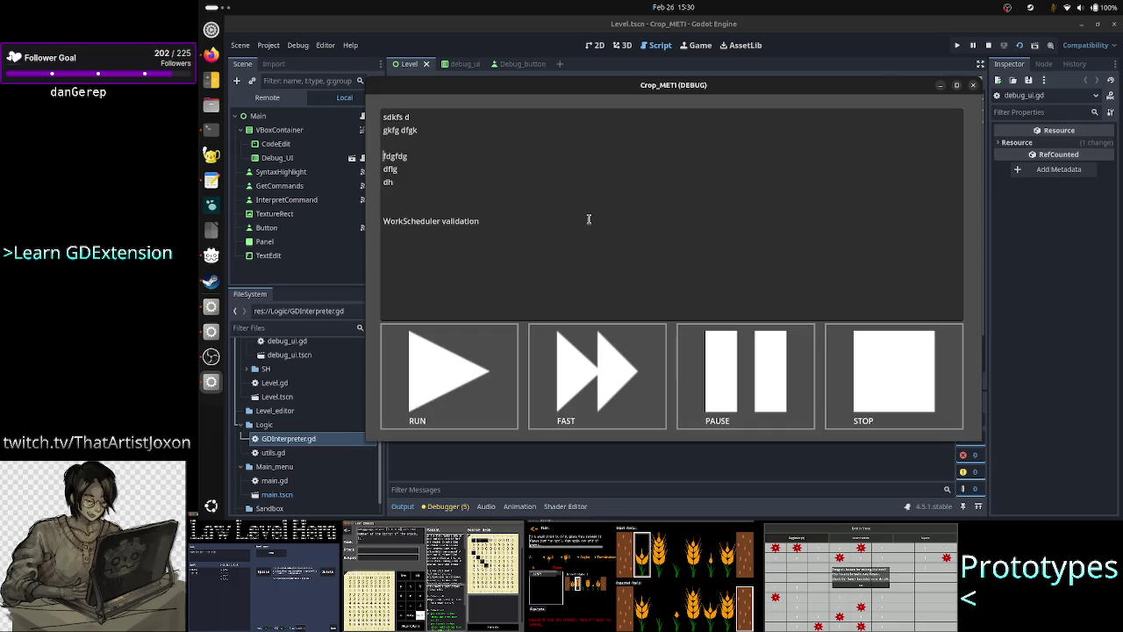
{"action": "key", "text": "shift+Down"}
{"action": "key", "text": "shift+Down"}
{"action": "key", "text": "shift+Left"}
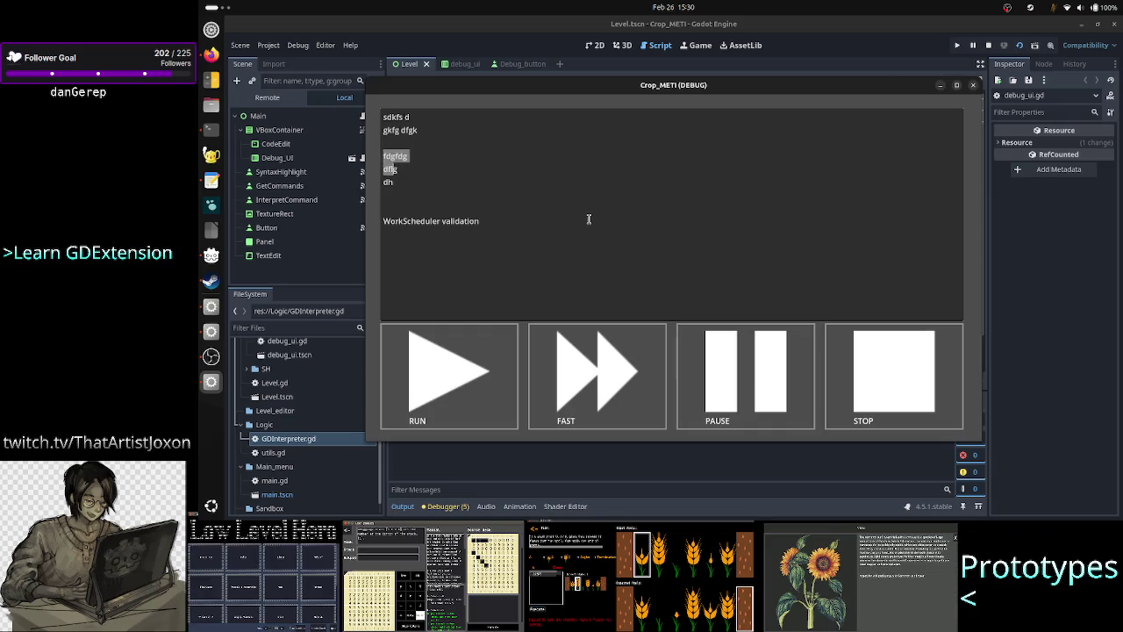
{"action": "key", "text": "Down"}
{"action": "key", "text": "Down"}
{"action": "key", "text": "Down"}
{"action": "type", "text": "WorkScheduler "}
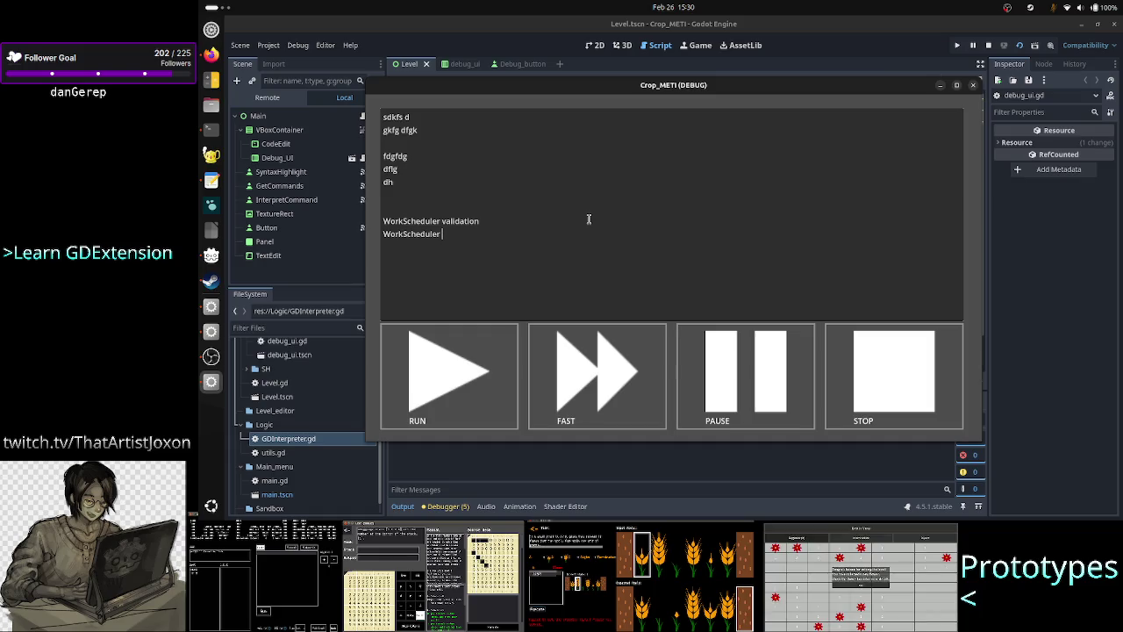
{"action": "type", "text": "interpre"}
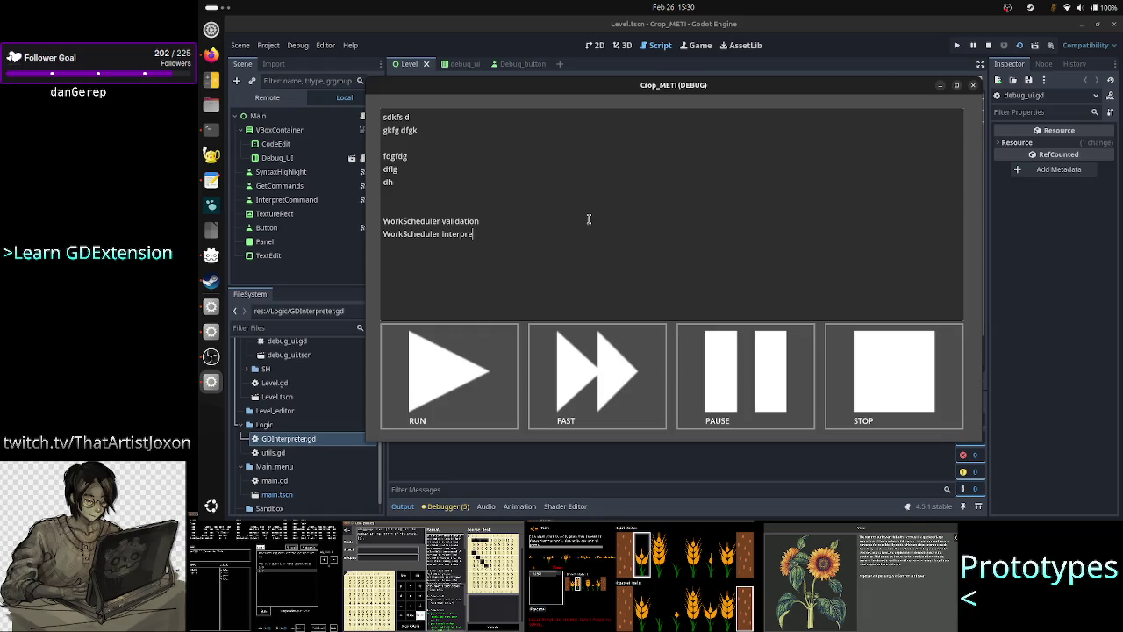
{"action": "type", "text": "tation"}
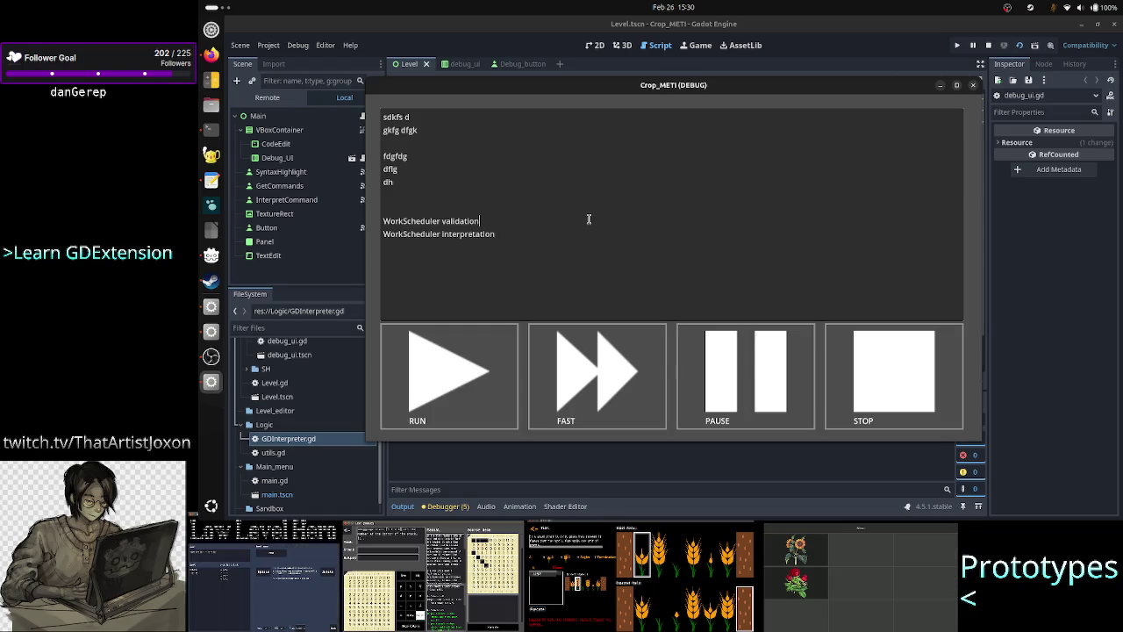
{"action": "type", "text": " work"}
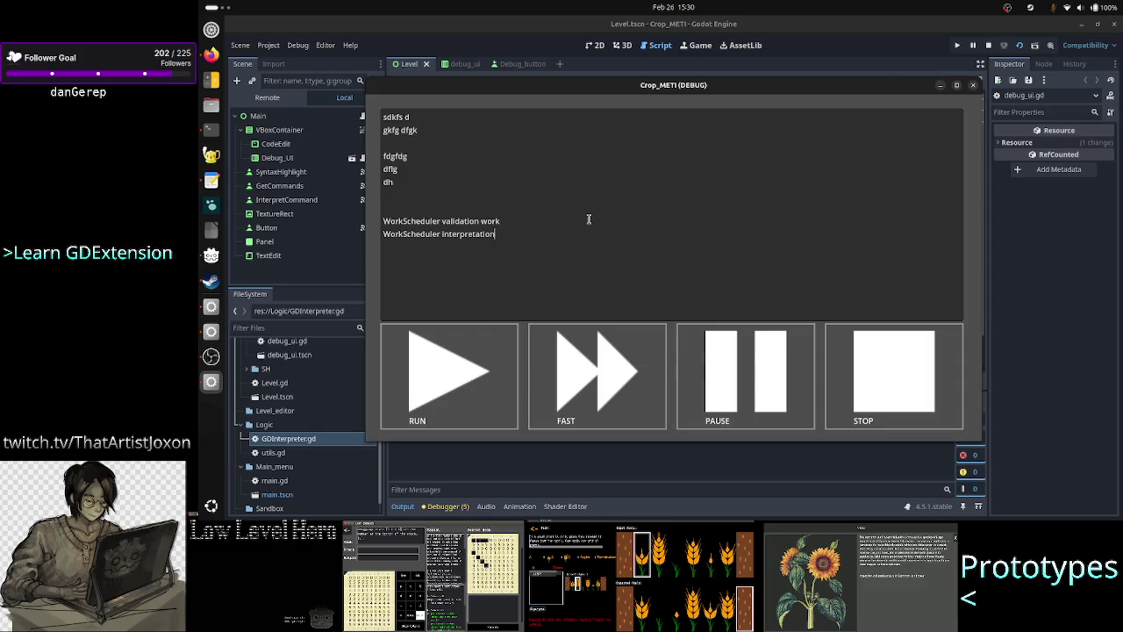
{"action": "type", "text": " work"}
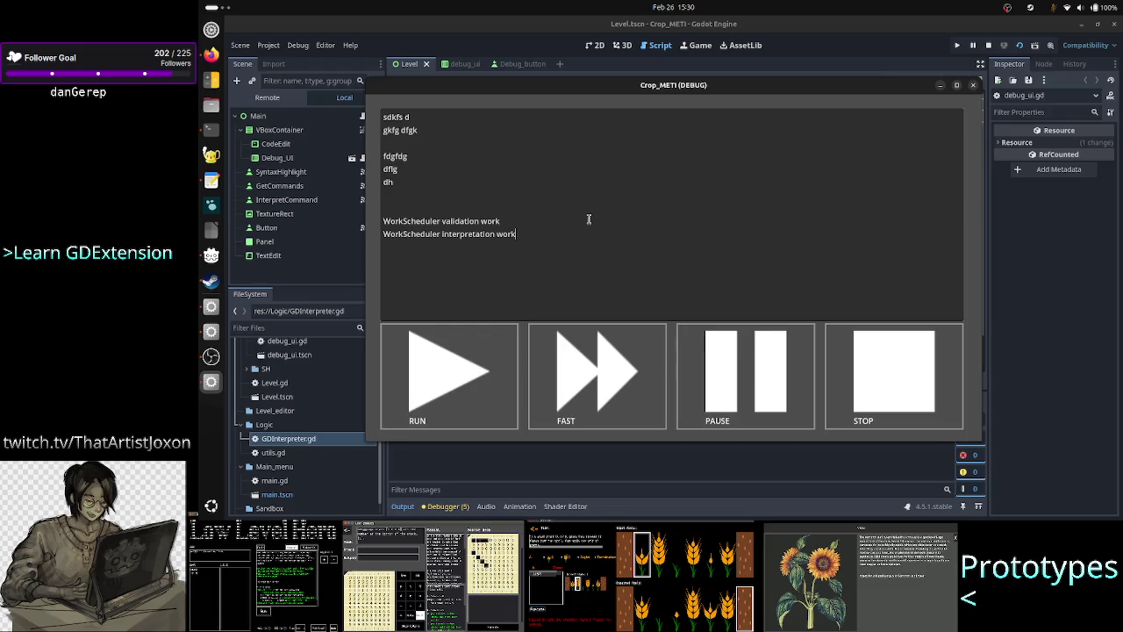
Check the two WorkScheduler lines, then close the debug game
{"action": "key", "text": "shift+Down"}
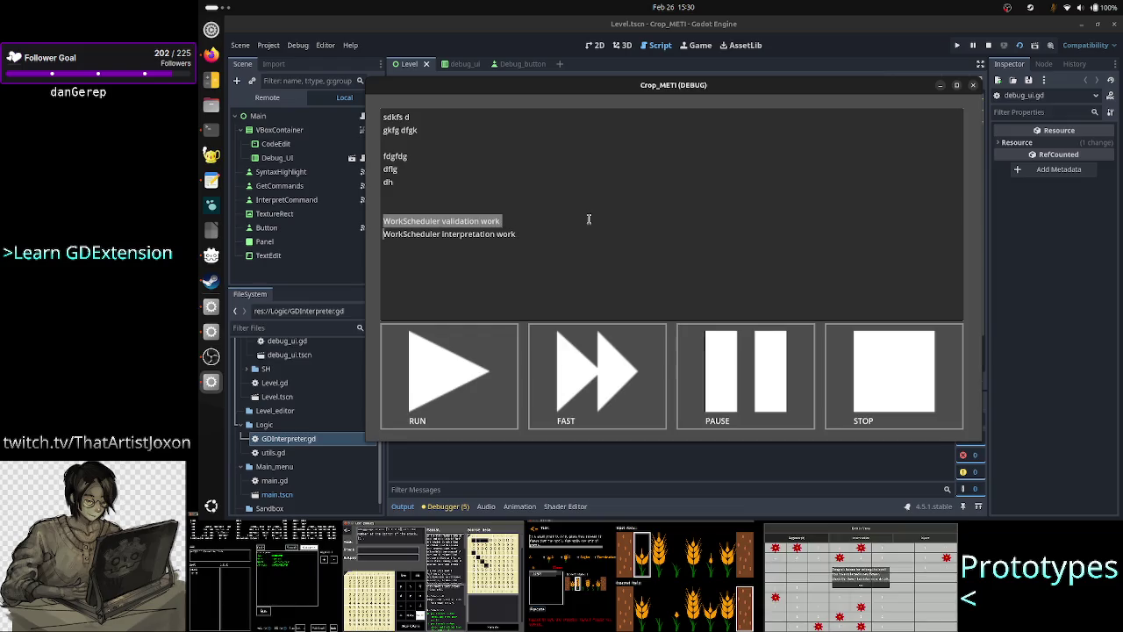
{"action": "key", "text": "Right"}
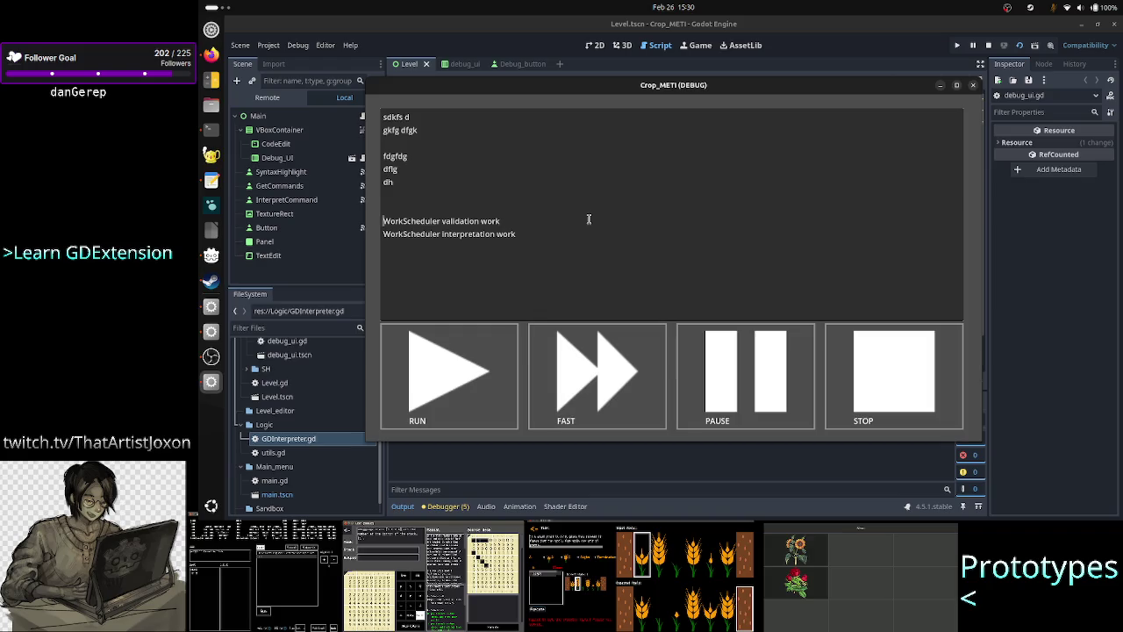
{"action": "key", "text": "Down"}
{"action": "key", "text": "ctrl+End"}
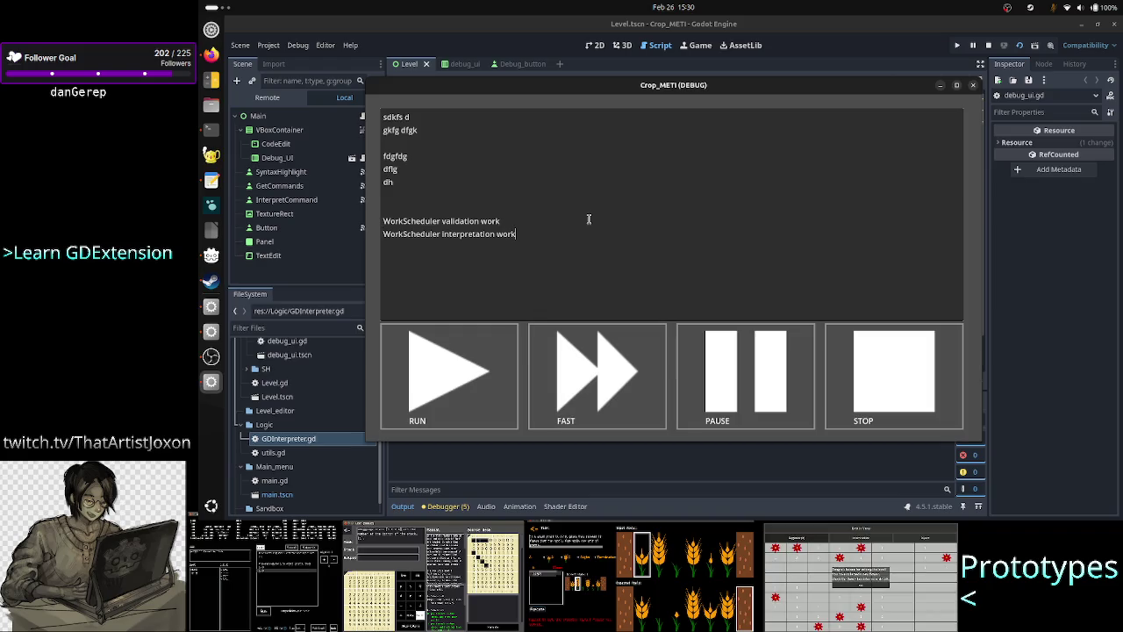
{"action": "left_click", "coordinate": [972, 85]}
Open debug_ui.gd and inspect the VALIDATE and RUN values of its RunState enum
{"action": "left_click", "coordinate": [422, 128]}
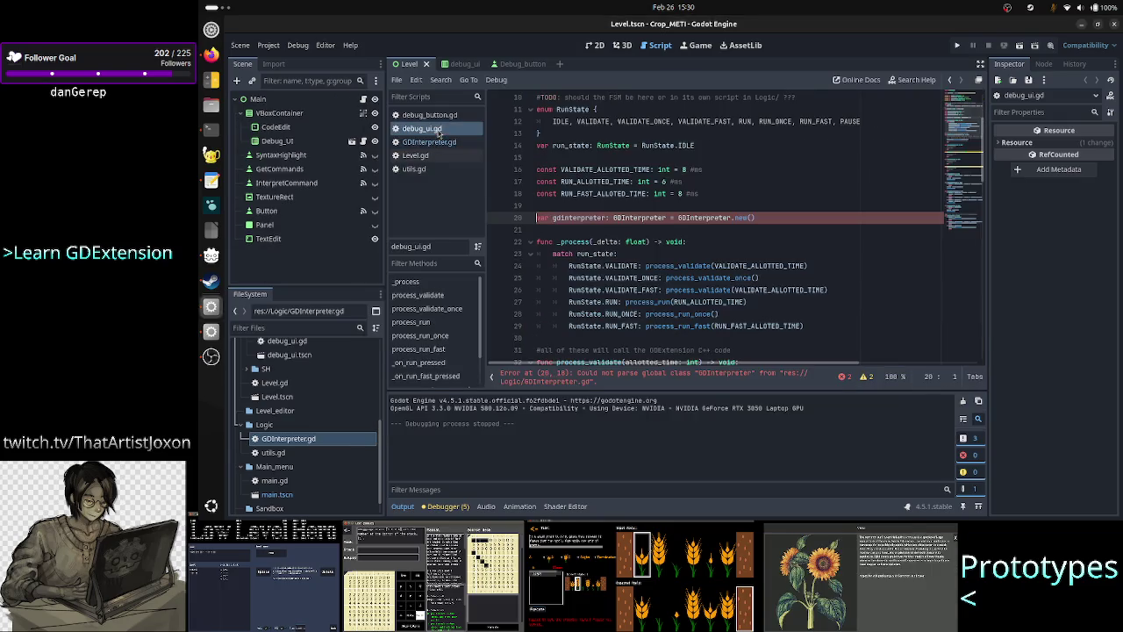
{"action": "scroll", "coordinate": [624, 241], "scroll_direction": "up", "scroll_amount": 3}
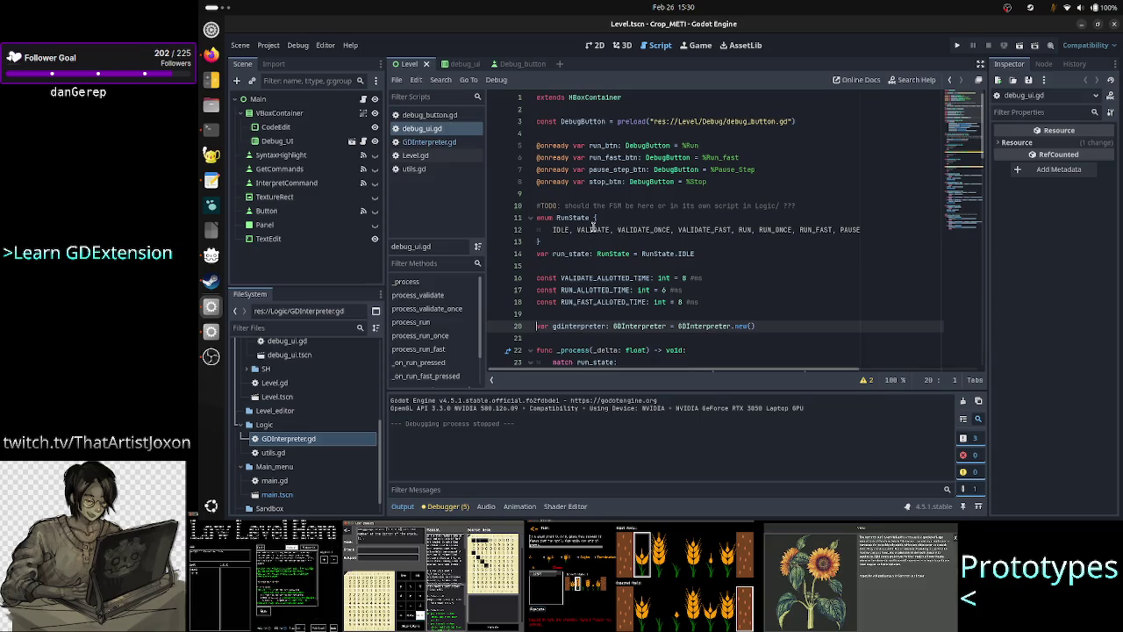
{"action": "double_click", "coordinate": [593, 229]}
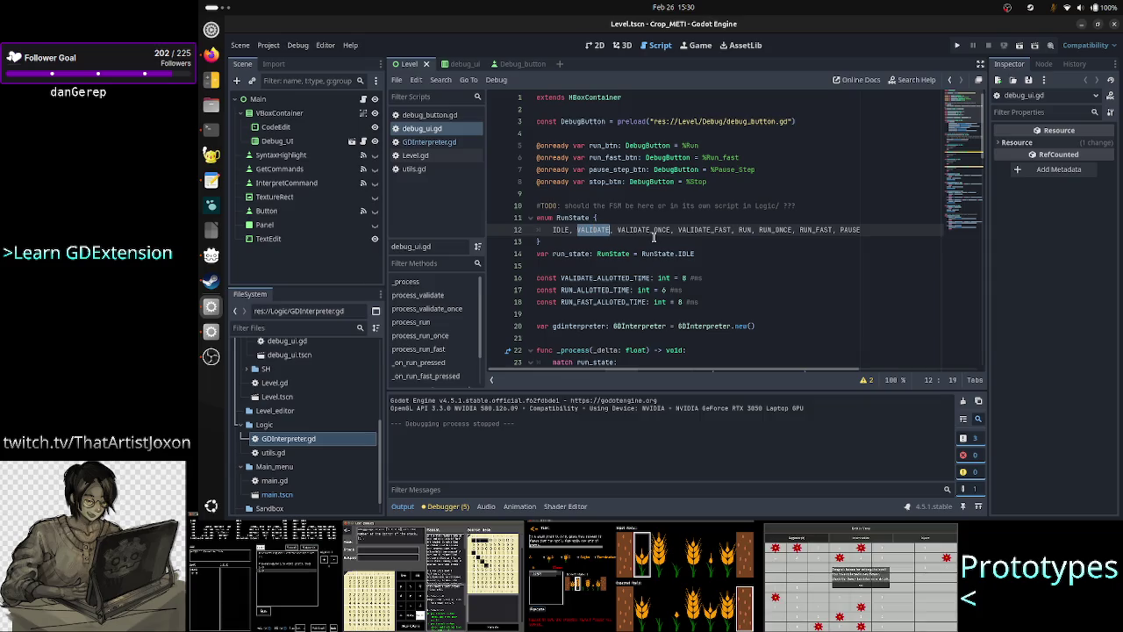
{"action": "double_click", "coordinate": [742, 229]}
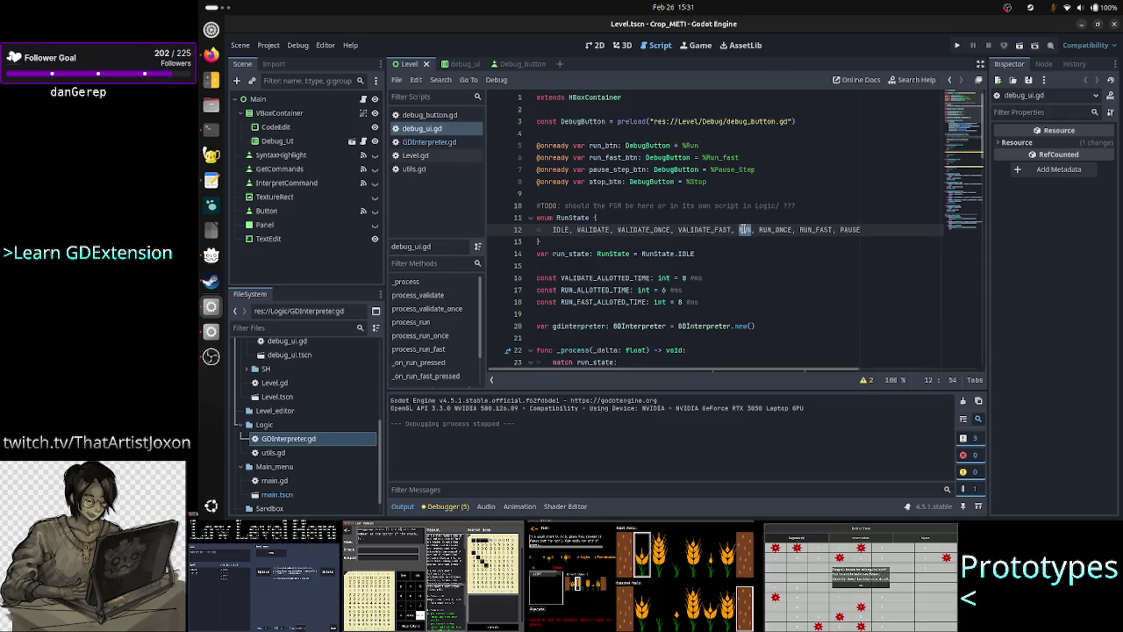
{"action": "scroll", "coordinate": [637, 257], "scroll_direction": "down", "scroll_amount": 1}
{"action": "scroll", "coordinate": [637, 256], "scroll_direction": "down", "scroll_amount": 4}
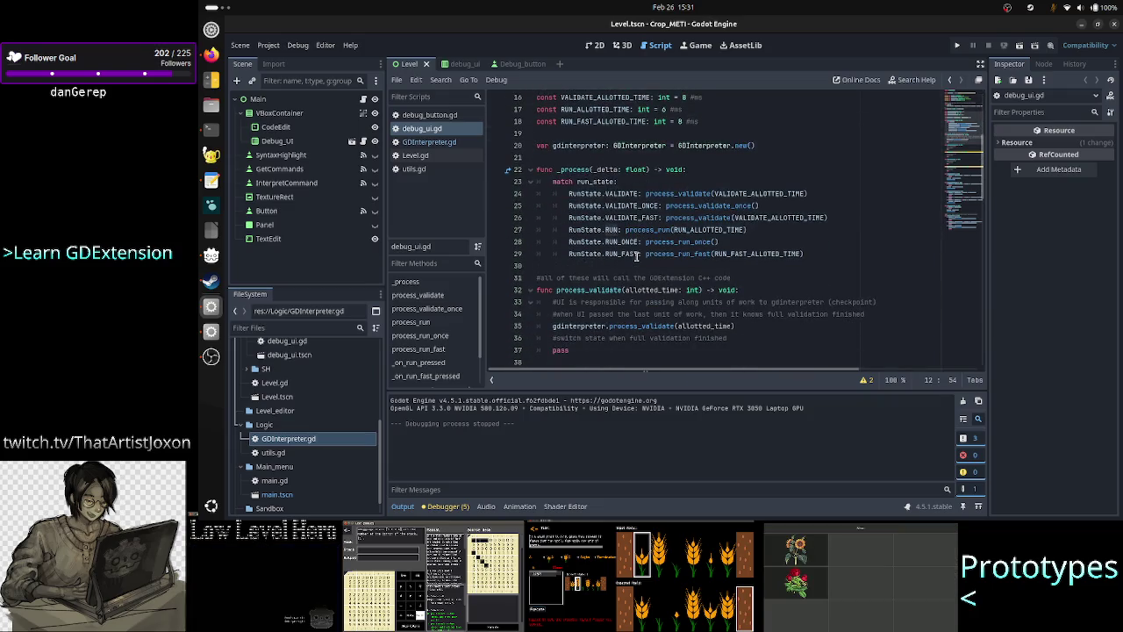
Look over _process, its process_run call and the IDLE state, then open GDInterpreter.gd
{"action": "double_click", "coordinate": [562, 169]}
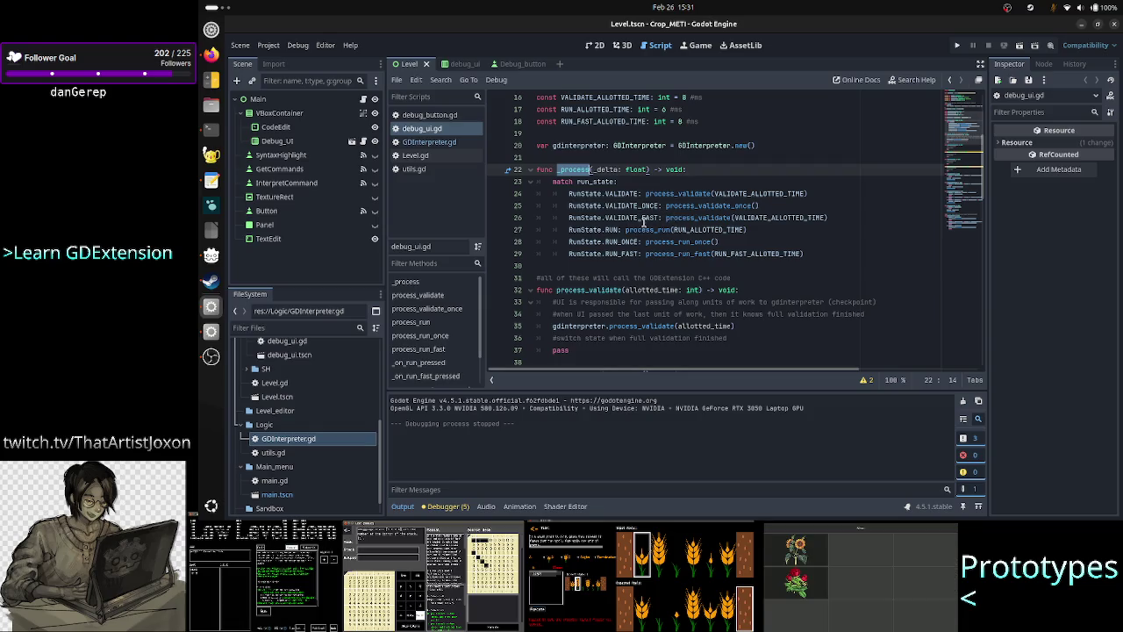
{"action": "left_click_drag", "start_coordinate": [624, 230], "coordinate": [759, 231]}
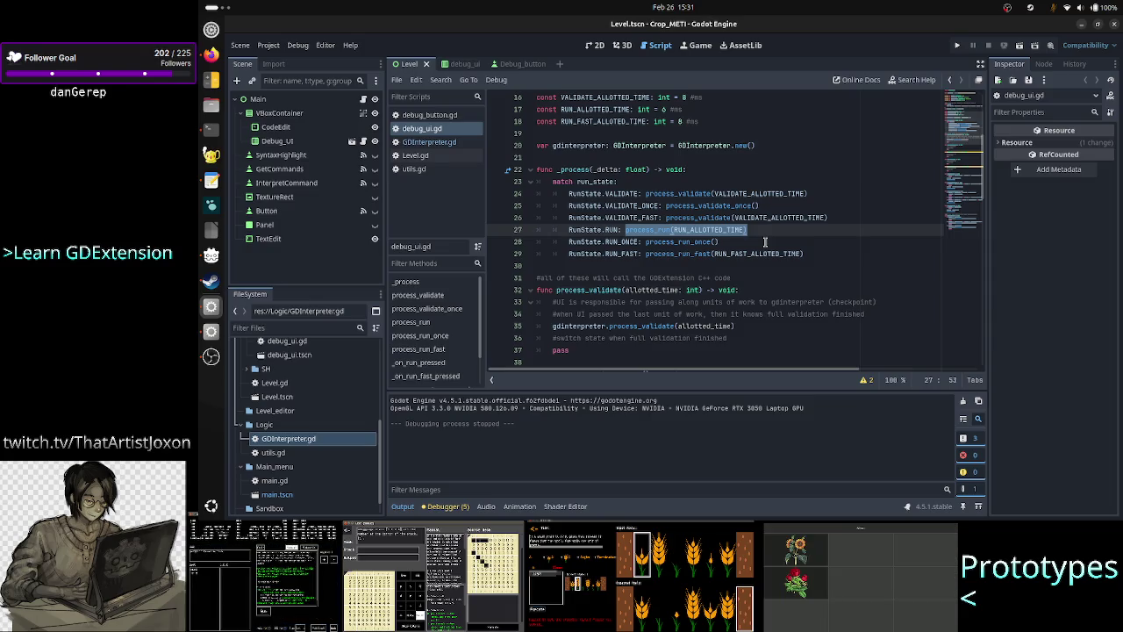
{"action": "scroll", "coordinate": [662, 154], "scroll_direction": "up", "scroll_amount": 4}
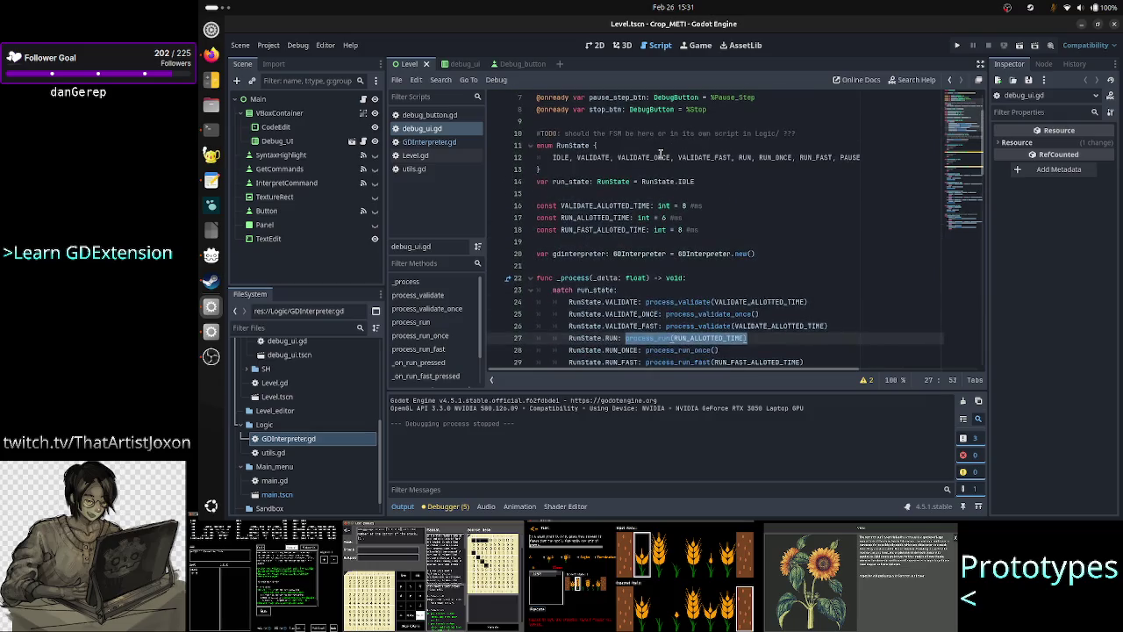
{"action": "double_click", "coordinate": [564, 193]}
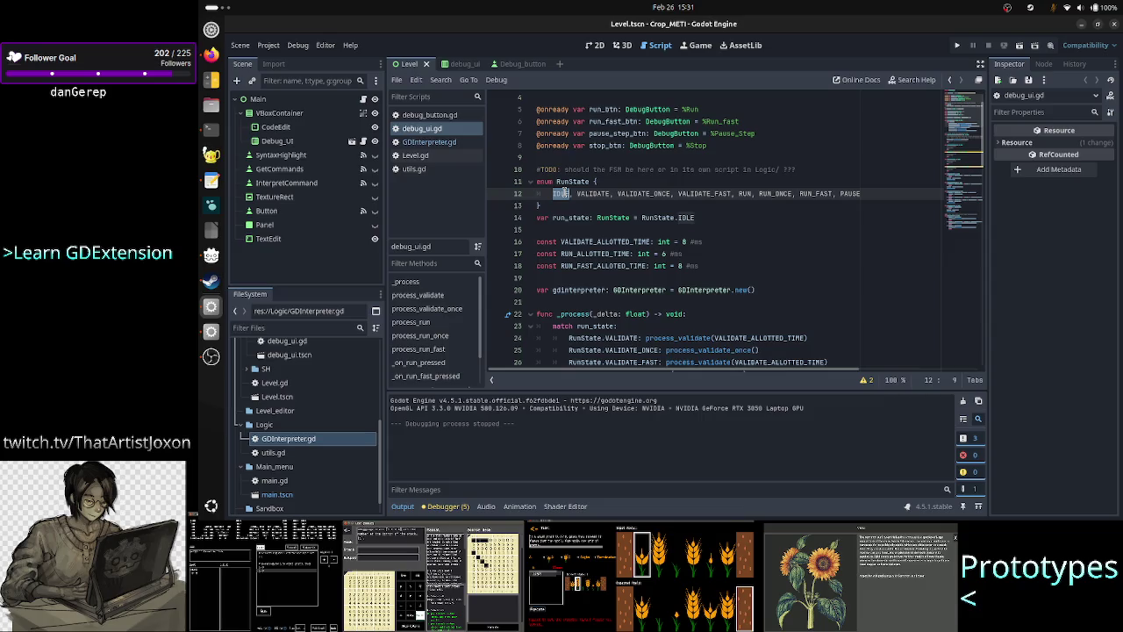
{"action": "left_click", "coordinate": [579, 229]}
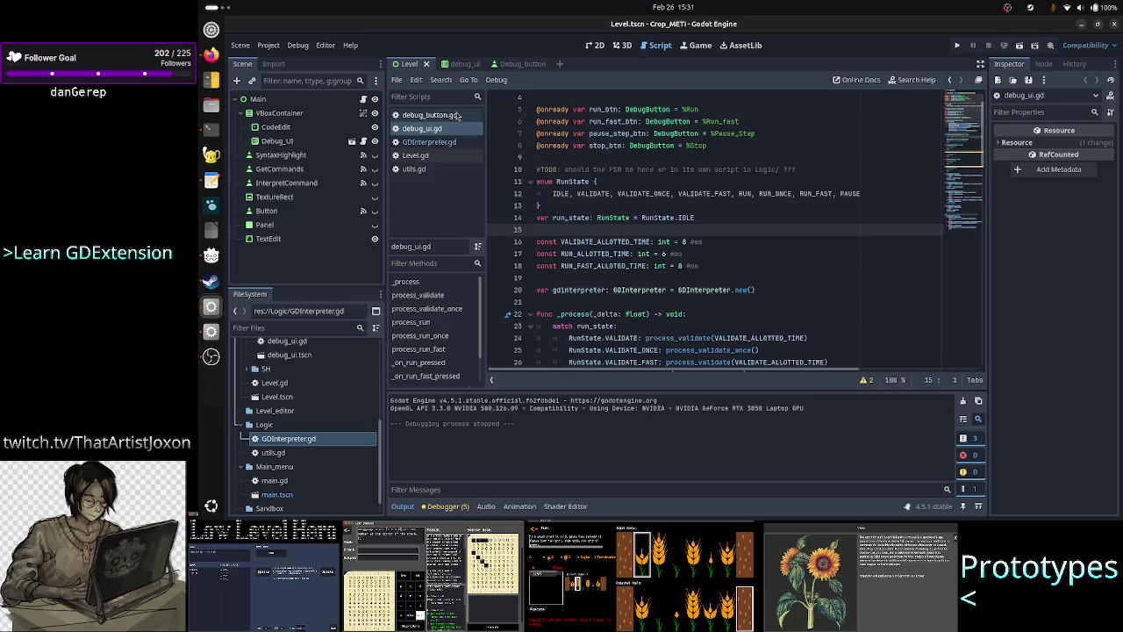
{"action": "left_click", "coordinate": [443, 142]}
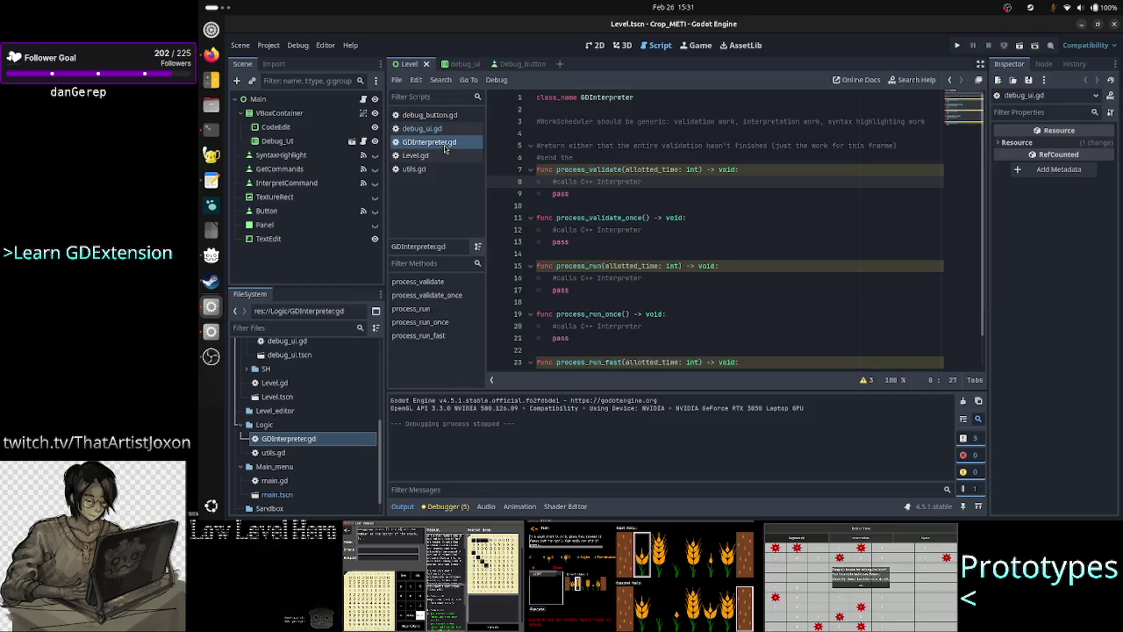
Glance at GDInterpreter.gd's WorkScheduler note, then scroll through debug_ui.gd's run-state code
{"action": "left_click", "coordinate": [652, 159]}
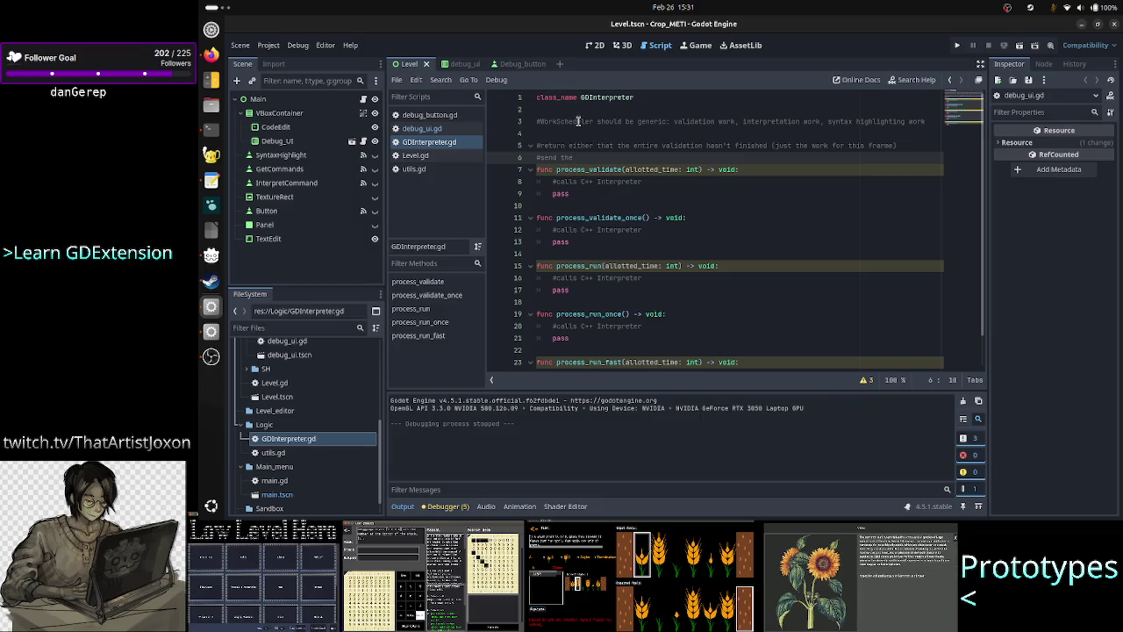
{"action": "double_click", "coordinate": [579, 121]}
{"action": "left_click", "coordinate": [428, 128]}
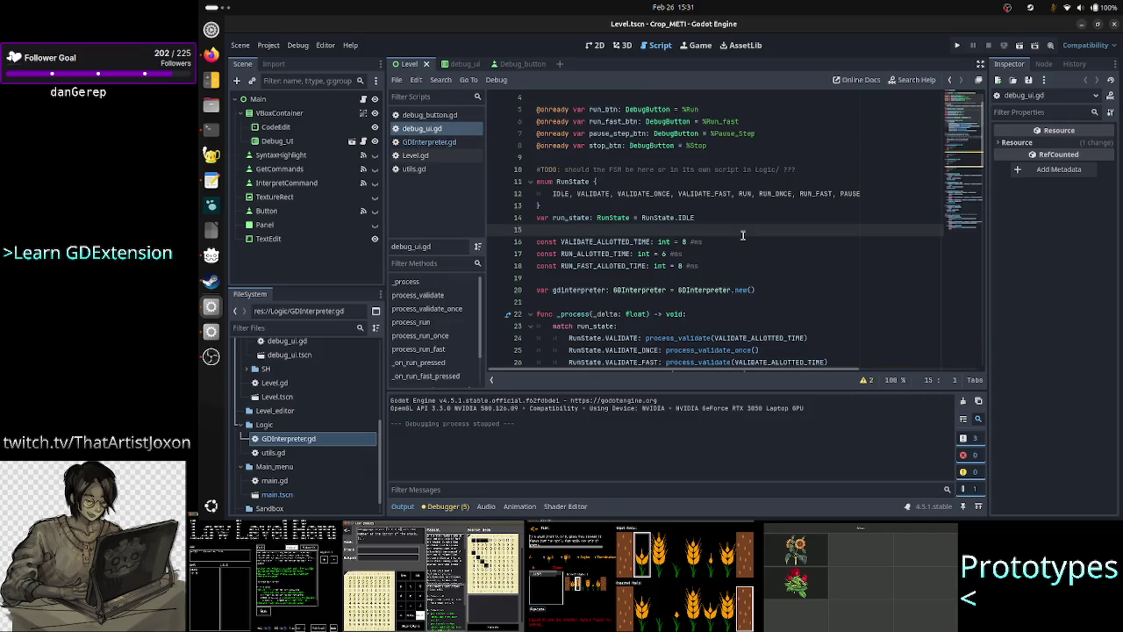
{"action": "scroll", "coordinate": [676, 259], "scroll_direction": "down", "scroll_amount": 4}
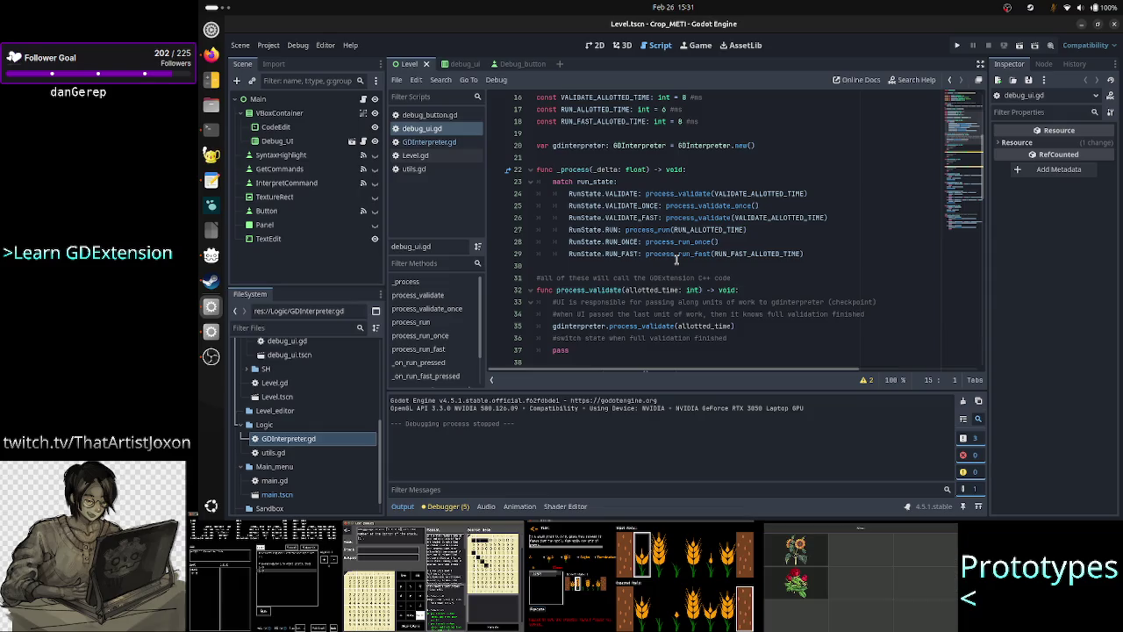
{"action": "scroll", "coordinate": [681, 250], "scroll_direction": "down", "scroll_amount": 2}
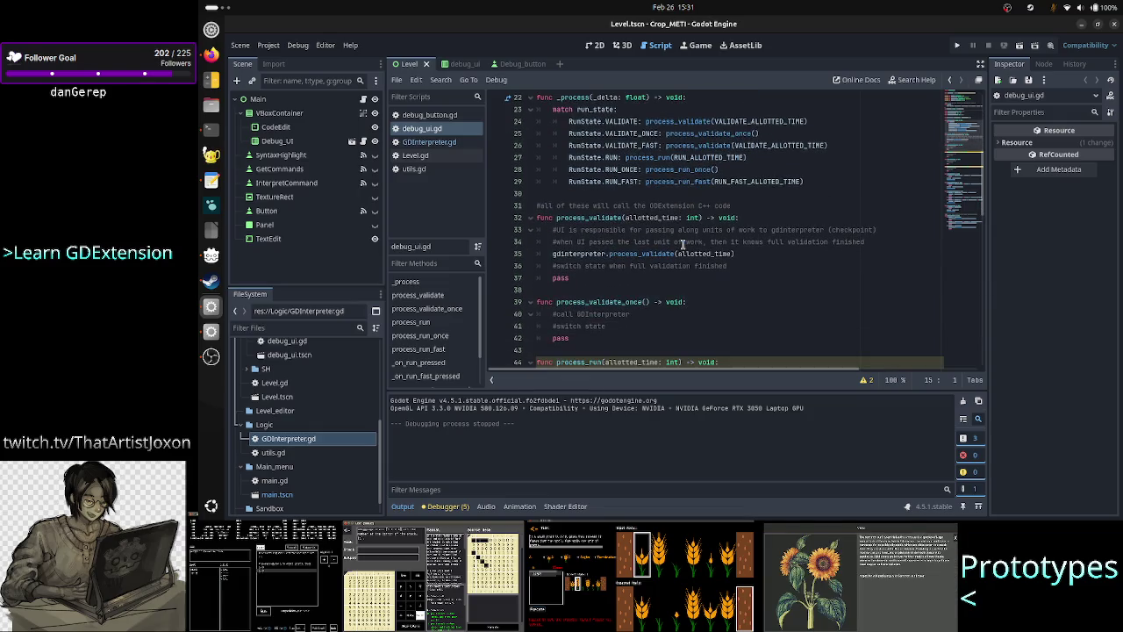
{"action": "scroll", "coordinate": [682, 244], "scroll_direction": "up", "scroll_amount": 1}
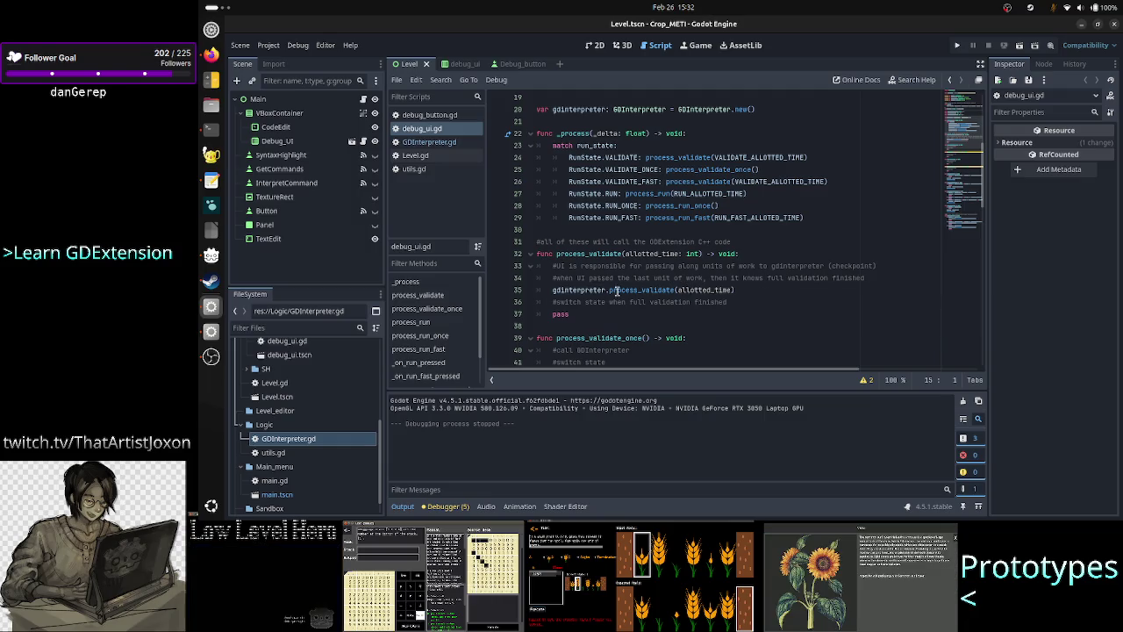
{"action": "scroll", "coordinate": [665, 279], "scroll_direction": "down", "scroll_amount": 14}
{"action": "scroll", "coordinate": [664, 279], "scroll_direction": "up", "scroll_amount": 4}
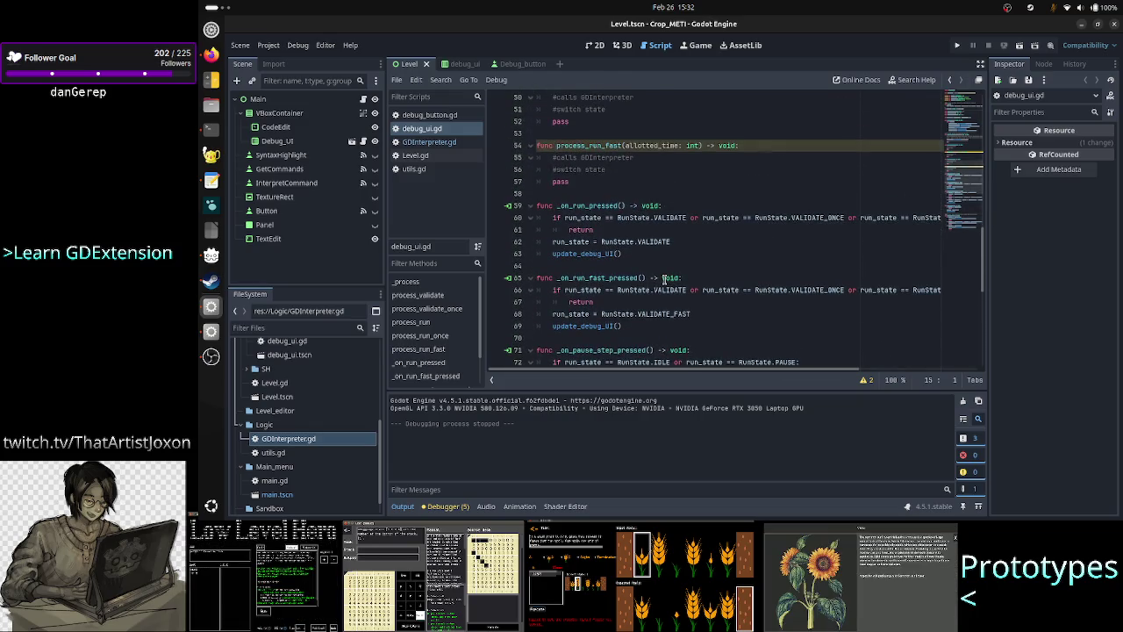
{"action": "scroll", "coordinate": [664, 279], "scroll_direction": "up", "scroll_amount": 6}
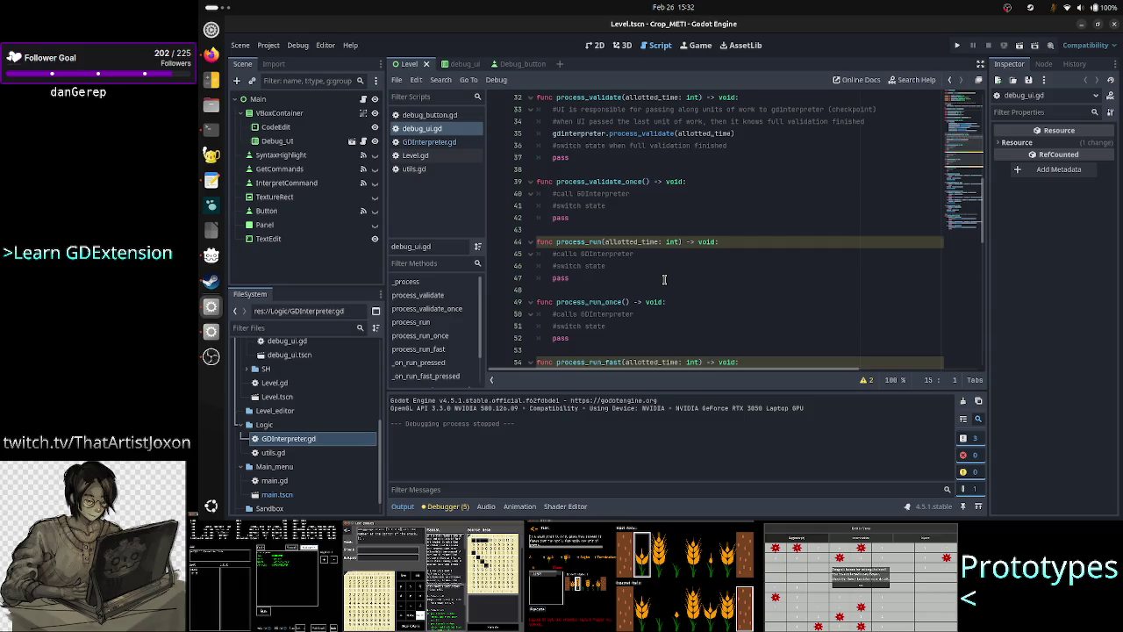
{"action": "scroll", "coordinate": [665, 279], "scroll_direction": "up", "scroll_amount": 3}
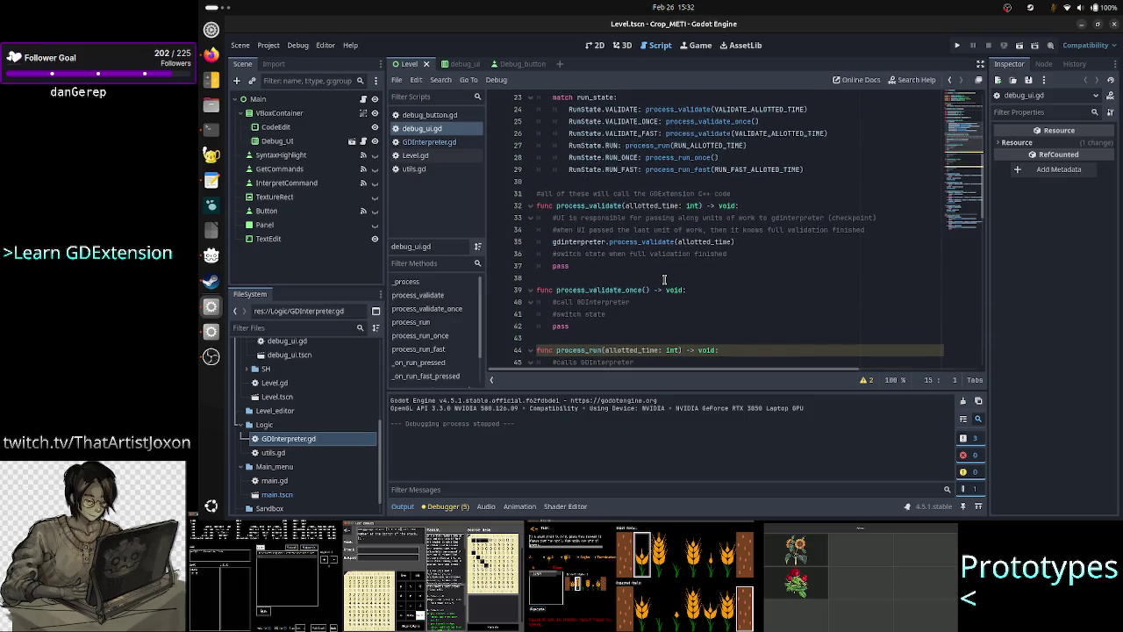
{"action": "scroll", "coordinate": [664, 279], "scroll_direction": "up", "scroll_amount": 3}
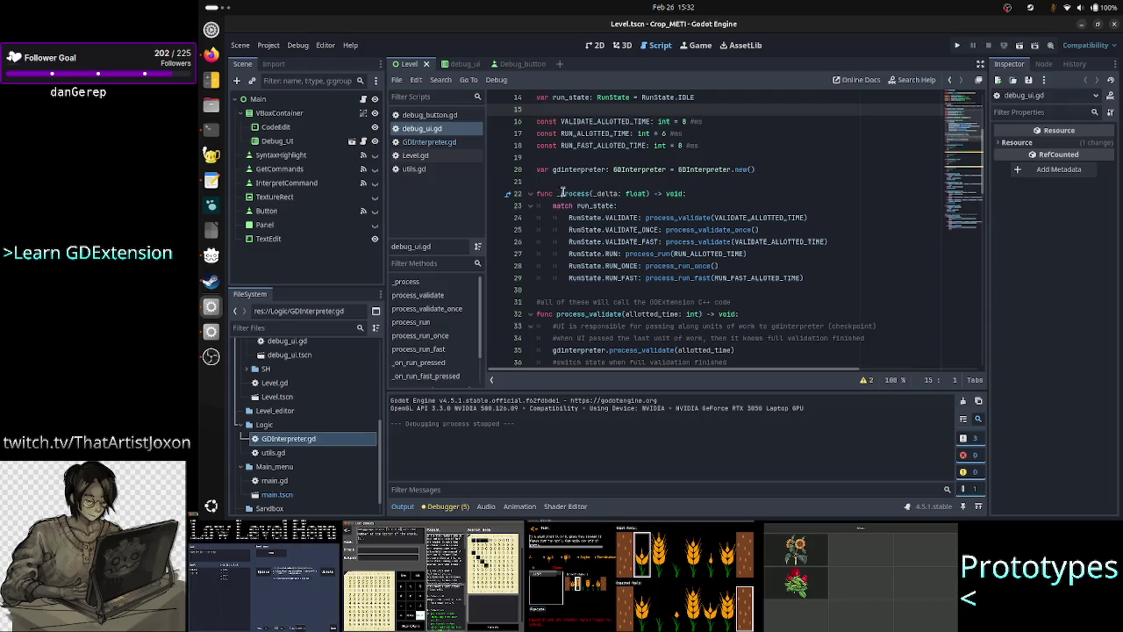
Select the Logic folder, reopen GDInterpreter.gd, and bring up the design notes
{"action": "left_click", "coordinate": [268, 426]}
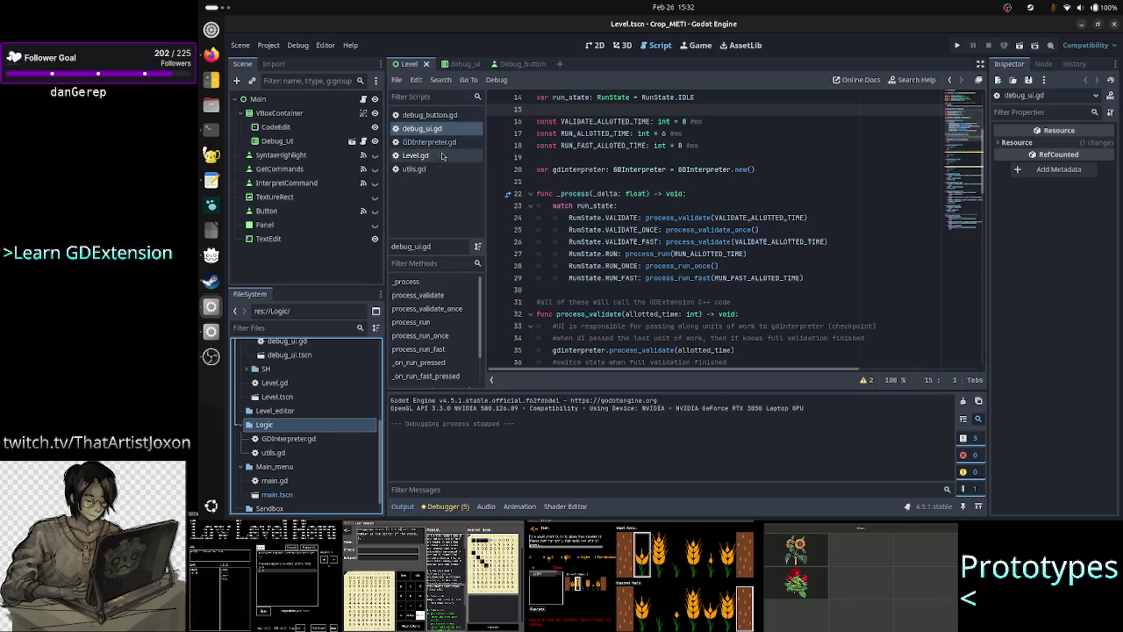
{"action": "left_click", "coordinate": [447, 145]}
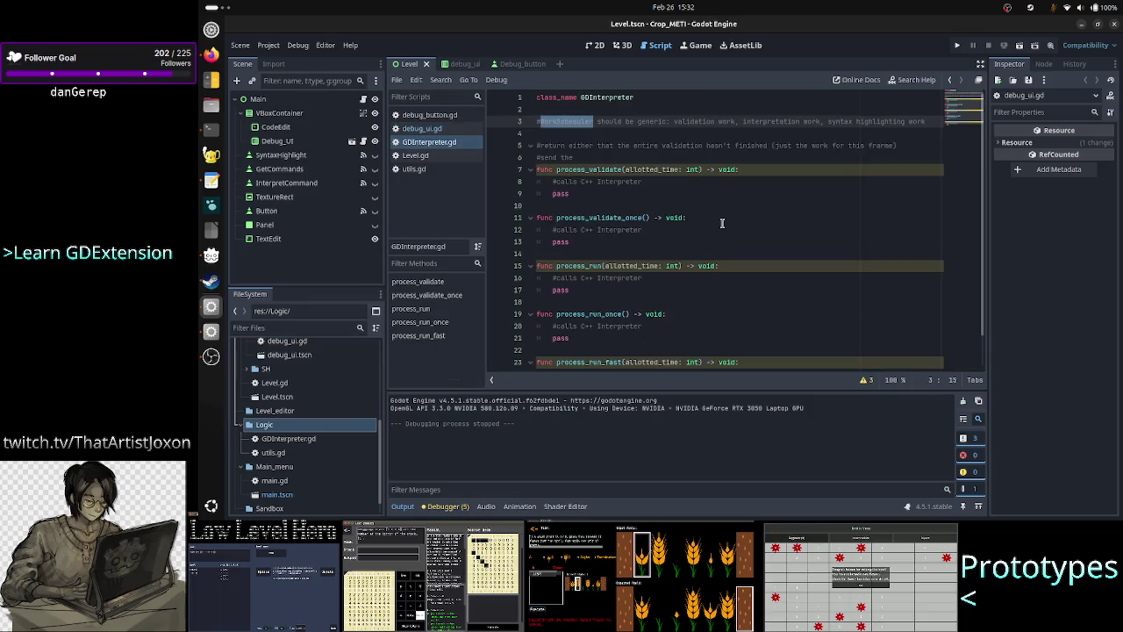
{"action": "left_click", "coordinate": [684, 132]}
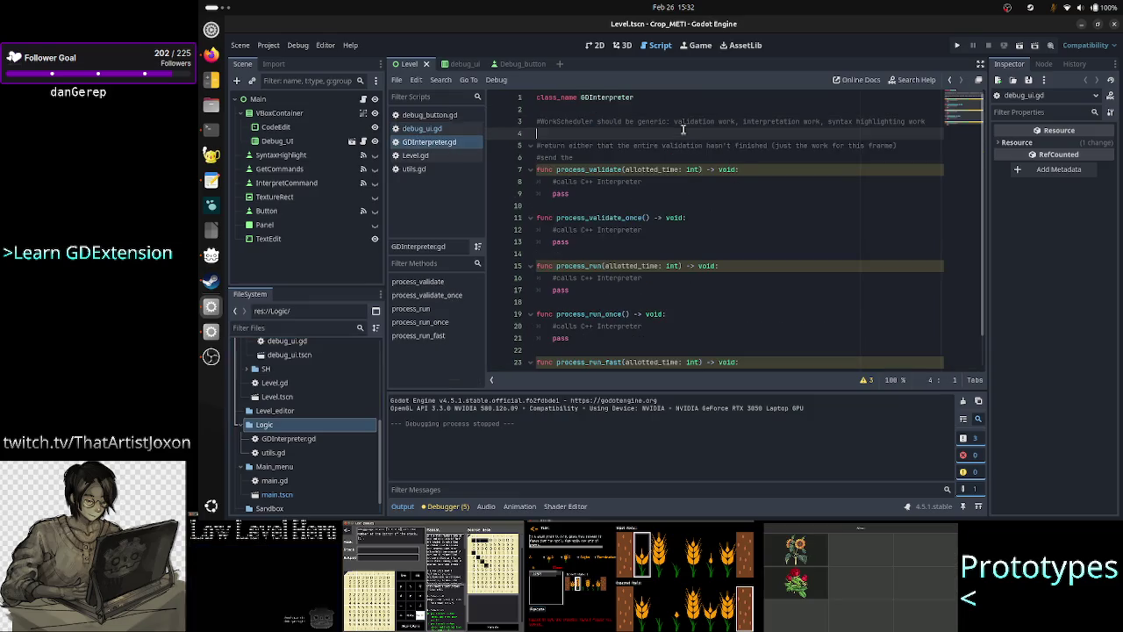
{"action": "left_click", "coordinate": [211, 180]}
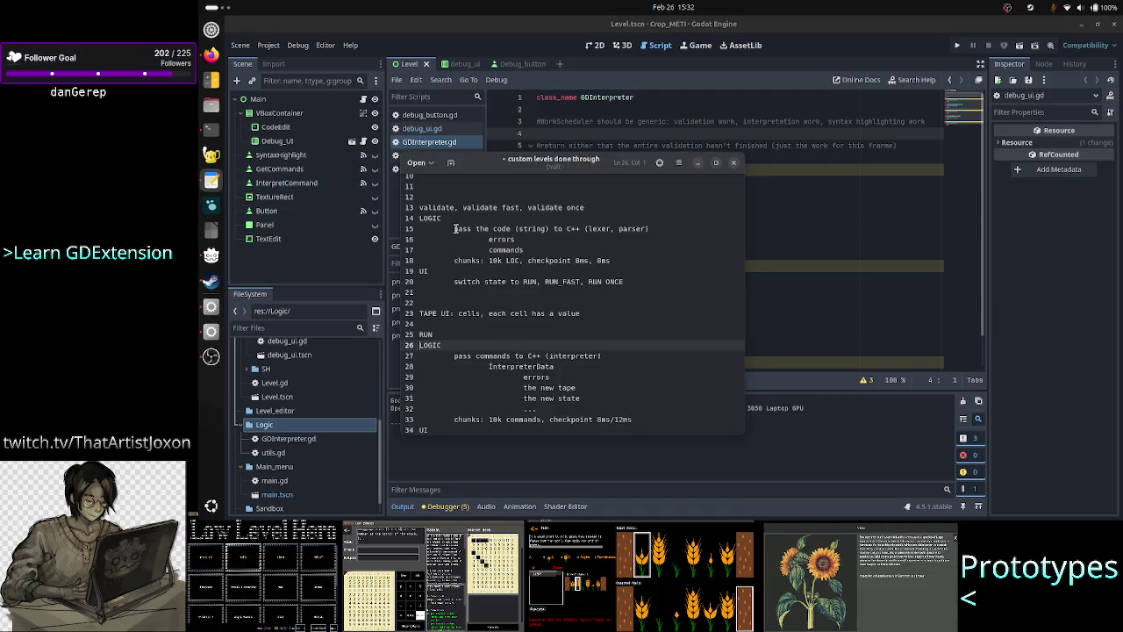
Rename the entry 'WorkScheduler?' and add 'save system' and 'at end of each job send status update: are we done or not?'
{"action": "scroll", "coordinate": [491, 242], "scroll_direction": "up", "scroll_amount": 3}
{"action": "left_click", "coordinate": [491, 261]}
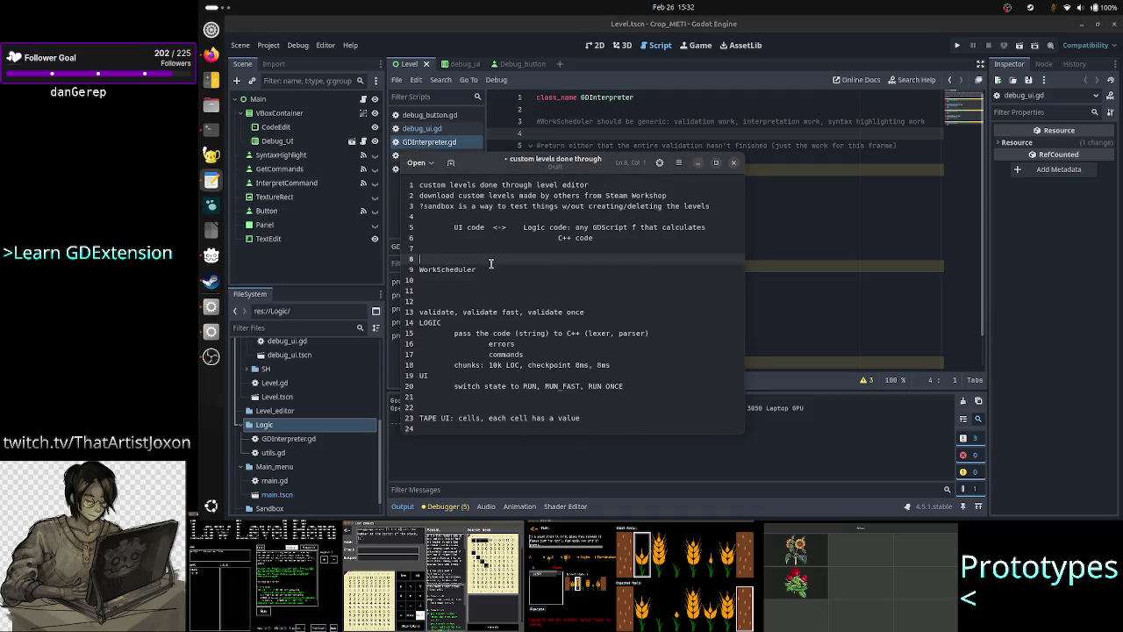
{"action": "key", "text": "Down"}
{"action": "key", "text": "End"}
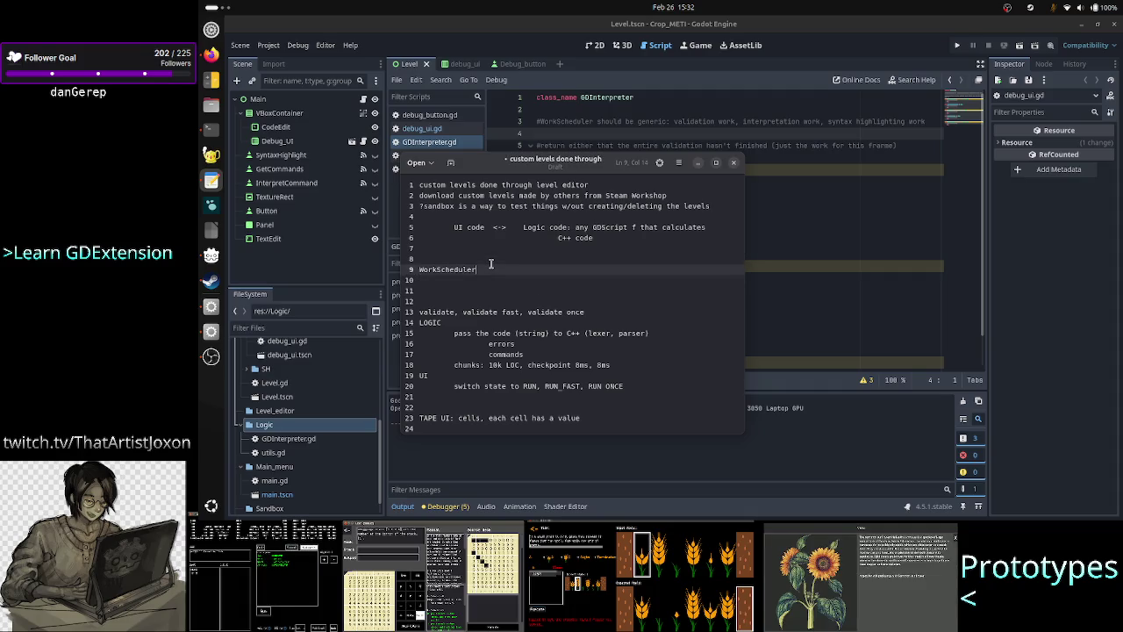
{"action": "type", "text": "?"}
{"action": "key", "text": "Return"}
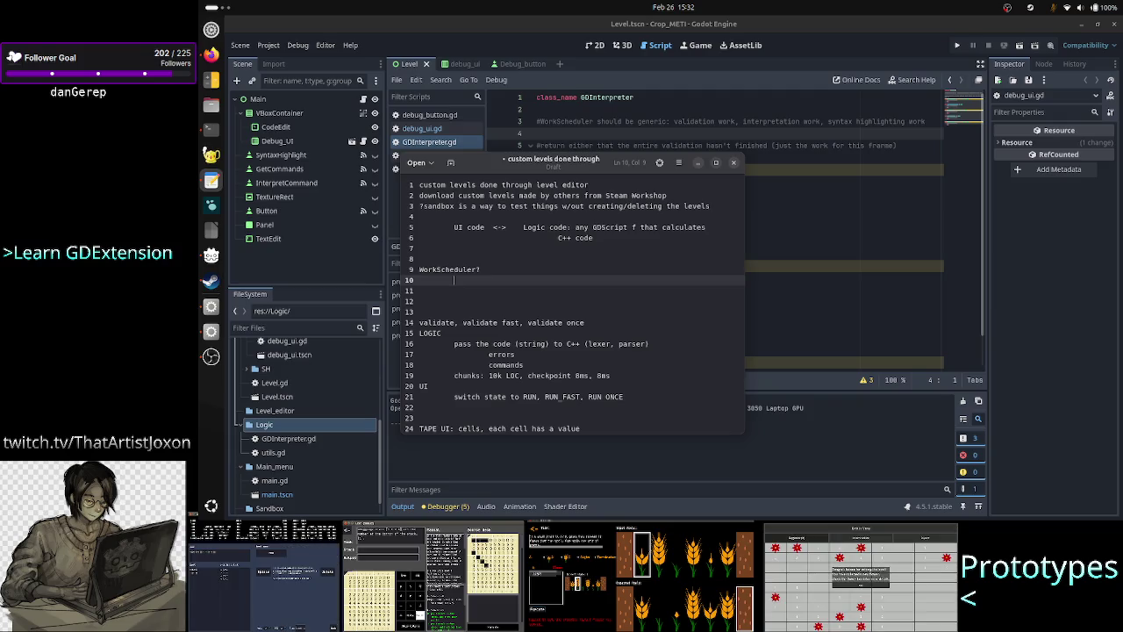
{"action": "type", "text": "save "}
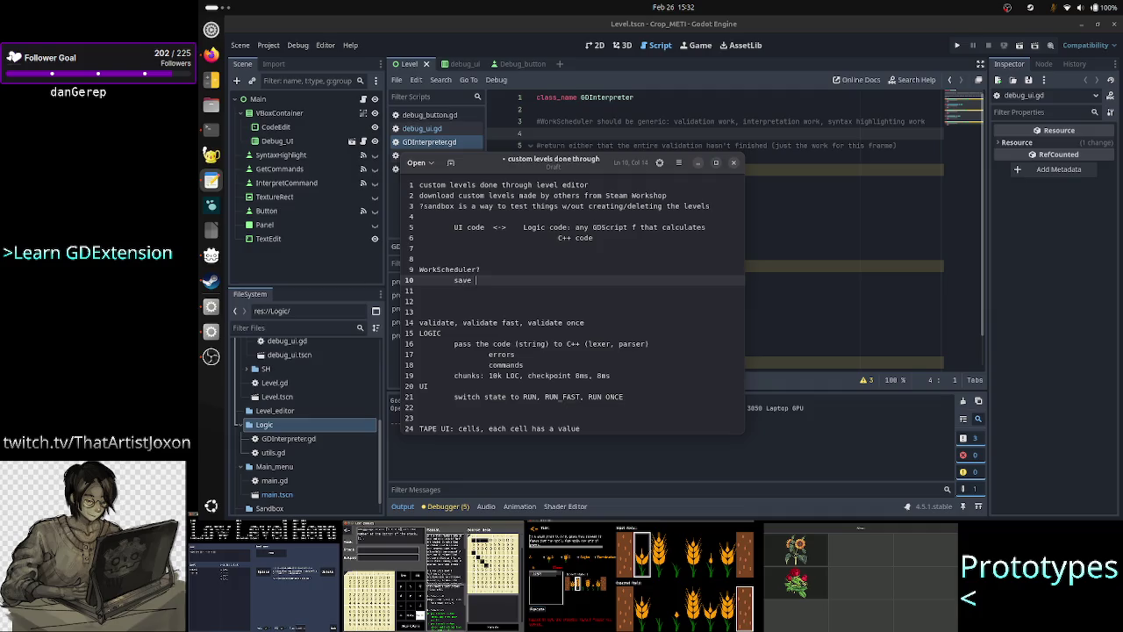
{"action": "type", "text": "system"}
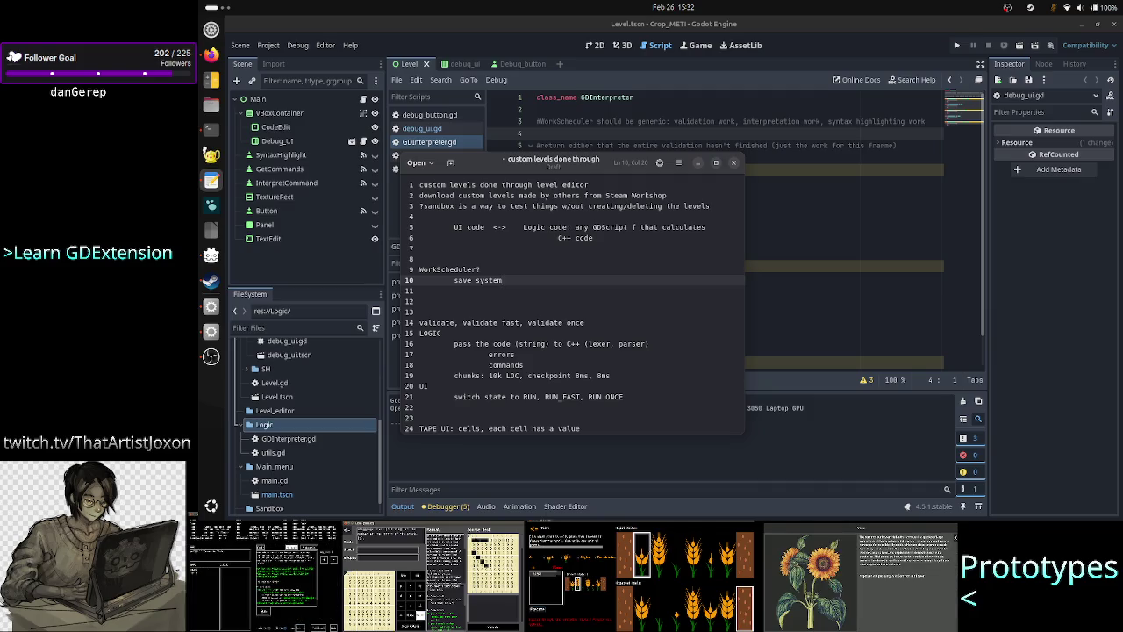
{"action": "key", "text": "Return"}
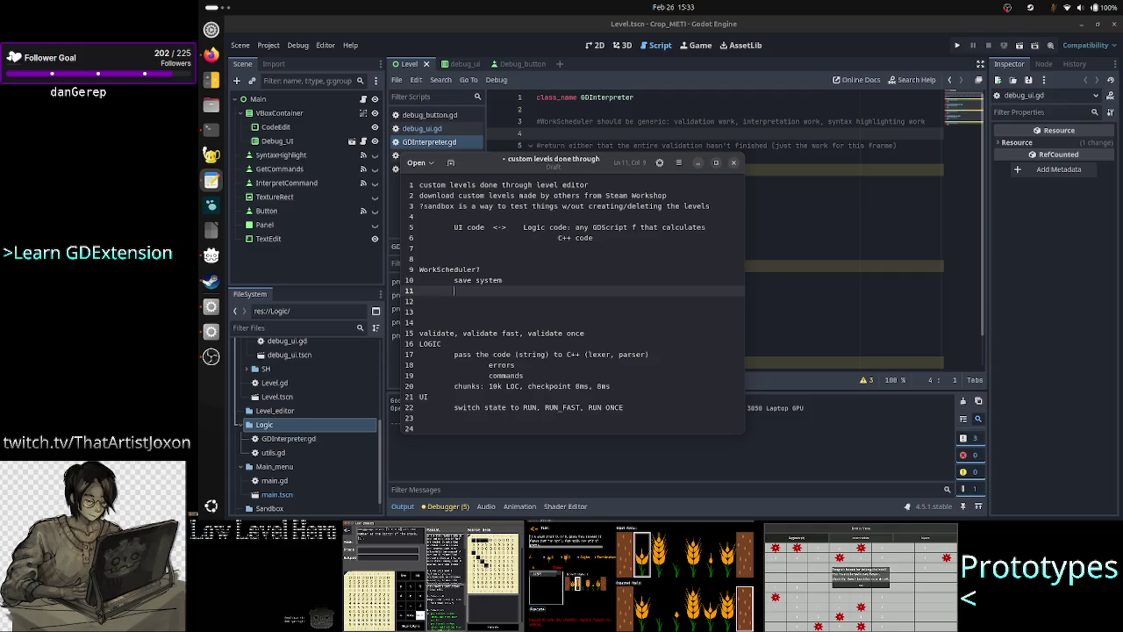
{"action": "type", "text": "at e"}
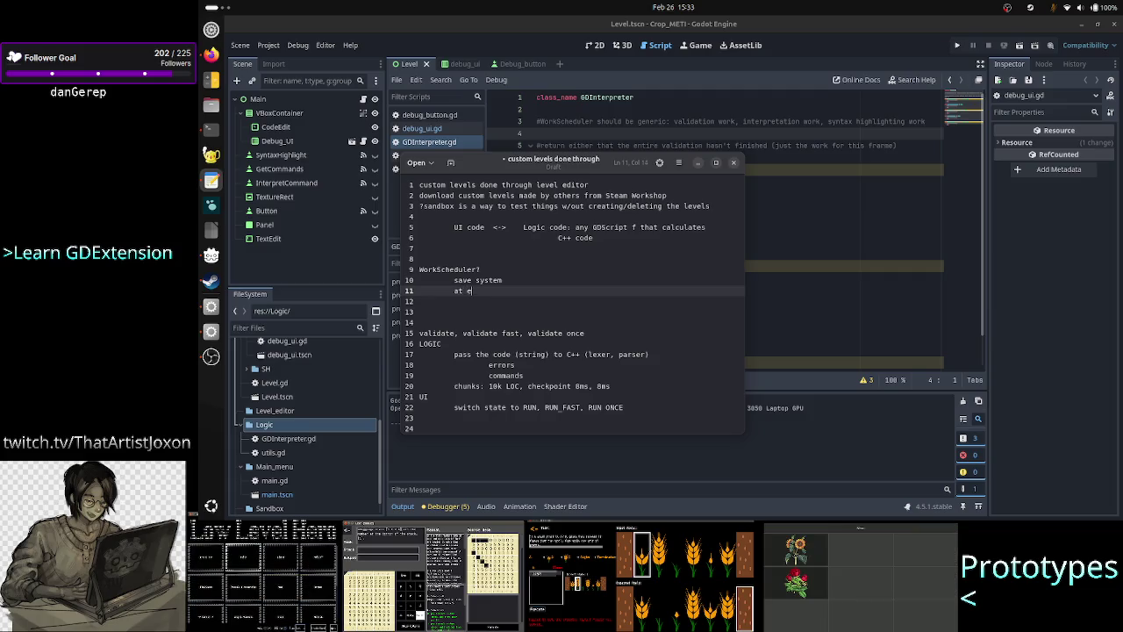
{"action": "type", "text": "nd of each job "}
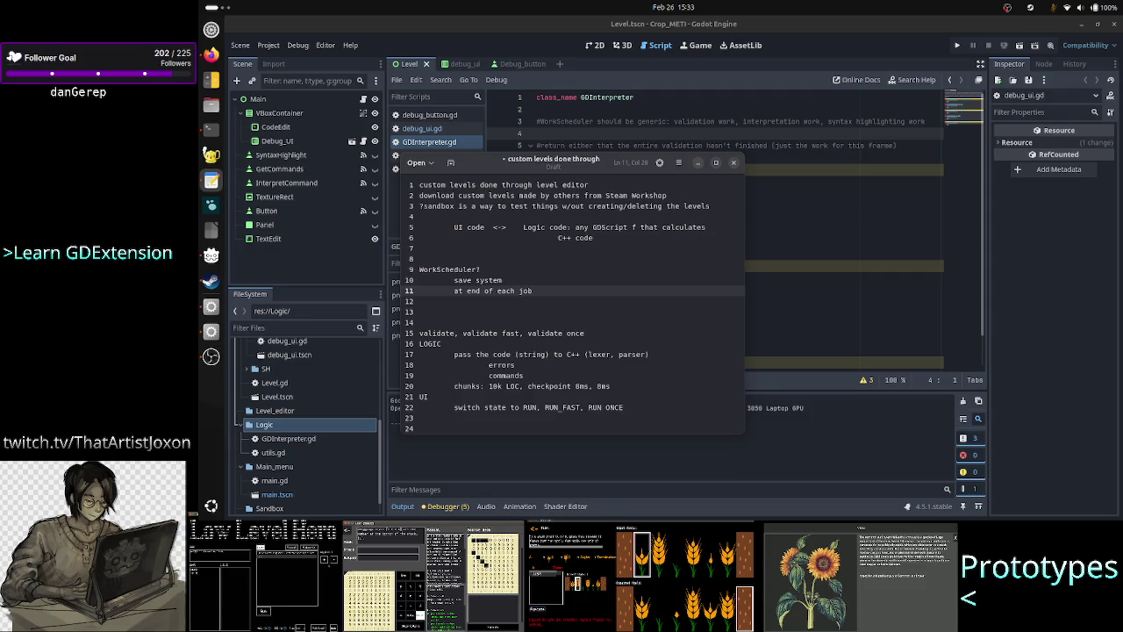
{"action": "type", "text": "send "}
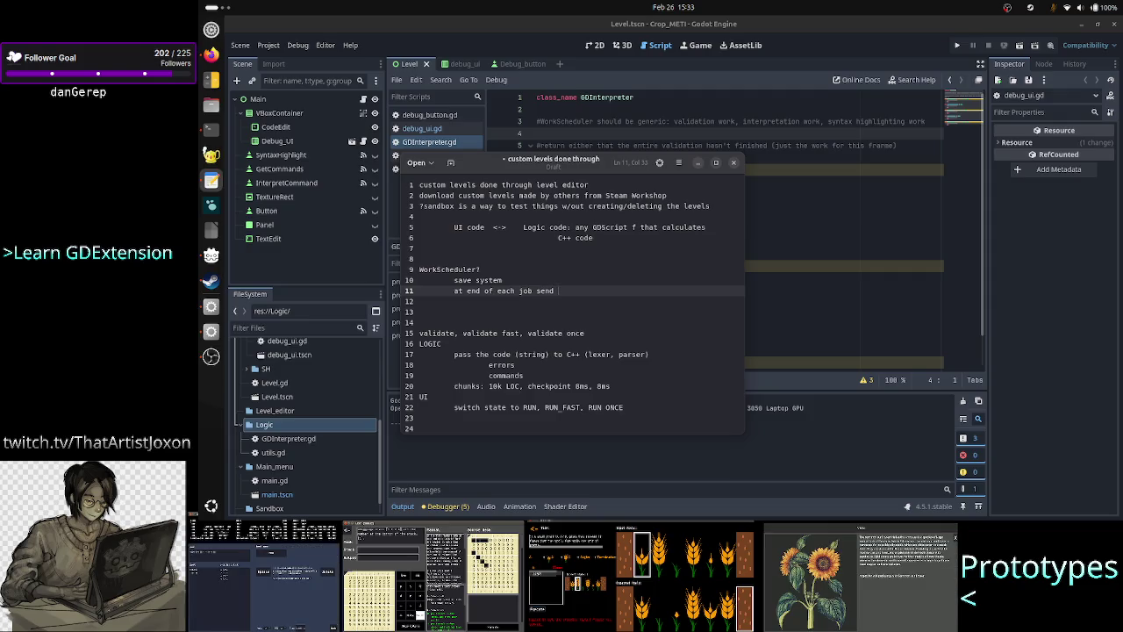
{"action": "type", "text": "status u"}
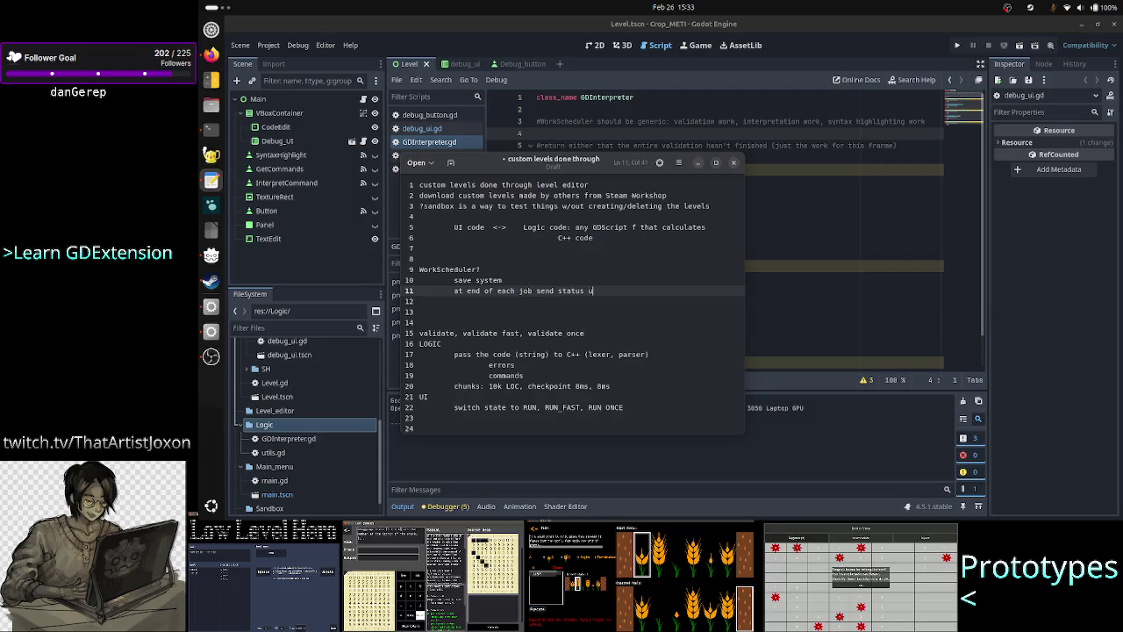
{"action": "type", "text": "pdate: "}
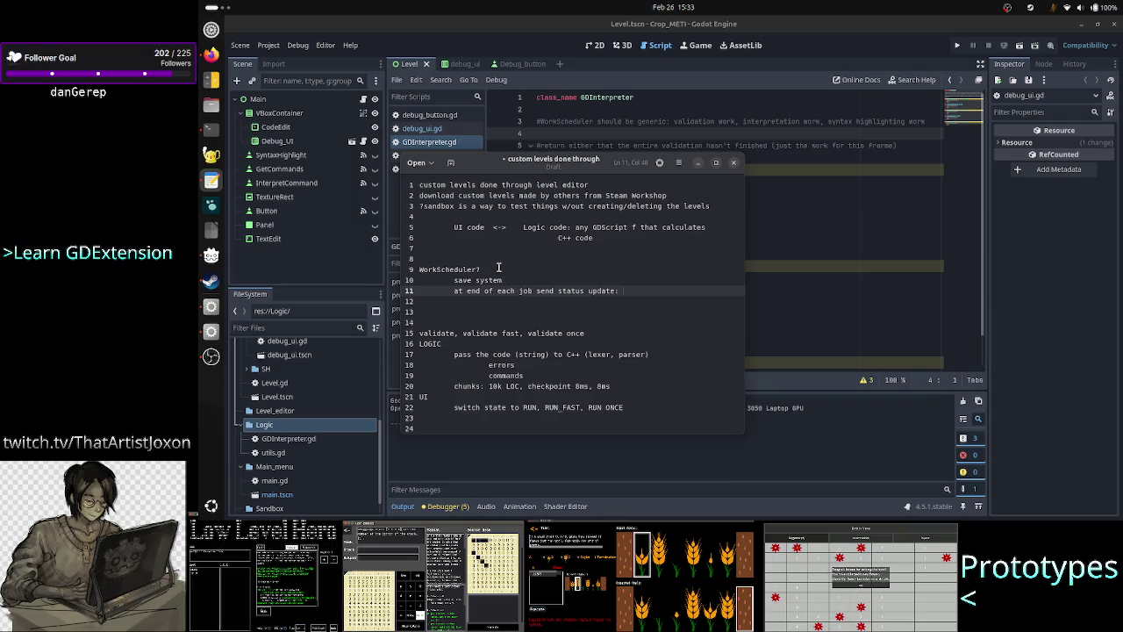
{"action": "type", "text": "are we "}
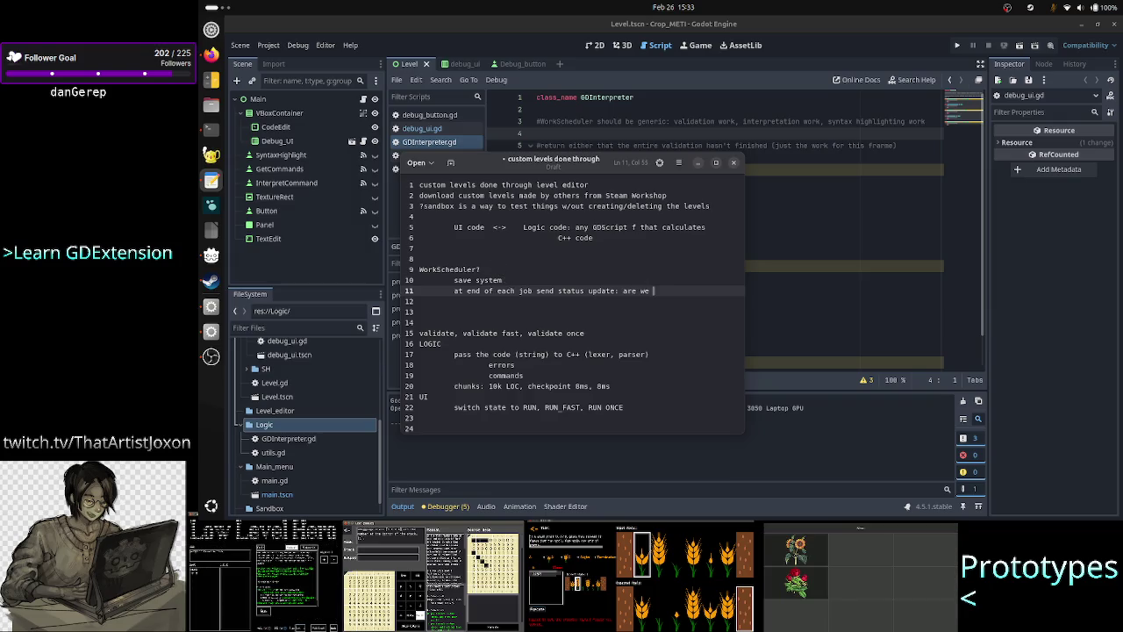
{"action": "type", "text": "done or no"}
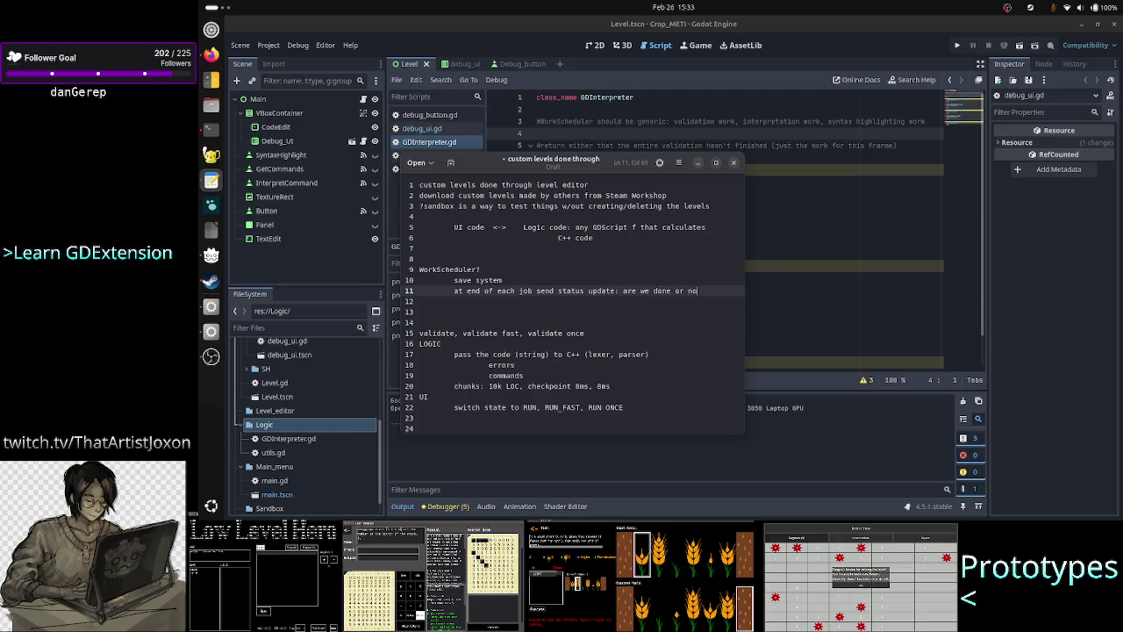
{"action": "type", "text": "t?"}
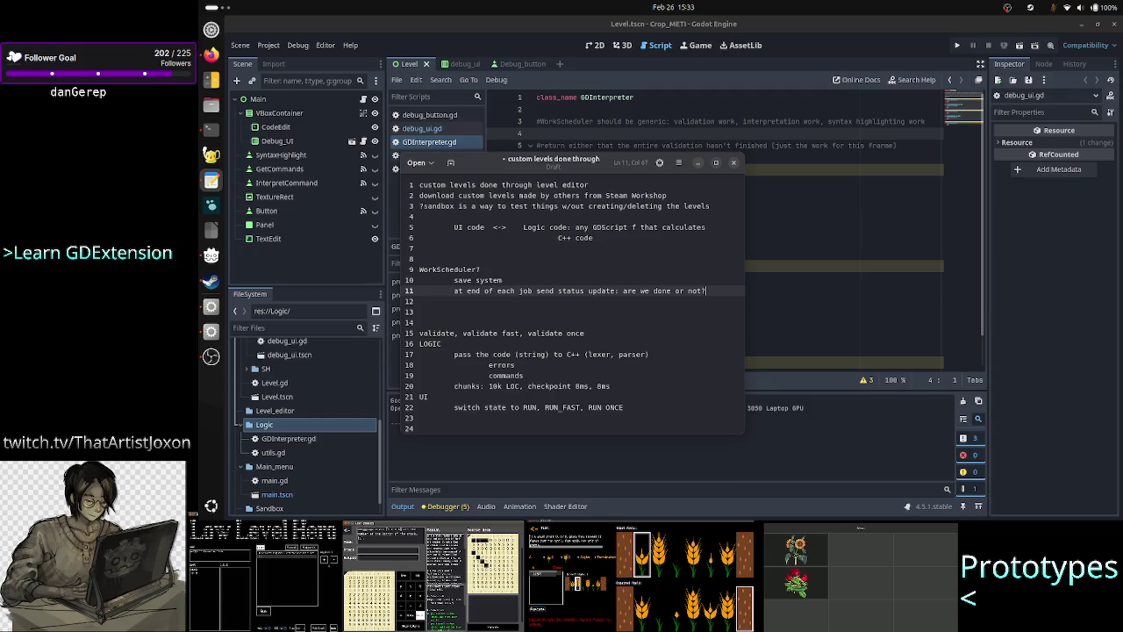
{"action": "key", "text": "Up"}
{"action": "key", "text": "Up"}
{"action": "key", "text": "Up"}
Rewrite note line 8 from the drafted 'all work' to 'UI initiates 10k', then return to Godot
{"action": "type", "text": "UI "}
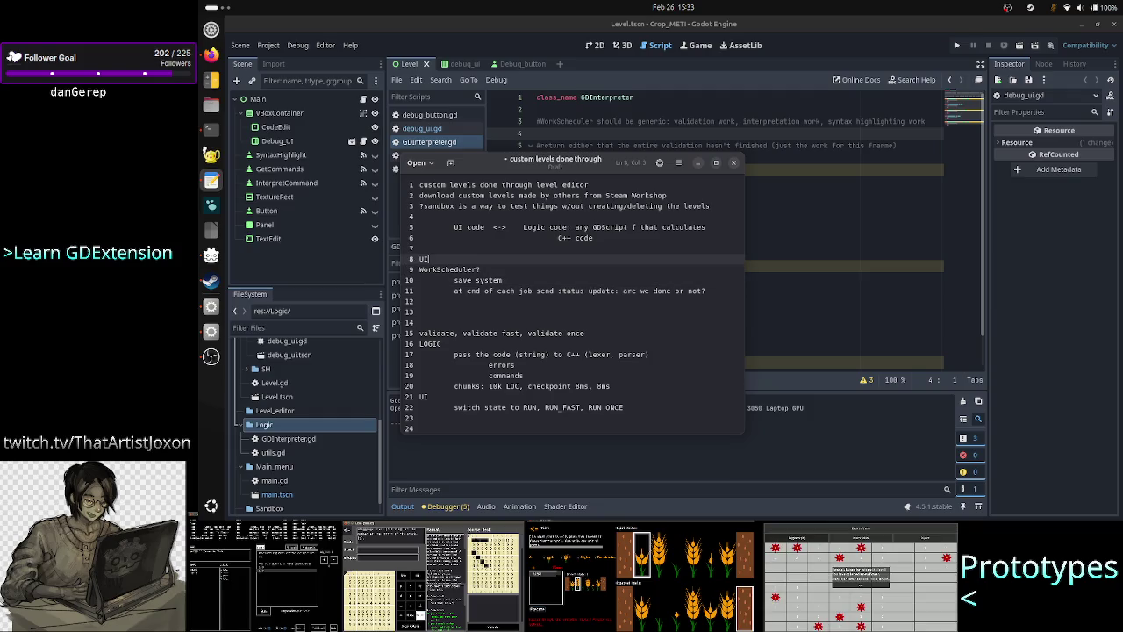
{"action": "type", "text": "initiates the work:"}
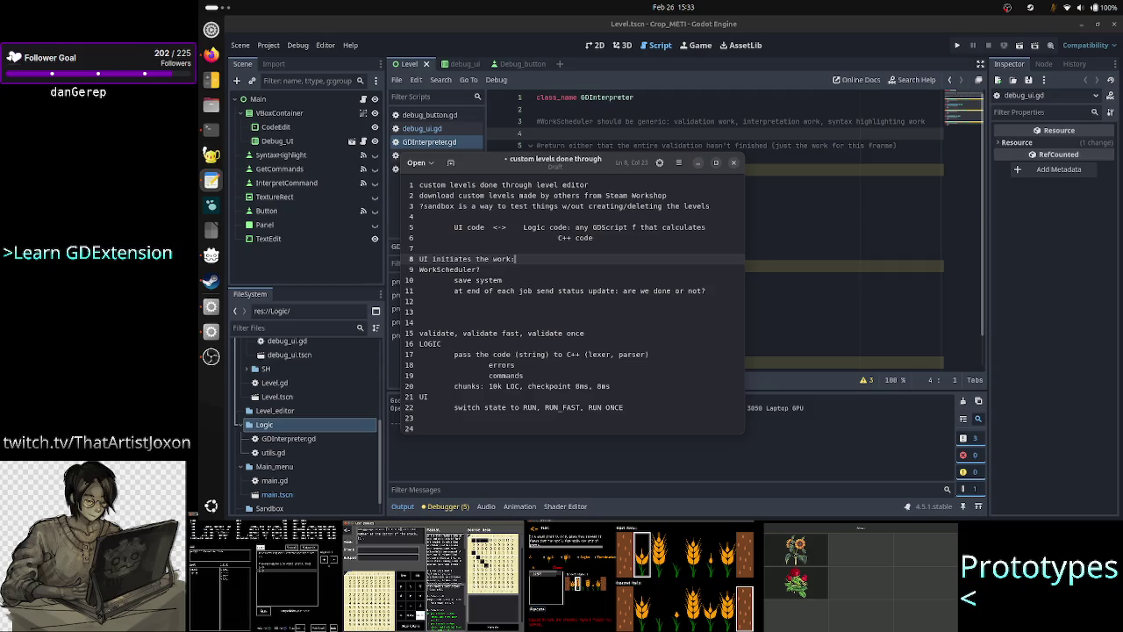
{"action": "key", "text": "BackSpace"}
{"action": "key", "text": "BackSpace"}
{"action": "key", "text": "BackSpace"}
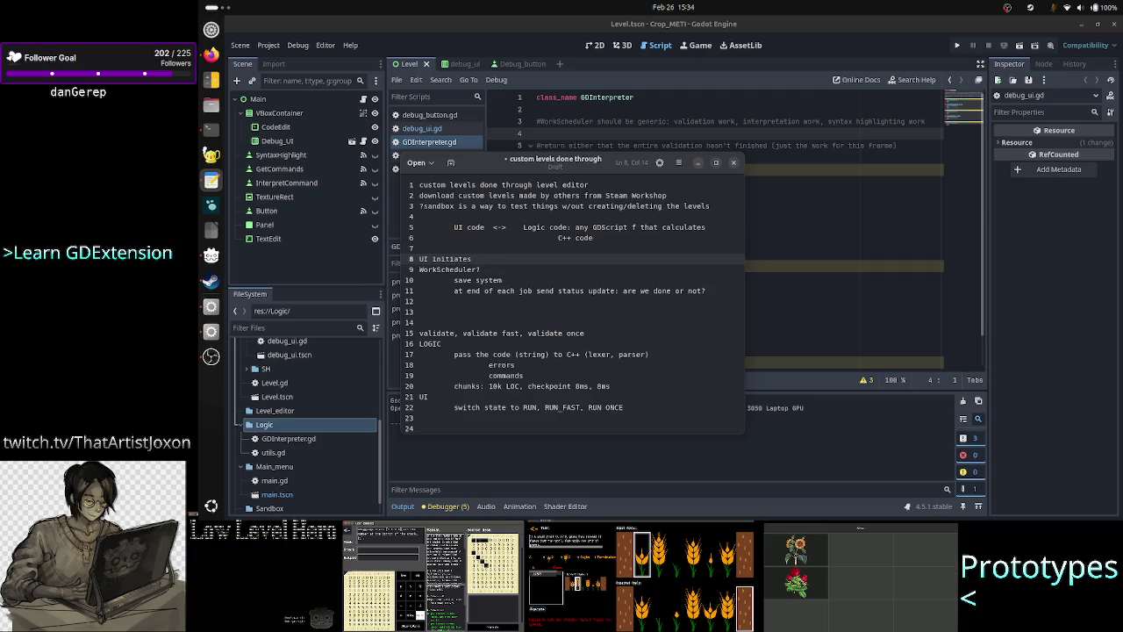
{"action": "type", "text": "al"}
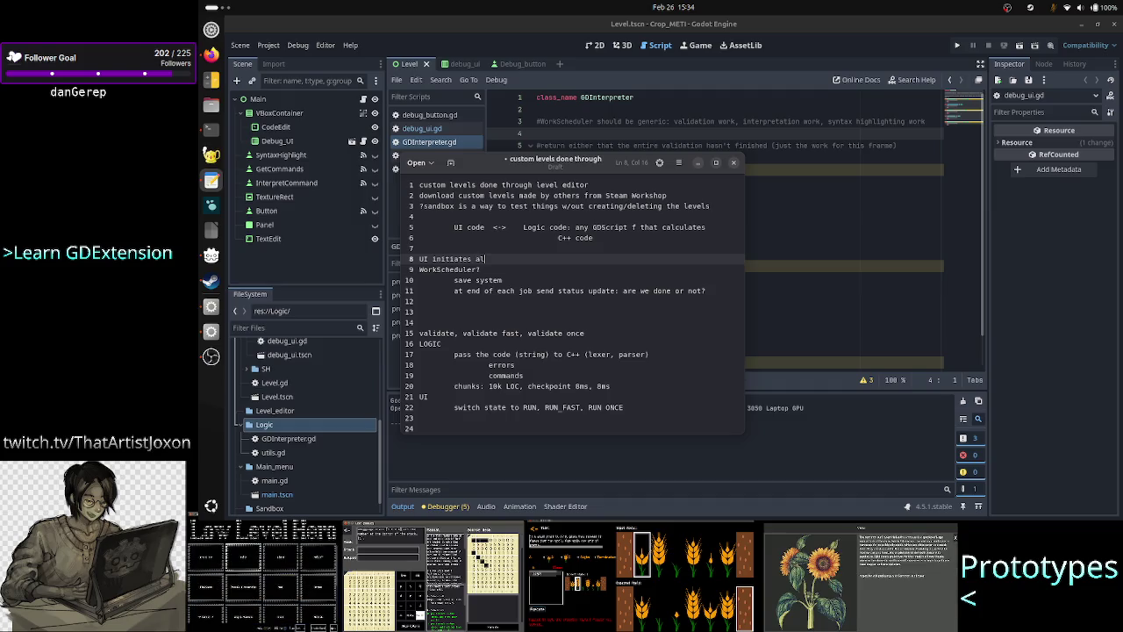
{"action": "type", "text": "l work"}
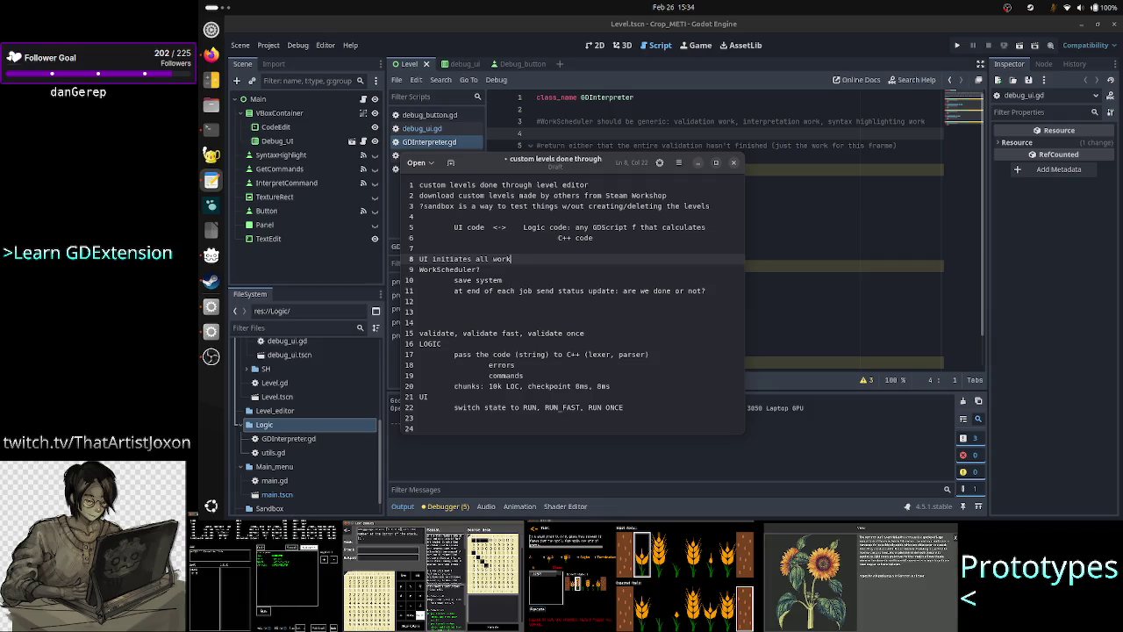
{"action": "key", "text": "BackSpace"}
{"action": "key", "text": "BackSpace"}
{"action": "key", "text": "BackSpace"}
{"action": "key", "text": "BackSpace"}
{"action": "key", "text": "BackSpace"}
{"action": "key", "text": "BackSpace"}
{"action": "key", "text": "BackSpace"}
{"action": "key", "text": "BackSpace"}
{"action": "type", "text": "10k"}
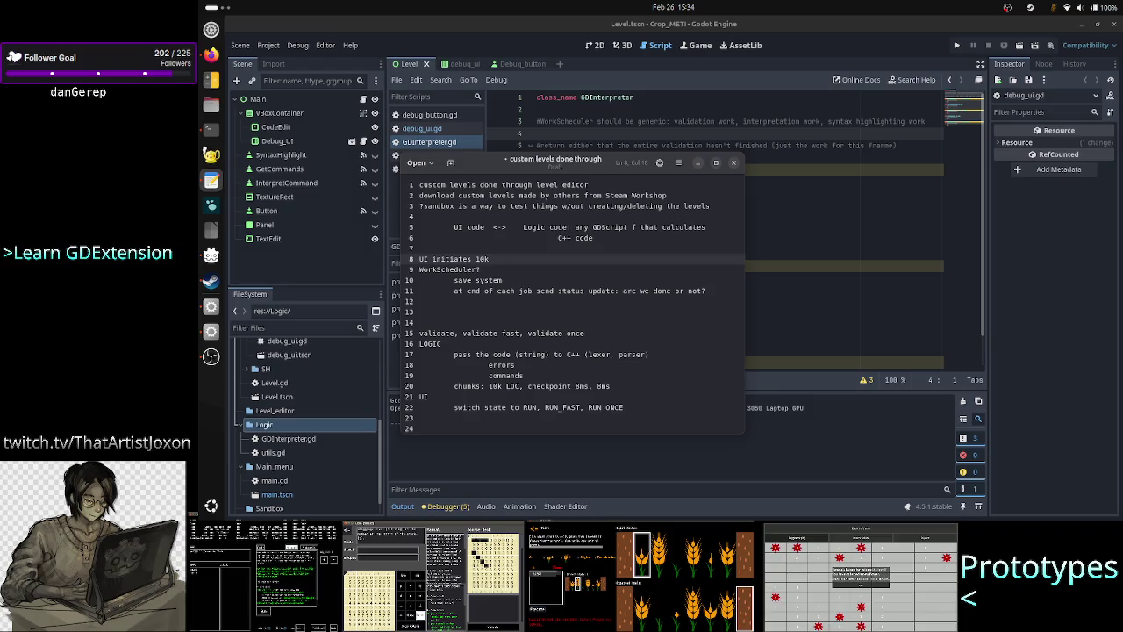
{"action": "left_click", "coordinate": [778, 207]}
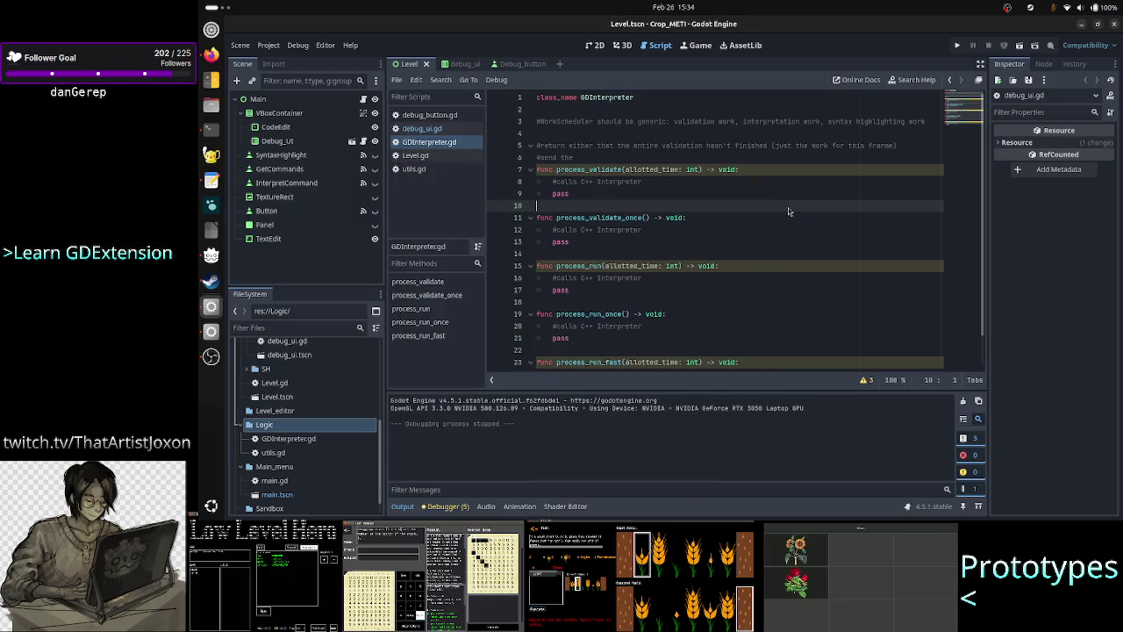
Show debug_ui.gd down to its process_validate function calling gdinterpreter.process_validate(allotted_time)
{"action": "left_click", "coordinate": [450, 132]}
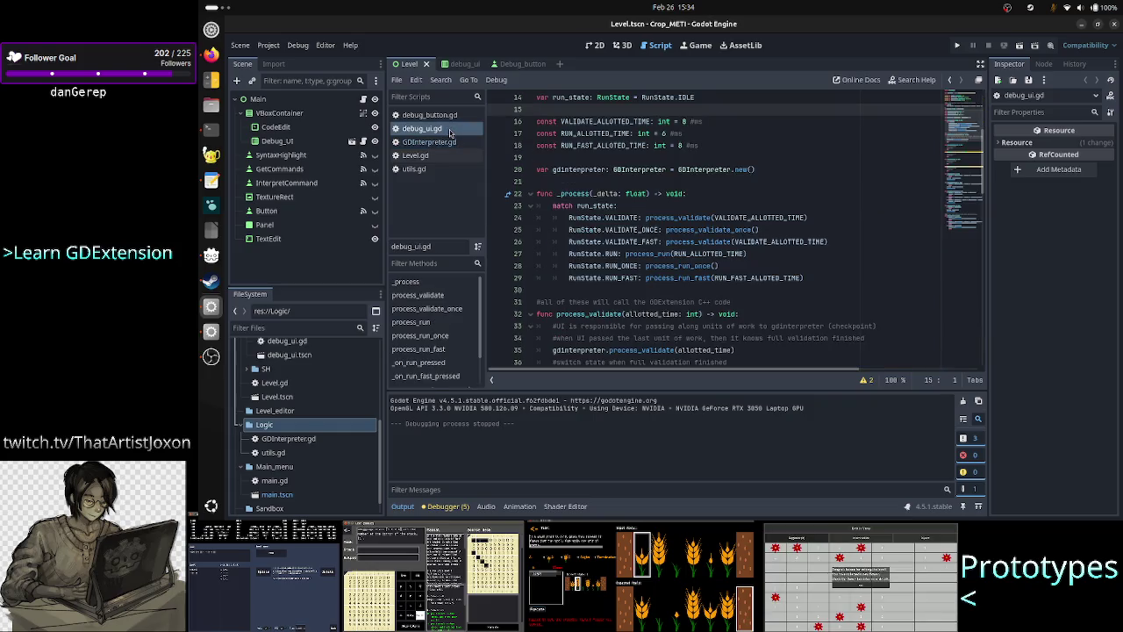
{"action": "scroll", "coordinate": [772, 233], "scroll_direction": "down", "scroll_amount": 2}
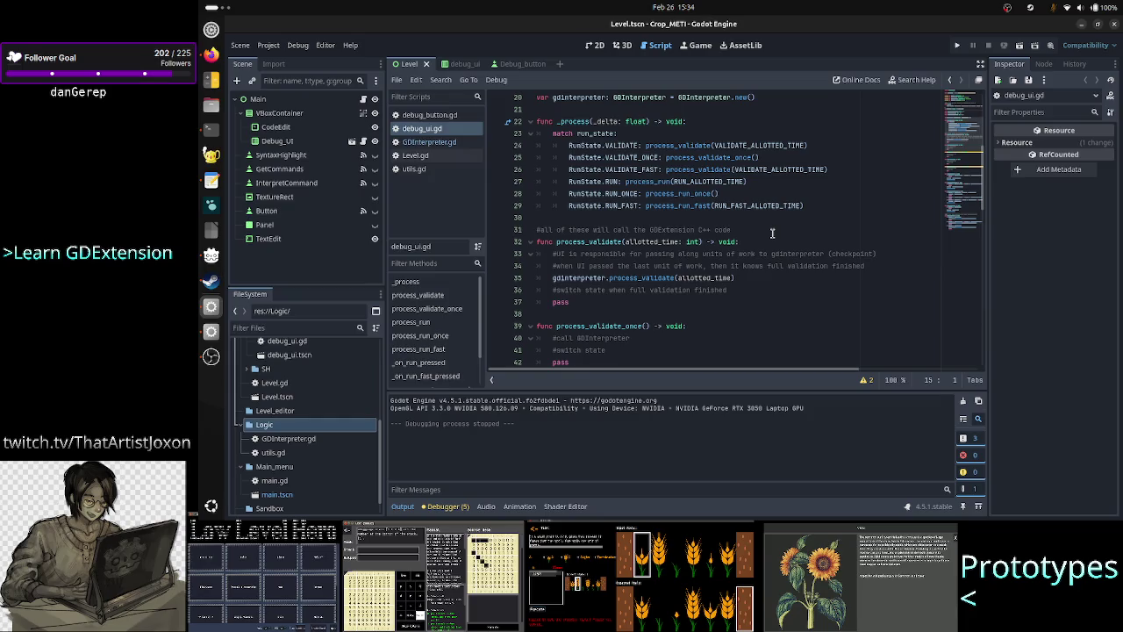
{"action": "scroll", "coordinate": [772, 232], "scroll_direction": "down", "scroll_amount": 1}
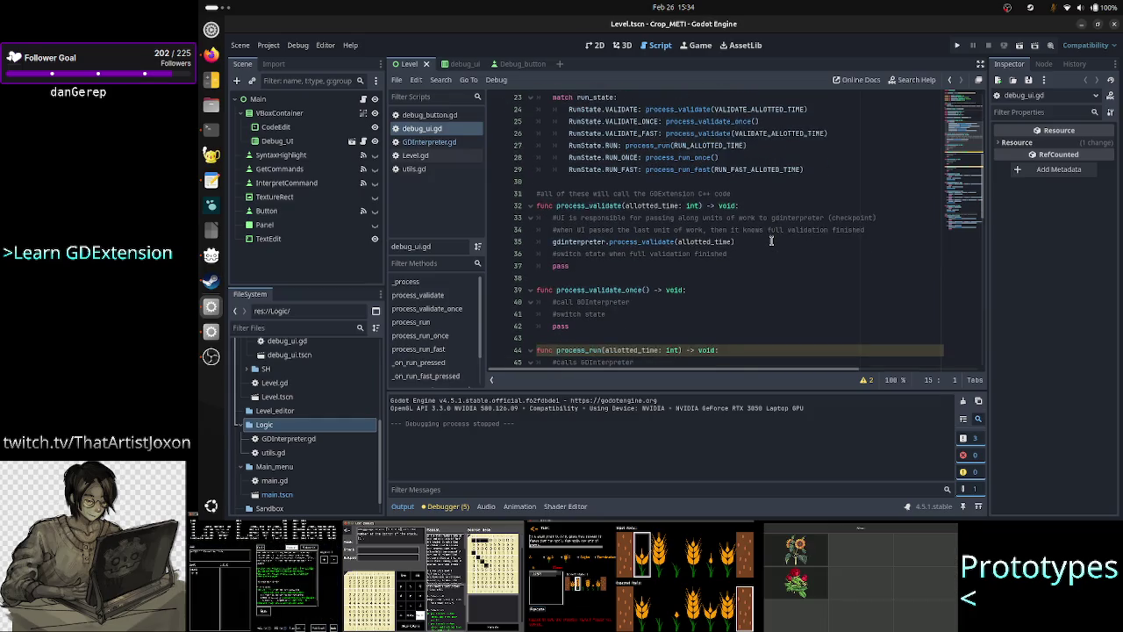
Run the Crop_METI project and enter 'code' in the game's code field
{"action": "left_click", "coordinate": [1017, 46]}
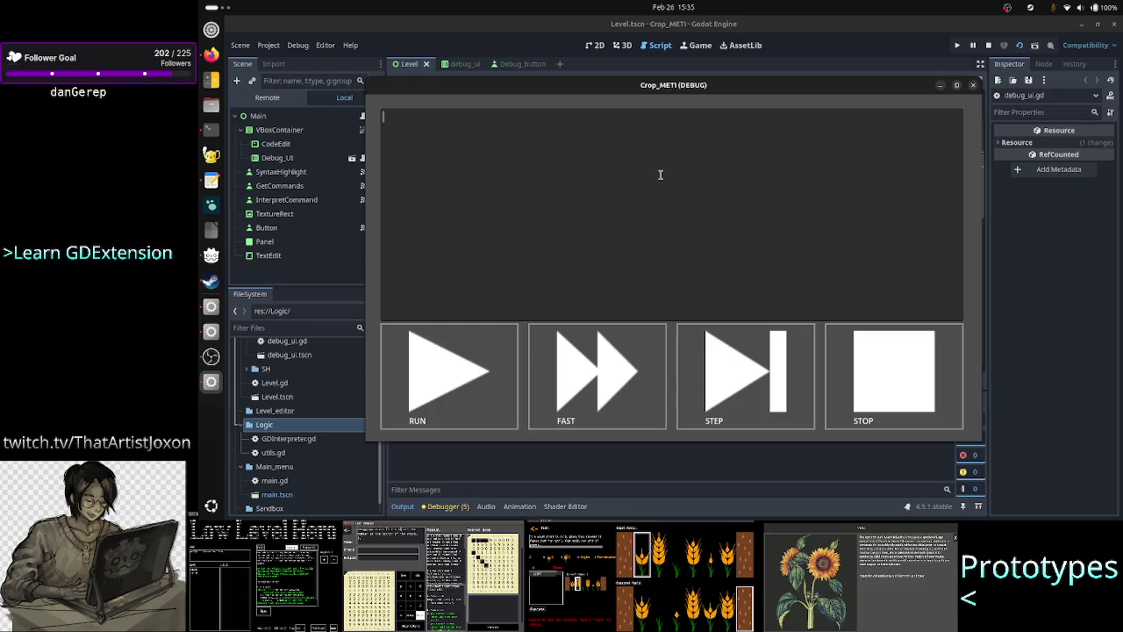
{"action": "type", "text": "ad"}
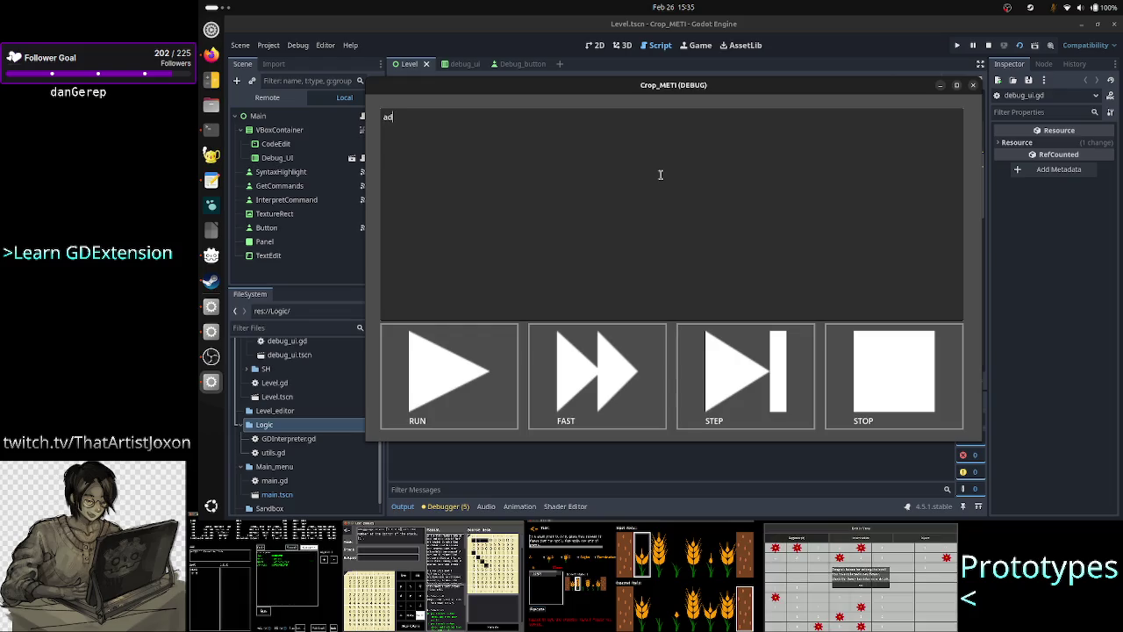
{"action": "key", "text": "BackSpace"}
{"action": "key", "text": "BackSpace"}
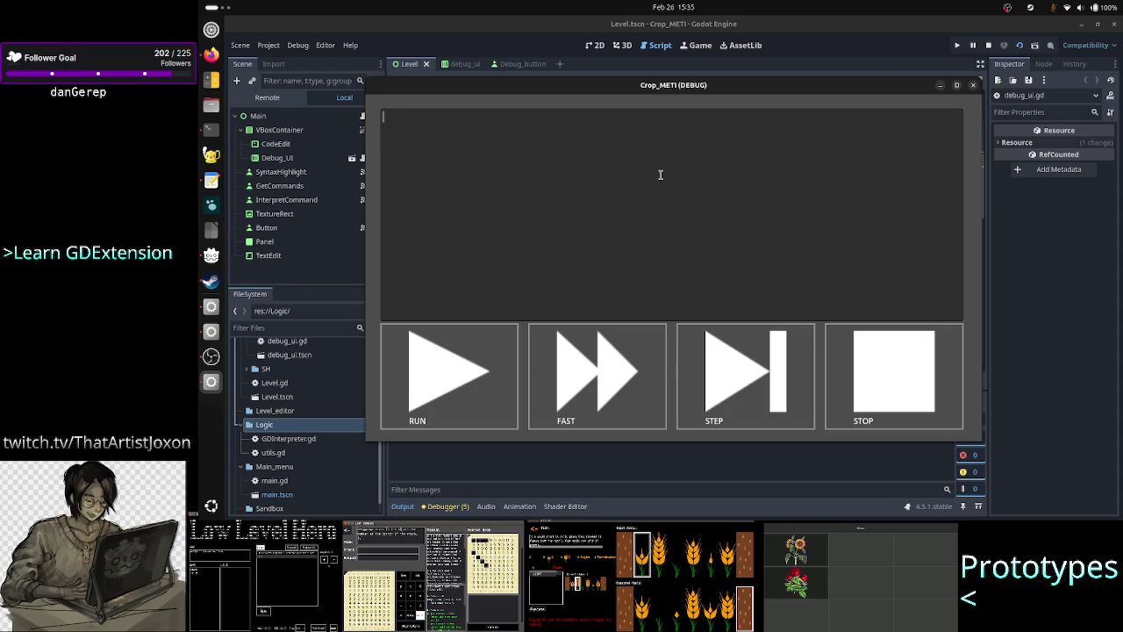
{"action": "type", "text": "code"}
Copy 'code' and paste it onto about eight more lines, then return to the script editor
{"action": "key", "text": "ctrl+a"}
{"action": "key", "text": "ctrl+c"}
{"action": "key", "text": "ctrl+v"}
{"action": "key", "text": "Return"}
{"action": "key", "text": "ctrl+v"}
{"action": "key", "text": "Return"}
{"action": "key", "text": "ctrl+v"}
{"action": "key", "text": "Return"}
{"action": "key", "text": "ctrl+v"}
{"action": "key", "text": "Return"}
{"action": "key", "text": "ctrl+v"}
{"action": "key", "text": "Return"}
{"action": "key", "text": "ctrl+v"}
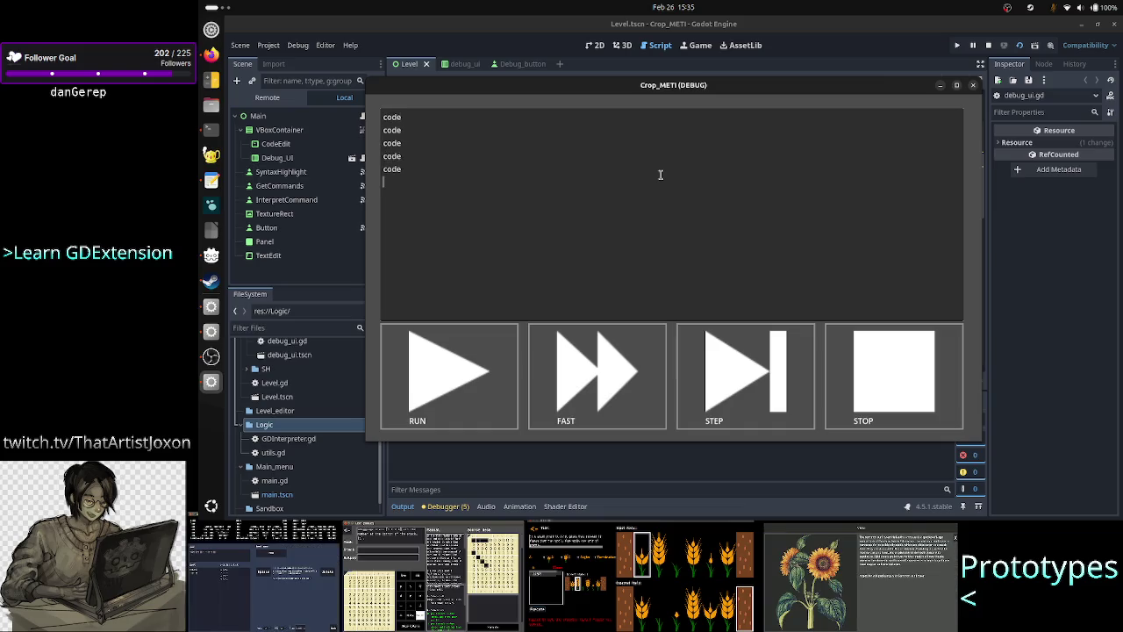
{"action": "key", "text": "Return"}
{"action": "key", "text": "Return"}
{"action": "key", "text": "ctrl+v"}
{"action": "key", "text": "Return"}
{"action": "key", "text": "ctrl+v"}
{"action": "key", "text": "Return"}
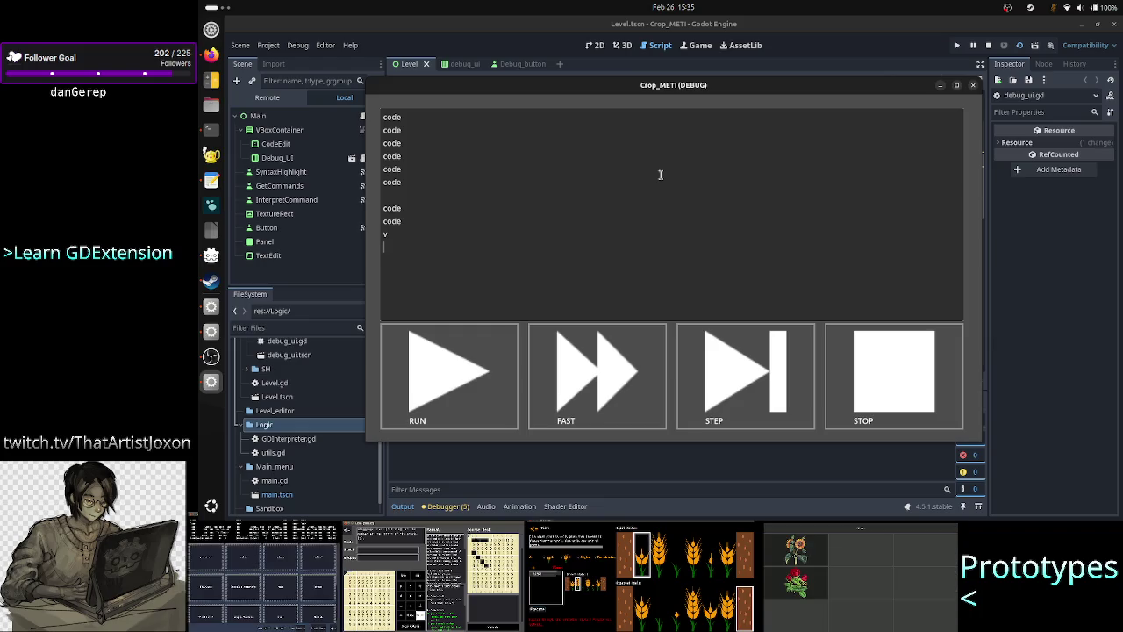
{"action": "key", "text": "Return"}
{"action": "key", "text": "ctrl+v"}
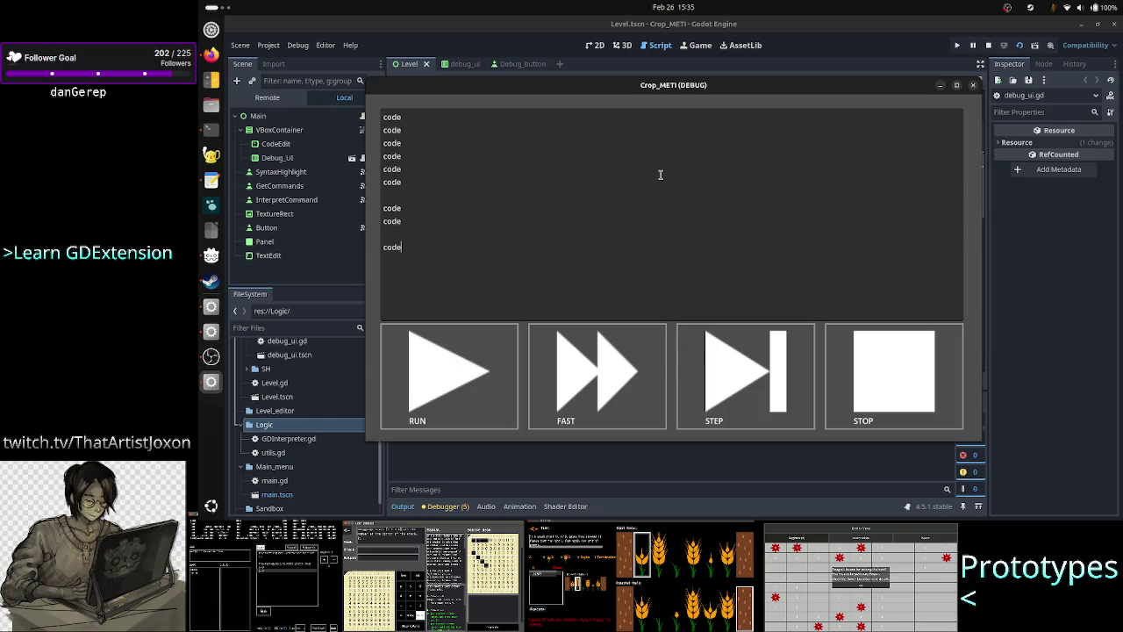
{"action": "key", "text": "F8"}
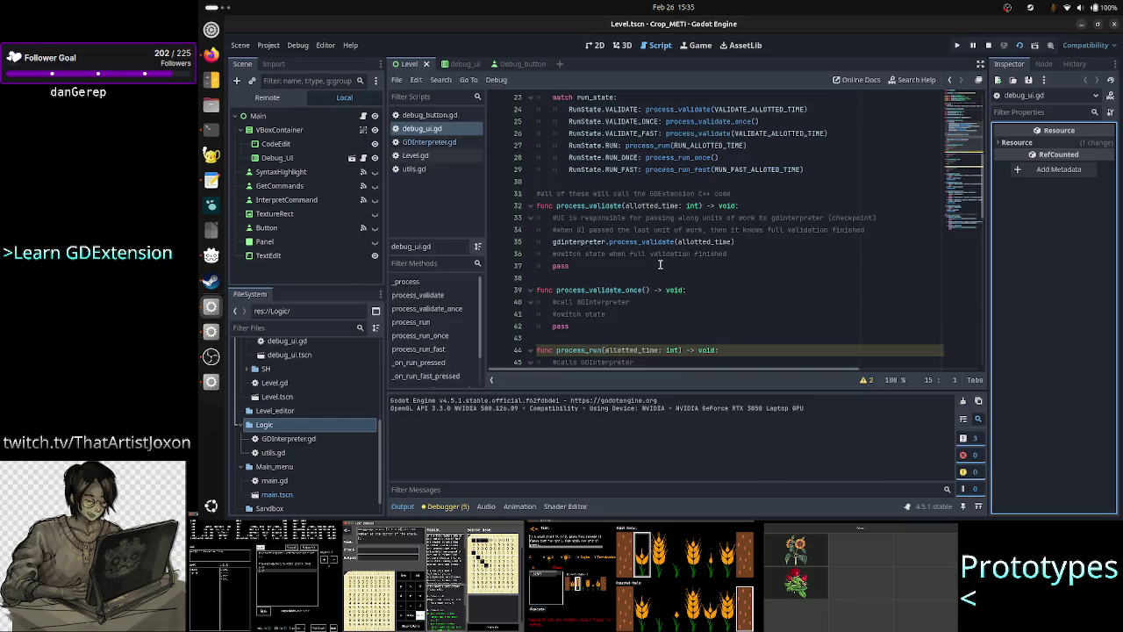
Review debug_ui.gd's _process, process_validate and stub run functions, then return to the Crop_METI debug game
{"action": "scroll", "coordinate": [659, 264], "scroll_direction": "up", "scroll_amount": 5}
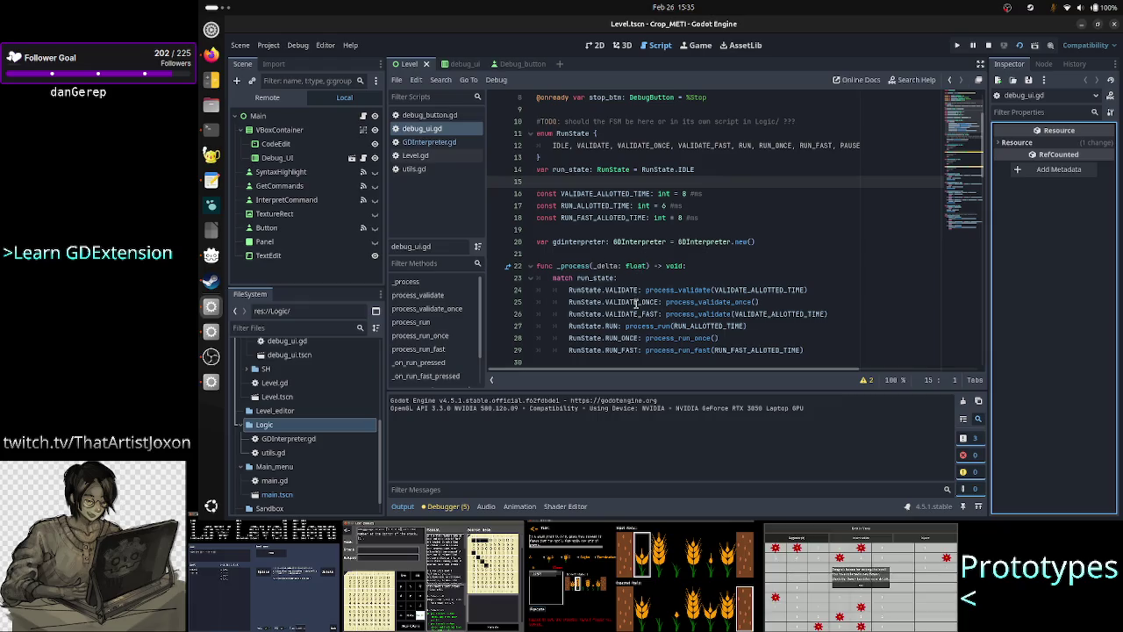
{"action": "scroll", "coordinate": [576, 294], "scroll_direction": "down", "scroll_amount": 2}
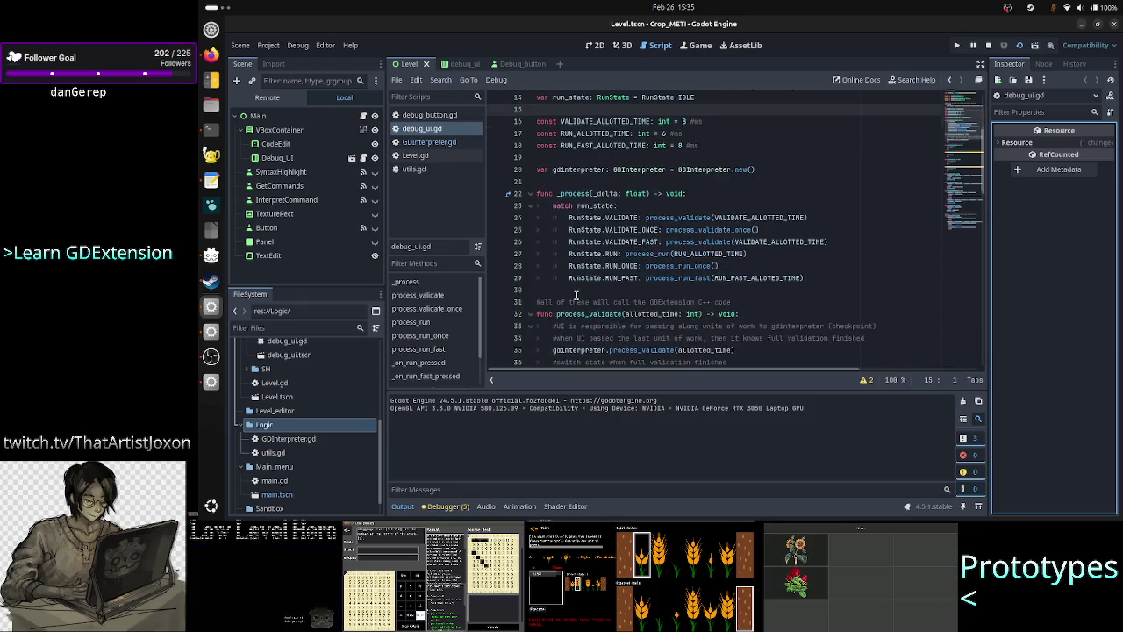
{"action": "scroll", "coordinate": [577, 294], "scroll_direction": "down", "scroll_amount": 2}
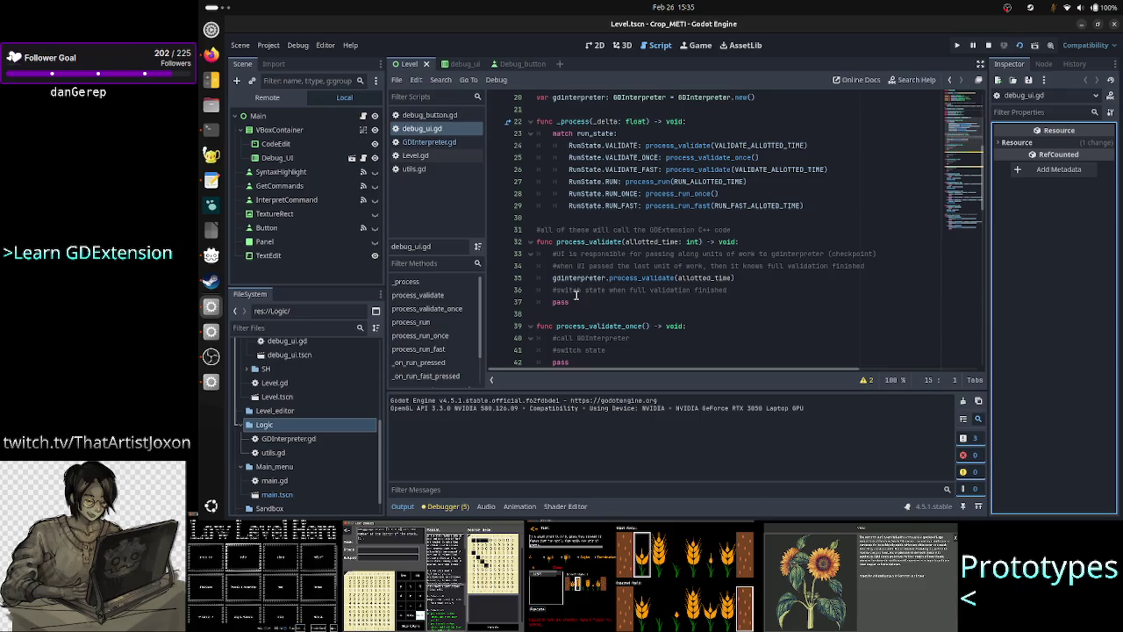
{"action": "scroll", "coordinate": [584, 293], "scroll_direction": "down", "scroll_amount": 2}
{"action": "scroll", "coordinate": [589, 289], "scroll_direction": "up", "scroll_amount": 4}
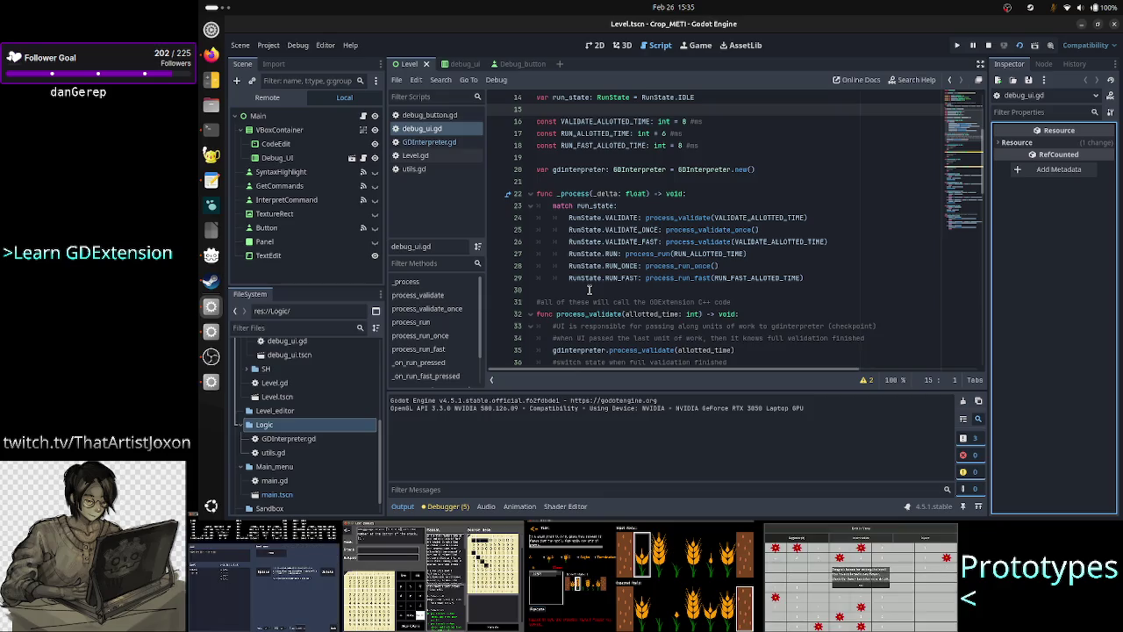
{"action": "scroll", "coordinate": [590, 289], "scroll_direction": "down", "scroll_amount": 4}
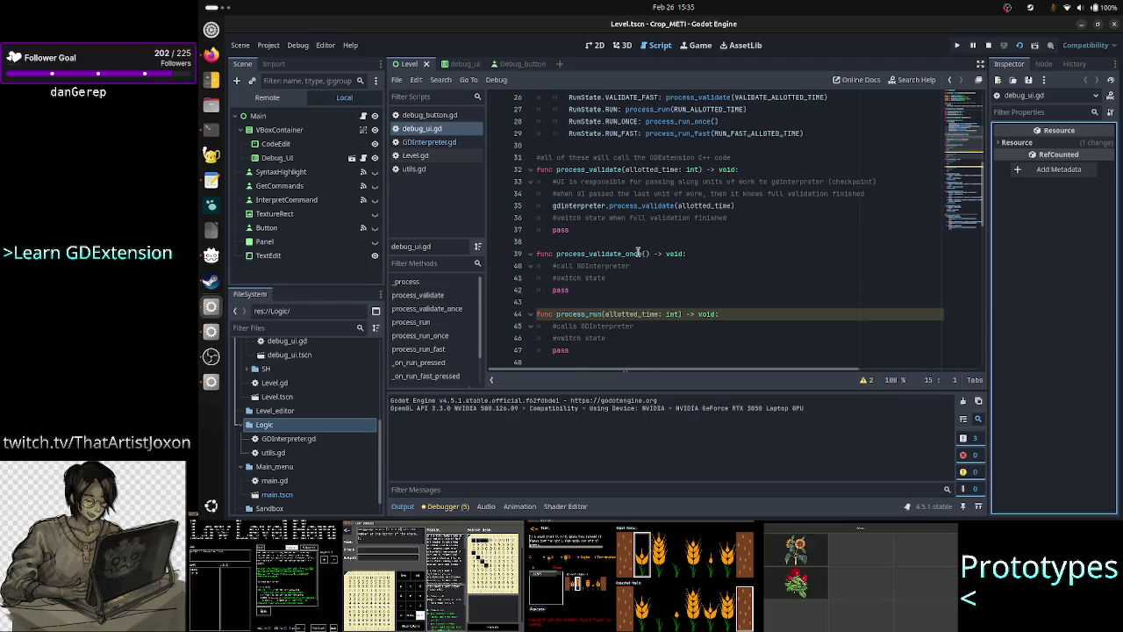
{"action": "key", "text": "alt+Tab"}
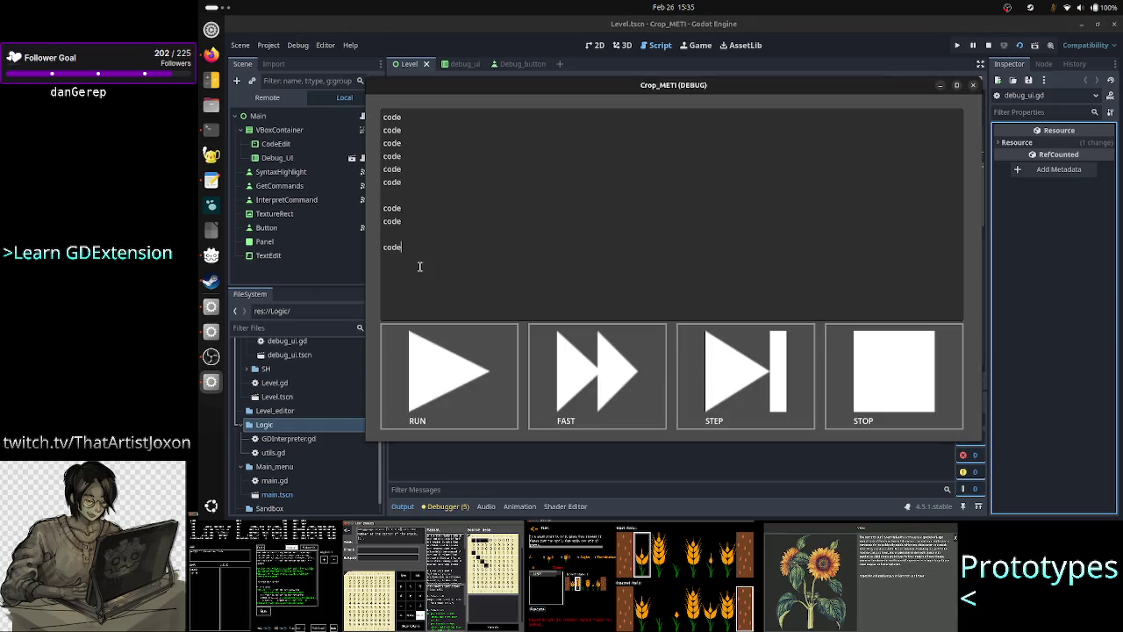
{"action": "key", "text": "ctrl+a"}
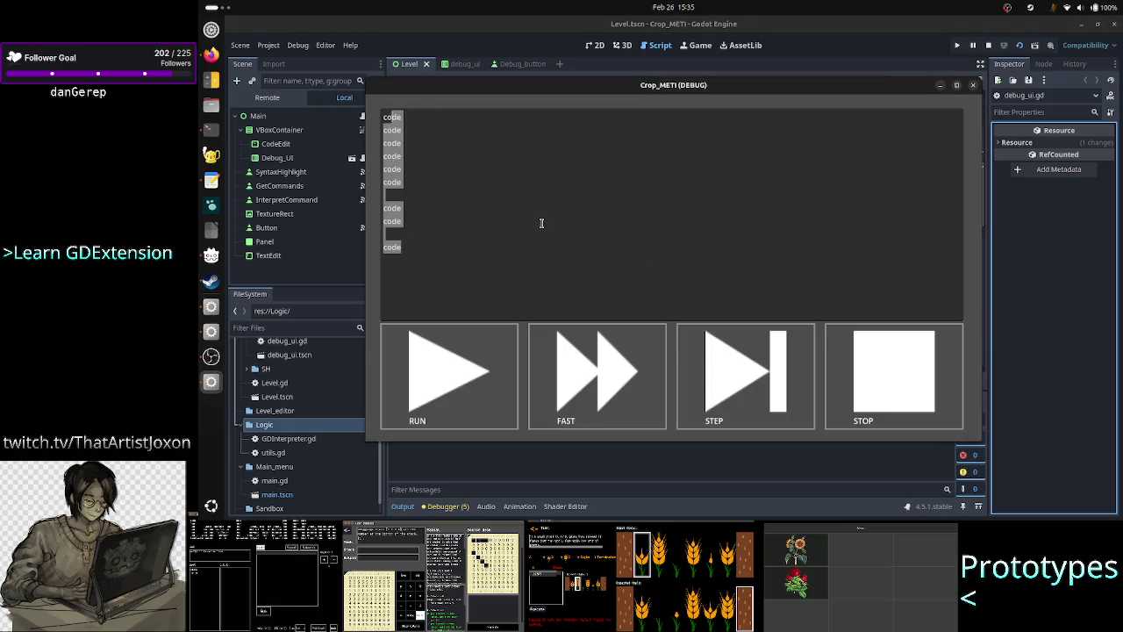
{"action": "left_click", "coordinate": [541, 223]}
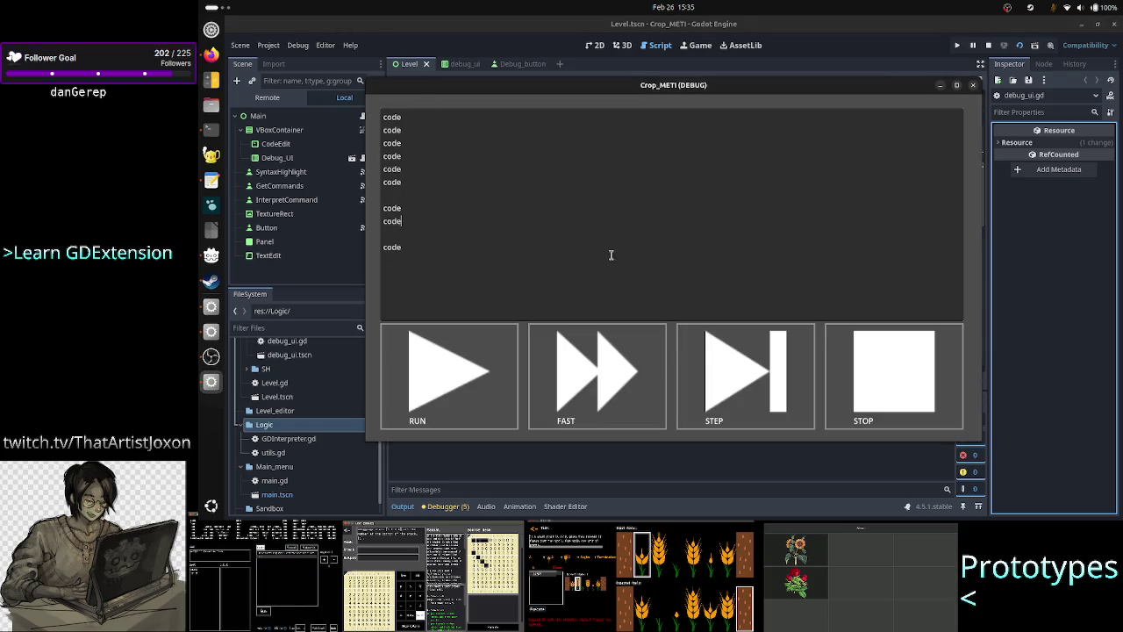
{"action": "left_click", "coordinate": [726, 361]}
{"action": "left_click", "coordinate": [726, 361]}
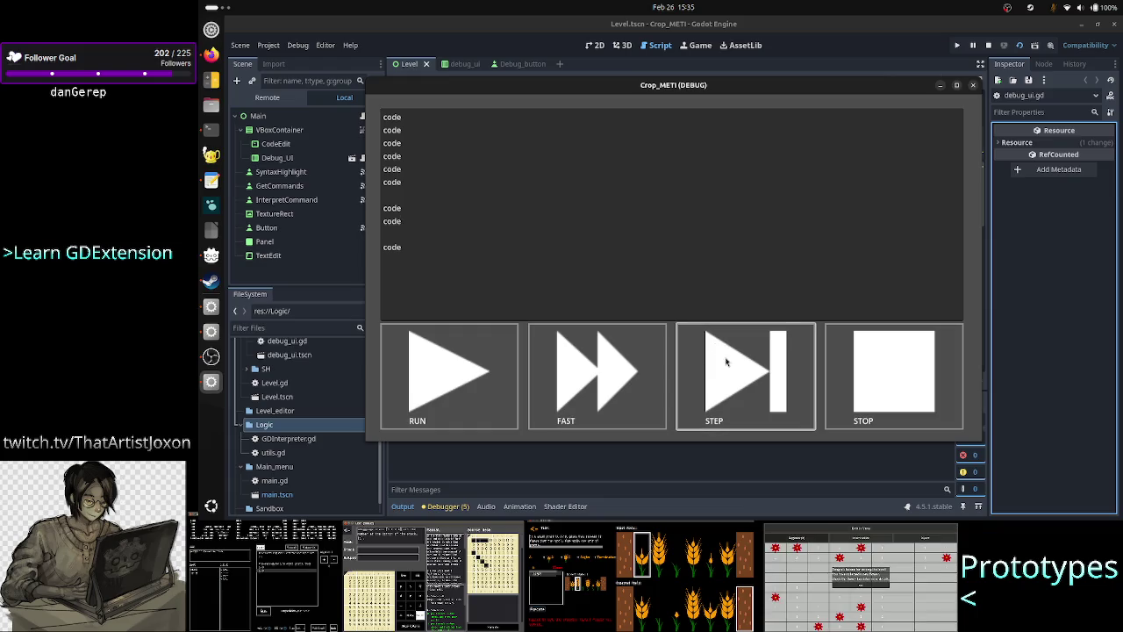
{"action": "left_click", "coordinate": [725, 361]}
{"action": "left_click", "coordinate": [726, 361]}
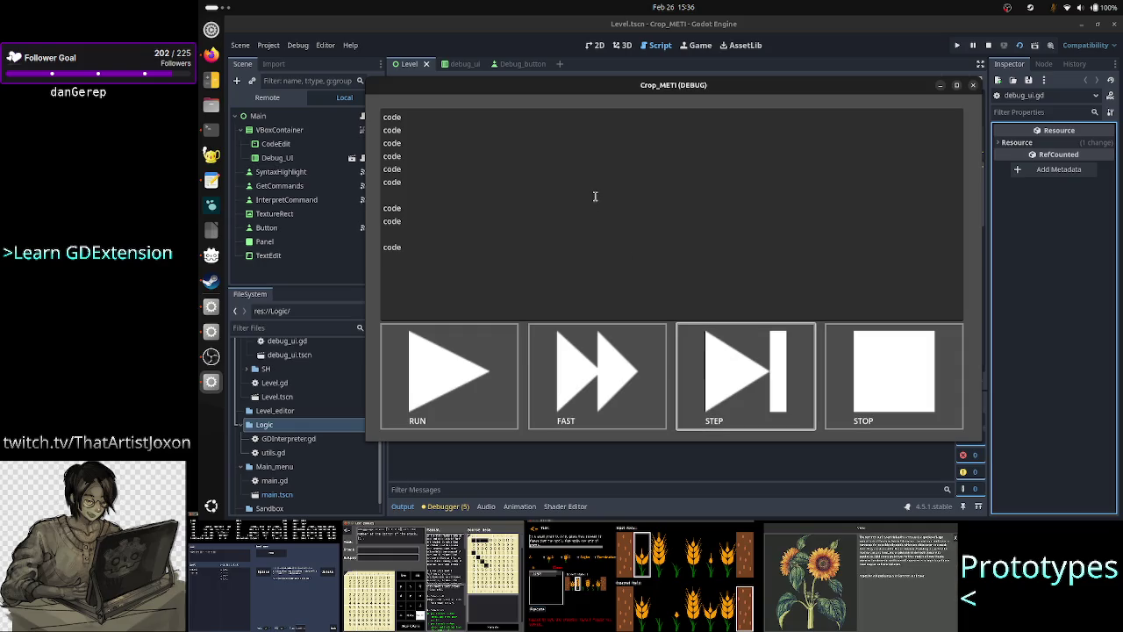
{"action": "left_click", "coordinate": [510, 146]}
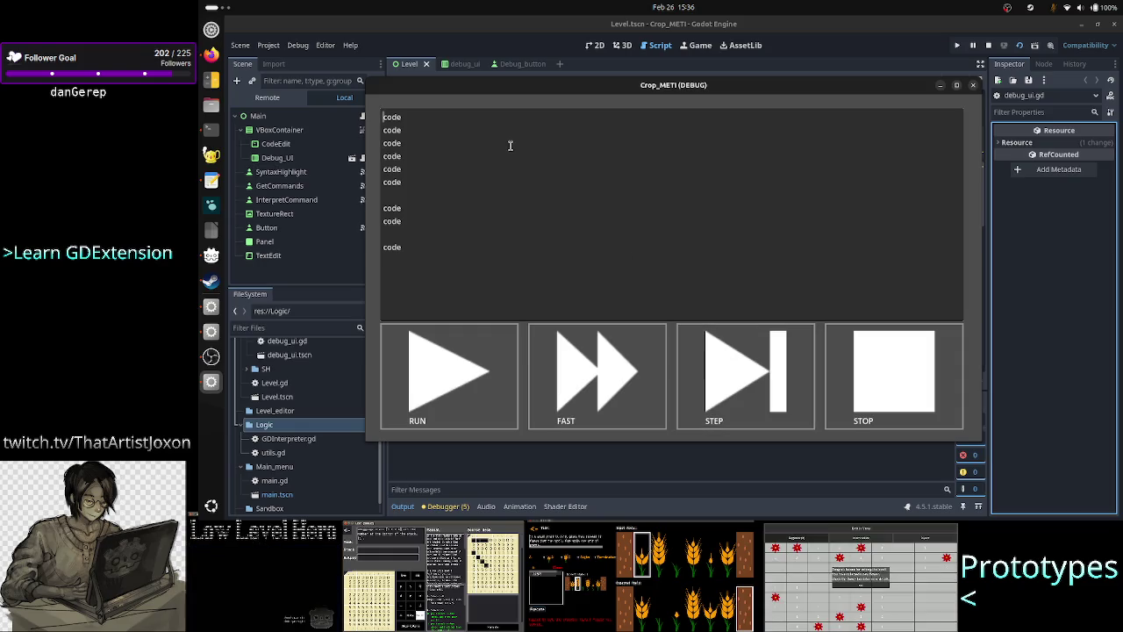
{"action": "key", "text": "shift+End"}
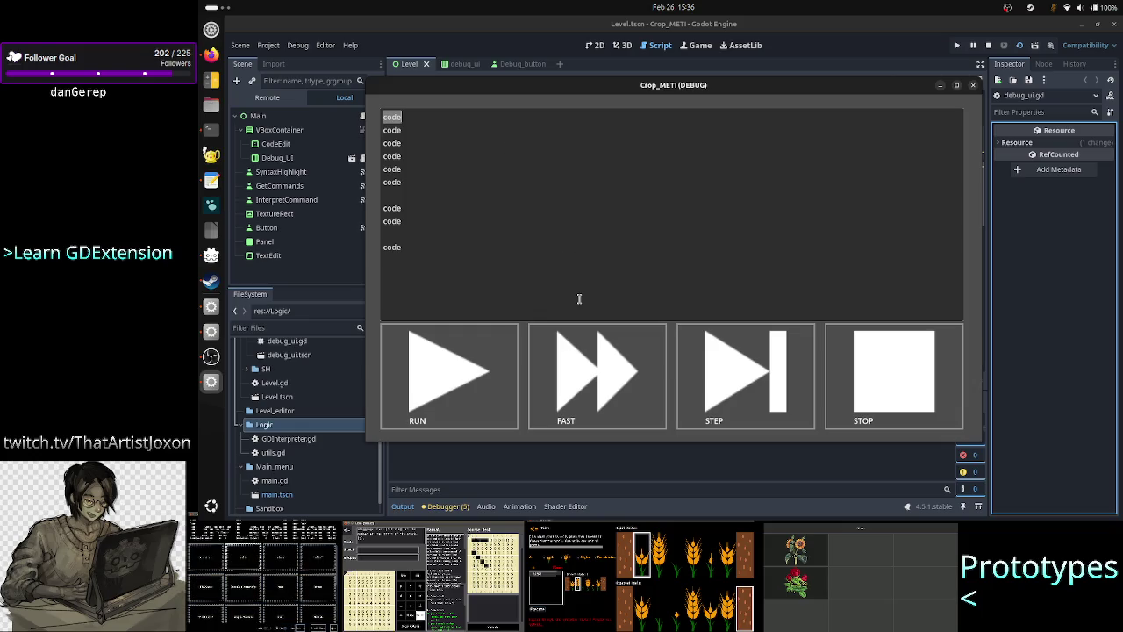
{"action": "left_click", "coordinate": [742, 361]}
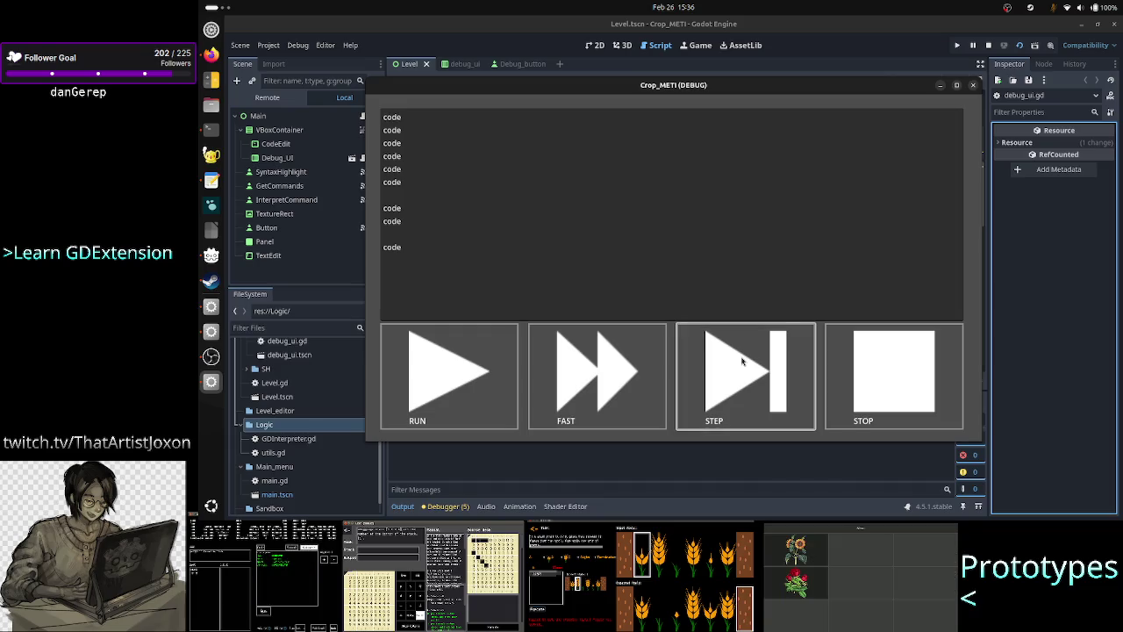
{"action": "left_click", "coordinate": [459, 122]}
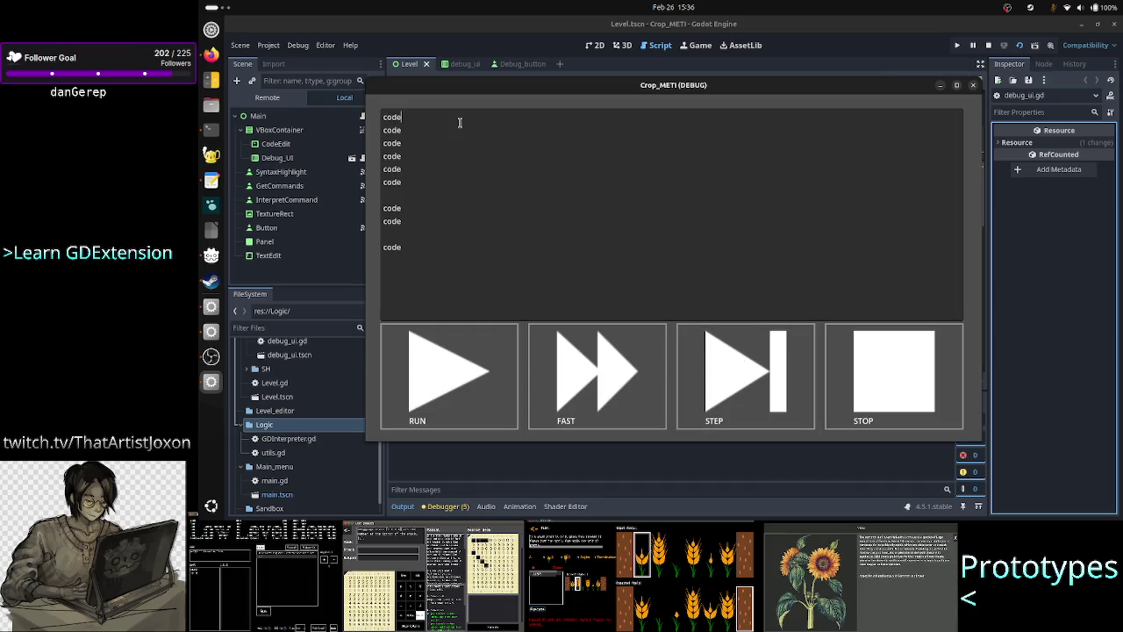
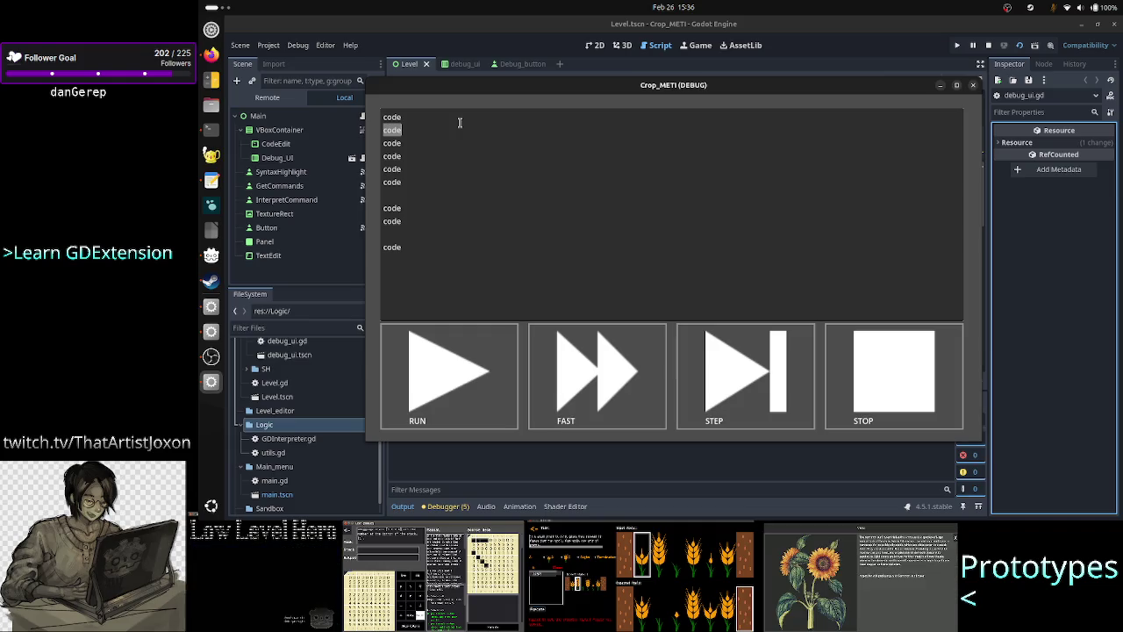
Append ' here' to the 'code' entries on lines 3 and 6 of the debug code box
{"action": "key", "text": "Home"}
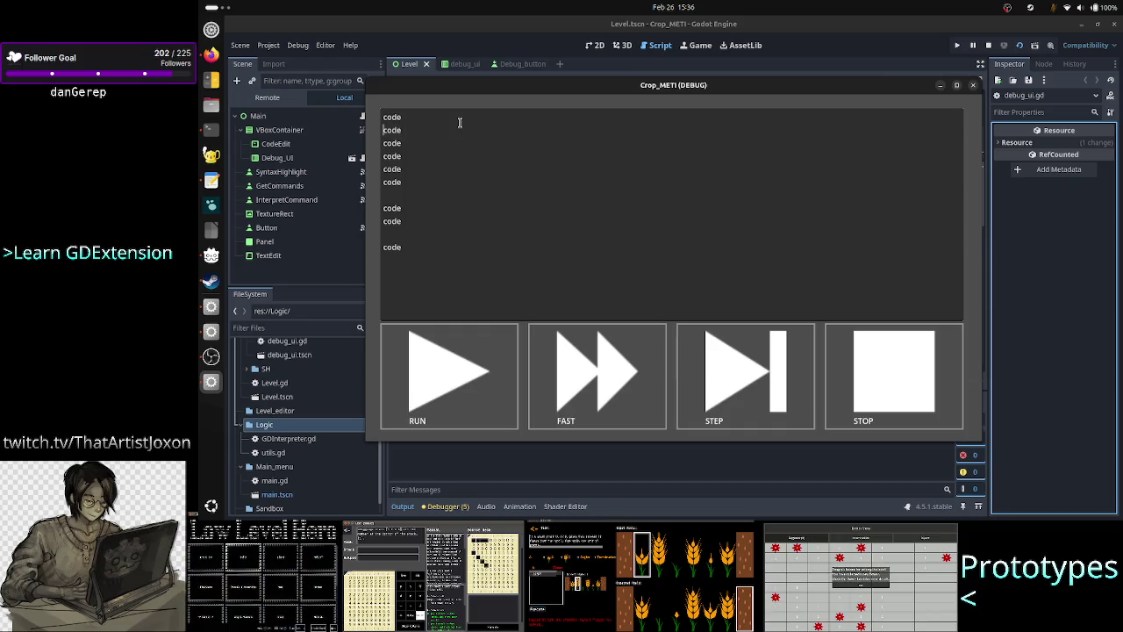
{"action": "key", "text": "Up"}
{"action": "key", "text": "shift+Down"}
{"action": "key", "text": "shift+Down"}
{"action": "key", "text": "shift+Down"}
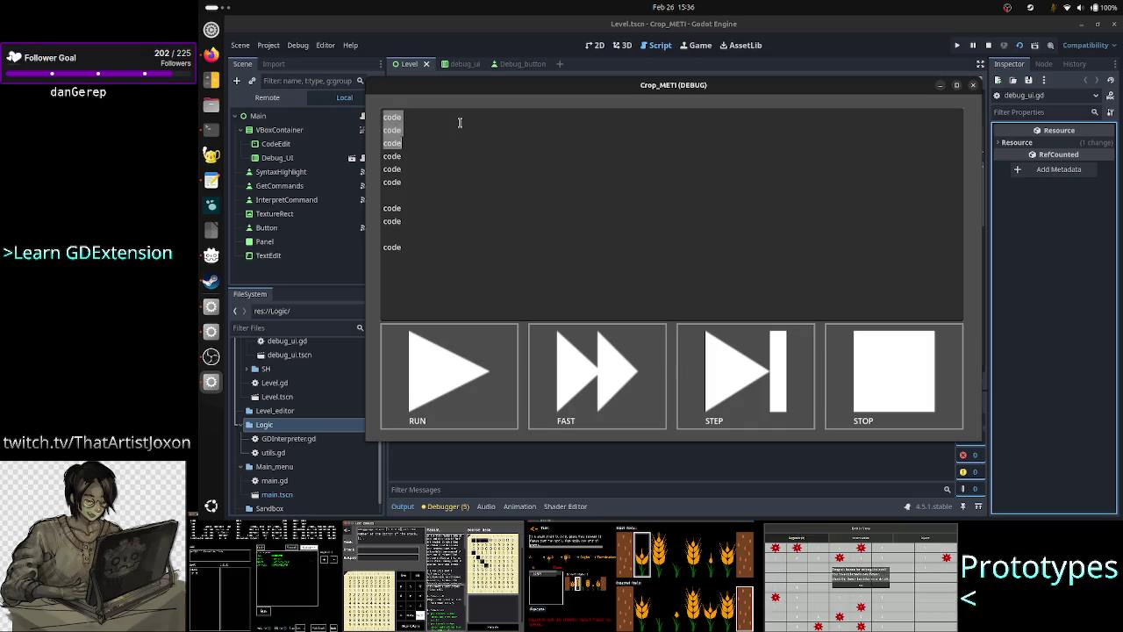
{"action": "key", "text": "Right"}
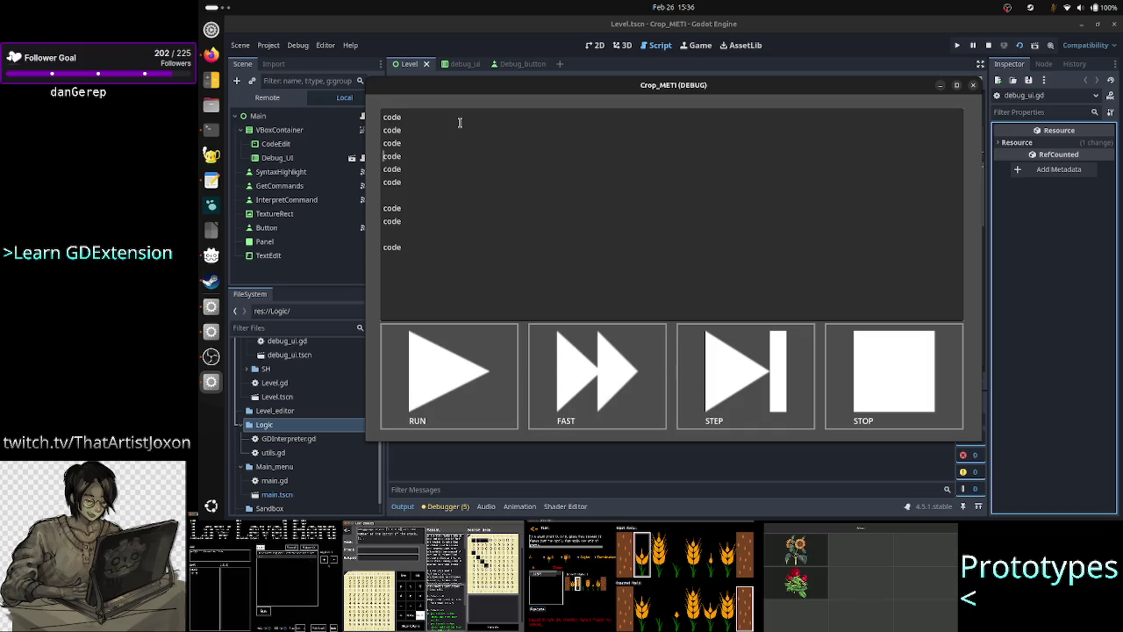
{"action": "key", "text": "Left"}
{"action": "type", "text": "her"}
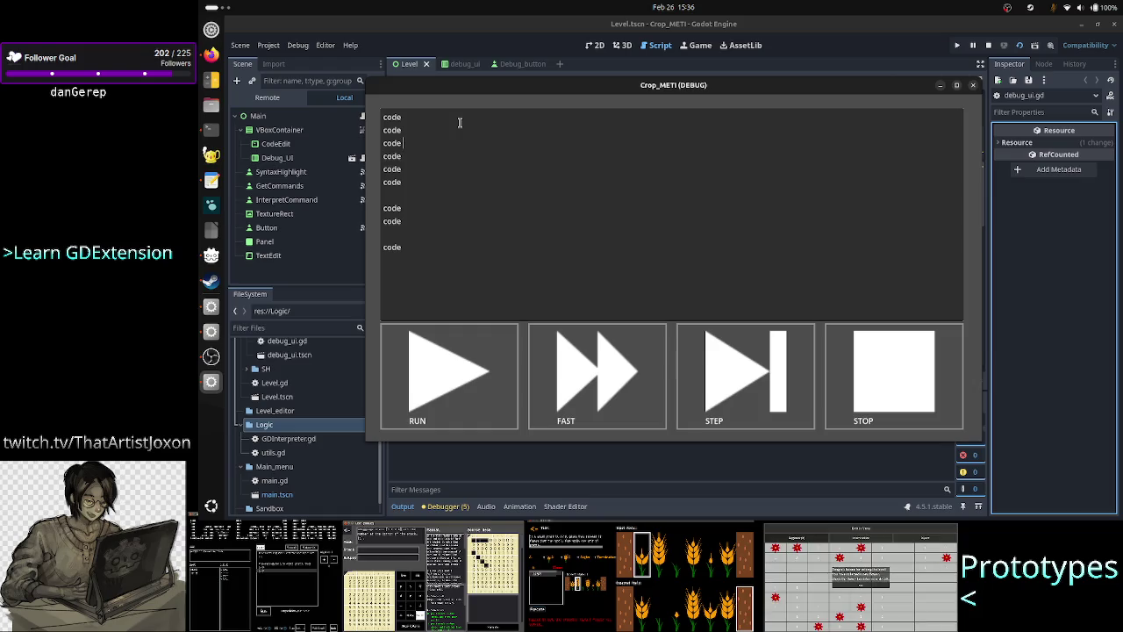
{"action": "type", "text": "e"}
{"action": "key", "text": "Down"}
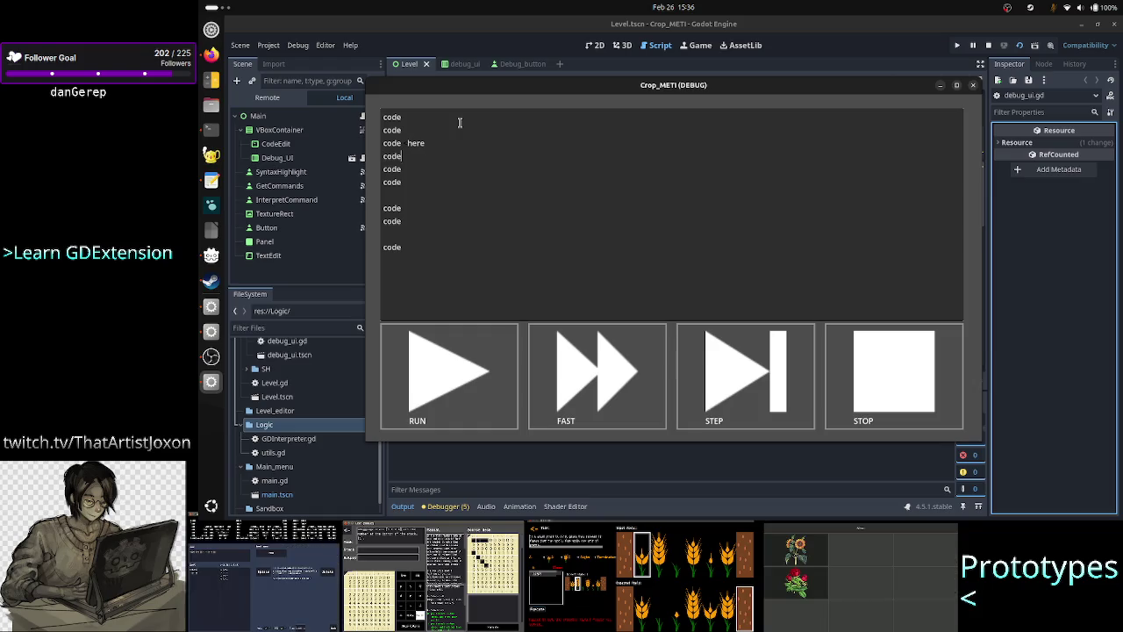
{"action": "key", "text": "Right"}
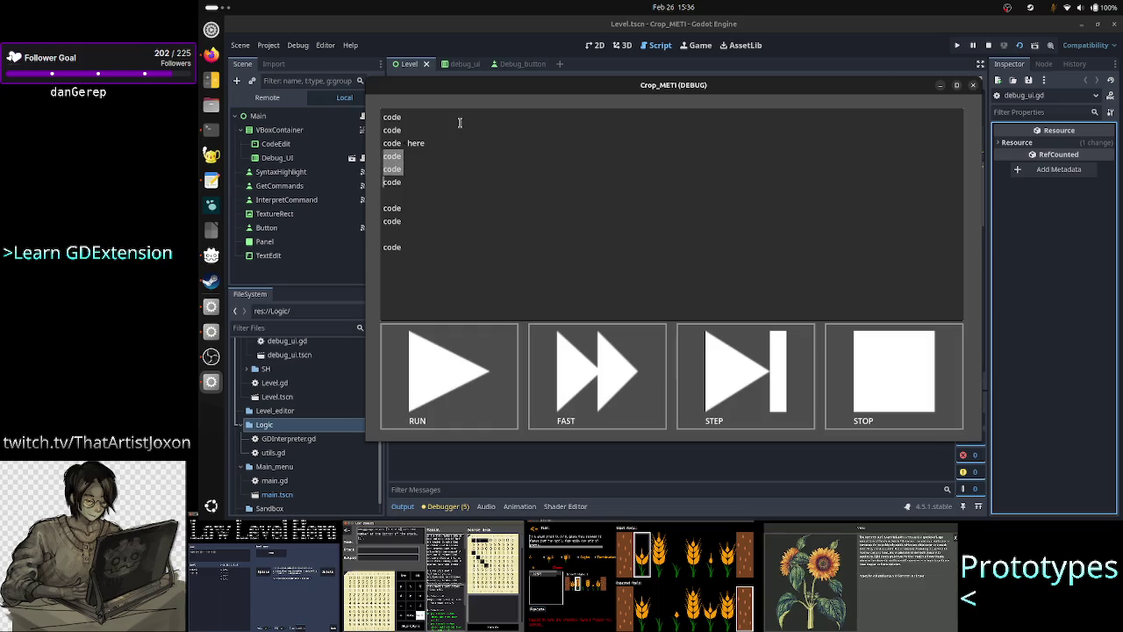
{"action": "key", "text": "Down"}
{"action": "key", "text": "Down"}
{"action": "key", "text": "Down"}
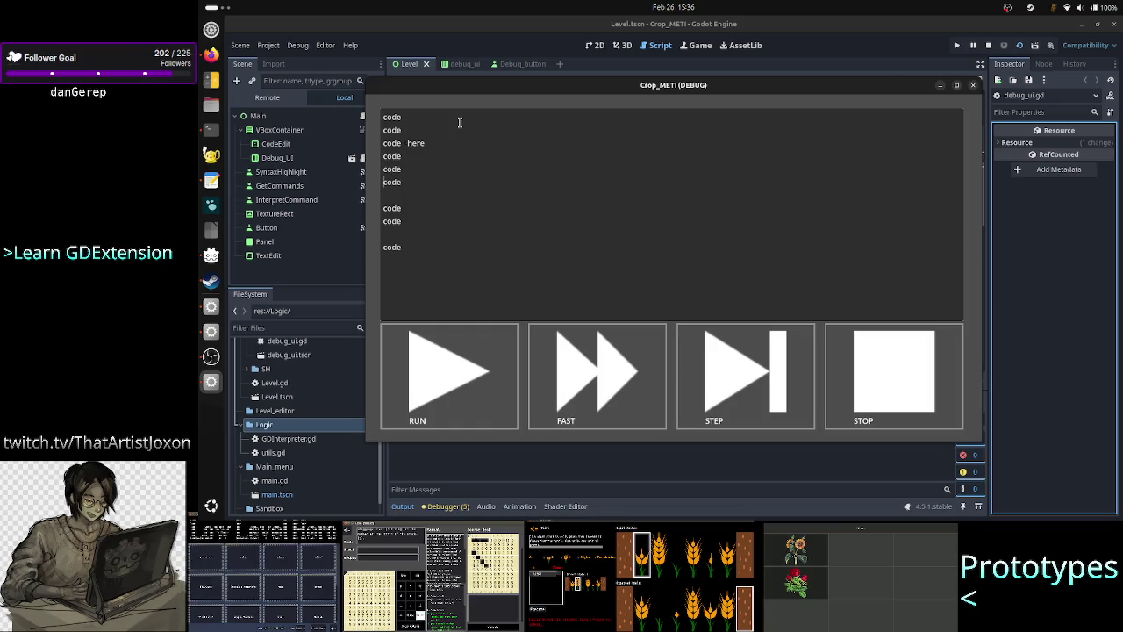
{"action": "key", "text": "Up"}
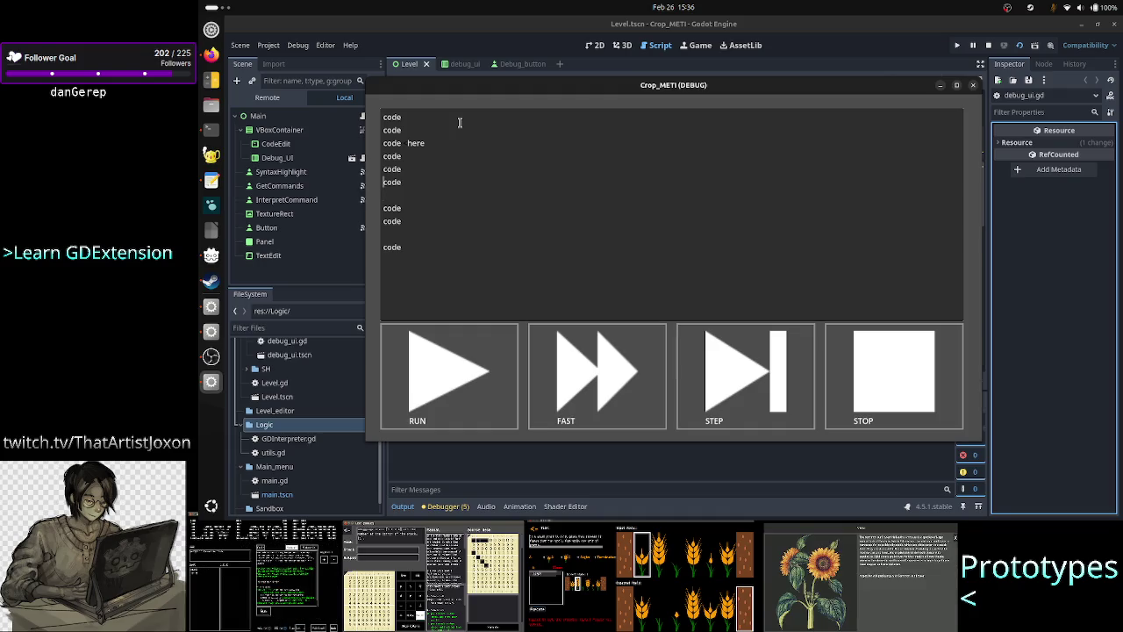
{"action": "type", "text": " here"}
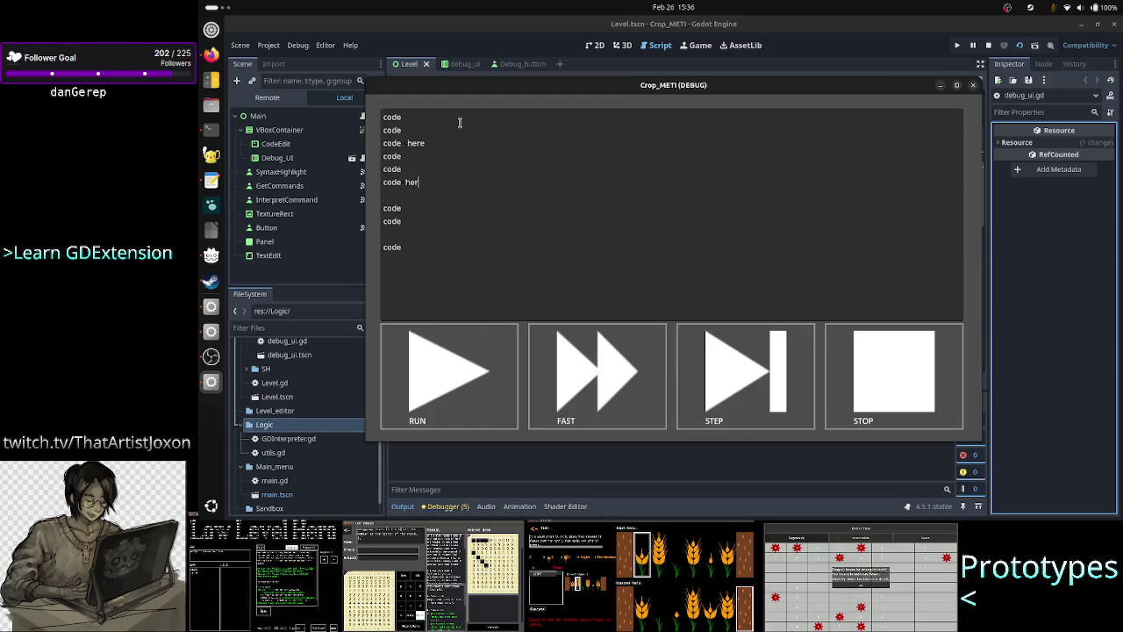
{"action": "key", "text": "Up"}
{"action": "key", "text": "Up"}
{"action": "key", "text": "Up"}
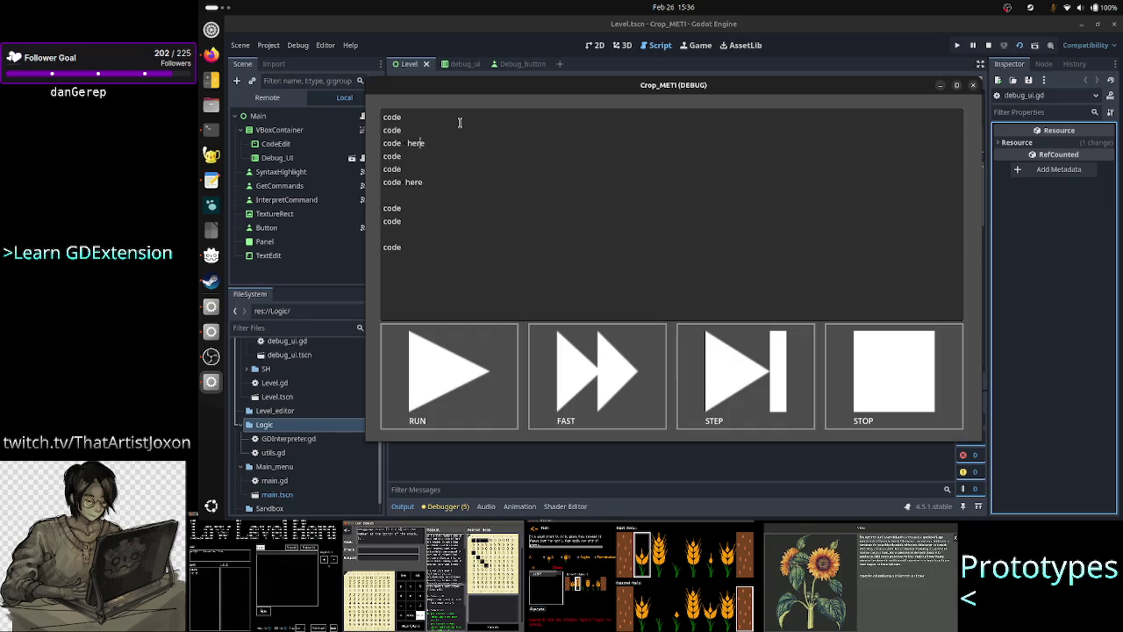
{"action": "key", "text": "Down"}
{"action": "key", "text": "Down"}
{"action": "key", "text": "Down"}
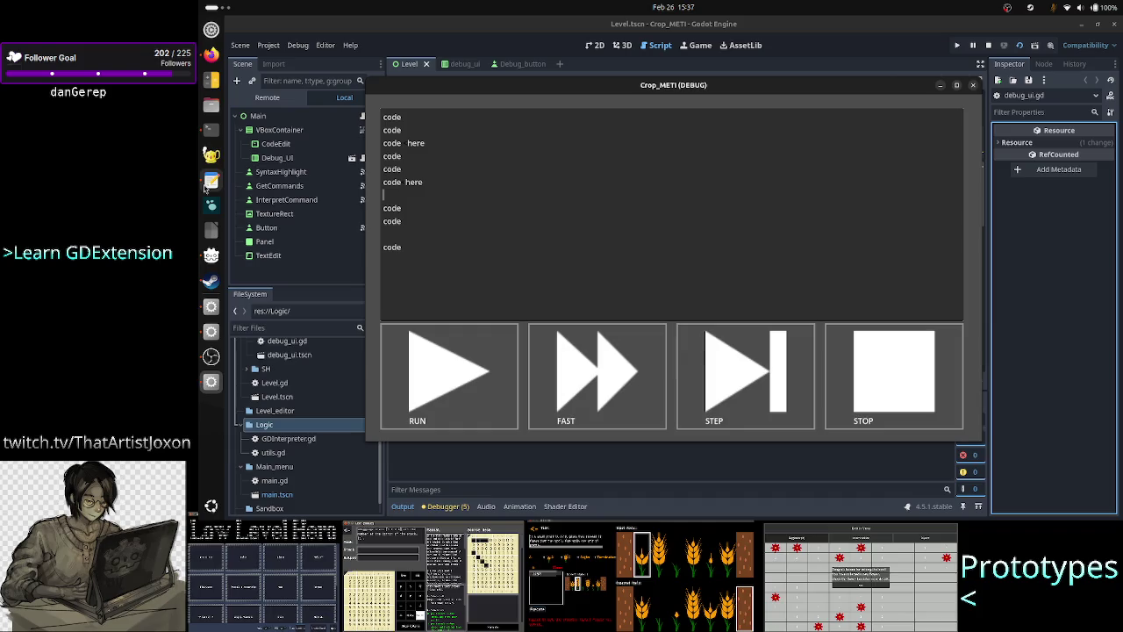
In the design notes, reword line 8 to instantiate the workscheduler 'w/ all the work'
{"action": "left_click", "coordinate": [211, 180]}
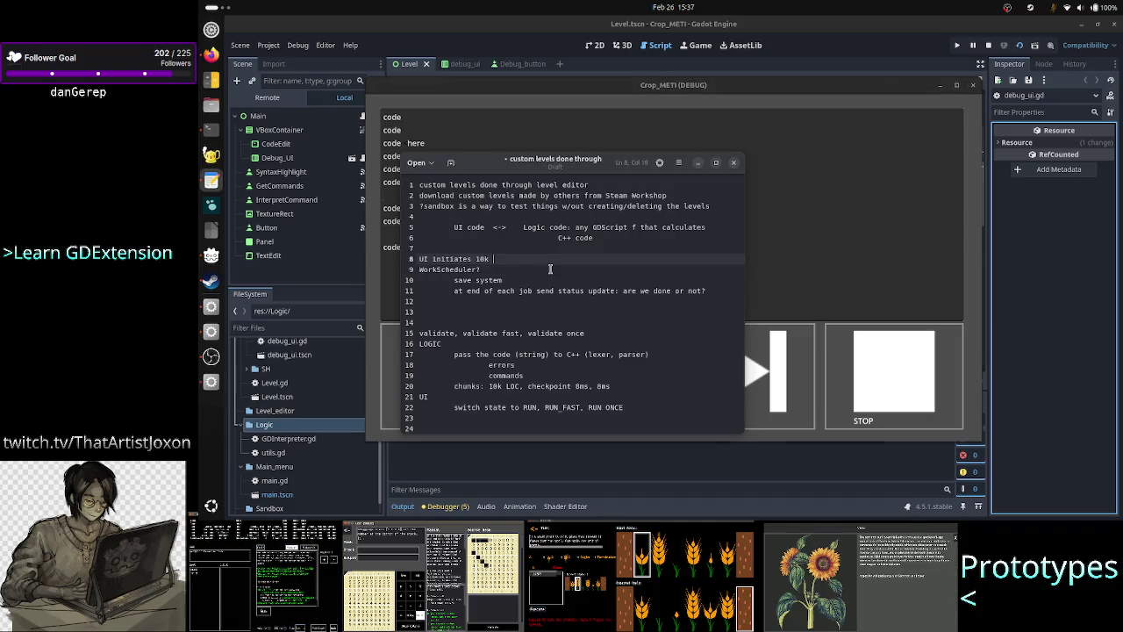
{"action": "key", "text": "BackSpace"}
{"action": "key", "text": "BackSpace"}
{"action": "key", "text": "BackSpace"}
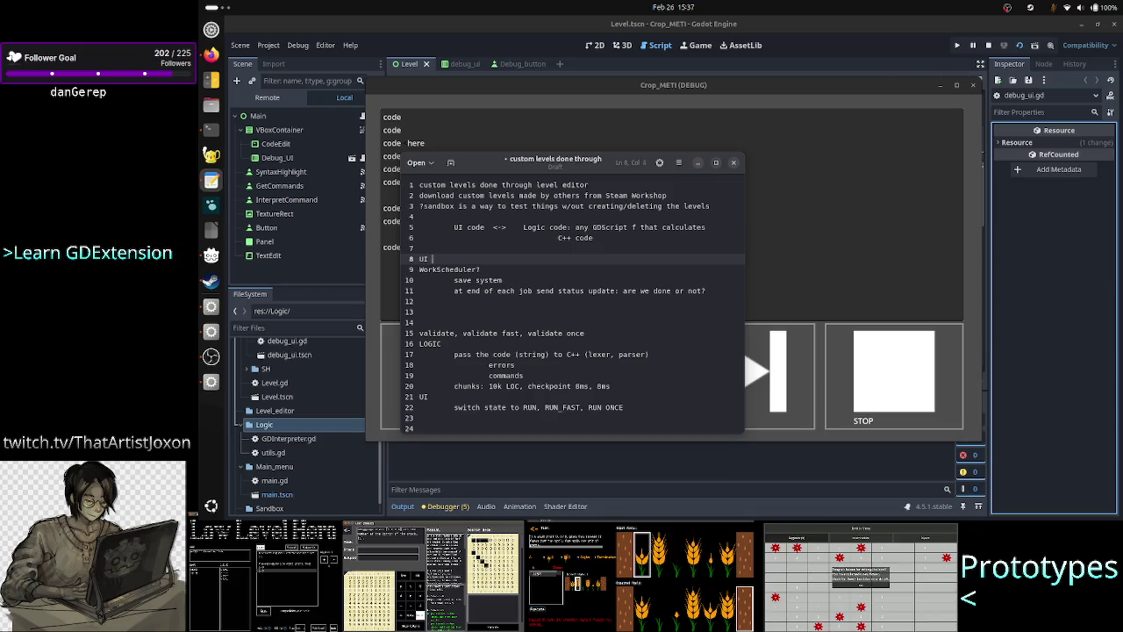
{"action": "type", "text": "instantiate"}
{"action": "type", "text": "s the"}
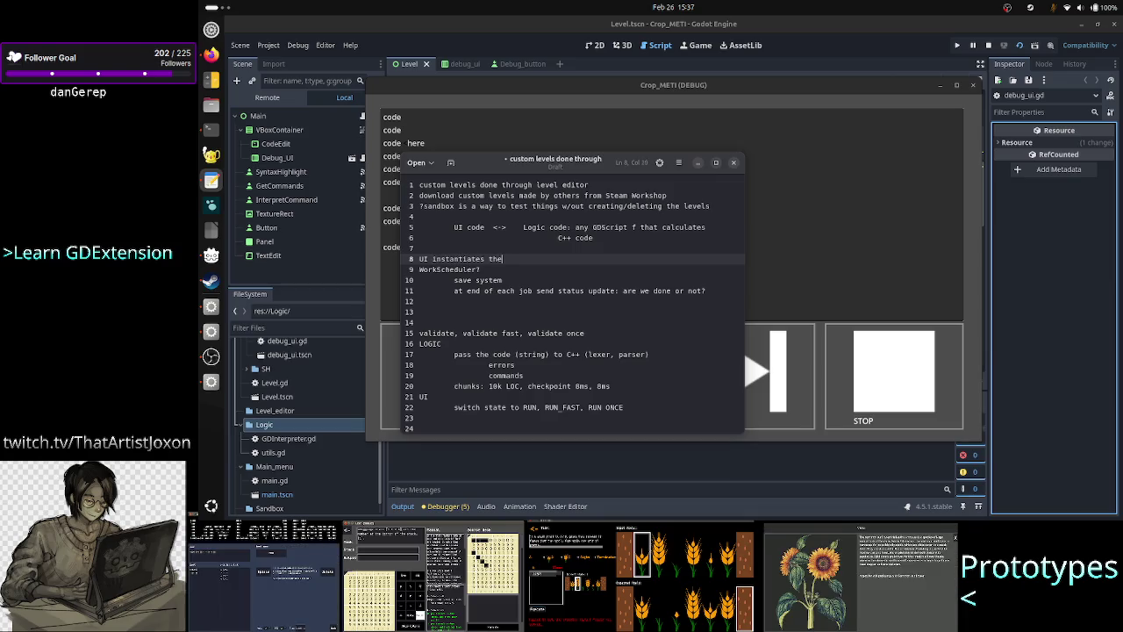
{"action": "type", "text": " worksched"}
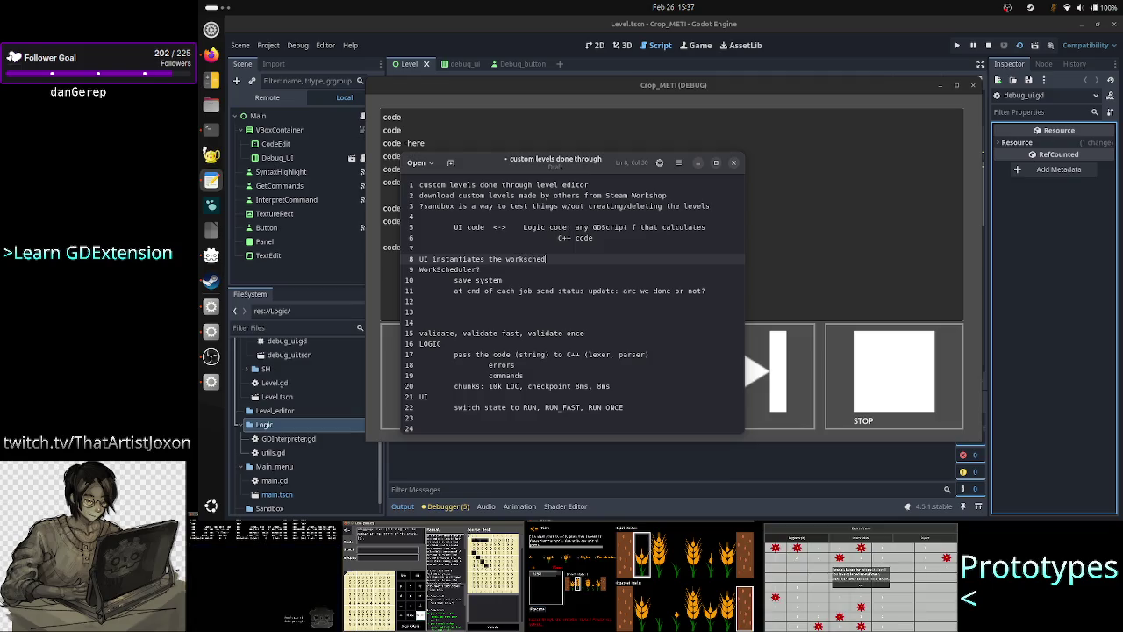
{"action": "type", "text": "uler w/"}
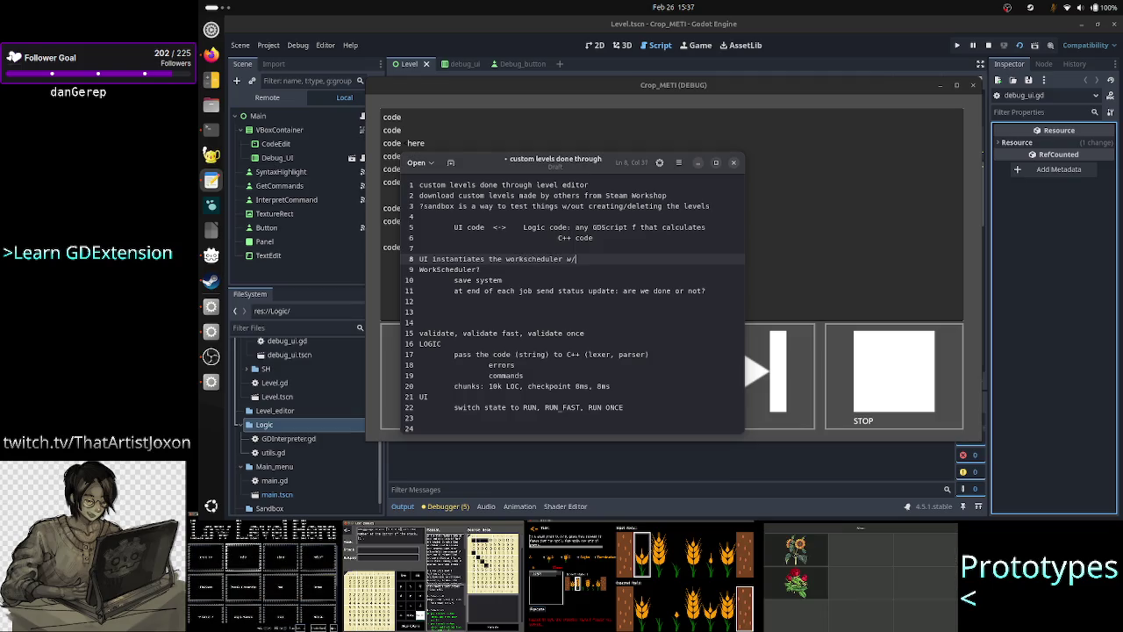
{"action": "type", "text": " all the work"}
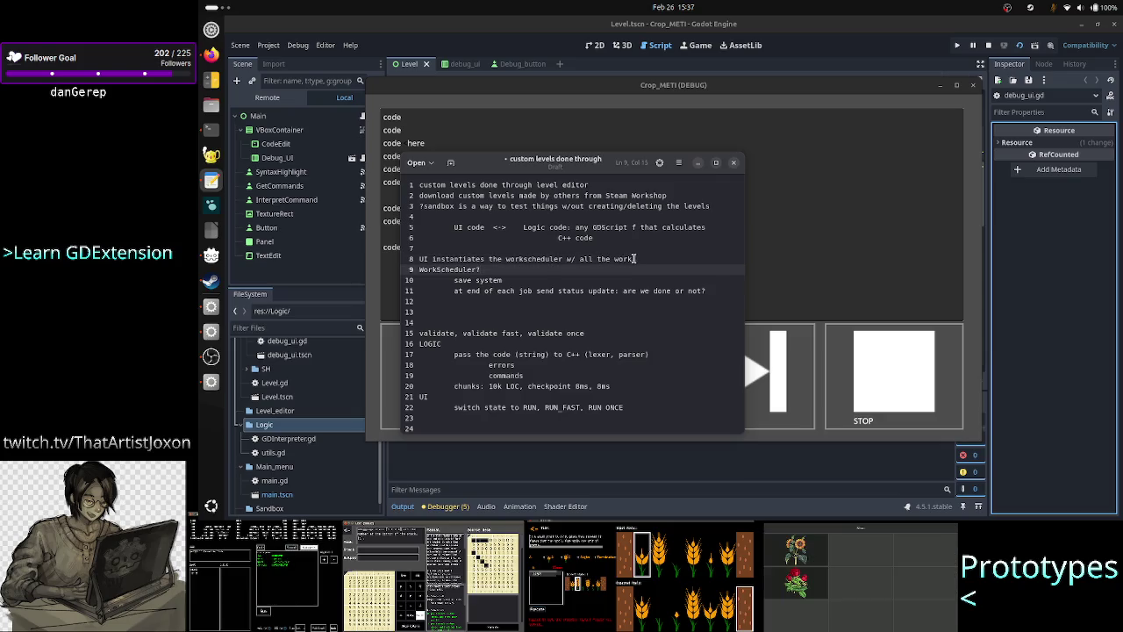
{"action": "key", "text": "Home"}
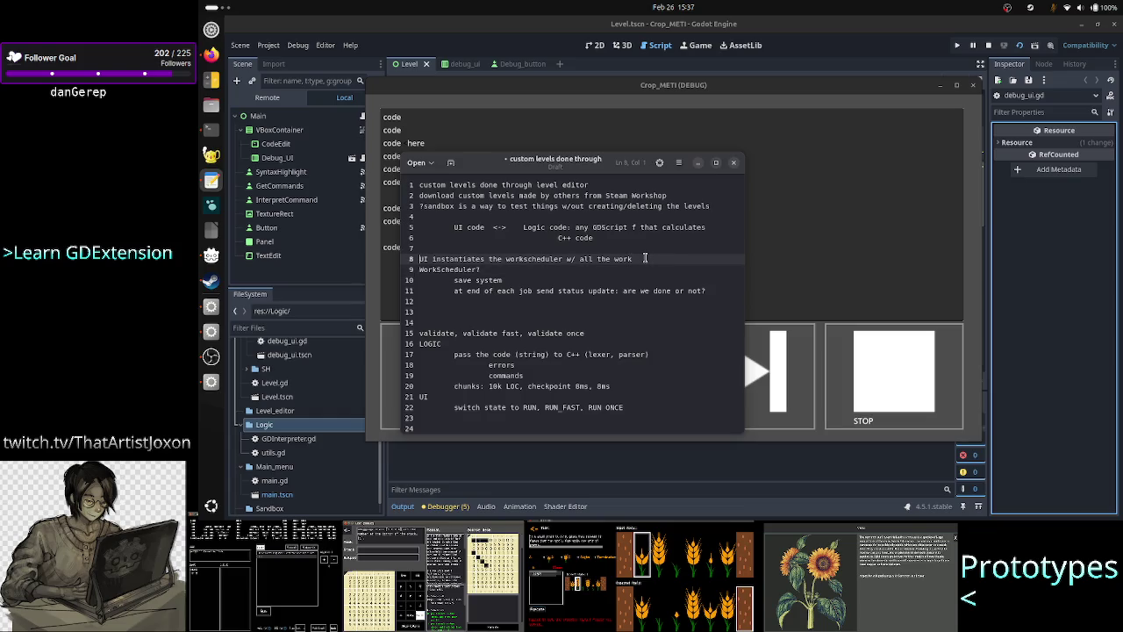
{"action": "key", "text": "shift+End"}
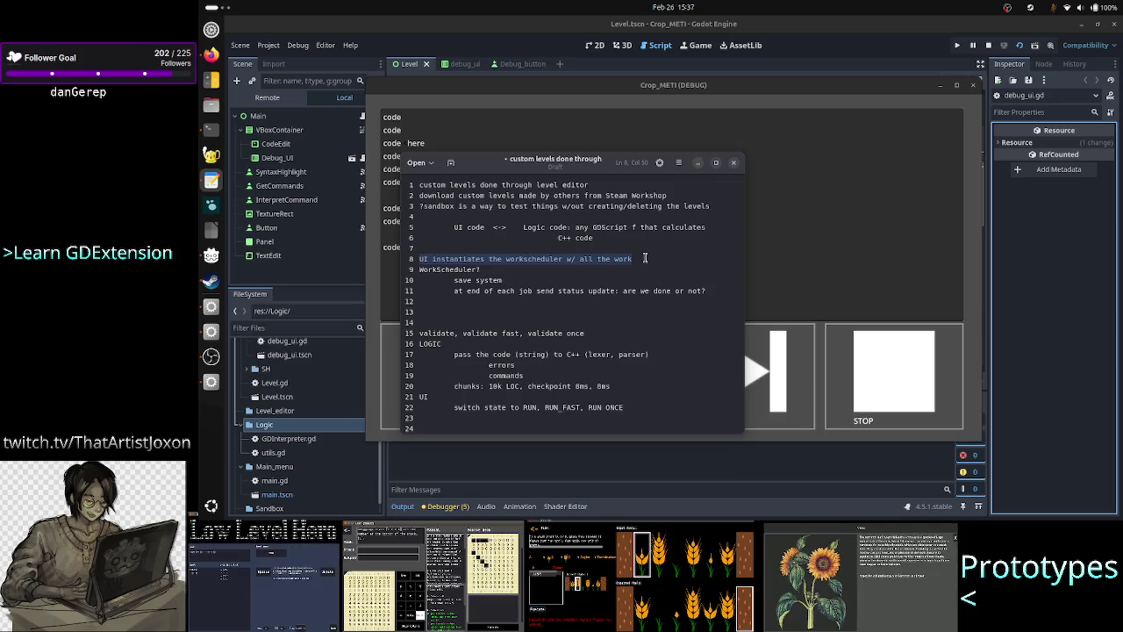
{"action": "key", "text": "Right"}
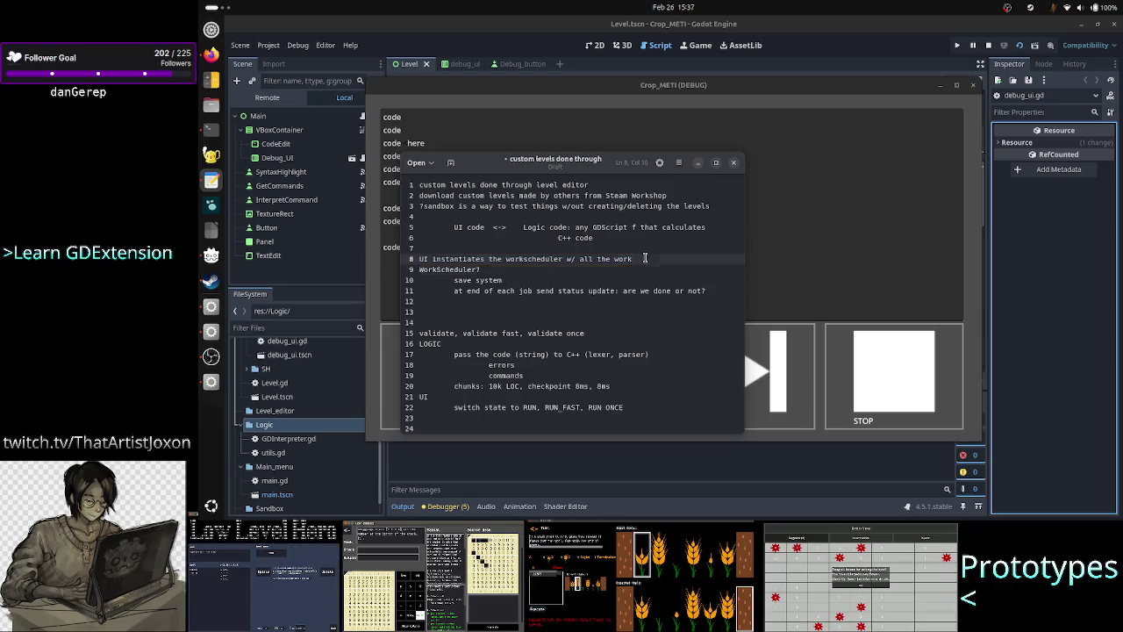
Add an indented 'start_work(ms?)' line under 'WorkScheduler?' in the notes
{"action": "key", "text": "Down"}
{"action": "key", "text": "Return"}
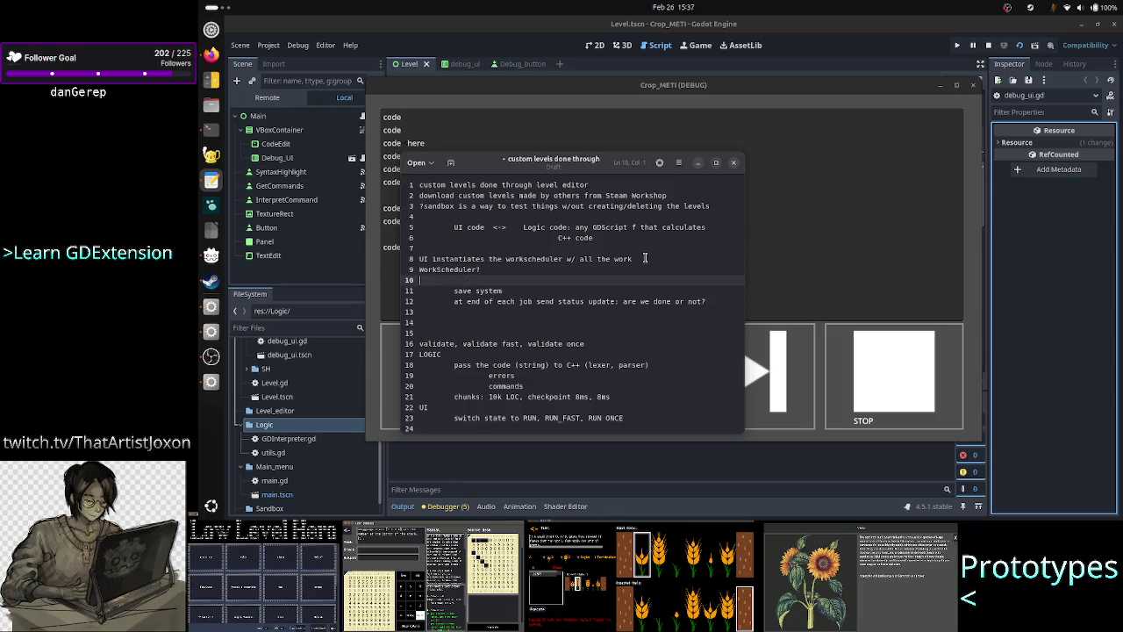
{"action": "key", "text": "Return"}
{"action": "key", "text": "Return"}
{"action": "key", "text": "Up"}
{"action": "key", "text": "Up"}
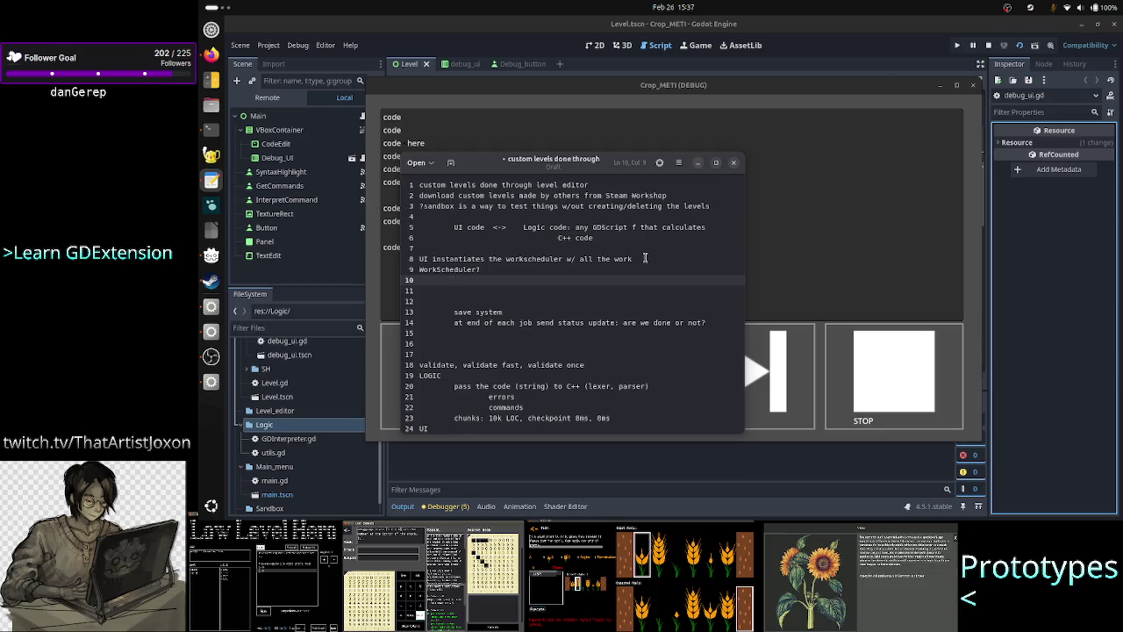
{"action": "type", "text": "val"}
{"action": "key", "text": "BackSpace"}
{"action": "key", "text": "BackSpace"}
{"action": "key", "text": "BackSpace"}
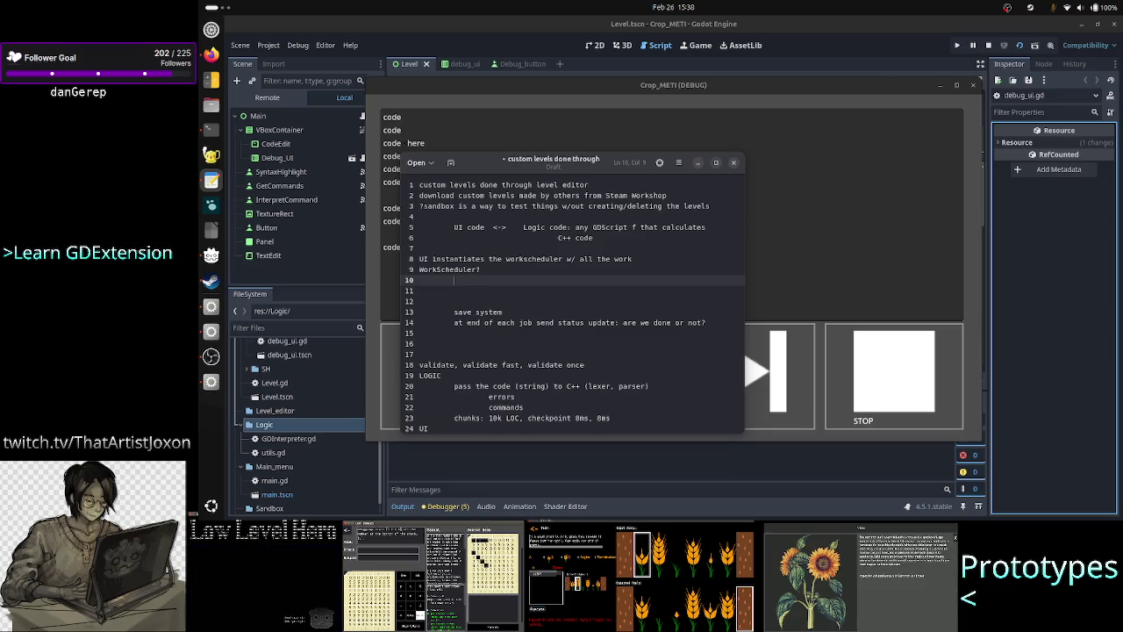
{"action": "type", "text": "s"}
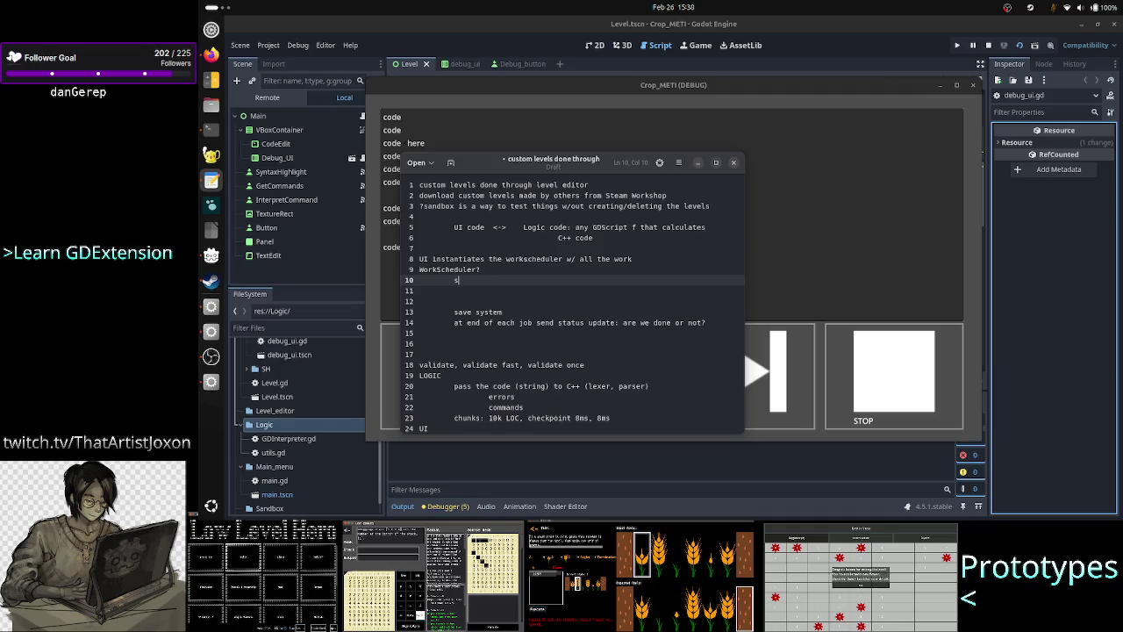
{"action": "type", "text": "tart_work("}
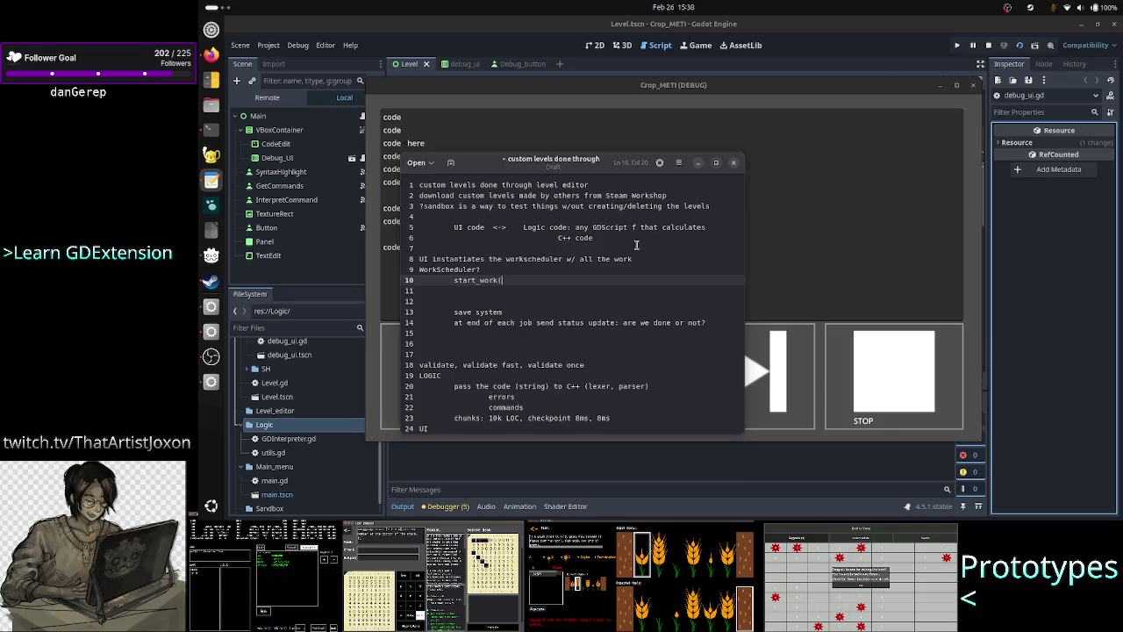
{"action": "type", "text": "ms?"}
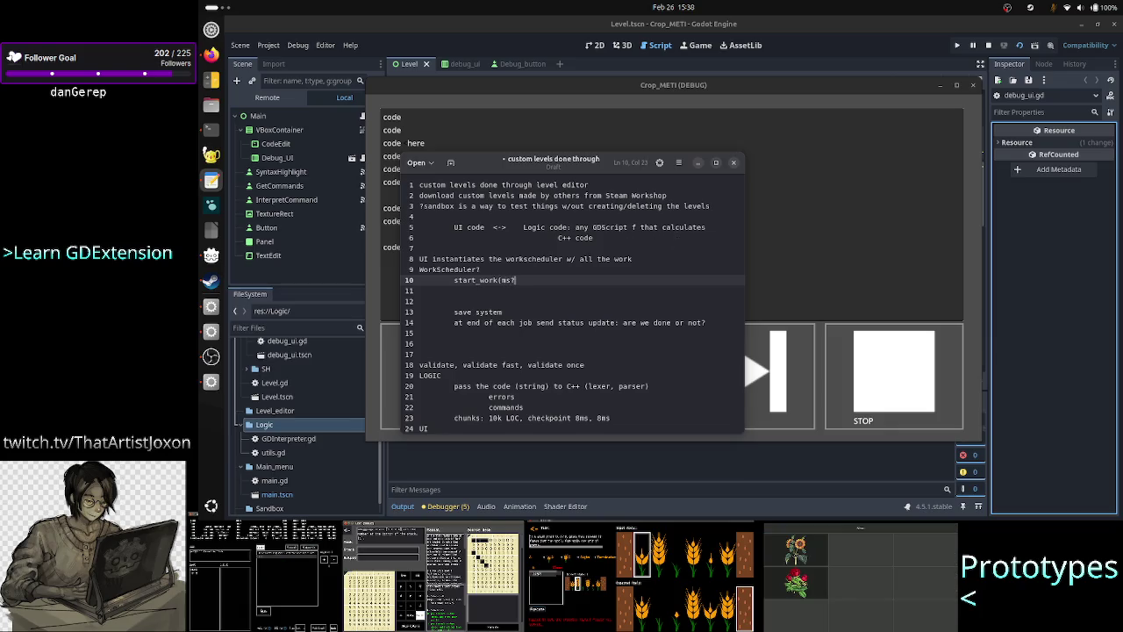
{"action": "type", "text": ")"}
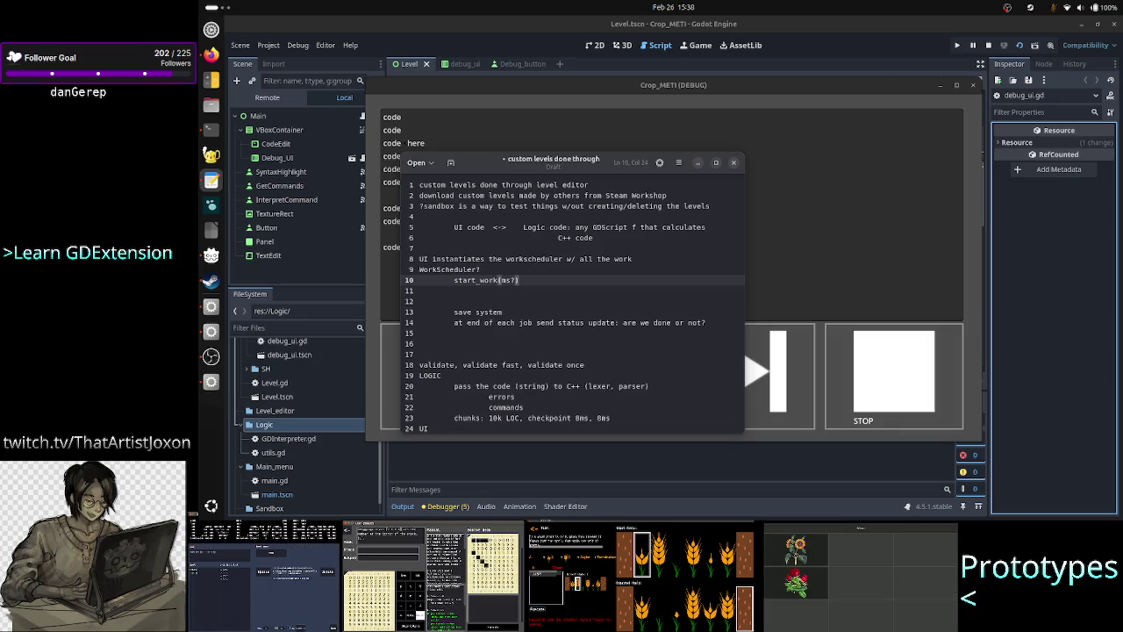
Select 'w/ all the work' on line 8, then bring the Crop_METI debug window forward
{"action": "key", "text": "Up"}
{"action": "key", "text": "Up"}
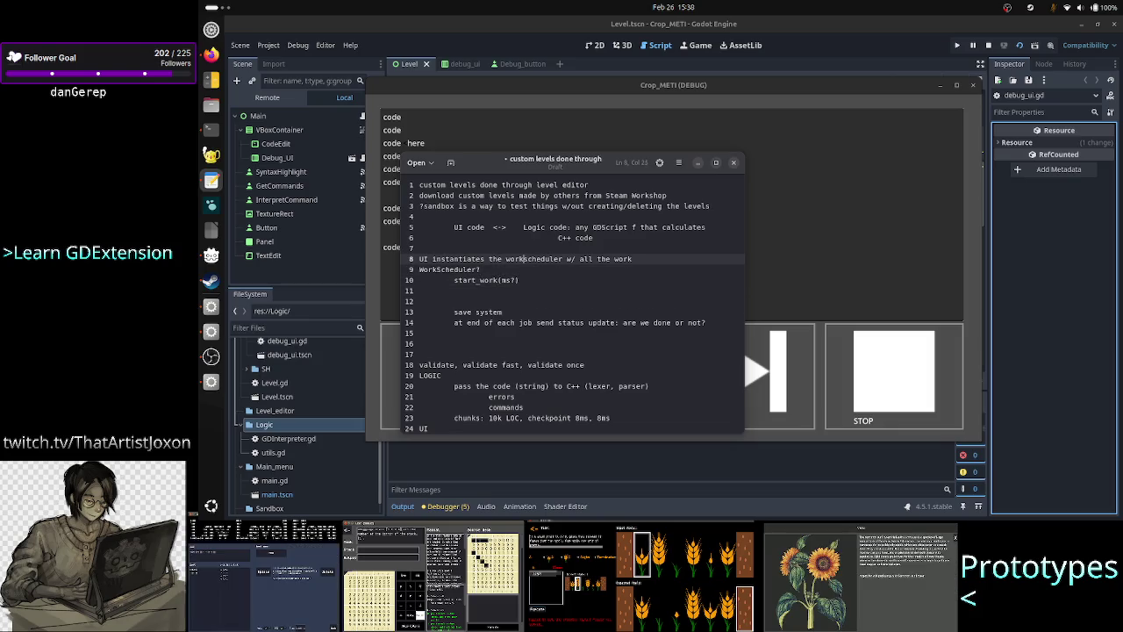
{"action": "left_click", "coordinate": [562, 259]}
{"action": "key", "text": "ctrl+shift+Left"}
{"action": "key", "text": "ctrl+shift+Left"}
{"action": "key", "text": "ctrl+shift+Left"}
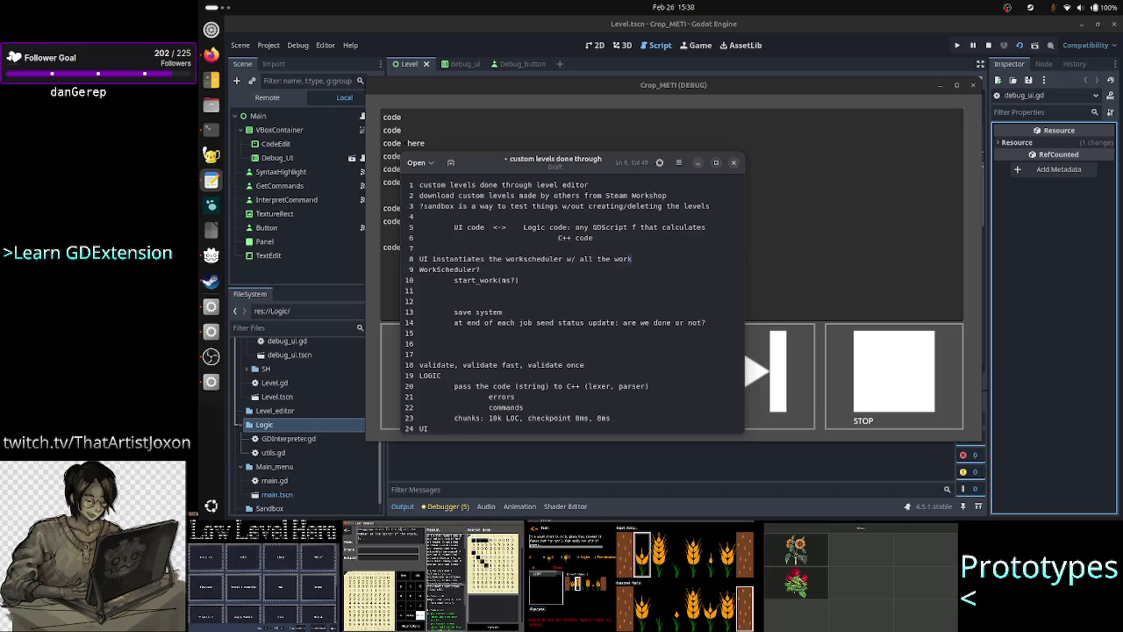
{"action": "key", "text": "ctrl+shift+Left"}
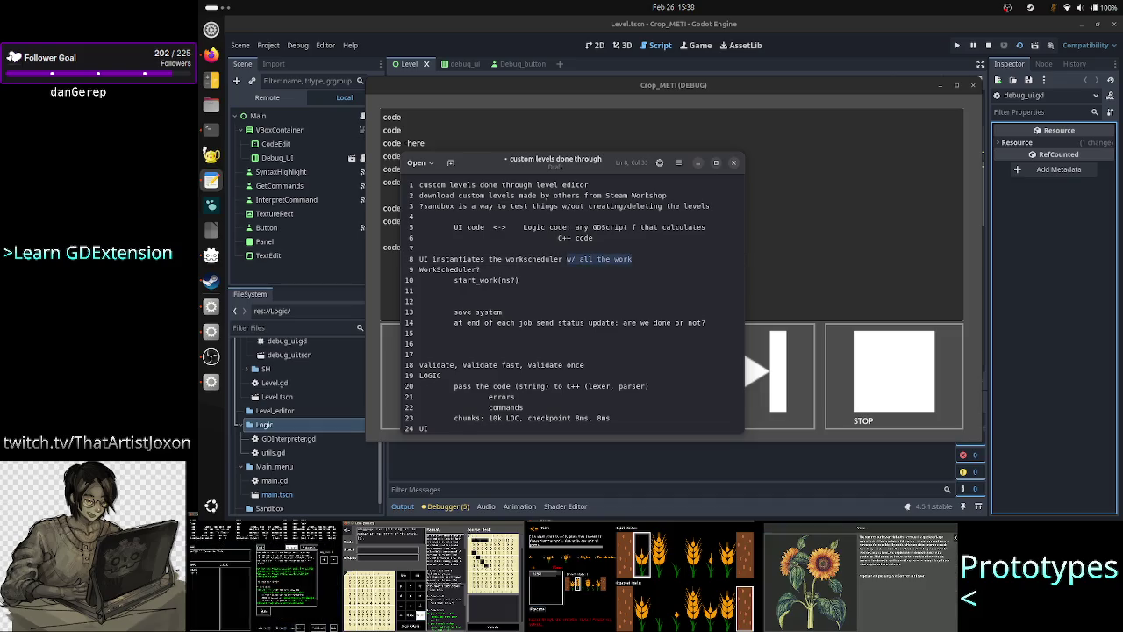
{"action": "left_click", "coordinate": [822, 181]}
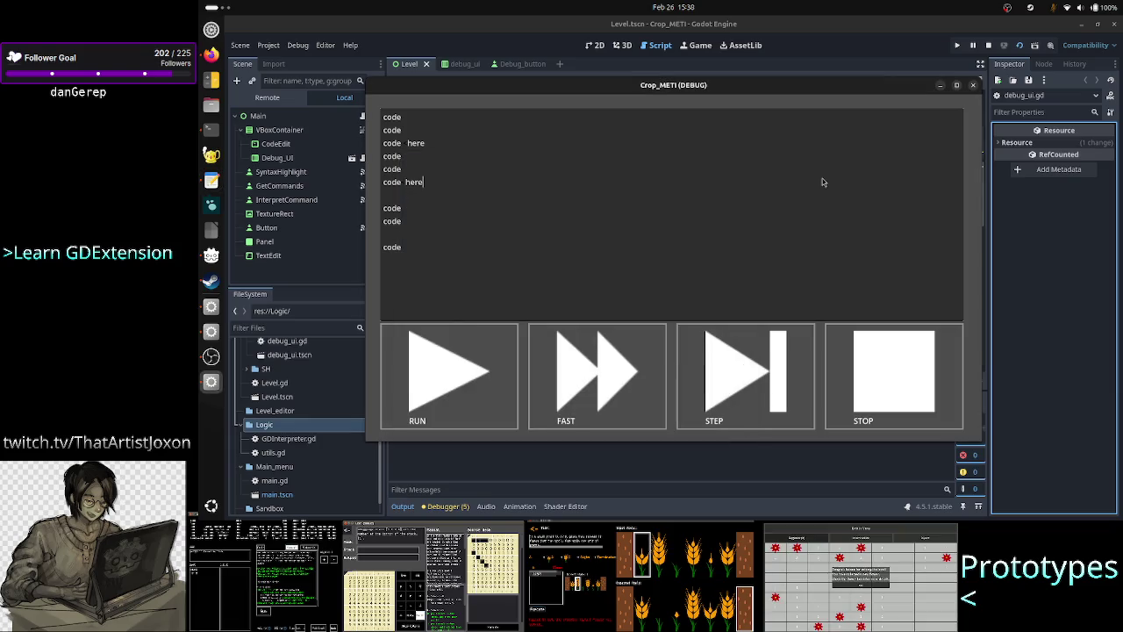
Select all debug code, then go to the start_work(ms?) line 10 in the notes
{"action": "key", "text": "ctrl+a"}
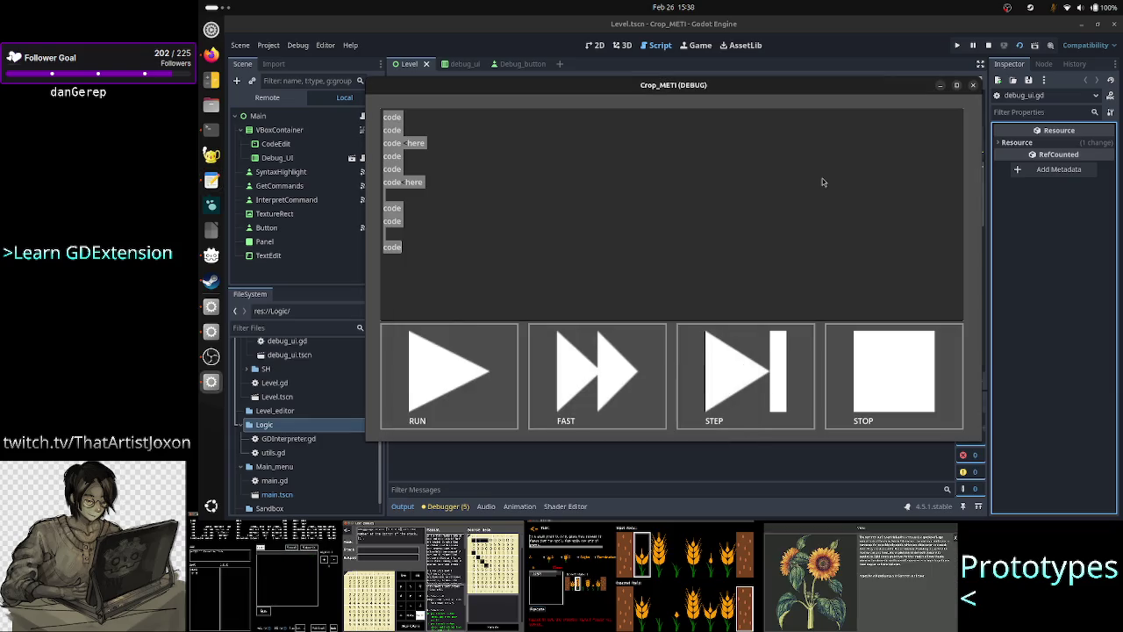
{"action": "key", "text": "alt+Tab"}
{"action": "key", "text": "Down"}
{"action": "key", "text": "Down"}
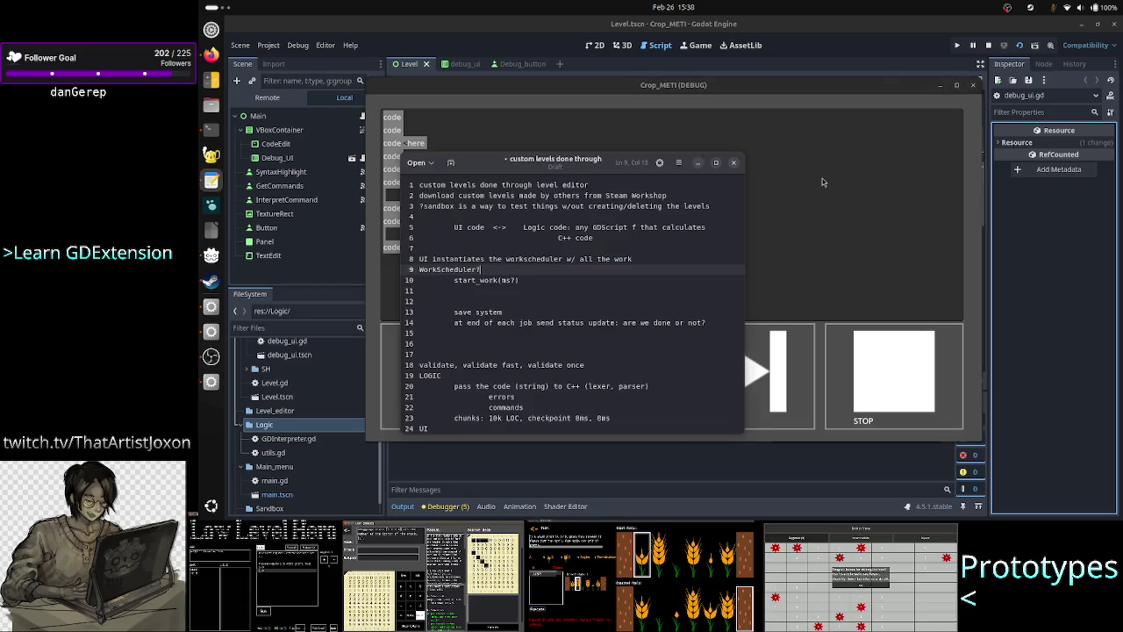
{"action": "key", "text": "shift+Down"}
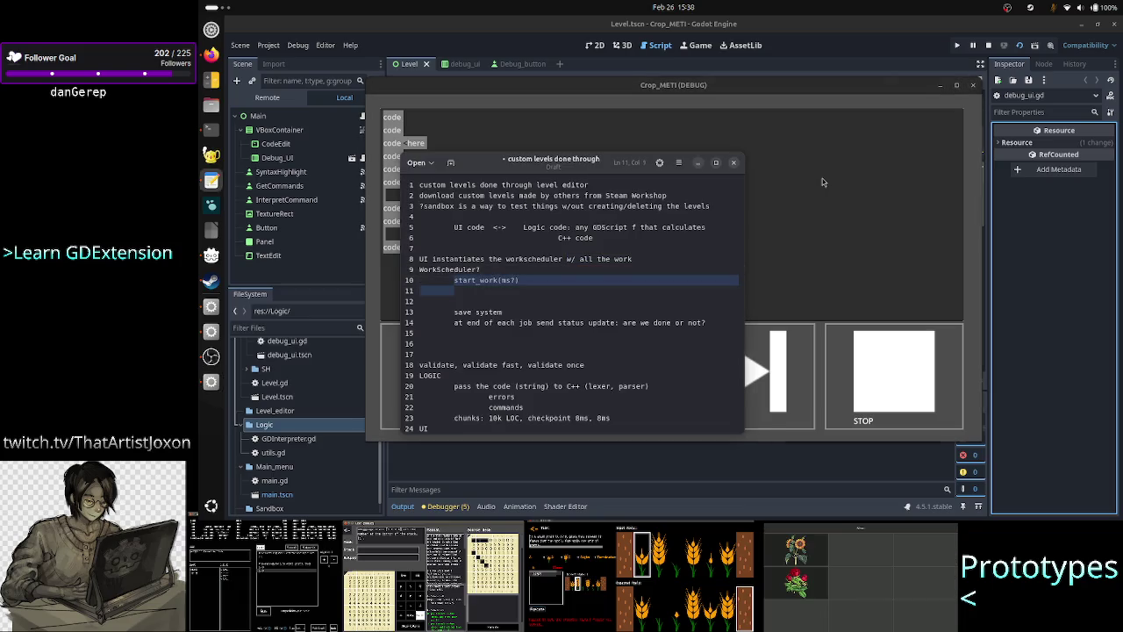
{"action": "key", "text": "shift+Left"}
{"action": "key", "text": "Right"}
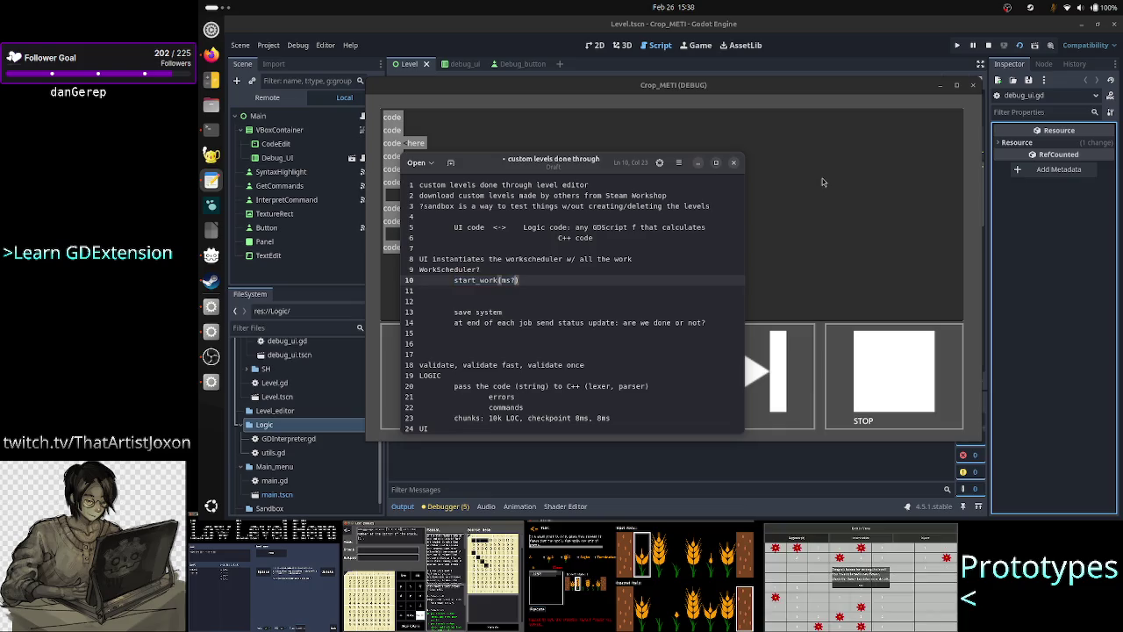
Select the first three debug code lines, then return to the notes and select the ms? argument
{"action": "left_click", "coordinate": [761, 127]}
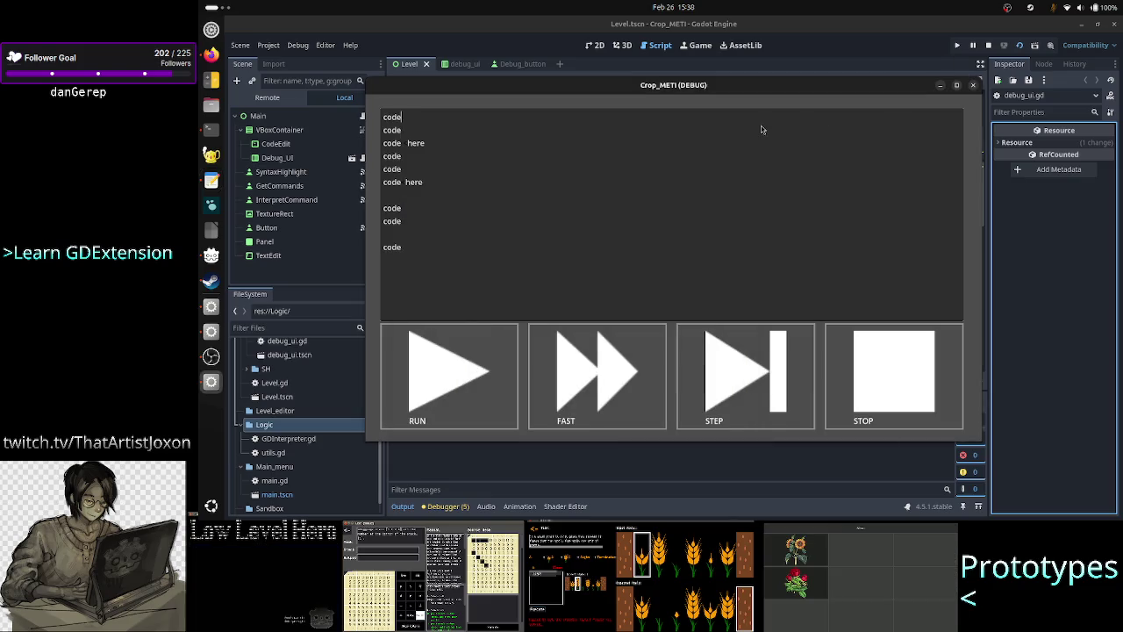
{"action": "key", "text": "shift+Down"}
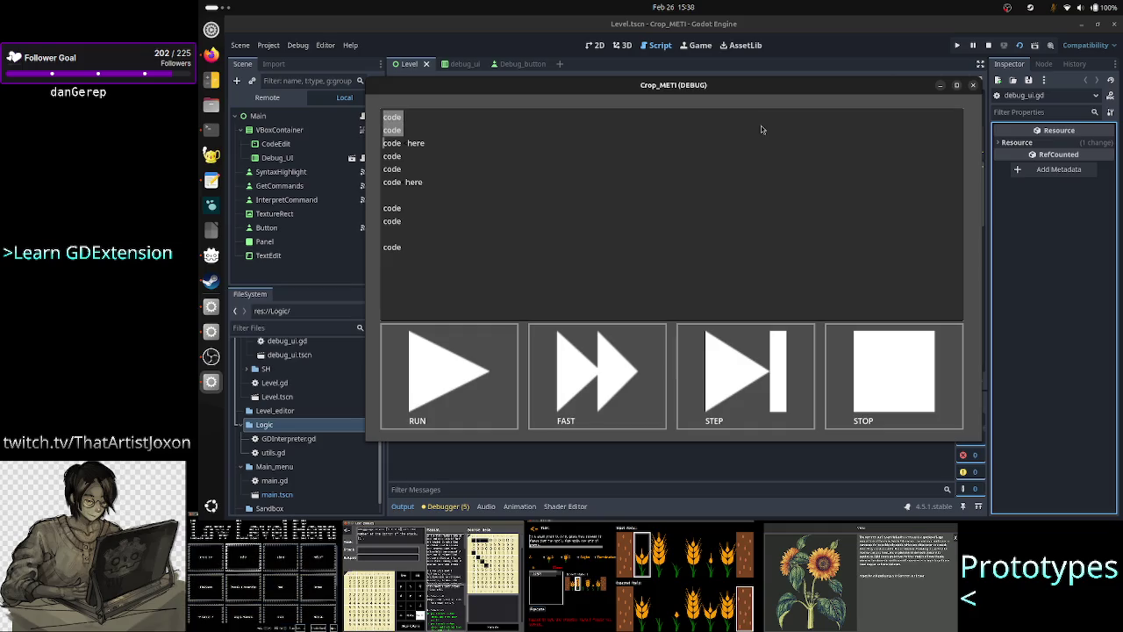
{"action": "key", "text": "shift+Down"}
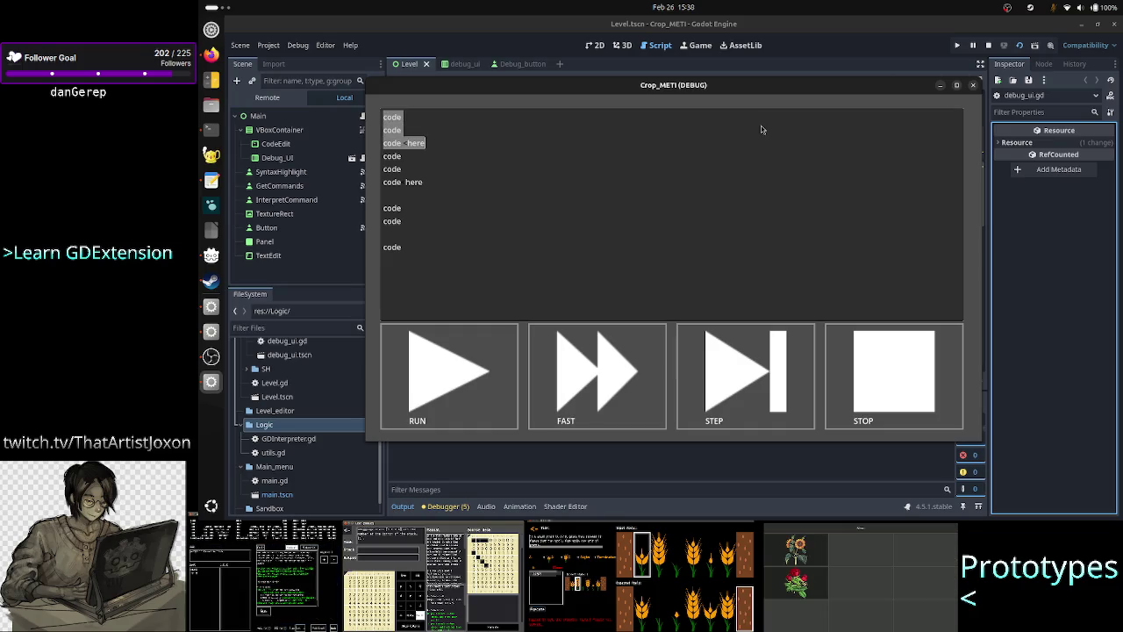
{"action": "key", "text": "alt+Tab"}
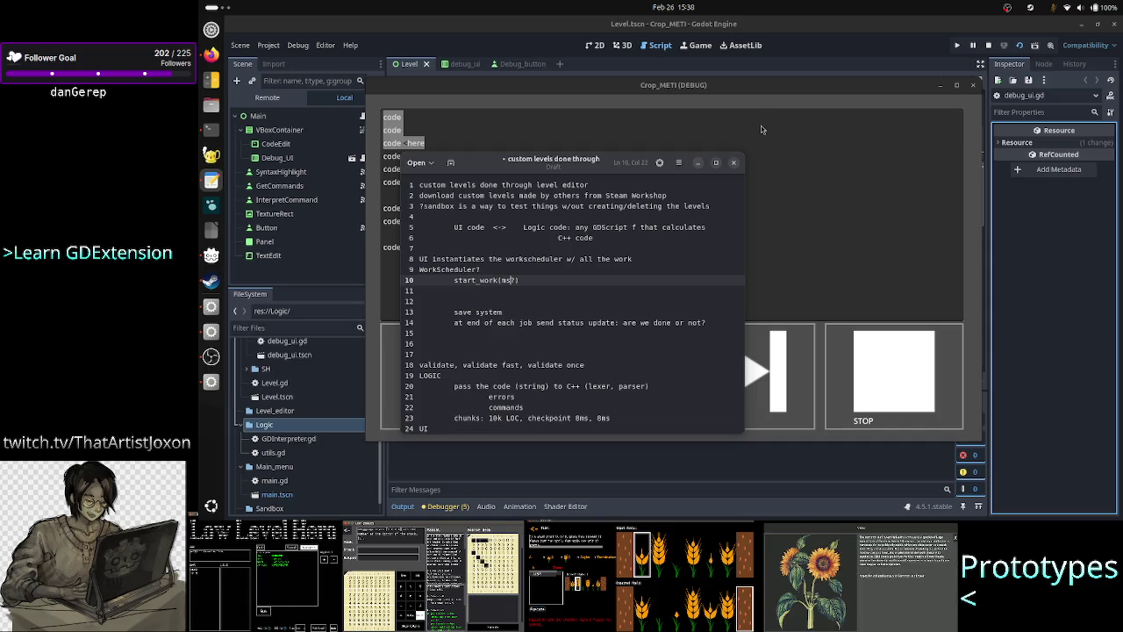
{"action": "key", "text": "shift+Left"}
{"action": "key", "text": "shift+Left"}
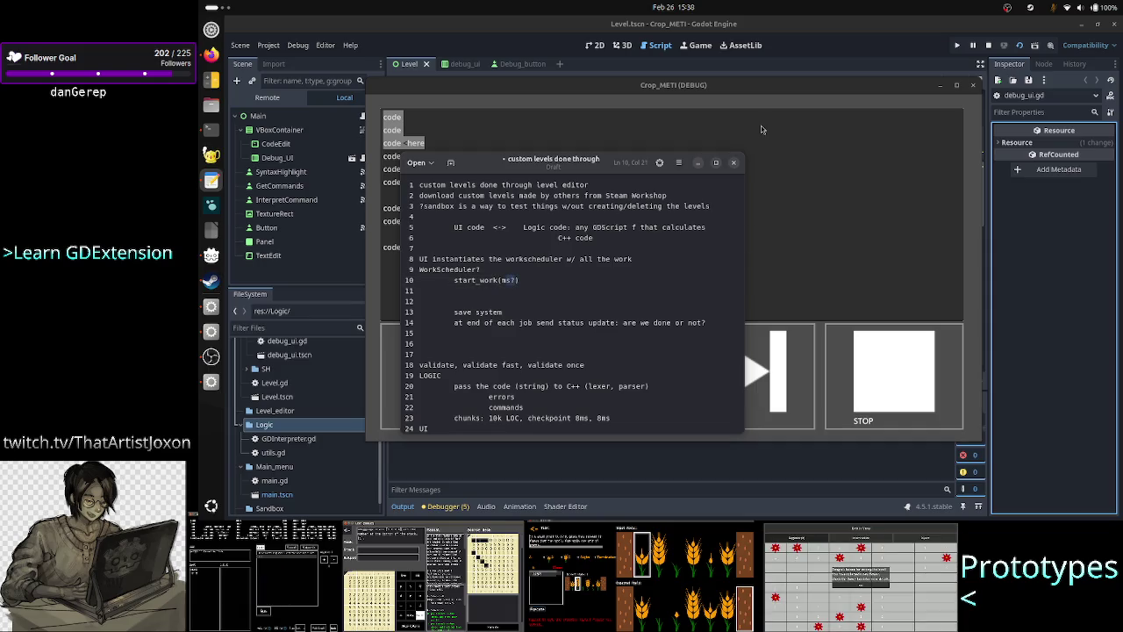
Append '-> true (all work finished), false (not done yet)' to the start_work(ms?) line
{"action": "key", "text": "End"}
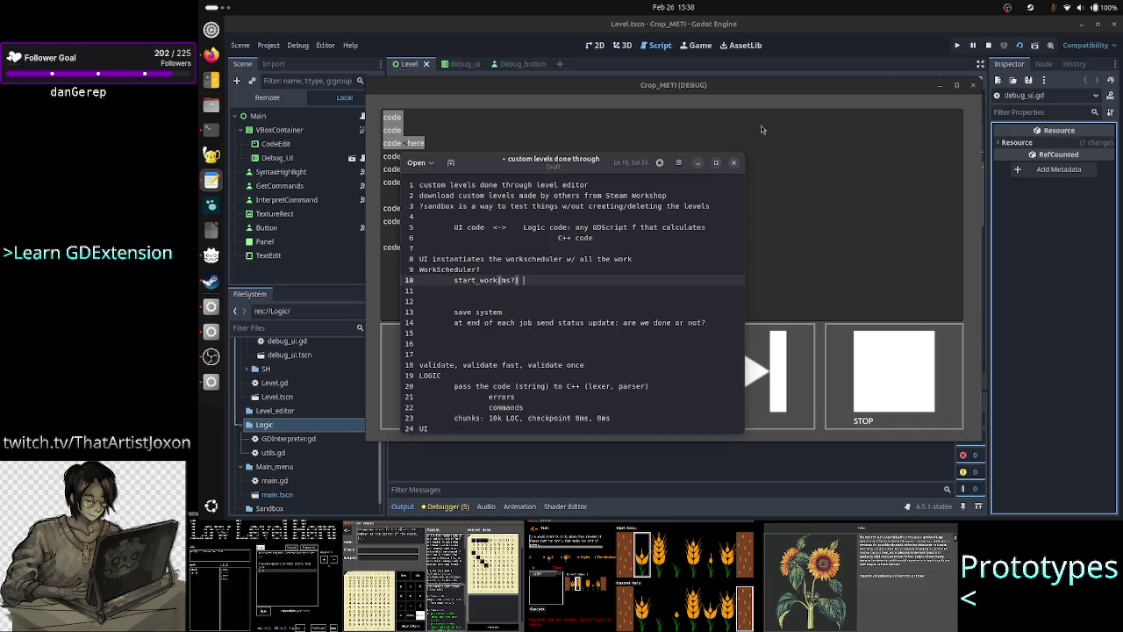
{"action": "type", "text": "-> return what to"}
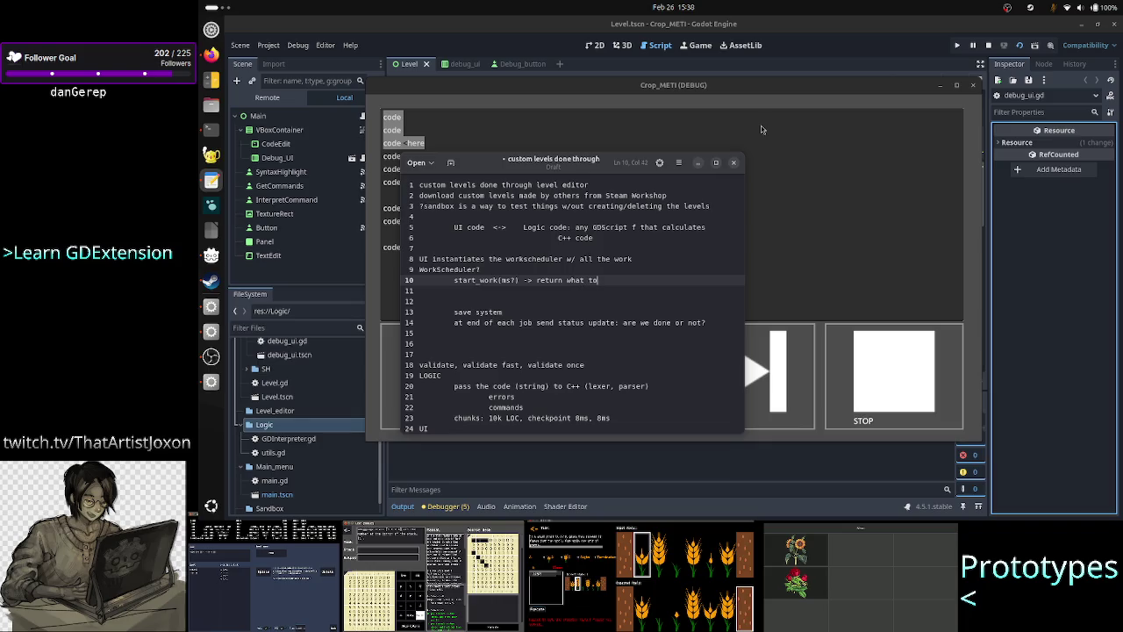
{"action": "type", "text": " the UI??"}
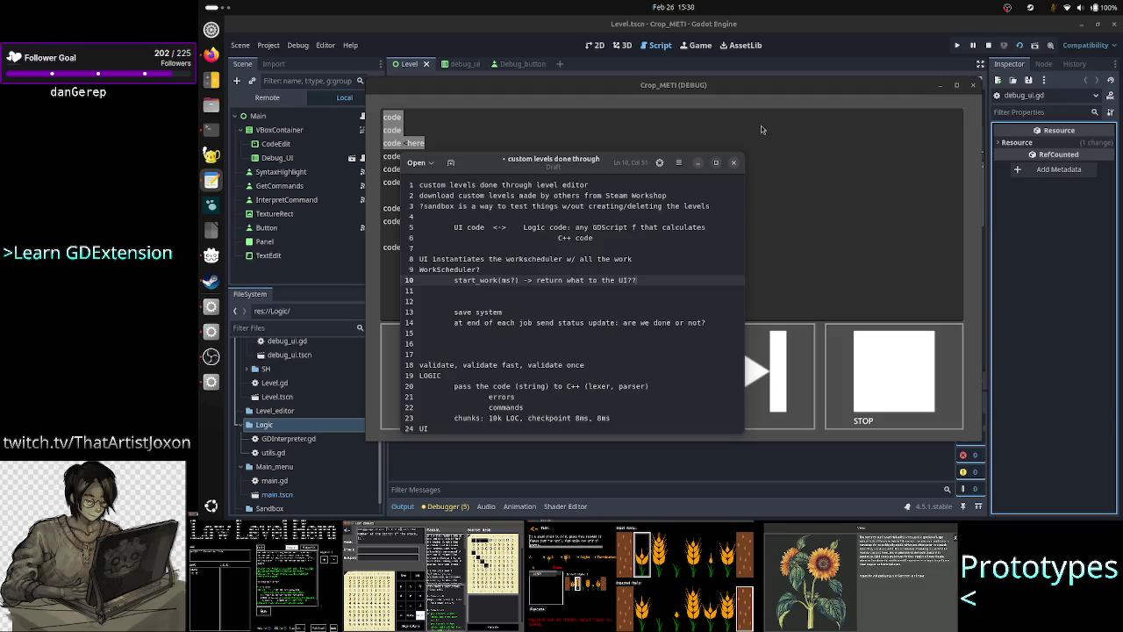
{"action": "key", "text": "BackSpace"}
{"action": "key", "text": "BackSpace"}
{"action": "key", "text": "BackSpace"}
{"action": "key", "text": "BackSpace"}
{"action": "key", "text": "BackSpace"}
{"action": "key", "text": "BackSpace"}
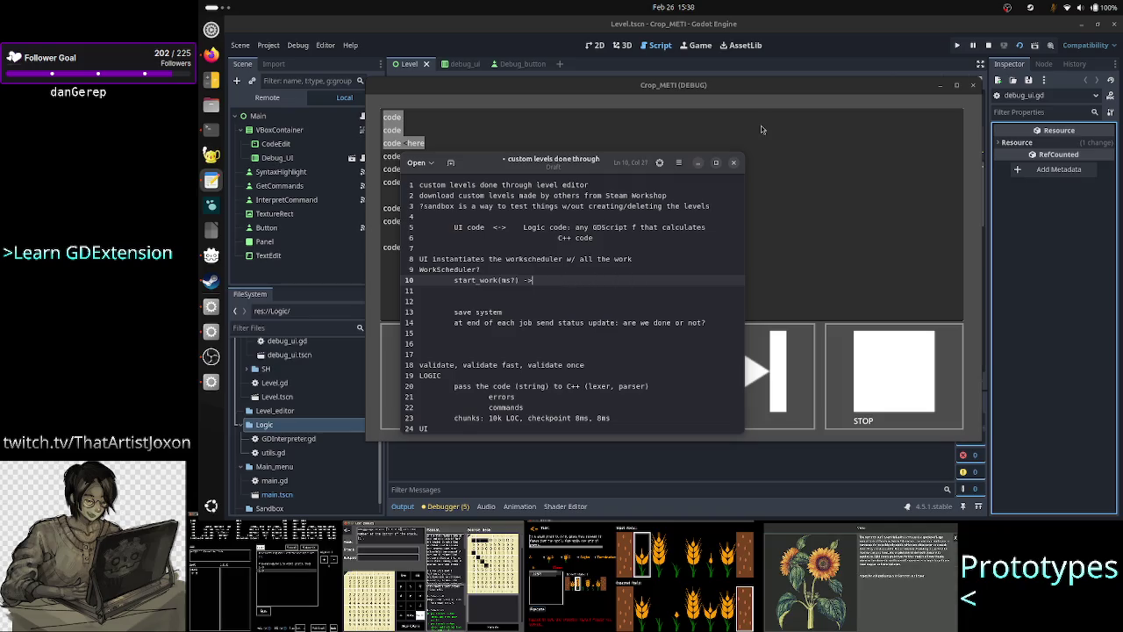
{"action": "type", "text": " true "}
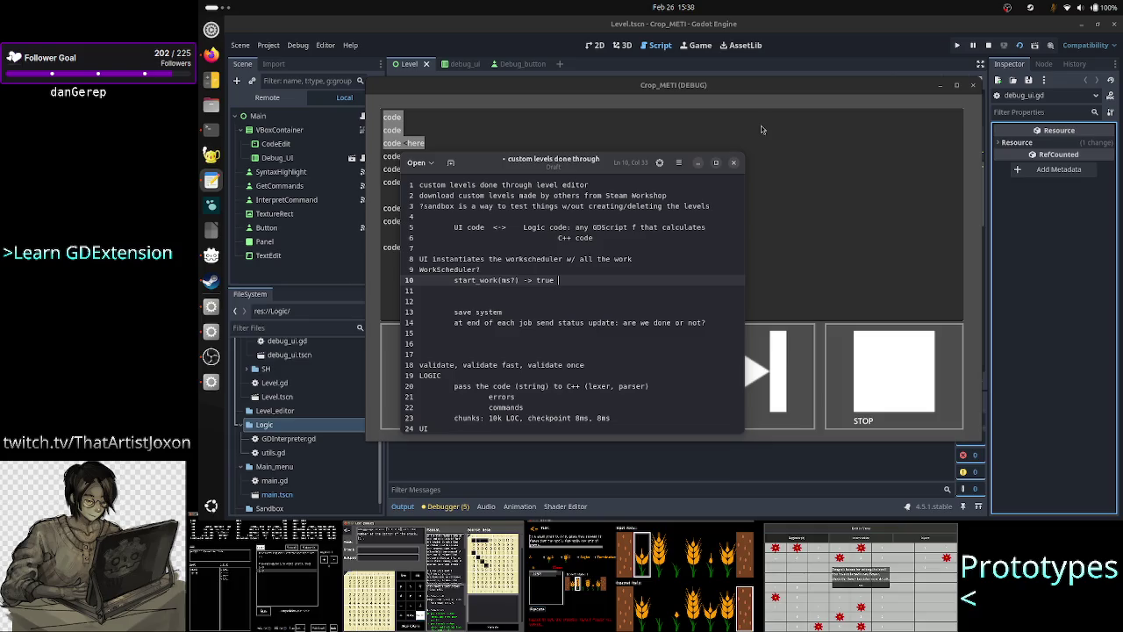
{"action": "type", "text": "("}
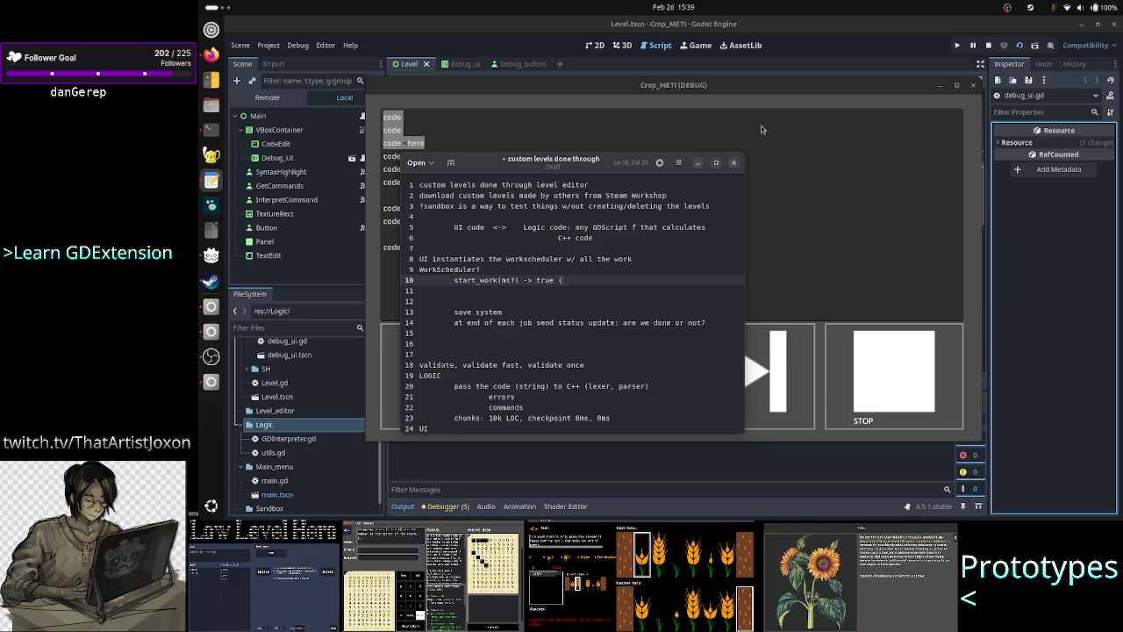
{"action": "type", "text": "al"}
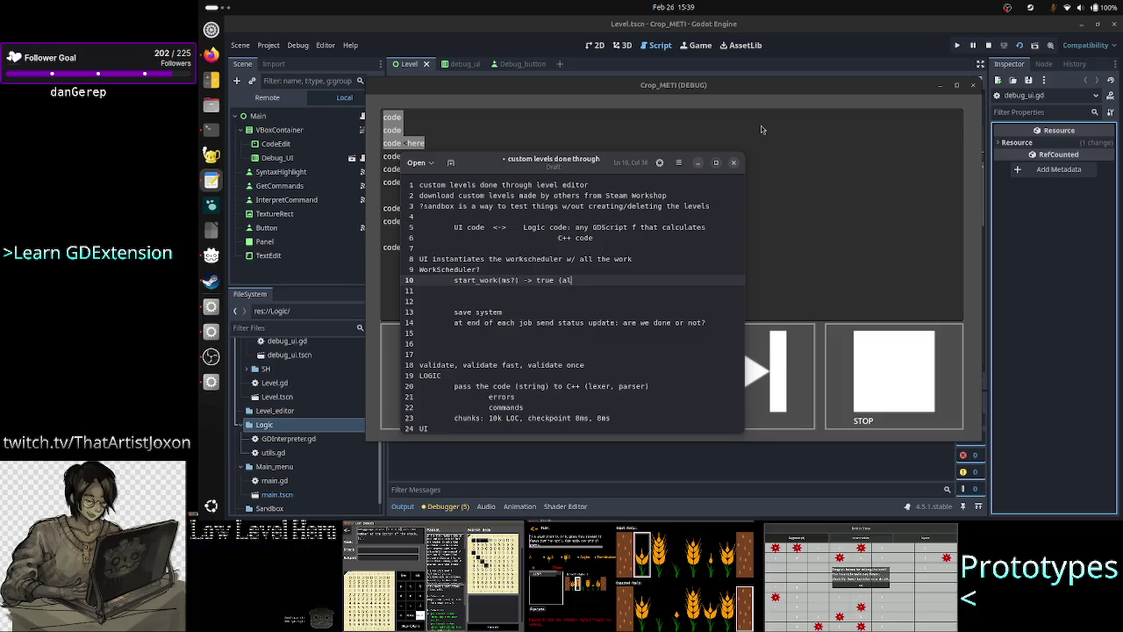
{"action": "type", "text": "l work finishe"}
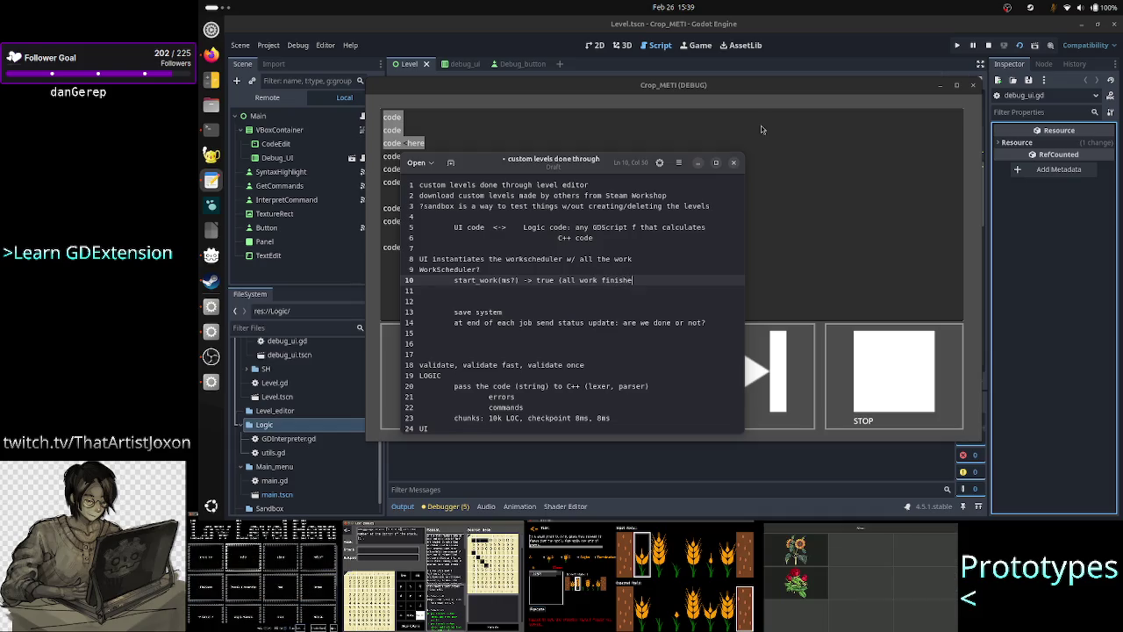
{"action": "type", "text": "d), false ("}
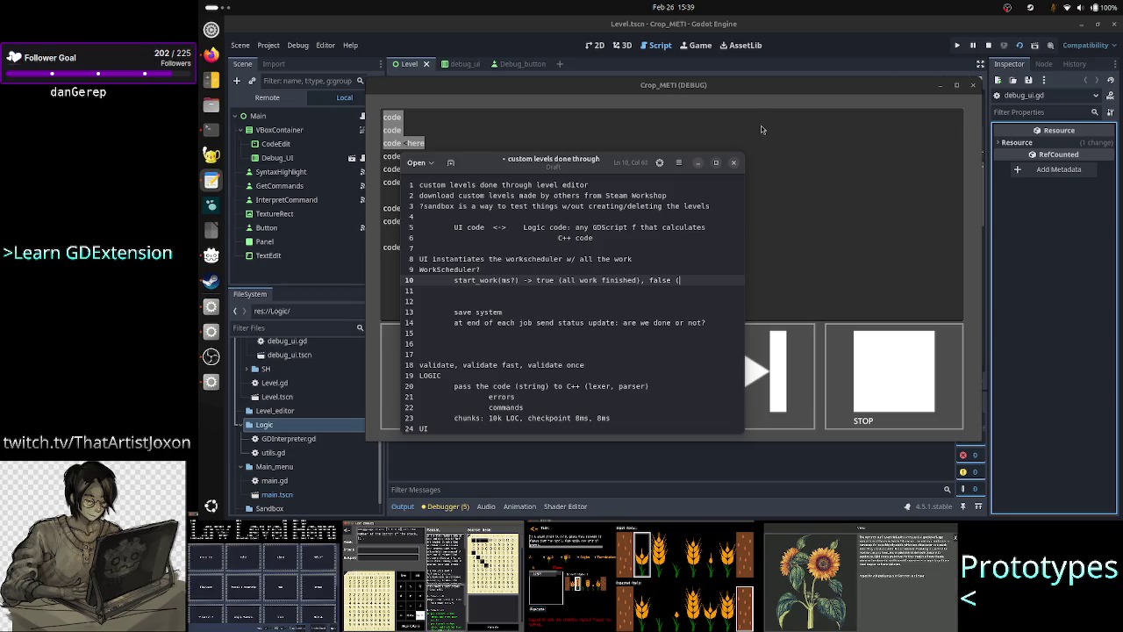
{"action": "type", "text": "not done ye"}
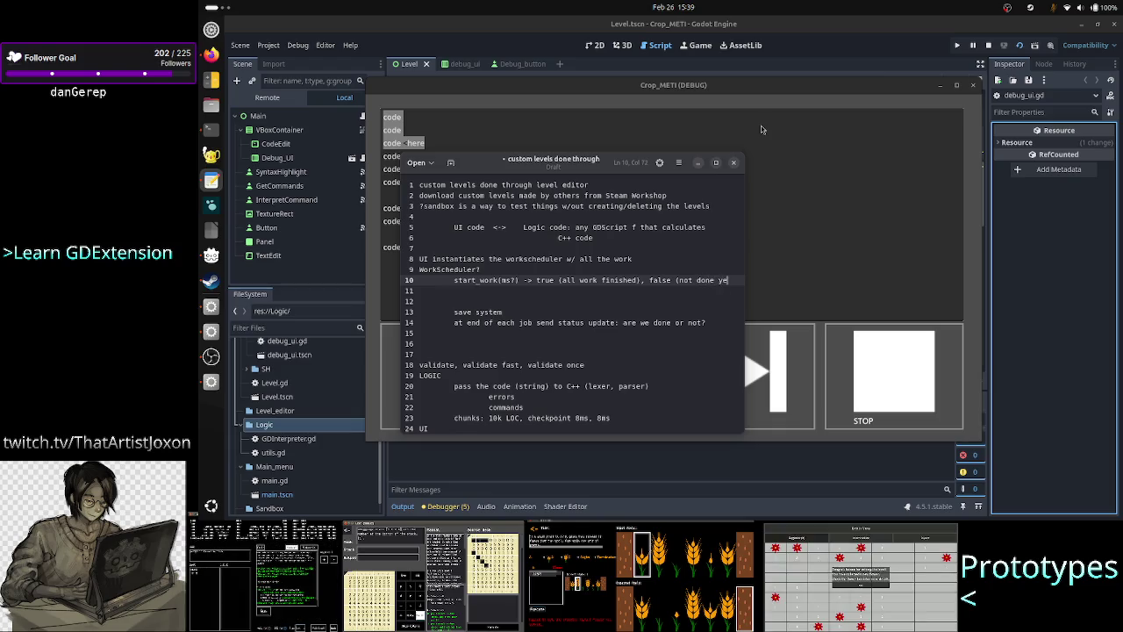
{"action": "type", "text": "t)"}
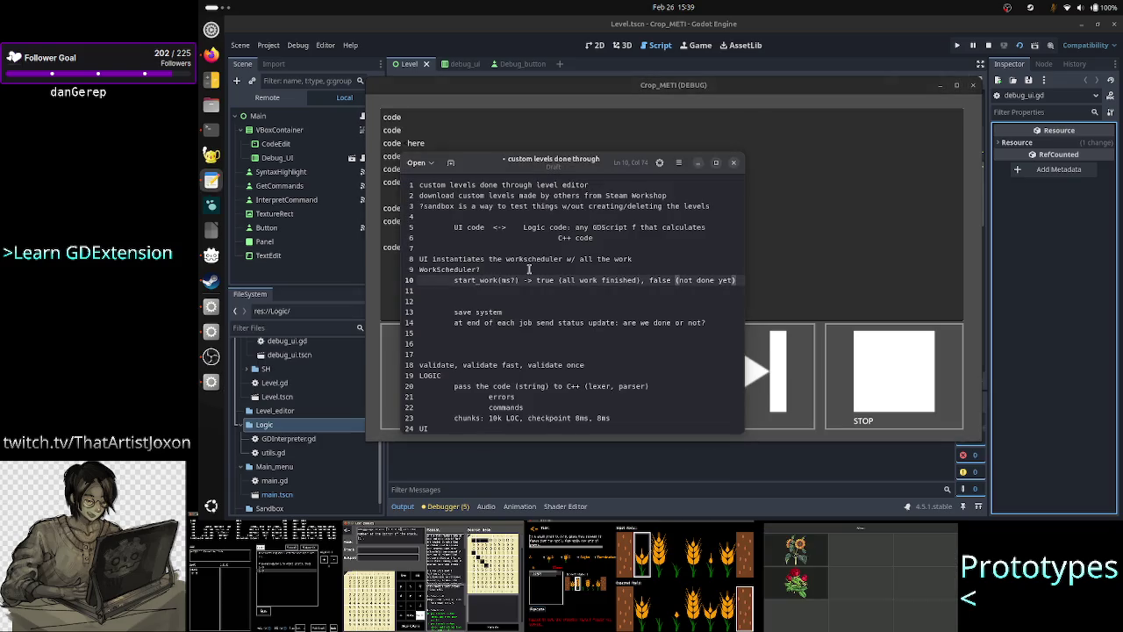
{"action": "left_click", "coordinate": [504, 281]}
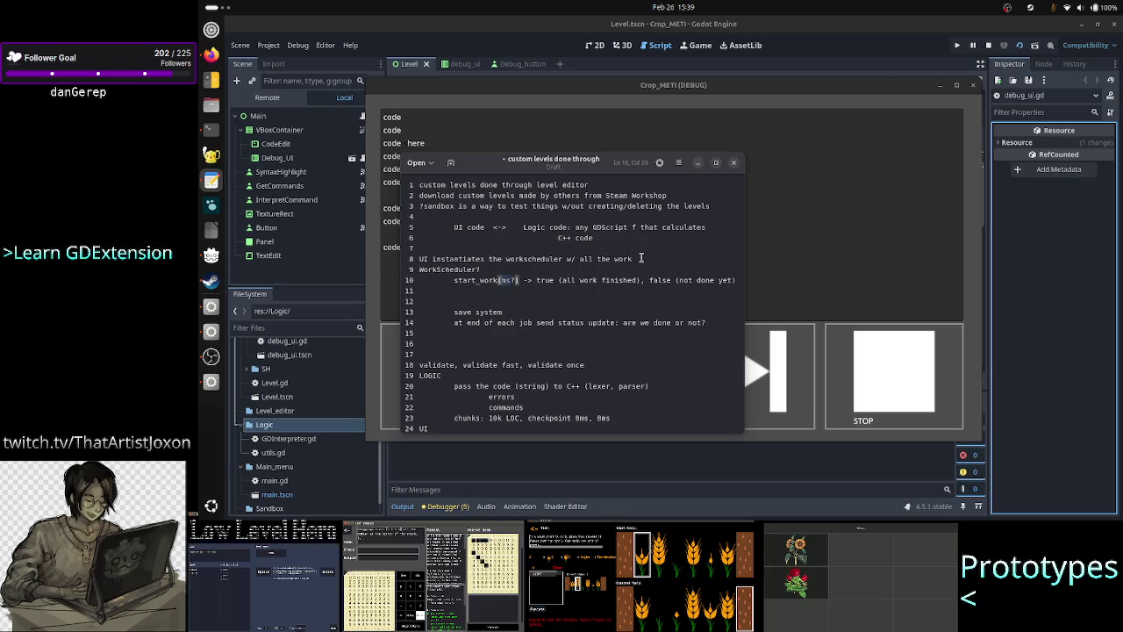
{"action": "left_click_drag", "start_coordinate": [642, 258], "coordinate": [488, 256]}
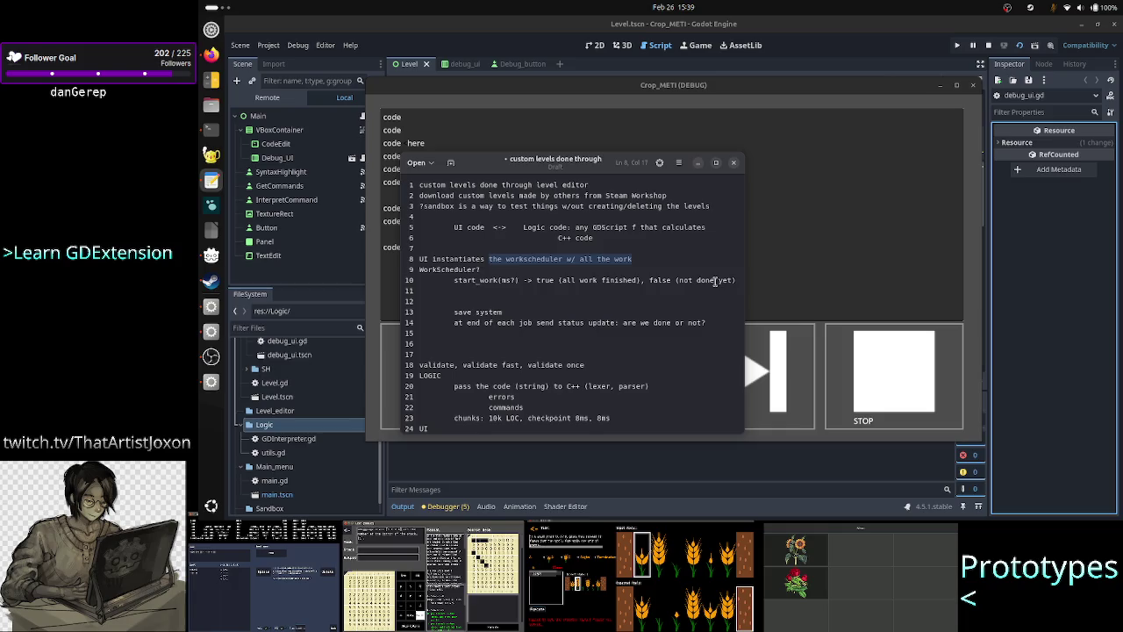
Add line 11 reading 'start_work(ms?) -> true: UI switch state' to the notes
{"action": "left_click", "coordinate": [481, 291]}
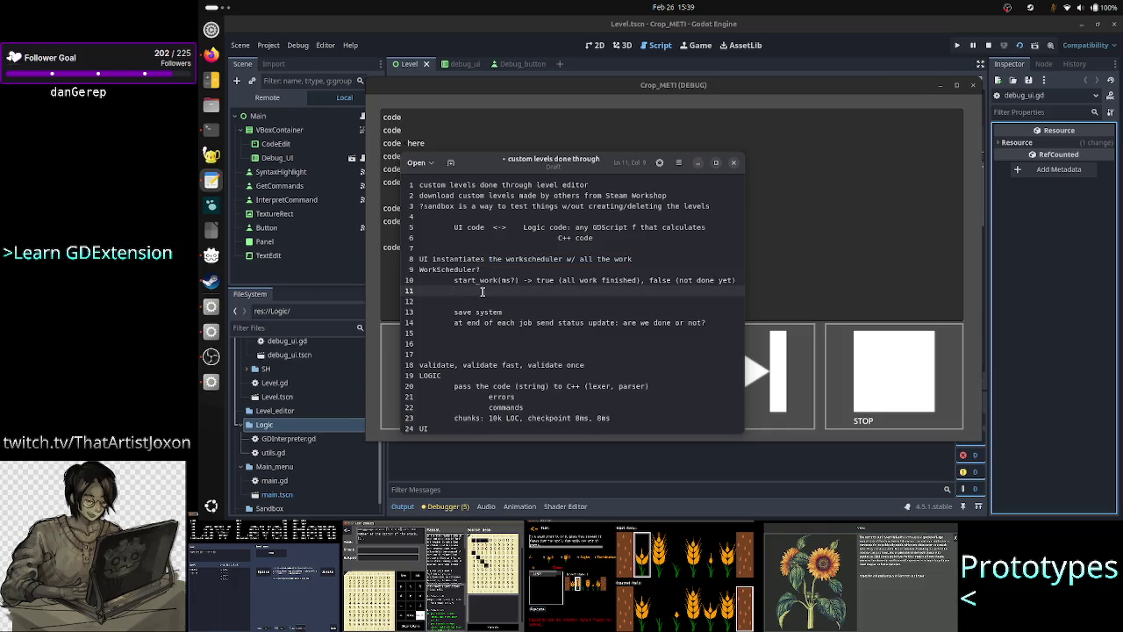
{"action": "type", "text": "start"}
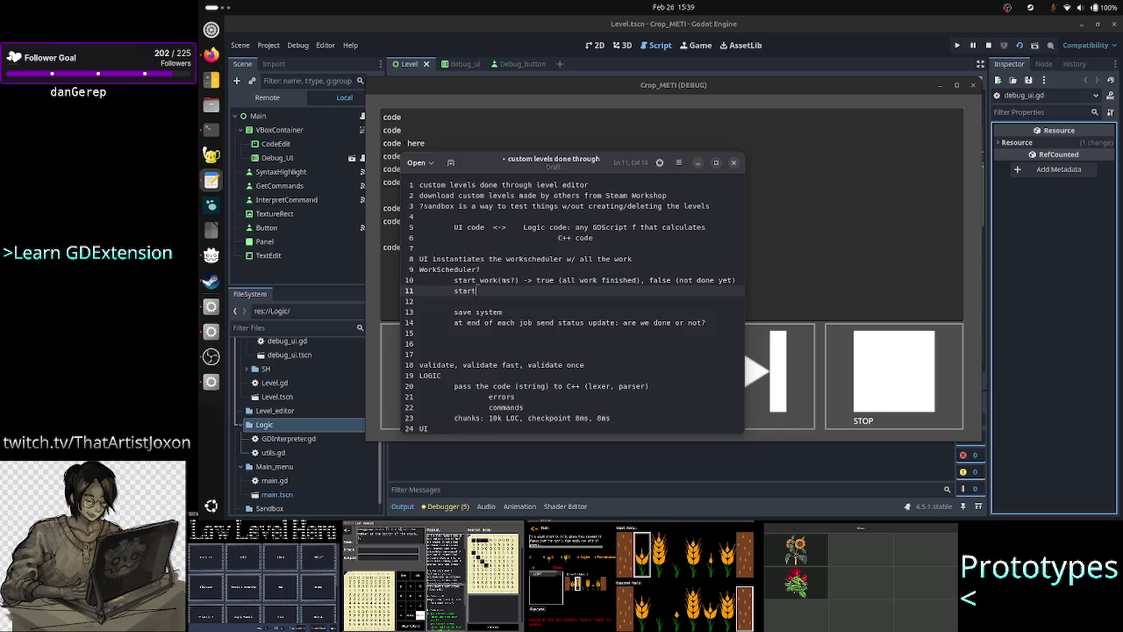
{"action": "type", "text": "_work("}
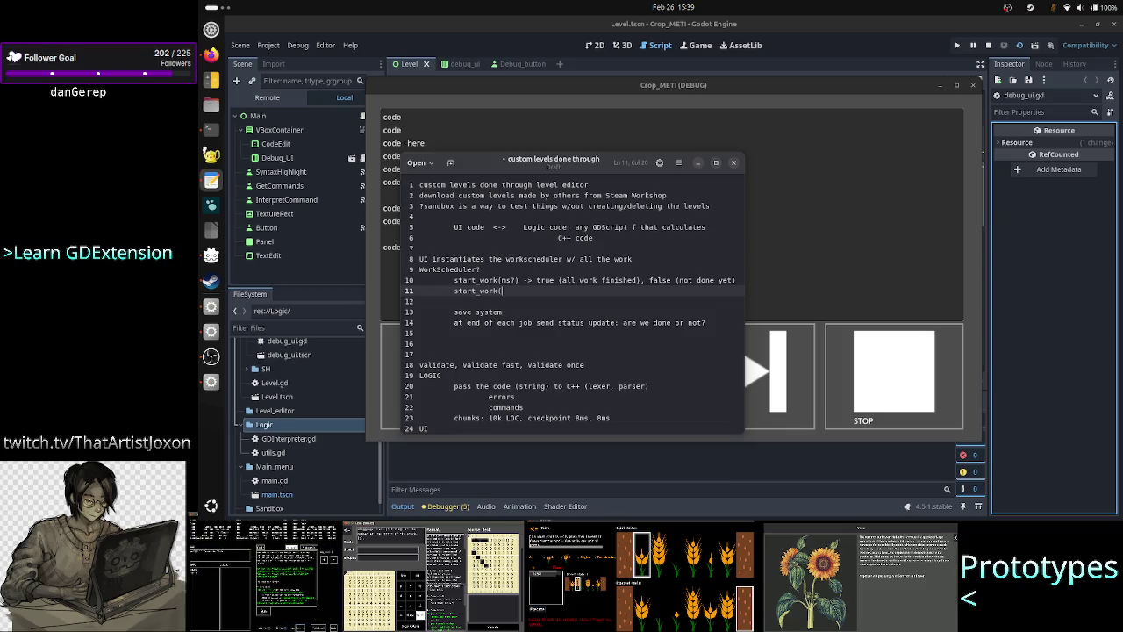
{"action": "type", "text": "ms"}
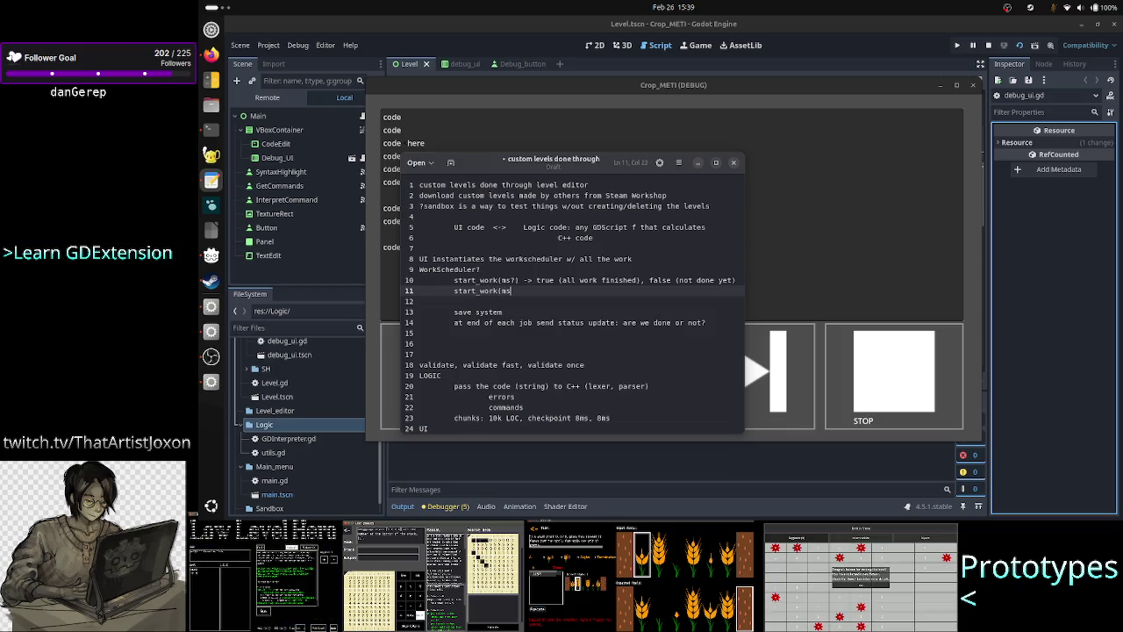
{"action": "type", "text": "?)"}
{"action": "key", "text": "Return"}
{"action": "type", "text": "st"}
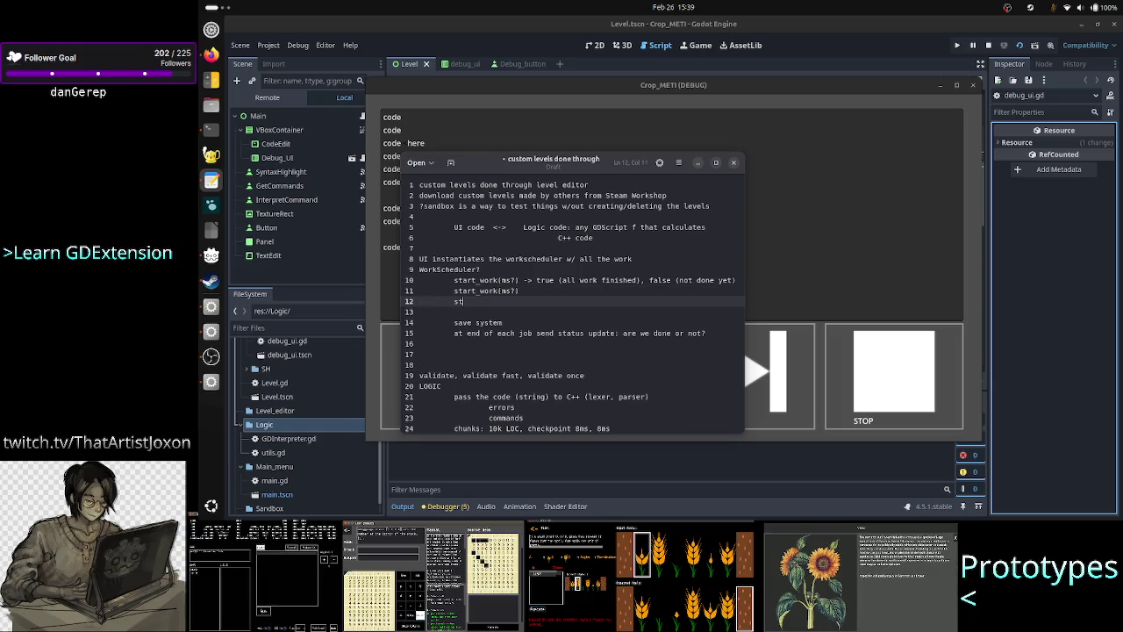
{"action": "key", "text": "BackSpace"}
{"action": "key", "text": "BackSpace"}
{"action": "key", "text": "BackSpace"}
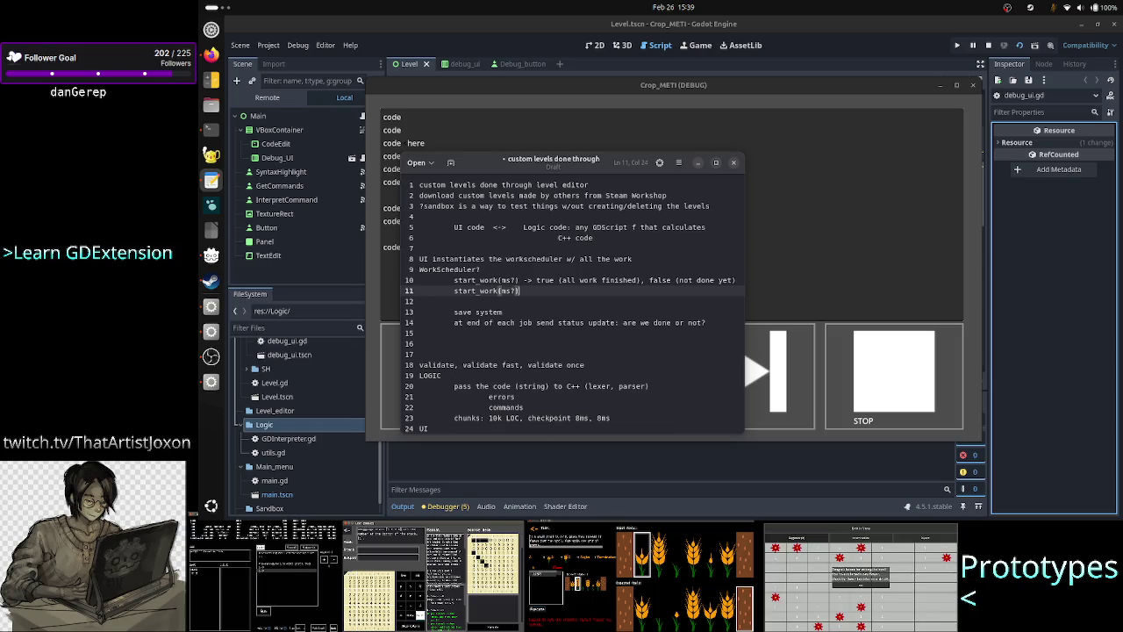
{"action": "type", "text": " -> "}
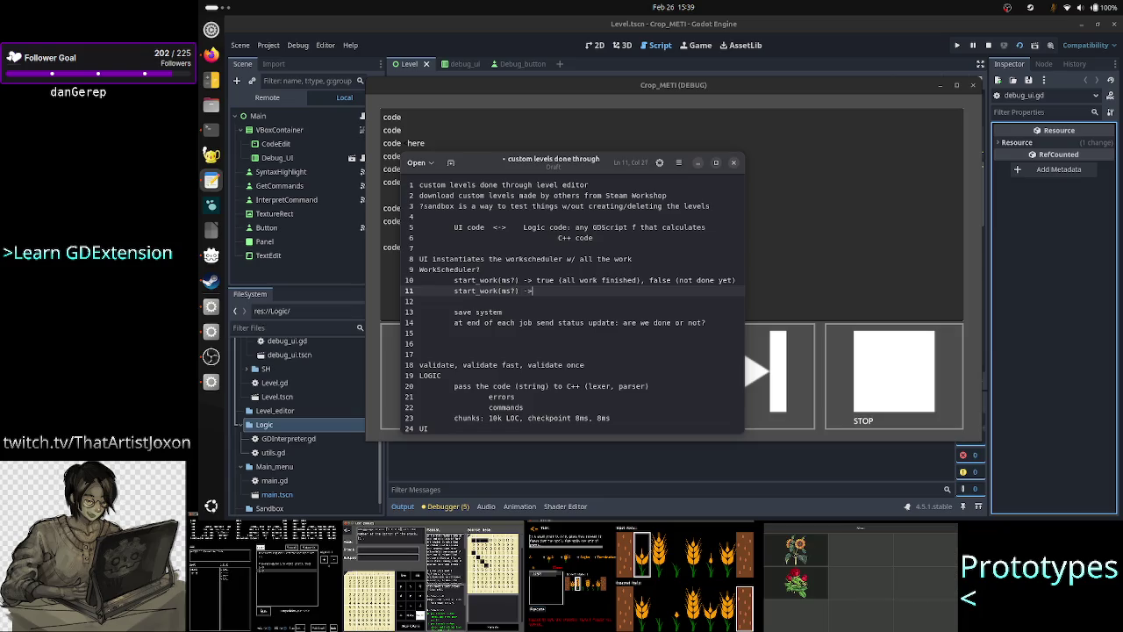
{"action": "type", "text": "true"}
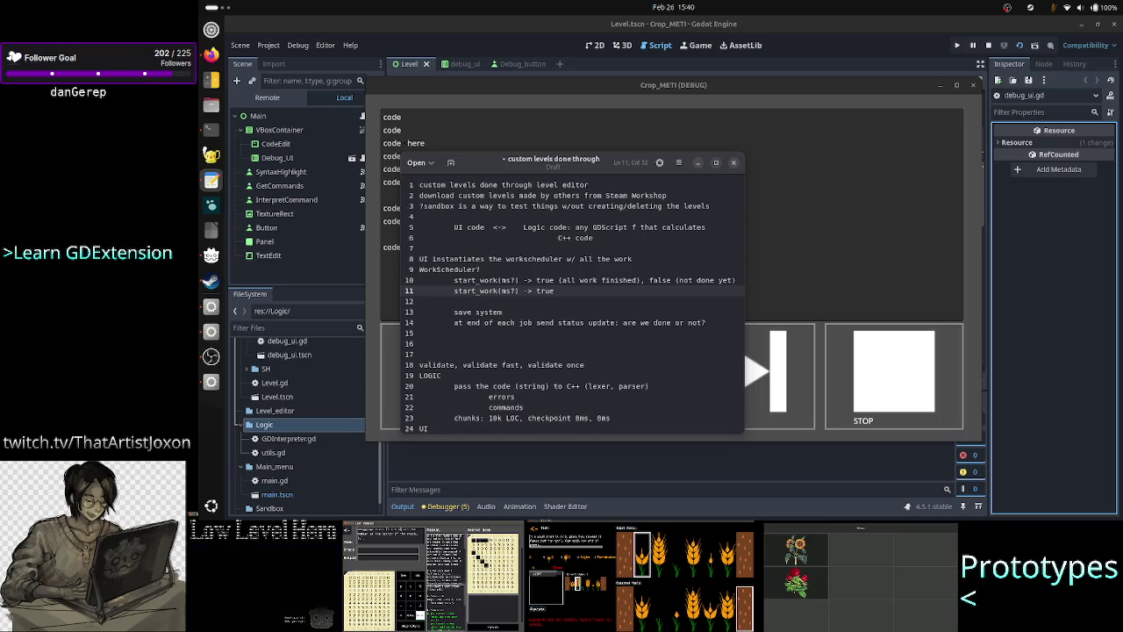
{"action": "key", "text": "Return"}
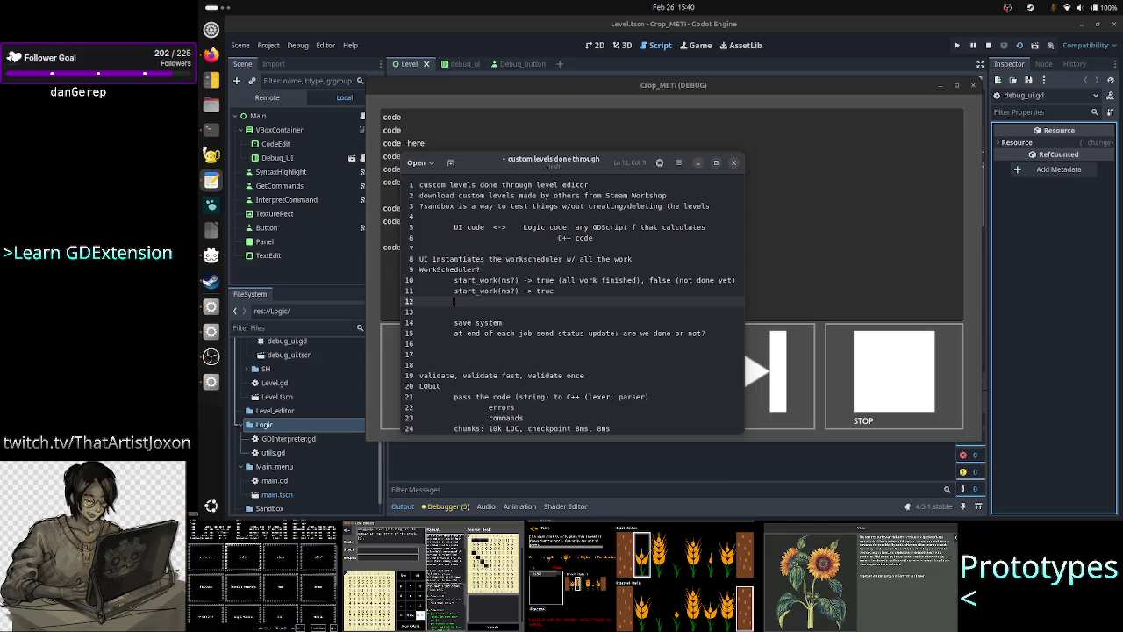
{"action": "type", "text": "switc"}
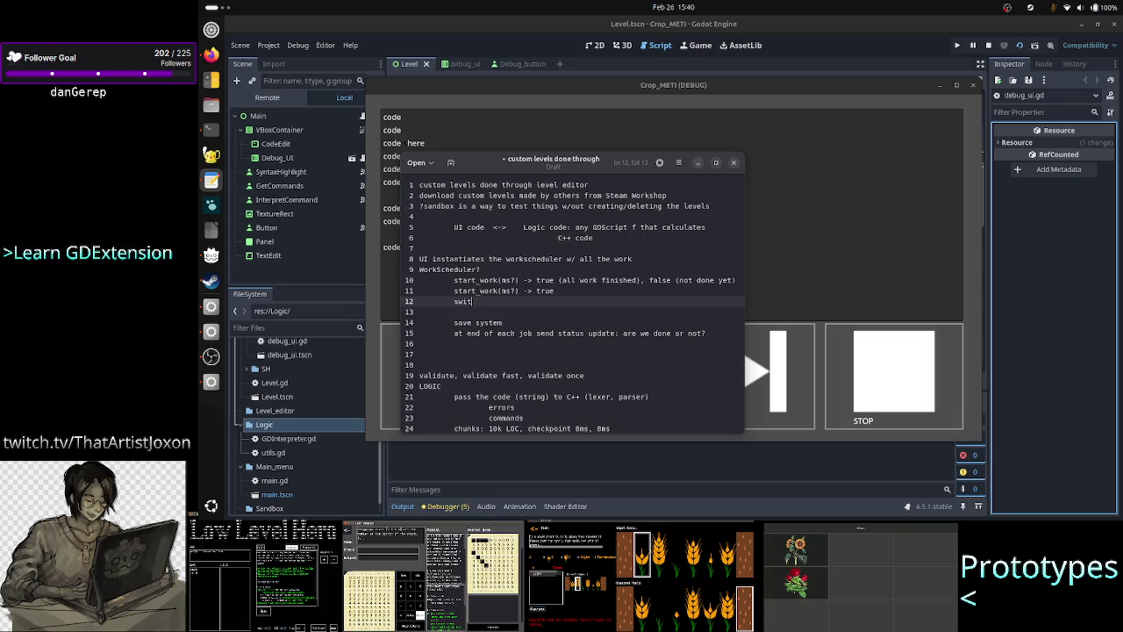
{"action": "key", "text": "BackSpace"}
{"action": "key", "text": "BackSpace"}
{"action": "key", "text": "BackSpace"}
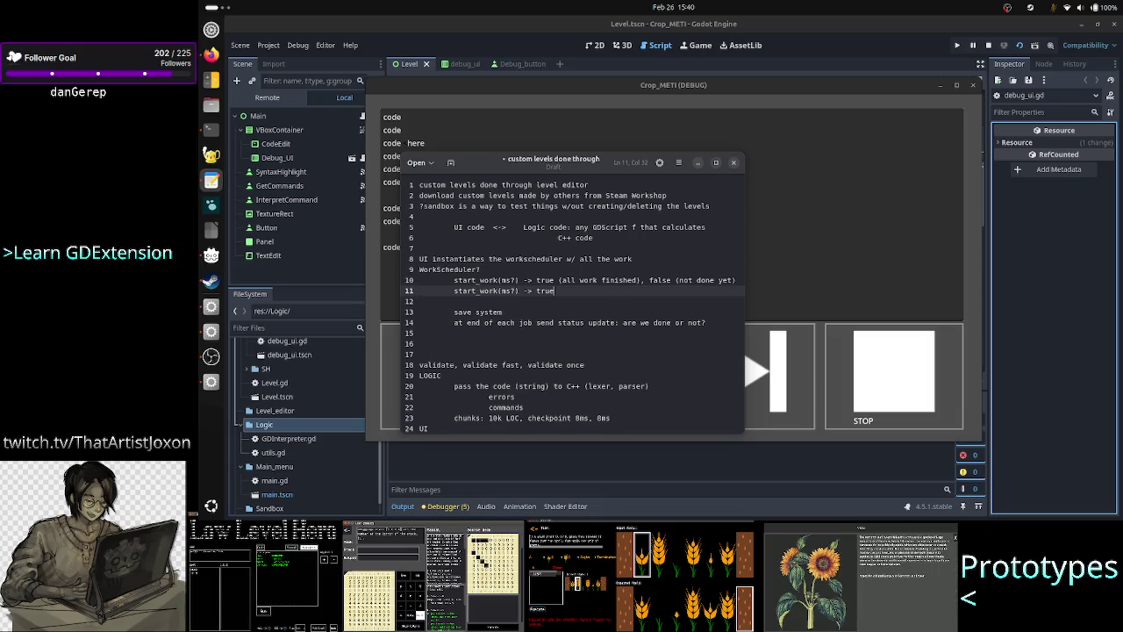
{"action": "type", "text": ": UI s"}
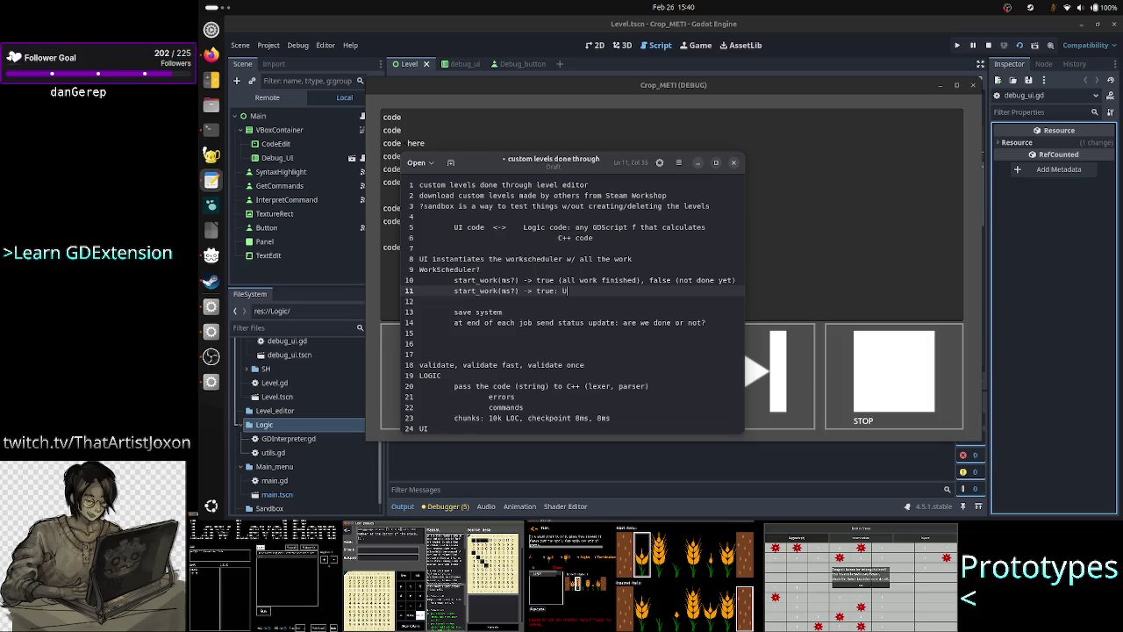
{"action": "type", "text": "witch state"}
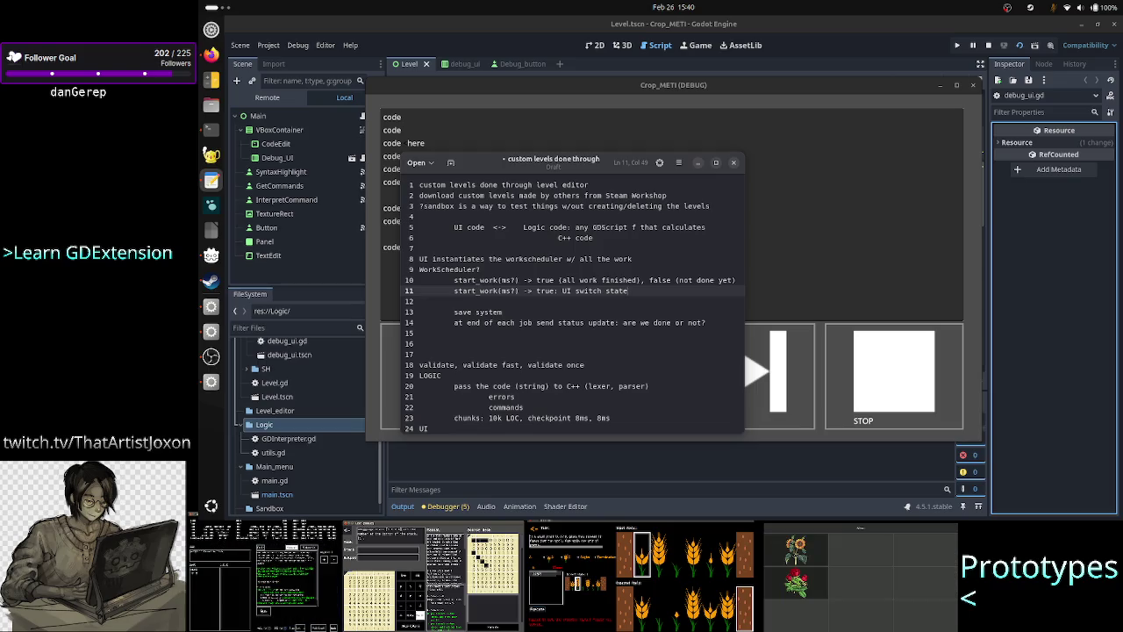
Select the workscheduler instantiation line, then both start_work lines, and bring up the browser
{"action": "key", "text": "Up"}
{"action": "key", "text": "Home"}
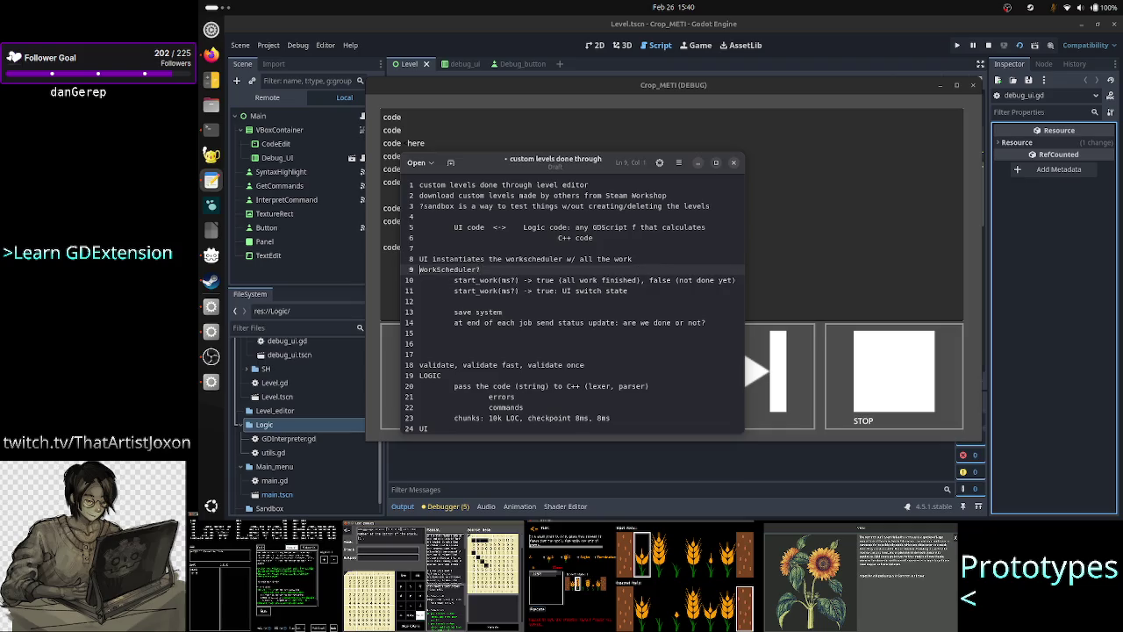
{"action": "key", "text": "shift+Up"}
{"action": "key", "text": "Up"}
{"action": "key", "text": "Up"}
{"action": "key", "text": "shift+End"}
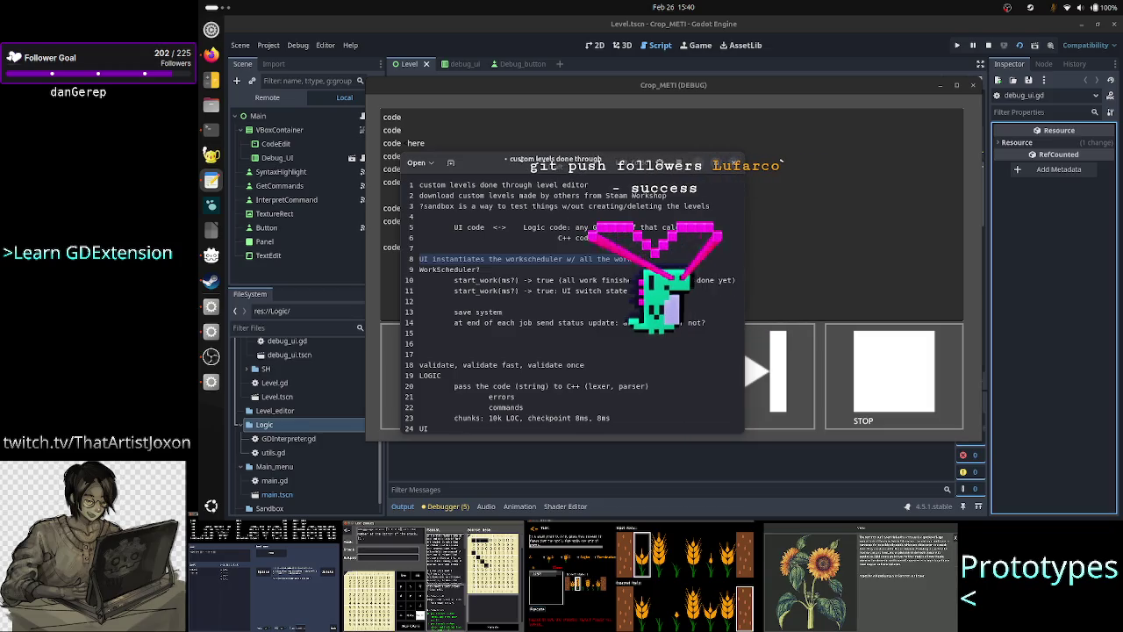
{"action": "left_click", "coordinate": [419, 279]}
{"action": "key", "text": "shift+Down"}
{"action": "key", "text": "shift+Down"}
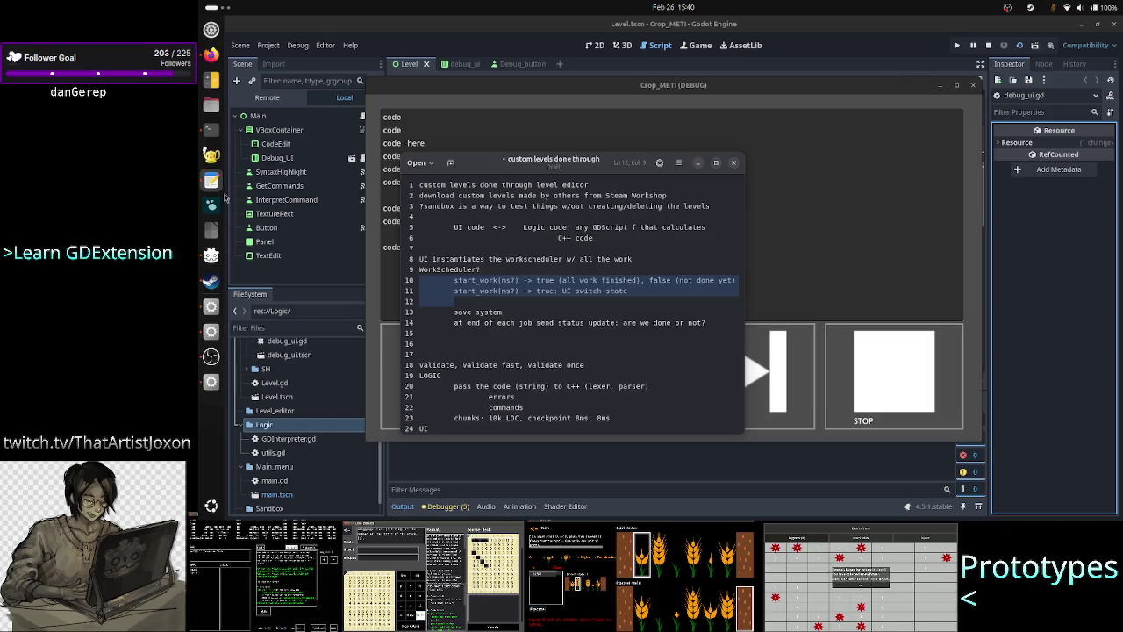
{"action": "left_click", "coordinate": [203, 58]}
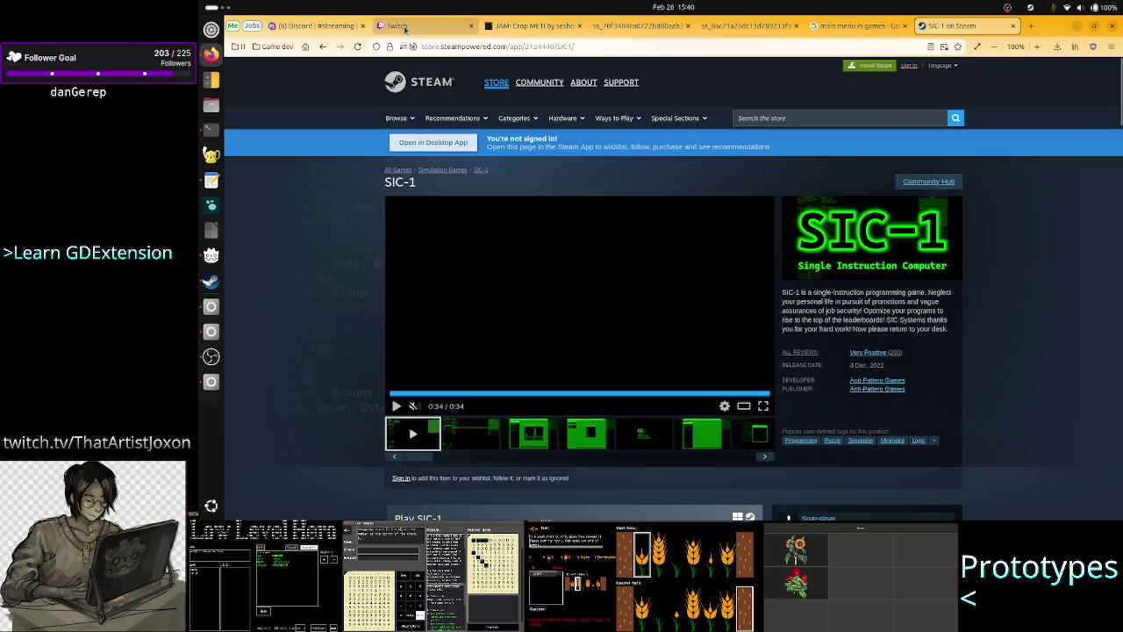
In the Twitch stream manager, view and close a chatter's profile card, then reload the page
{"action": "left_click", "coordinate": [402, 28]}
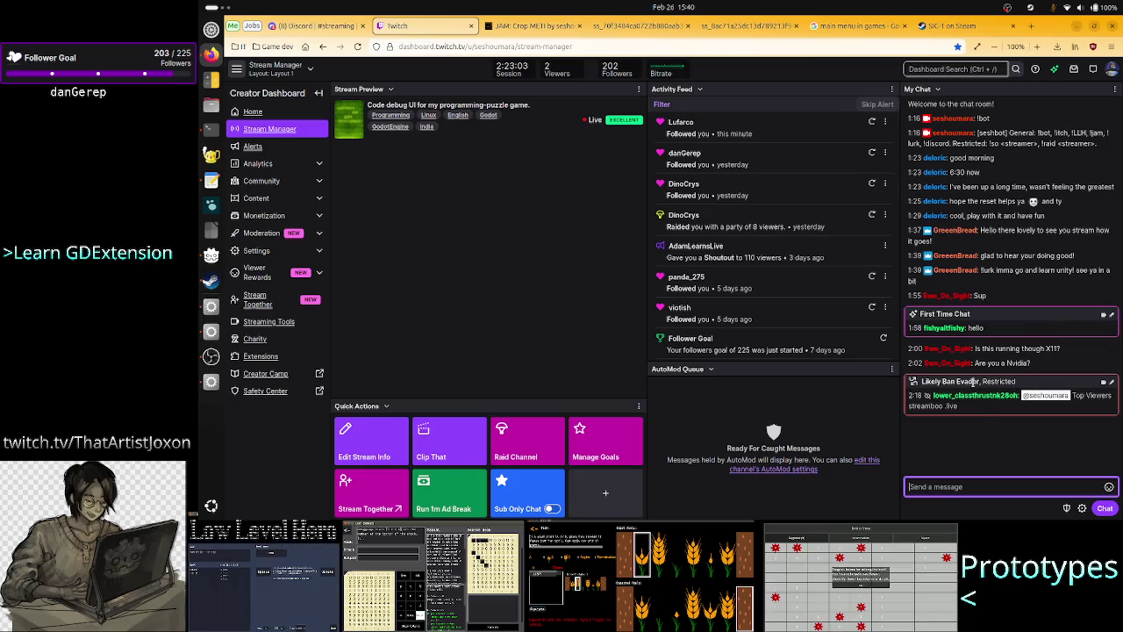
{"action": "left_click", "coordinate": [997, 396]}
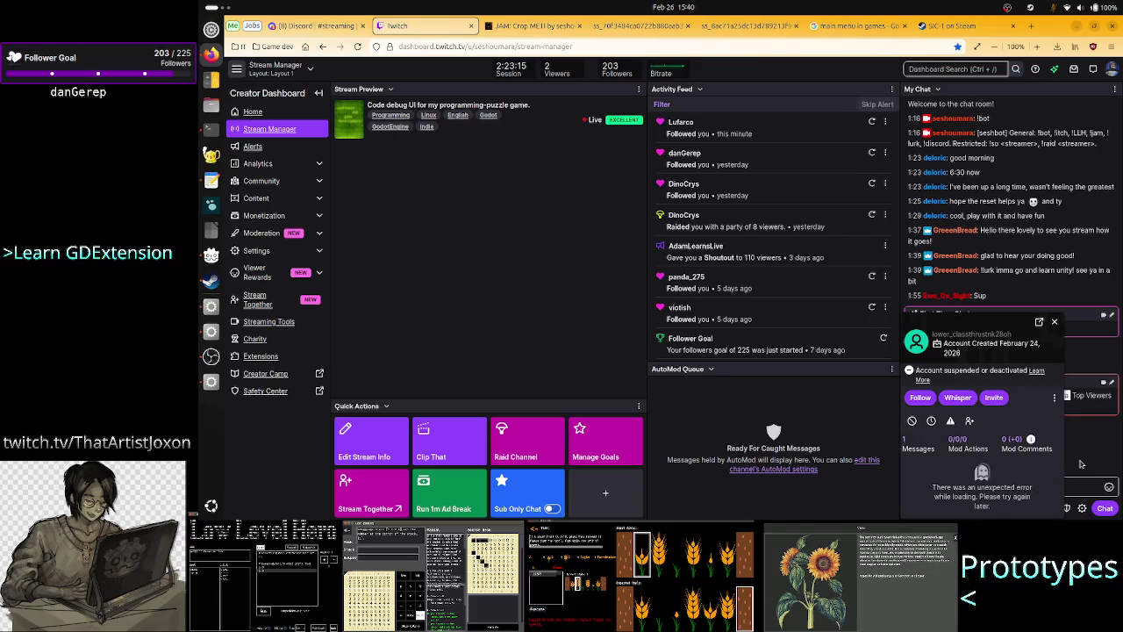
{"action": "left_click", "coordinate": [1055, 322]}
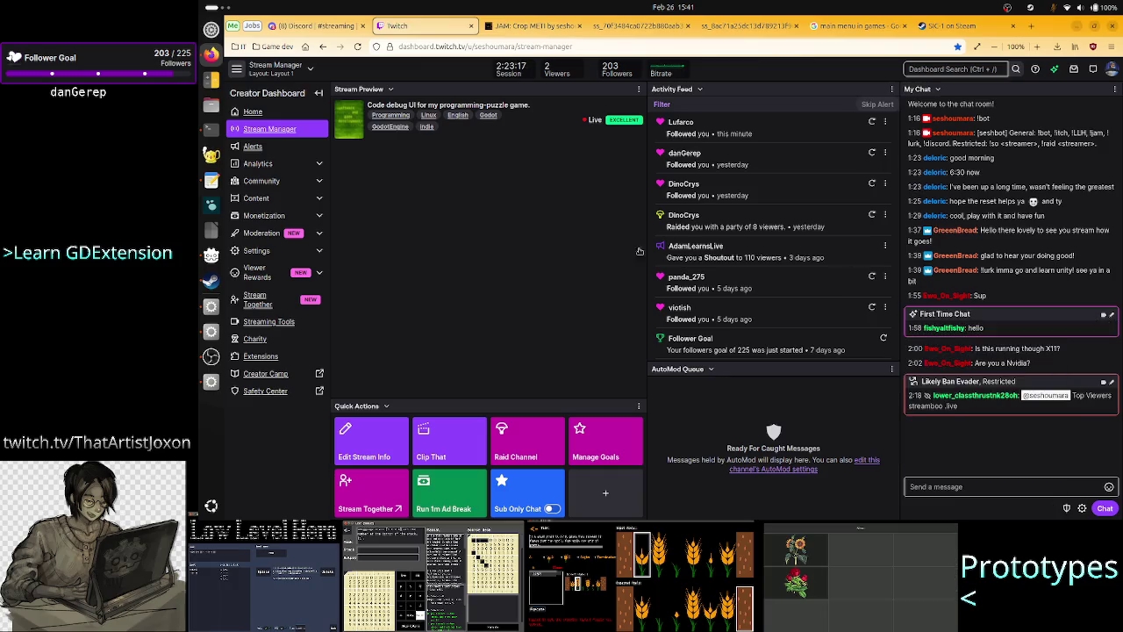
{"action": "left_click", "coordinate": [356, 48]}
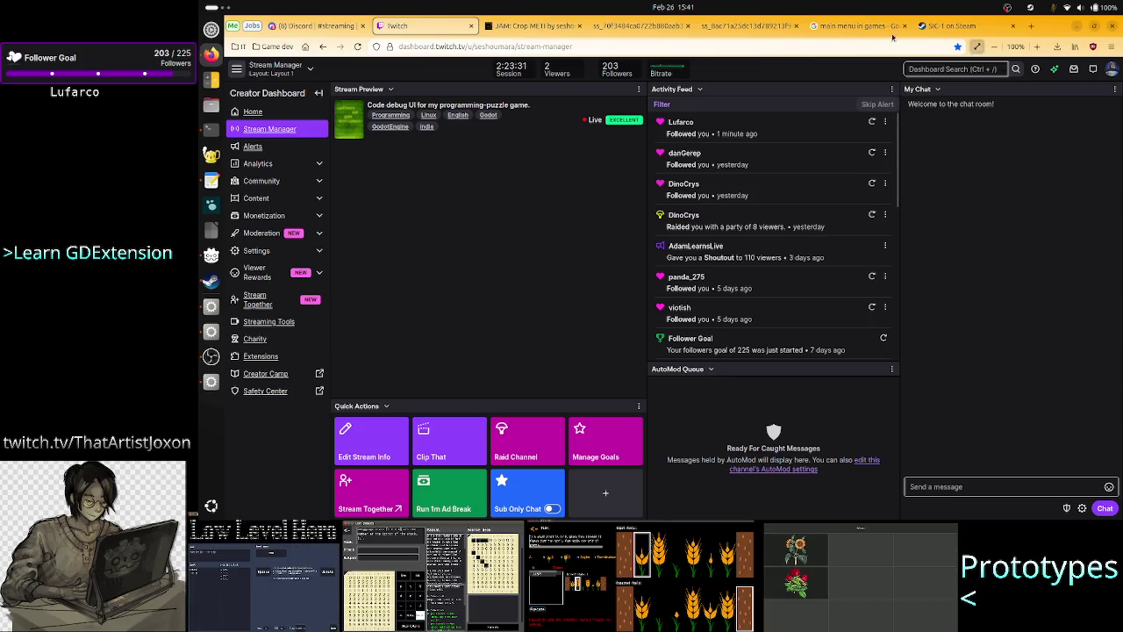
{"action": "left_click", "coordinate": [532, 28]}
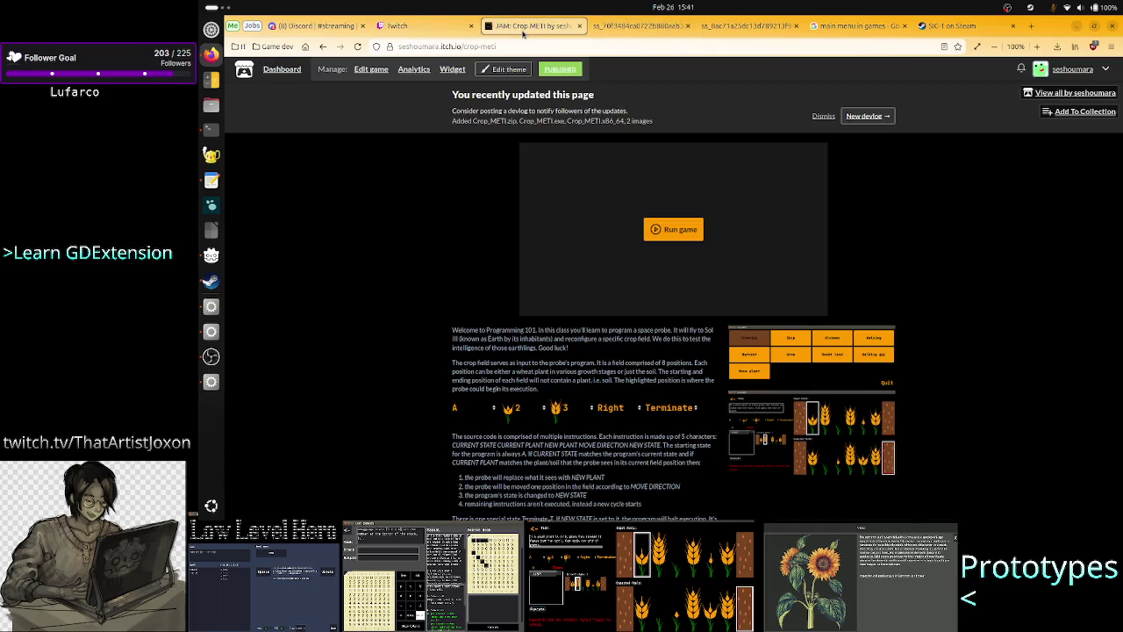
Run the Crop METI game on itch.io, close the image-search and SIC-1 tabs, and return to the notes
{"action": "left_click", "coordinate": [672, 229]}
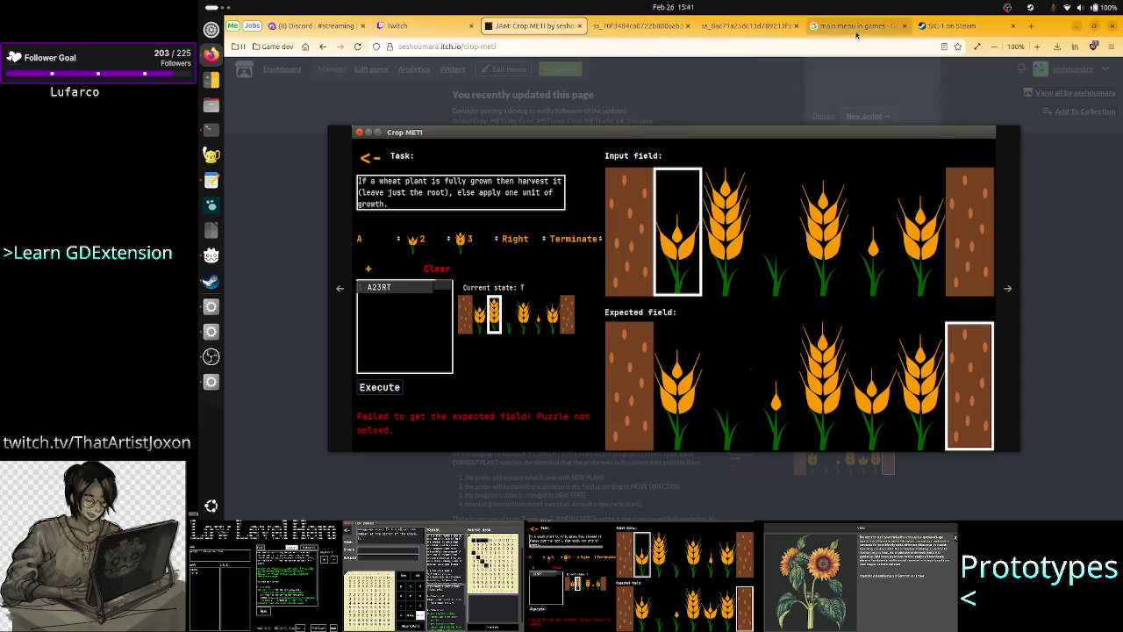
{"action": "left_click", "coordinate": [896, 29]}
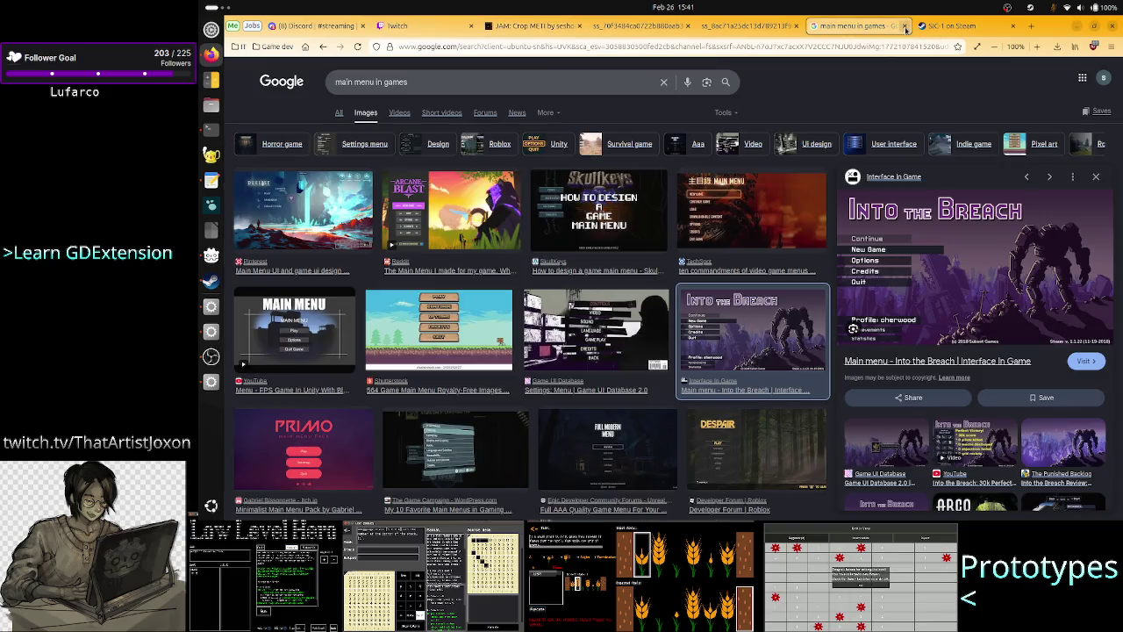
{"action": "left_click", "coordinate": [907, 29]}
{"action": "left_click", "coordinate": [906, 29]}
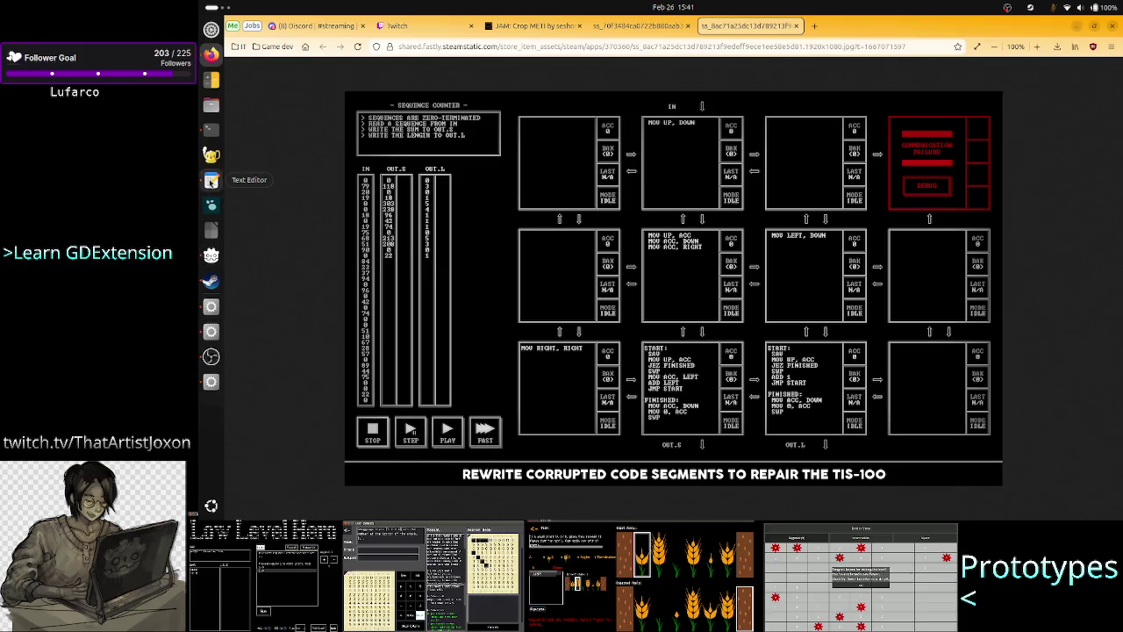
{"action": "left_click", "coordinate": [210, 180]}
{"action": "left_click", "coordinate": [513, 301]}
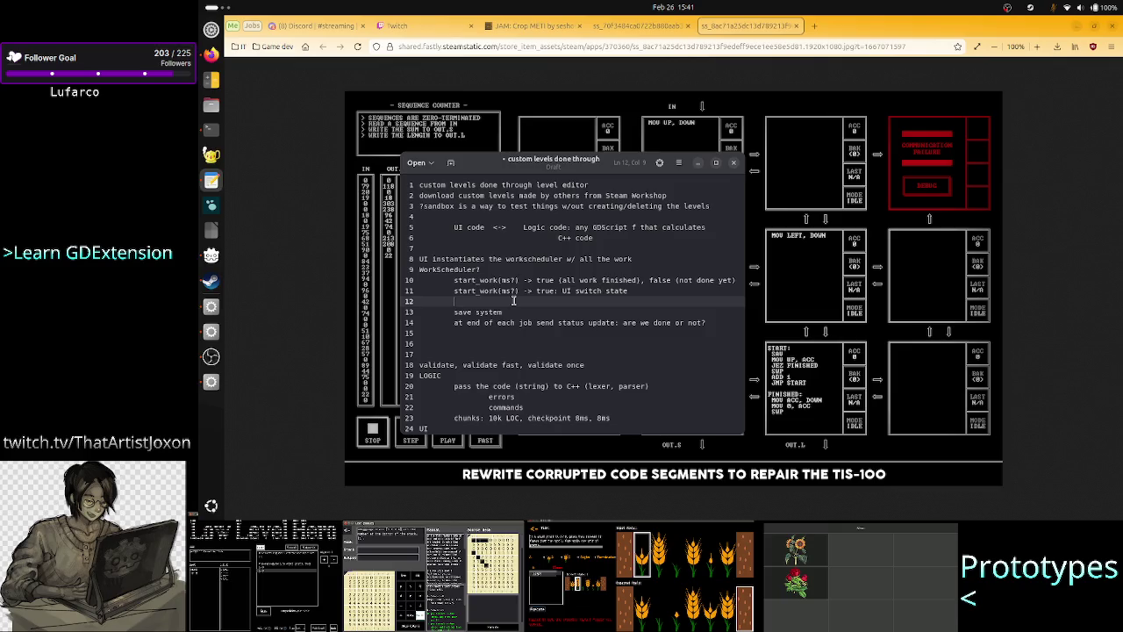
Glance at the Twitch and itch.io tabs, then close the Crop_METI debug game and return to Godot
{"action": "key", "text": "Up"}
{"action": "key", "text": "Up"}
{"action": "key", "text": "Up"}
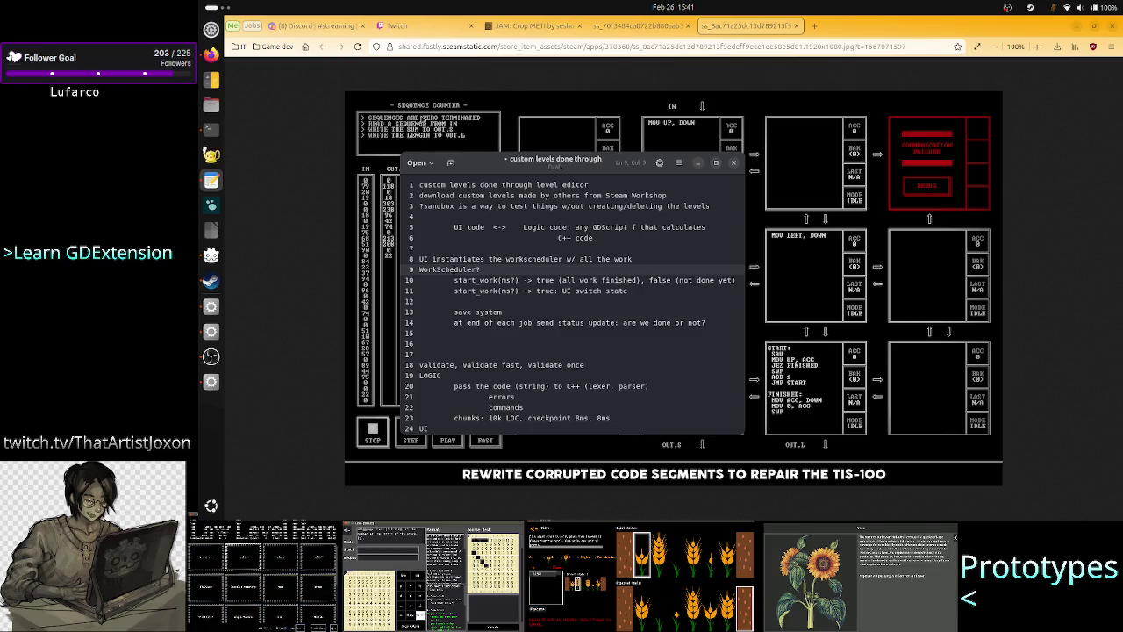
{"action": "left_click", "coordinate": [429, 27]}
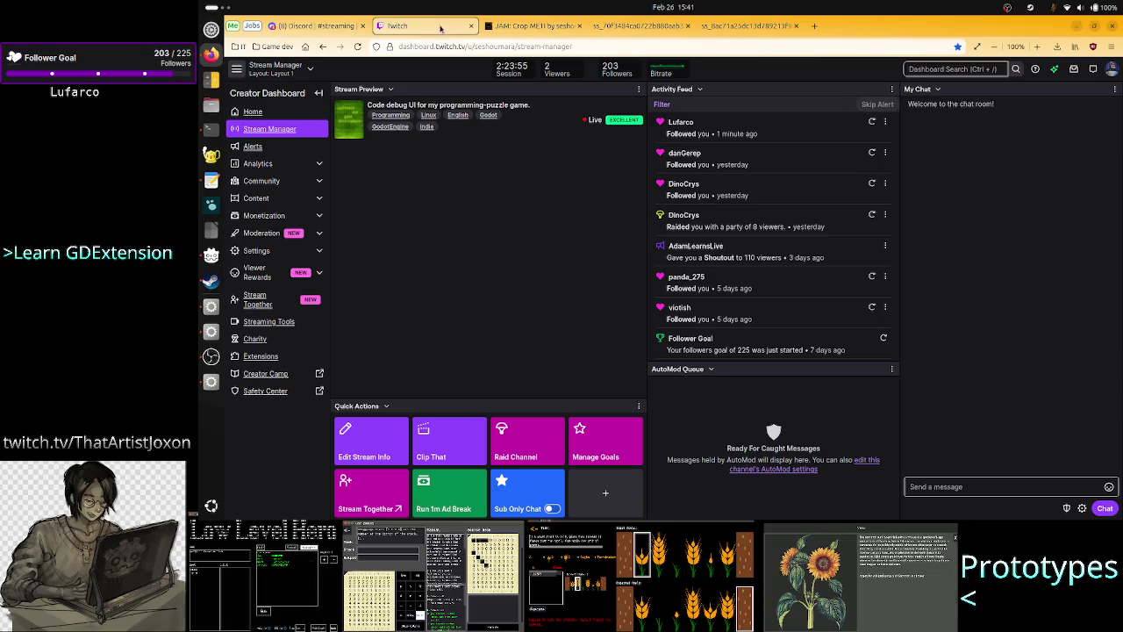
{"action": "left_click", "coordinate": [522, 26]}
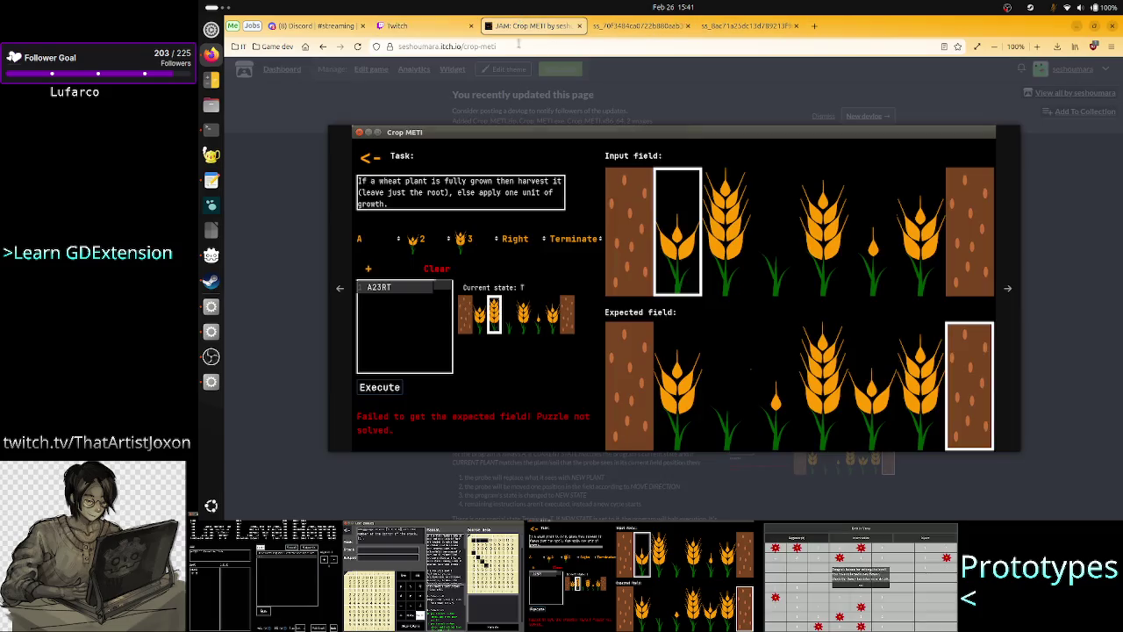
{"action": "key", "text": "alt+Tab"}
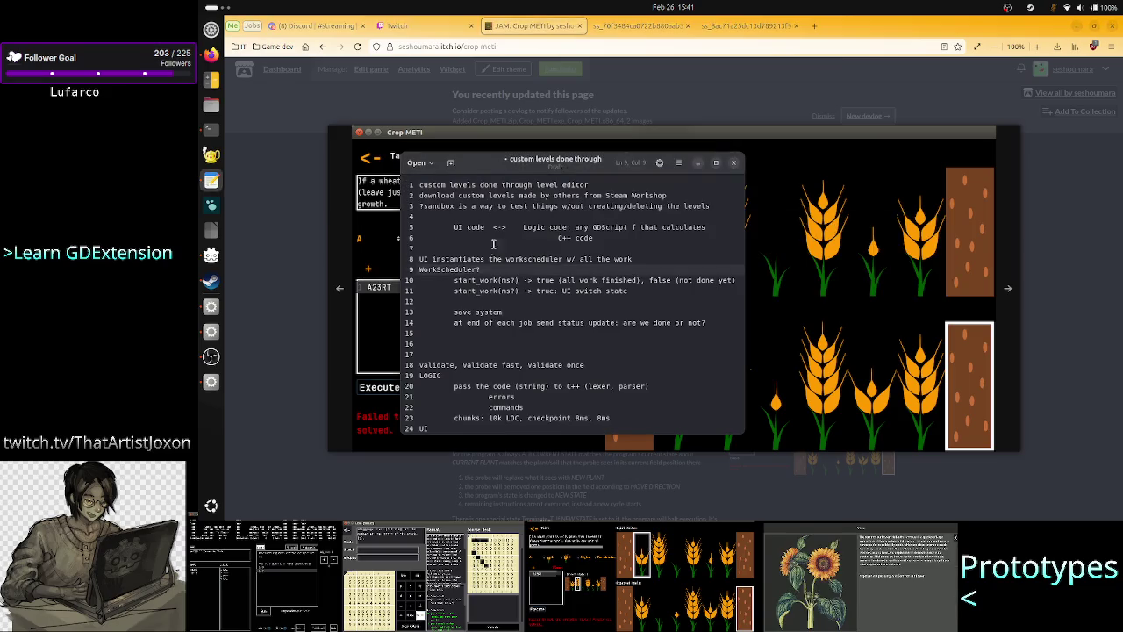
{"action": "left_click", "coordinate": [481, 280]}
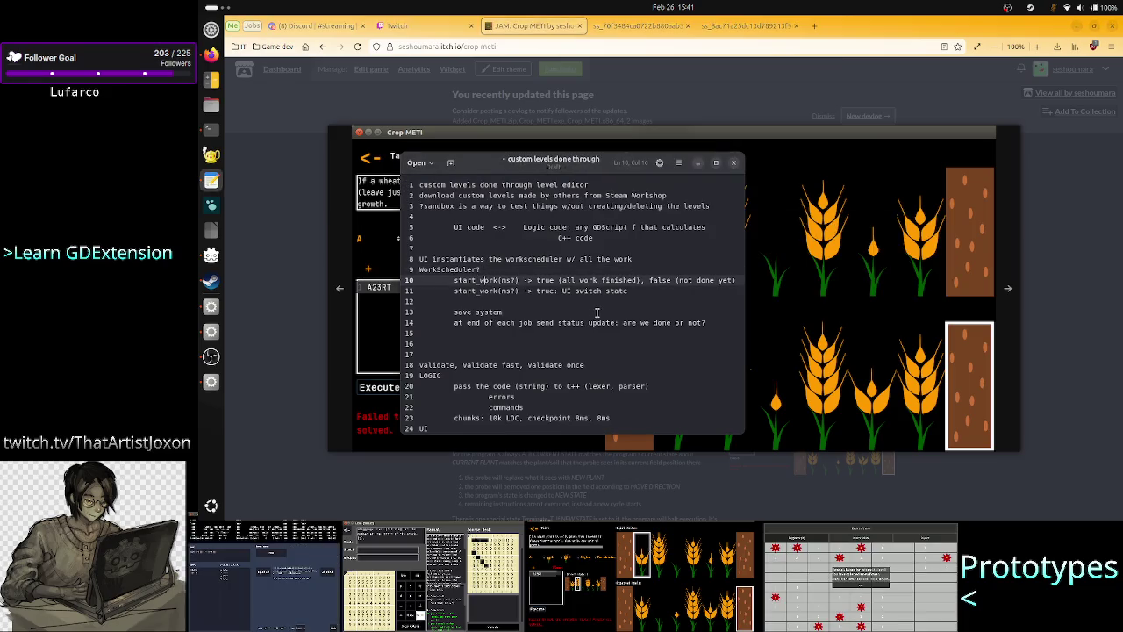
{"action": "left_click", "coordinate": [211, 380]}
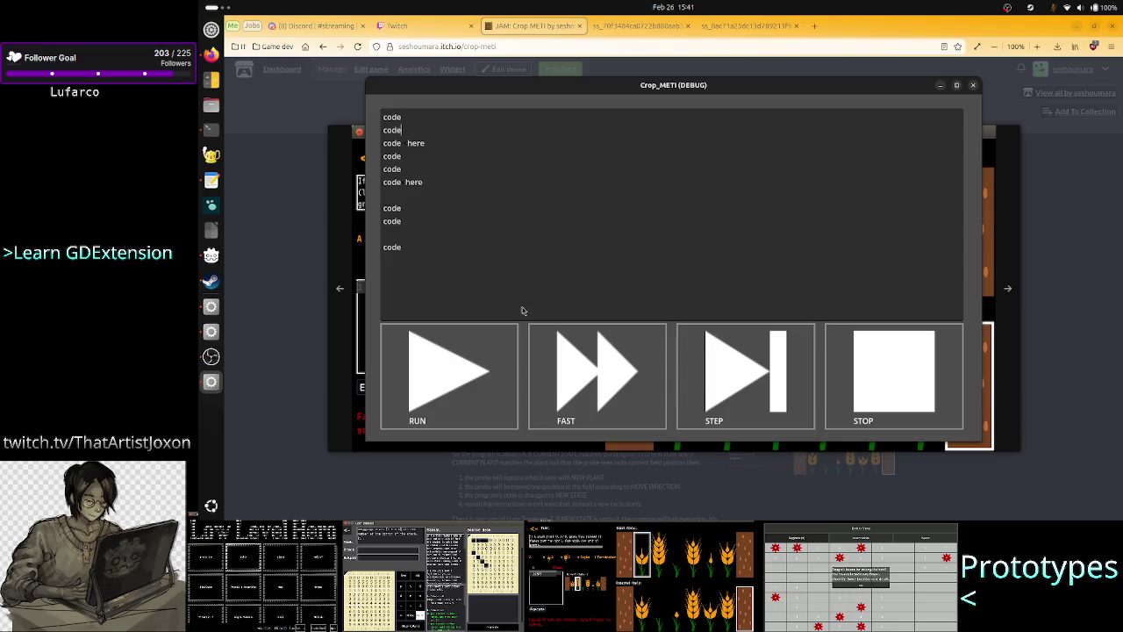
{"action": "left_click", "coordinate": [975, 87]}
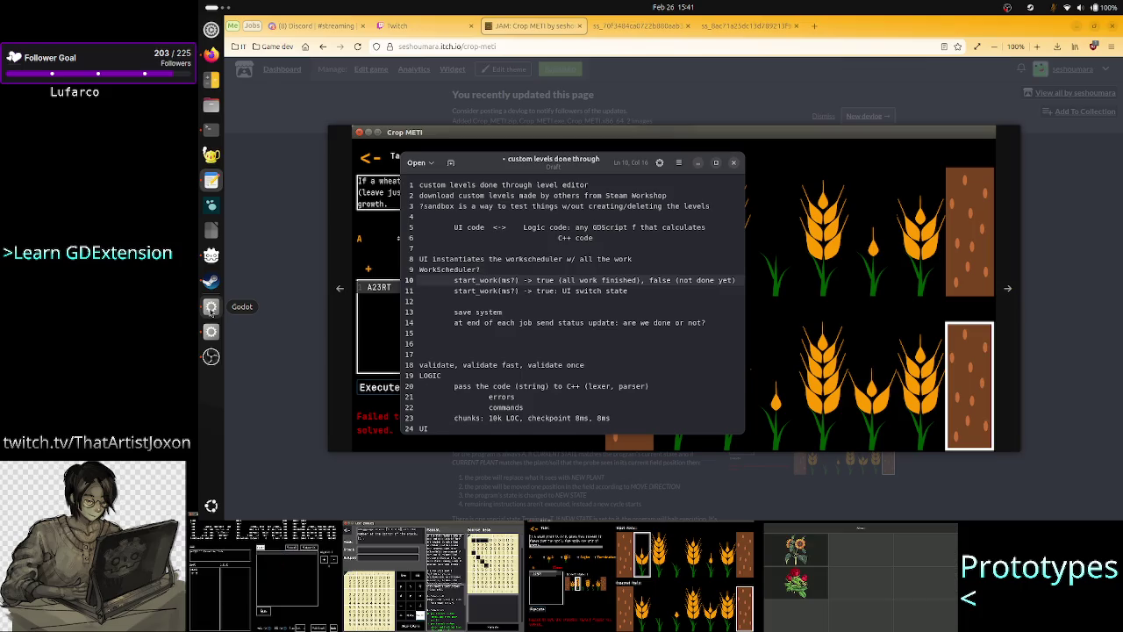
{"action": "left_click", "coordinate": [211, 309]}
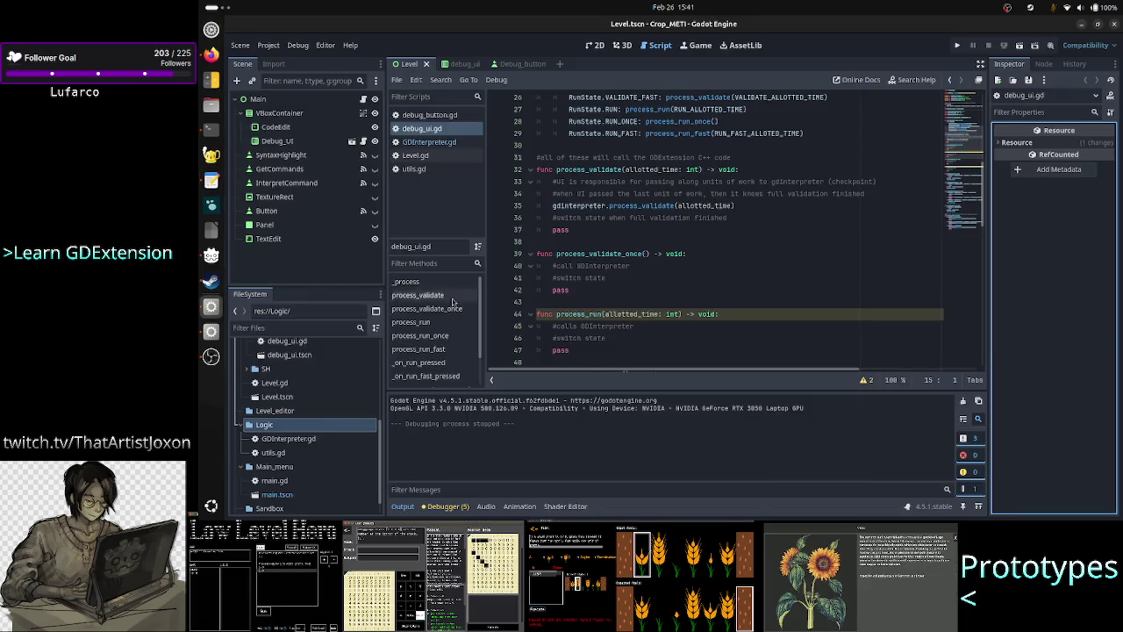
Open GDInterpreter.gd from the Logic folder in the script editor, then close it
{"action": "right_click", "coordinate": [301, 430]}
{"action": "left_click", "coordinate": [289, 429]}
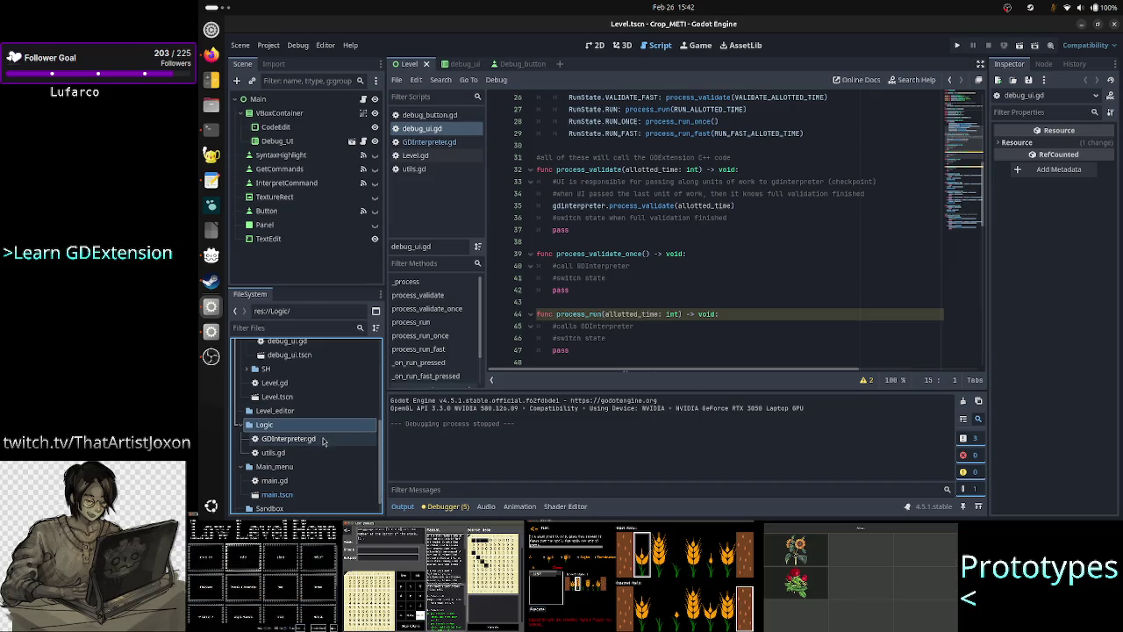
{"action": "left_click", "coordinate": [323, 441]}
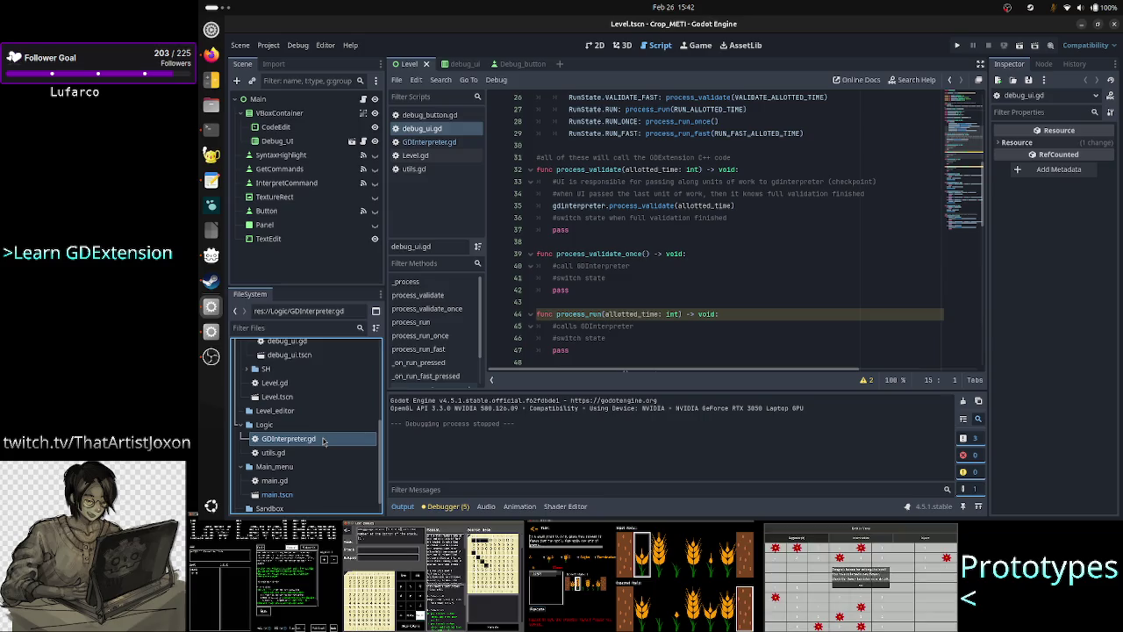
{"action": "left_click", "coordinate": [460, 144]}
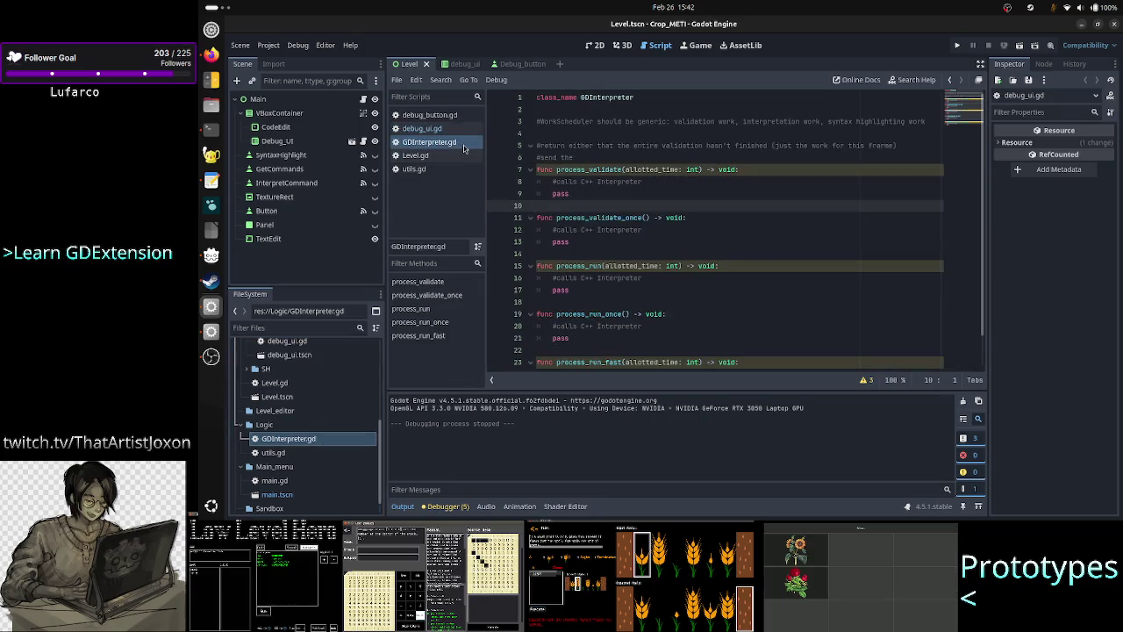
{"action": "key", "text": "ctrl+w"}
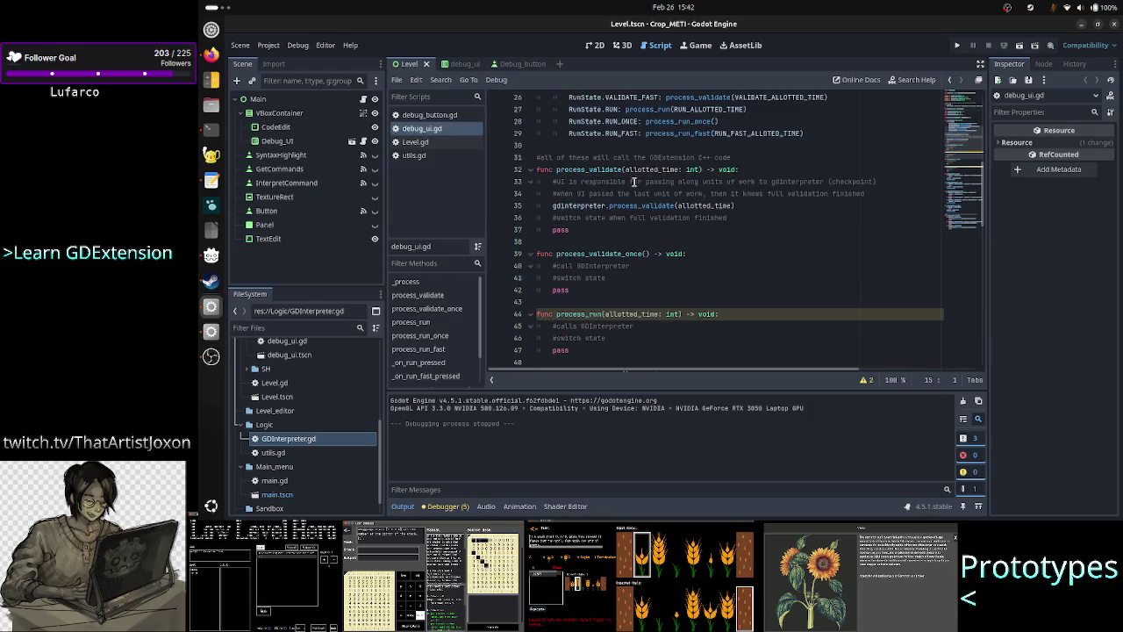
Rename GDInterpreter.gd to TaskScheduler.gd from the FileSystem context menu
{"action": "right_click", "coordinate": [297, 445]}
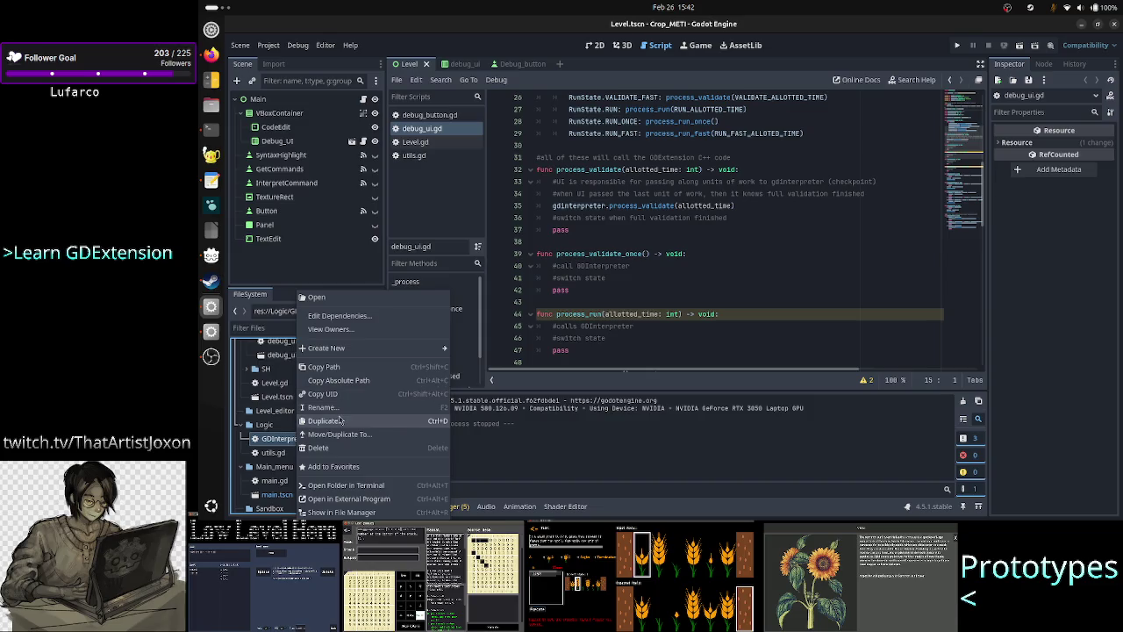
{"action": "left_click", "coordinate": [349, 408]}
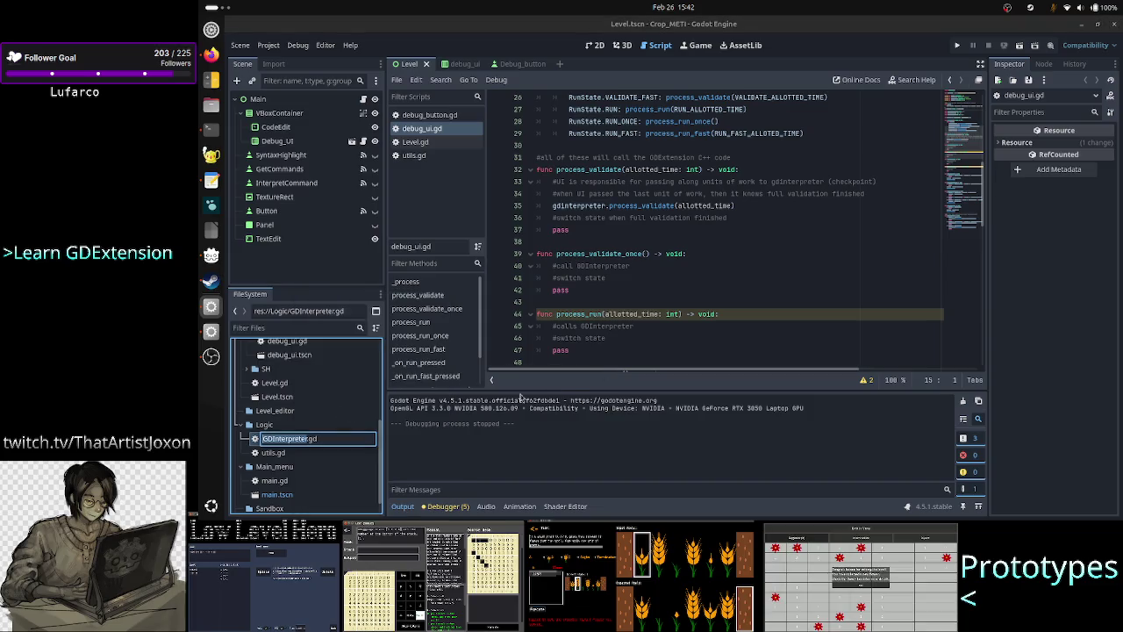
{"action": "type", "text": "Work"}
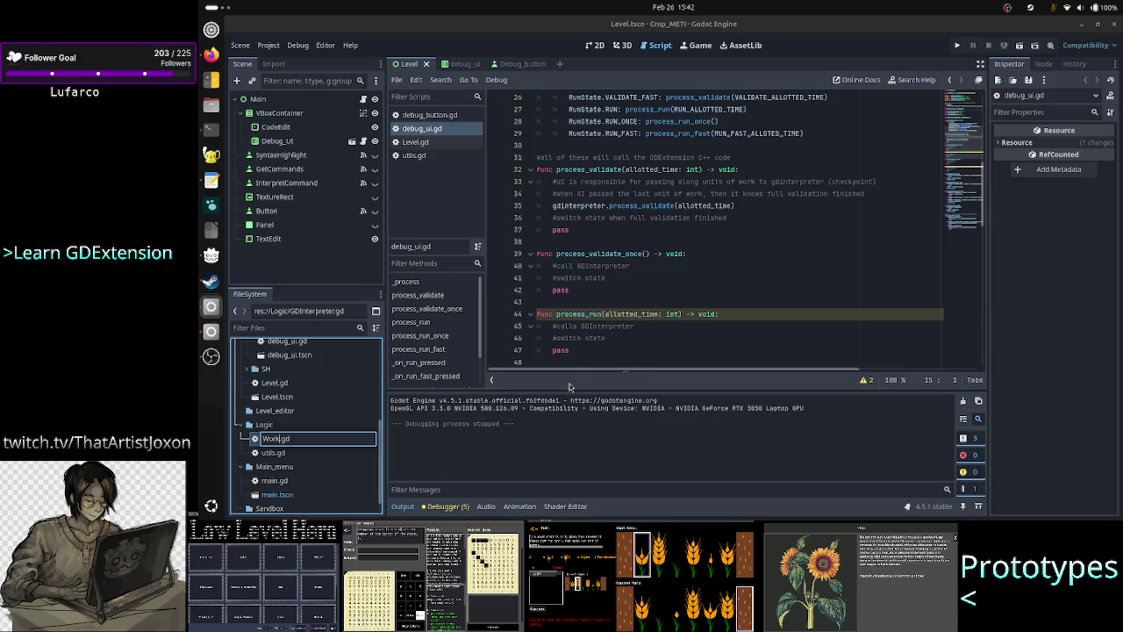
{"action": "type", "text": "Schedule"}
{"action": "type", "text": "ler"}
{"action": "key", "text": "alt+Tab"}
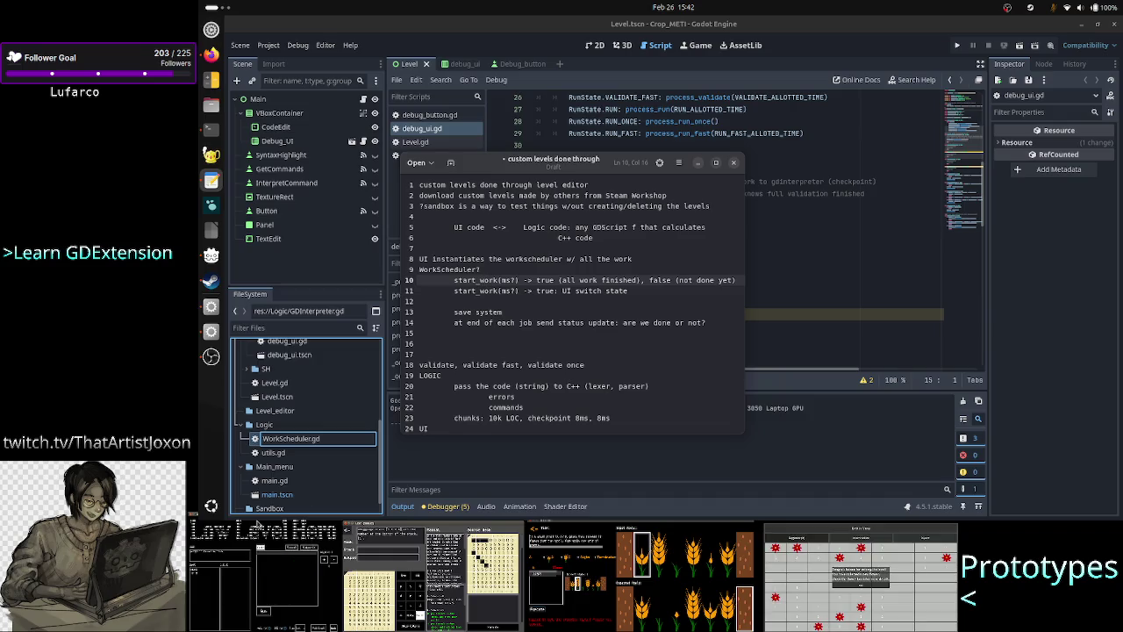
{"action": "left_click", "coordinate": [305, 441]}
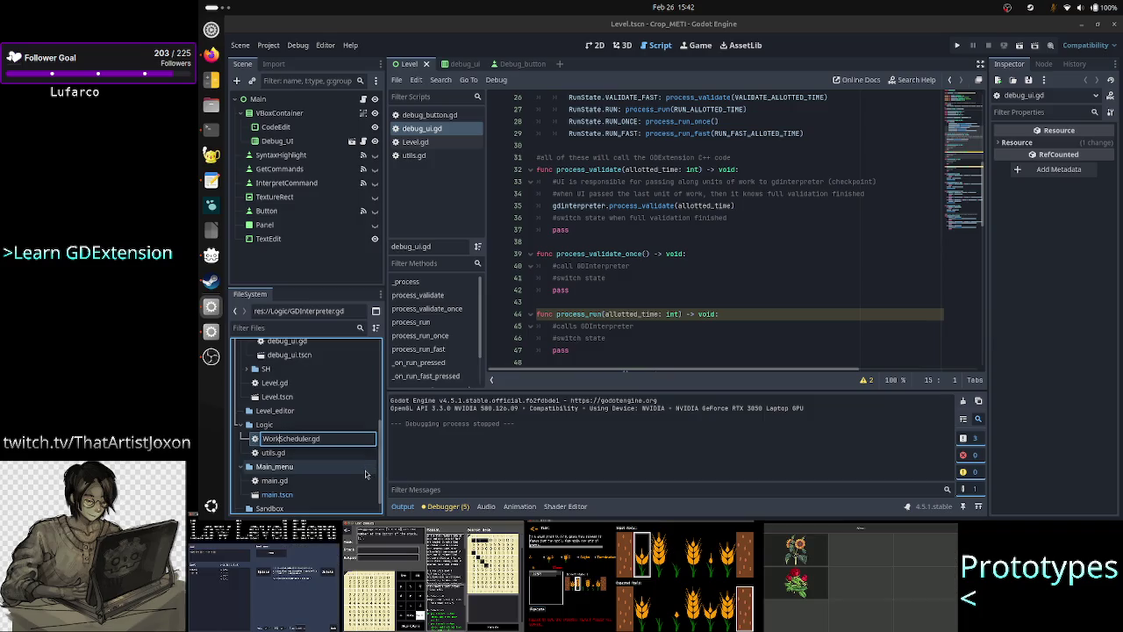
{"action": "key", "text": "BackSpace"}
{"action": "key", "text": "BackSpace"}
{"action": "key", "text": "BackSpace"}
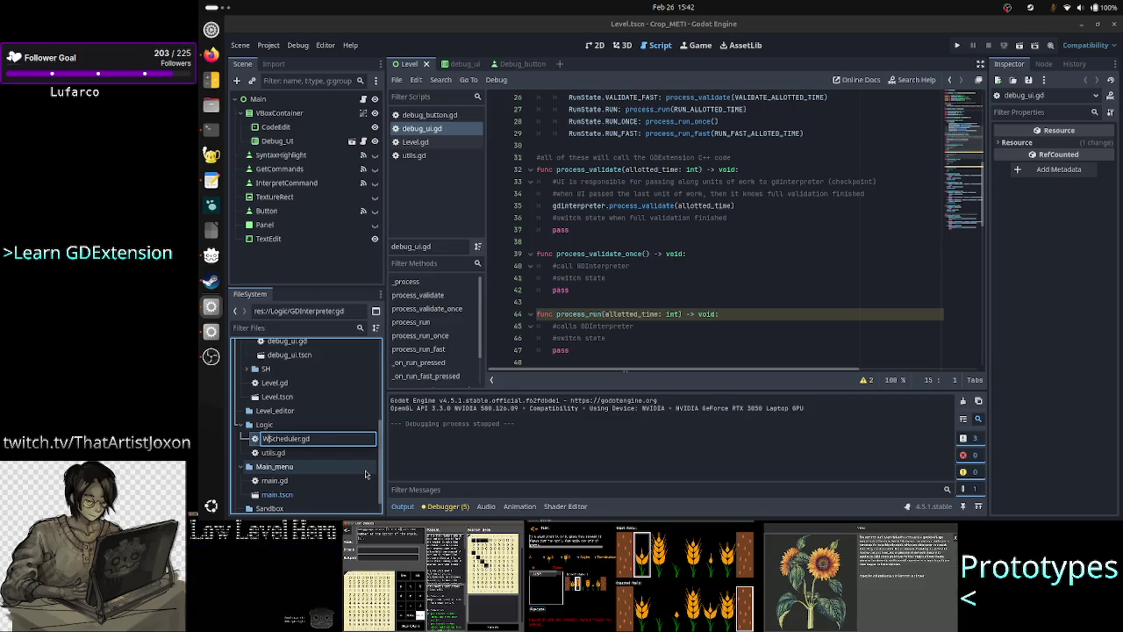
{"action": "type", "text": "Task"}
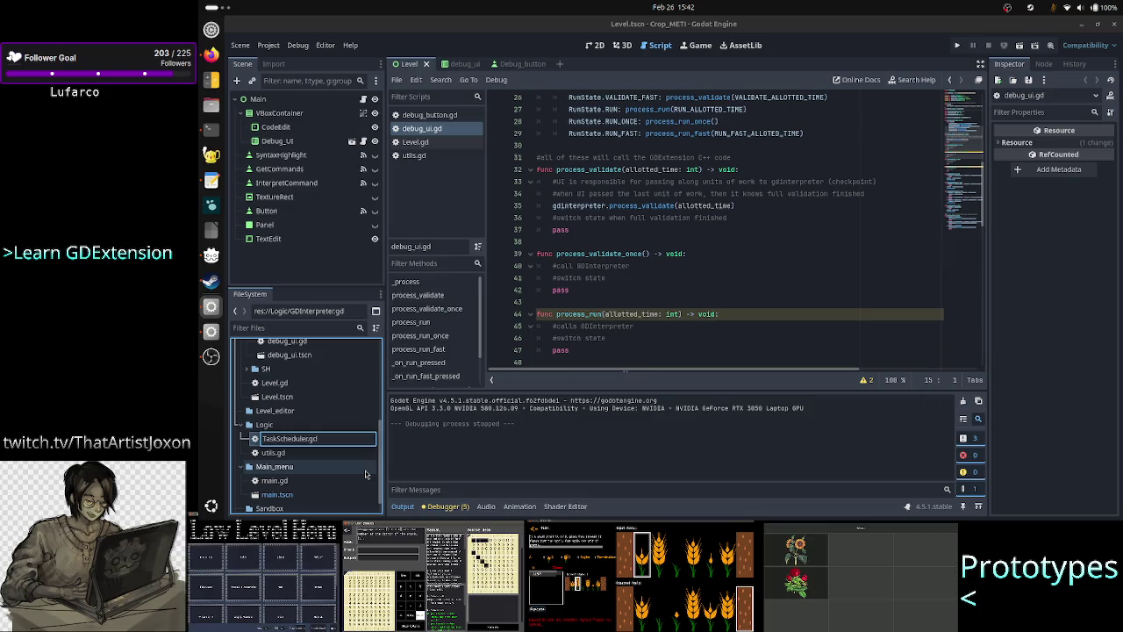
{"action": "key", "text": "BackSpace"}
{"action": "key", "text": "BackSpace"}
{"action": "key", "text": "BackSpace"}
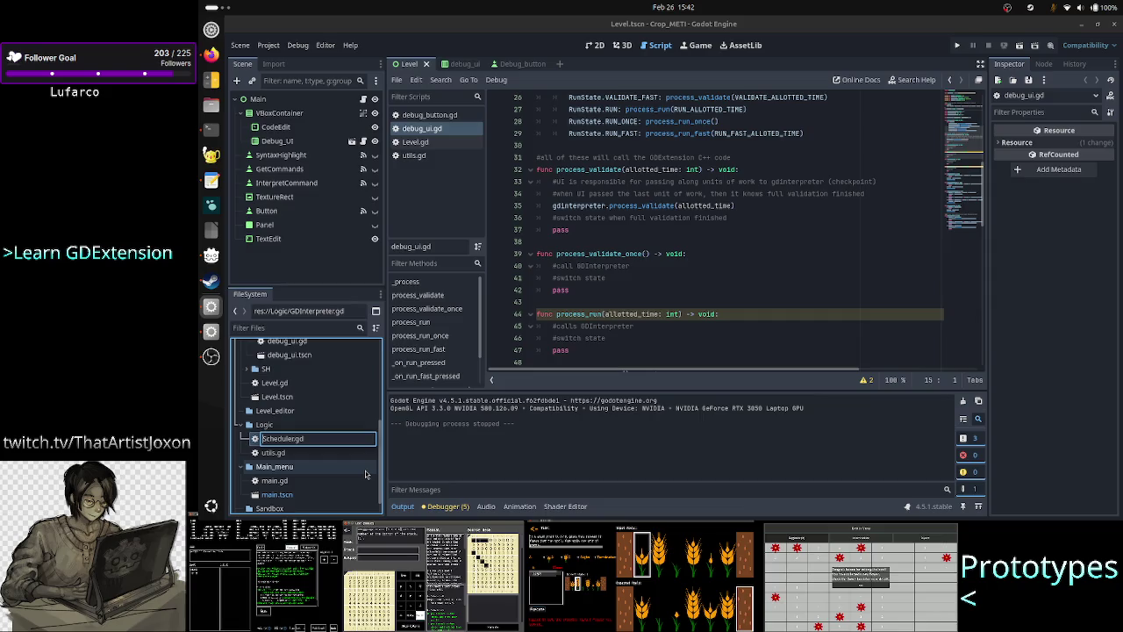
{"action": "type", "text": "Task"}
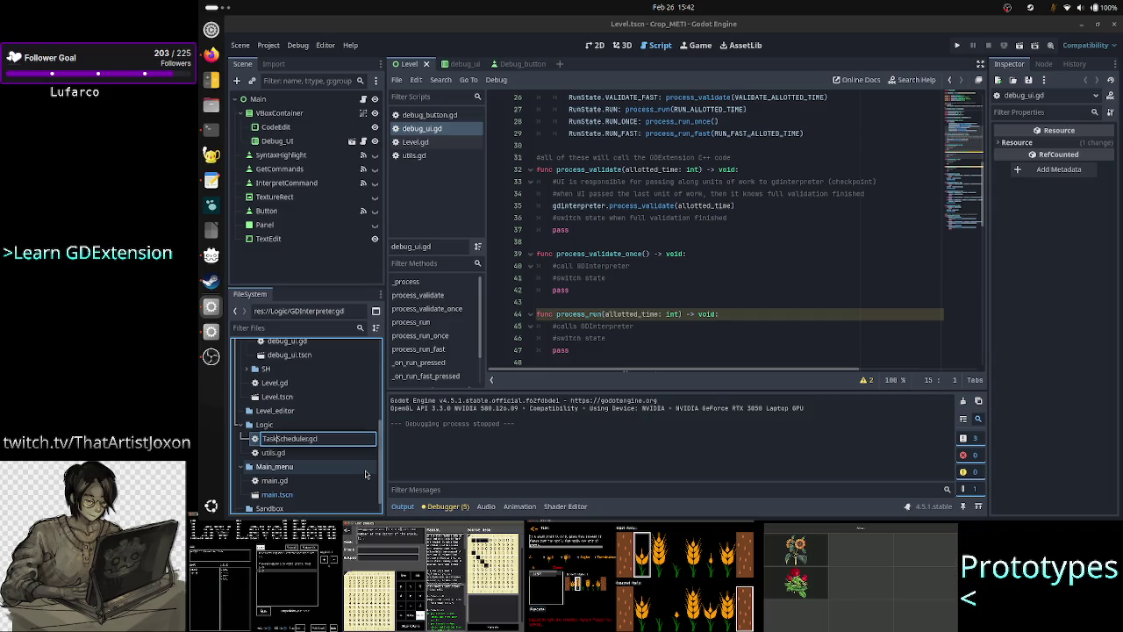
{"action": "key", "text": "Return"}
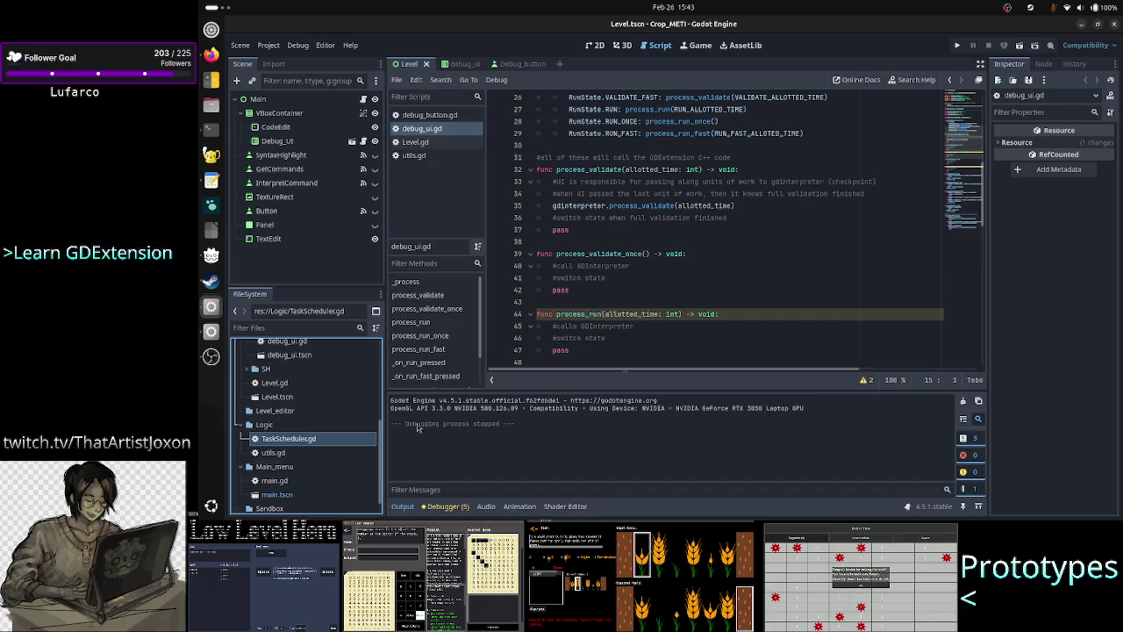
{"action": "scroll", "coordinate": [628, 280], "scroll_direction": "up", "scroll_amount": 1}
Open TaskScheduler.gd, set class_name to TaskScheduler, and remove 'WorkScheduler' from the line 3 comment
{"action": "scroll", "coordinate": [628, 280], "scroll_direction": "up", "scroll_amount": 7}
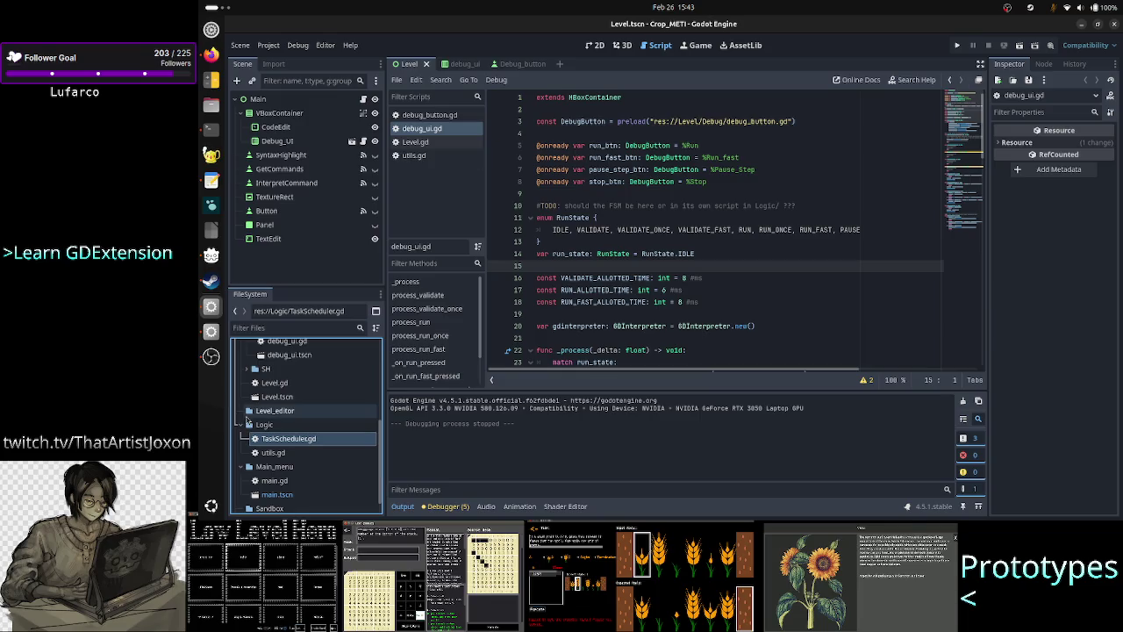
{"action": "double_click", "coordinate": [293, 440]}
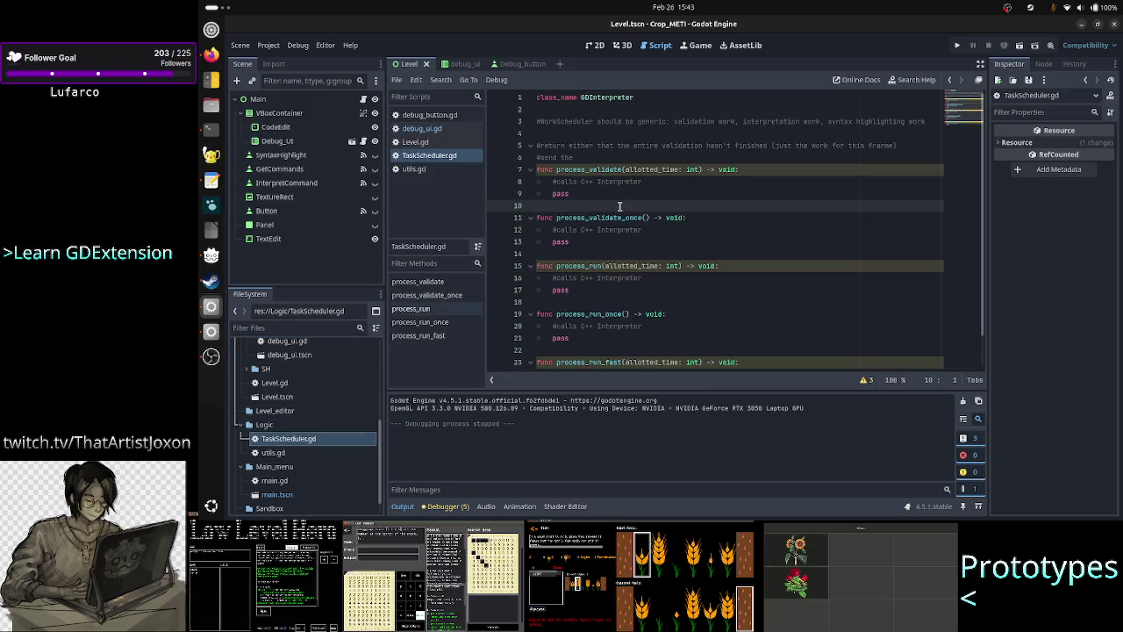
{"action": "double_click", "coordinate": [612, 98]}
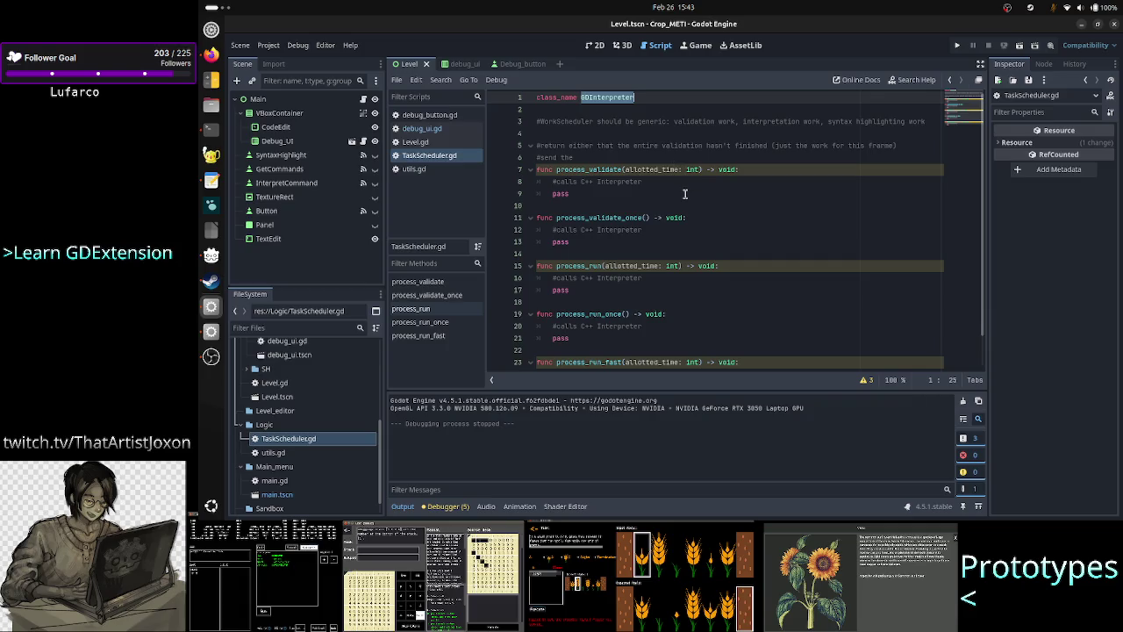
{"action": "type", "text": "TaskSc"}
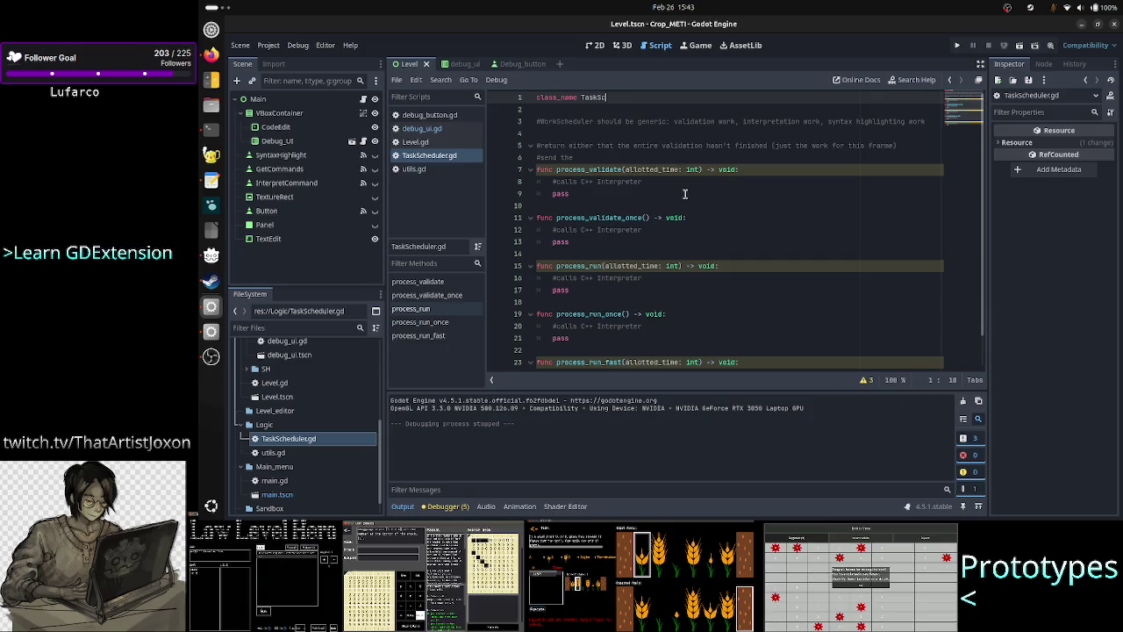
{"action": "type", "text": "heduler"}
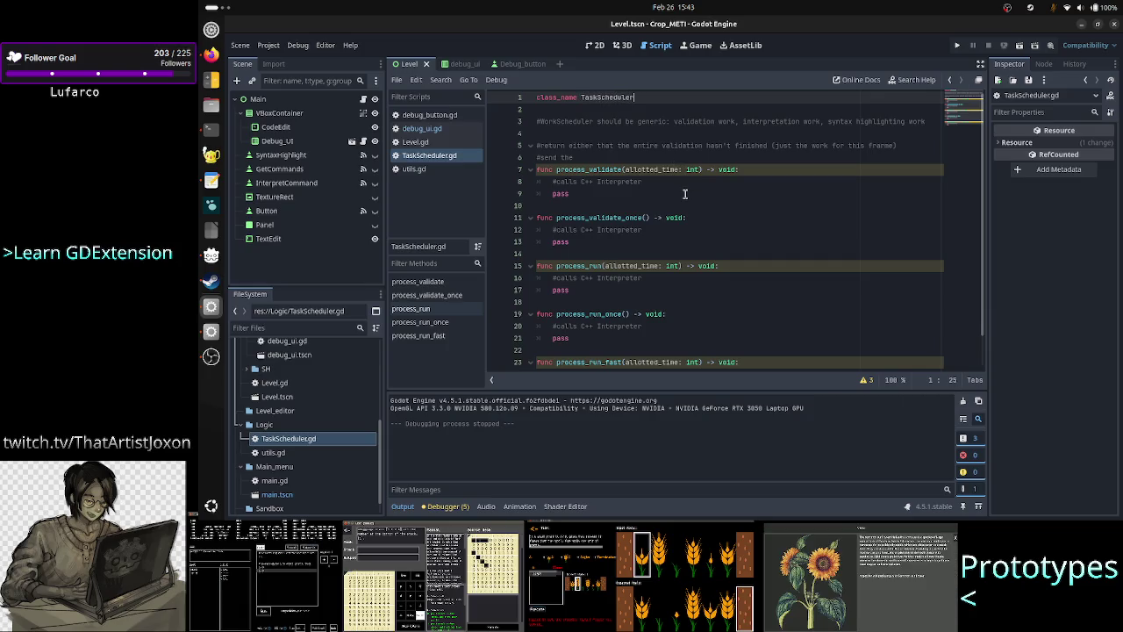
{"action": "key", "text": "Down"}
{"action": "key", "text": "Down"}
{"action": "key", "text": "Home"}
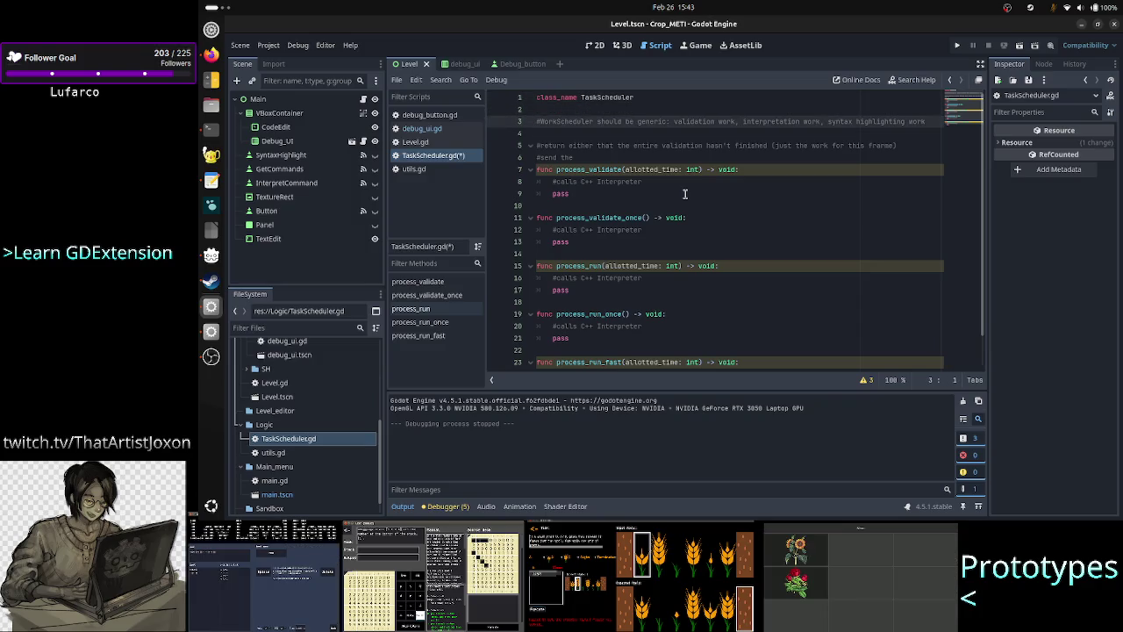
{"action": "double_click", "coordinate": [694, 122]}
{"action": "double_click", "coordinate": [771, 121]}
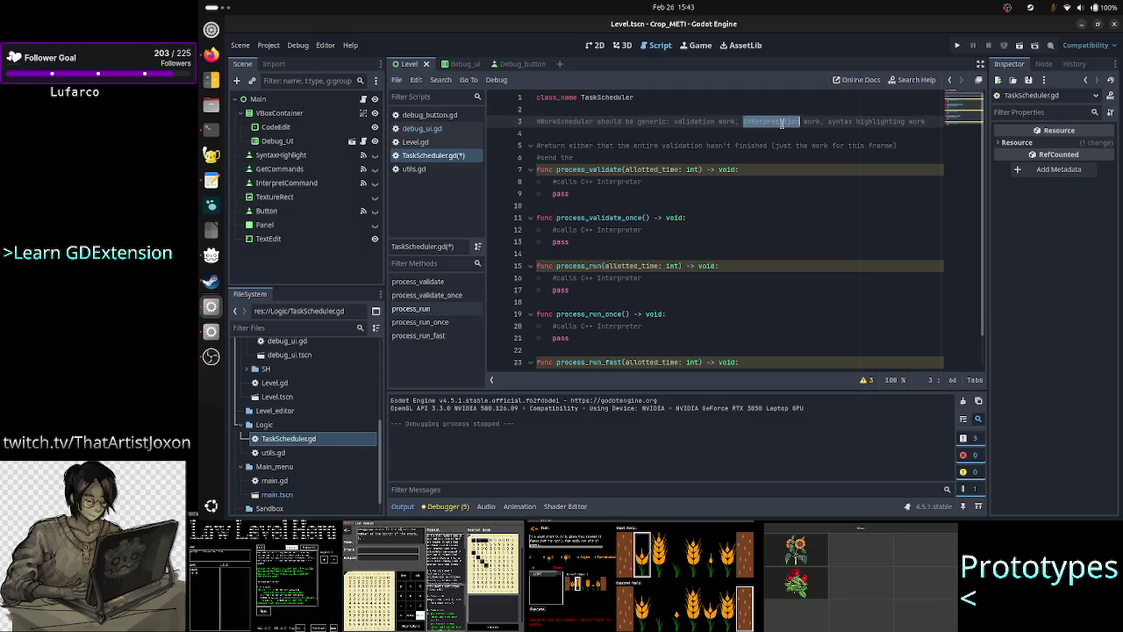
{"action": "double_click", "coordinate": [862, 121]}
{"action": "key", "text": "Home"}
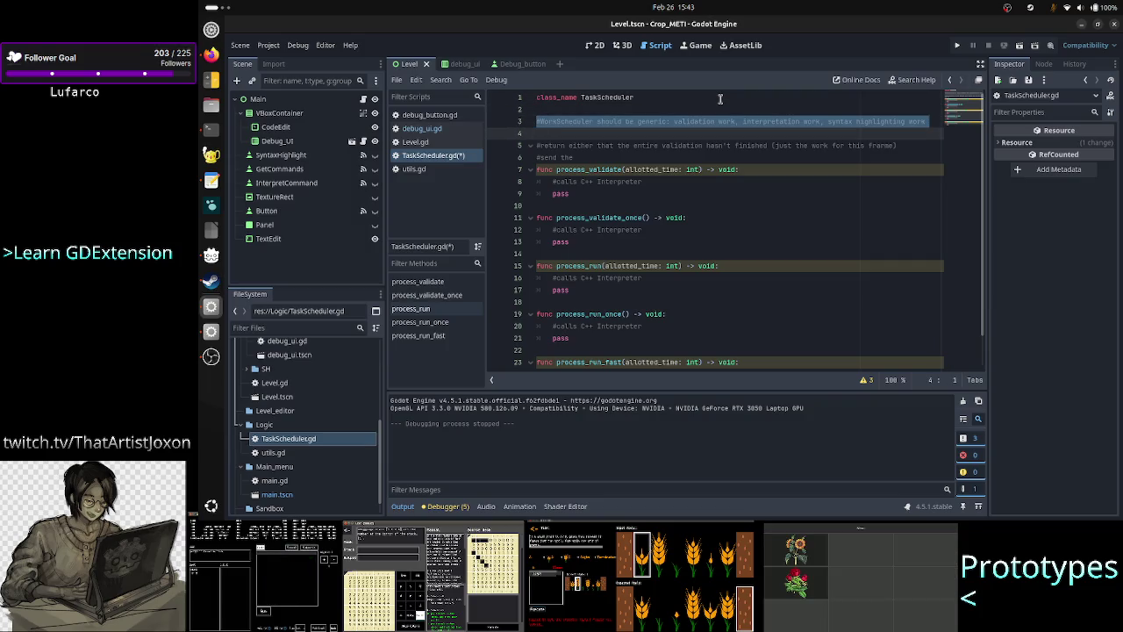
{"action": "key", "text": "Right"}
{"action": "key", "text": "Right"}
{"action": "key", "text": "Right"}
{"action": "key", "text": "Right"}
{"action": "key", "text": "Right"}
{"action": "key", "text": "Right"}
{"action": "key", "text": "BackSpace"}
{"action": "key", "text": "BackSpace"}
{"action": "key", "text": "BackSpace"}
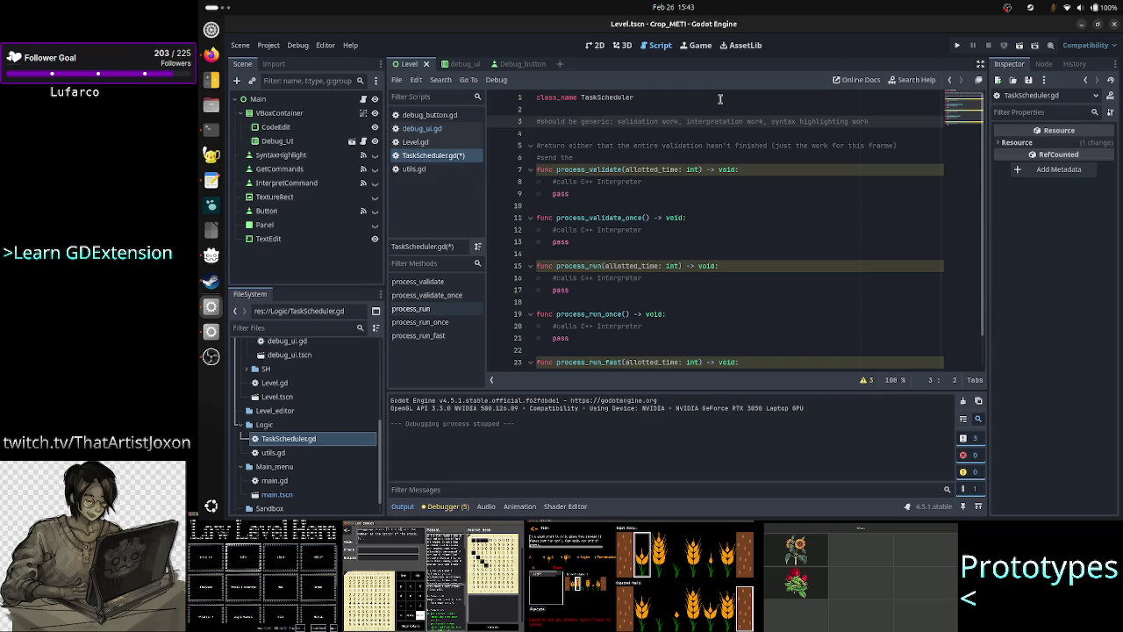
Move the 'should be generic' comment above the class_name line and tidy the blank lines
{"action": "key", "text": "Home"}
{"action": "key", "text": "shift+Down"}
{"action": "key", "text": "ctrl+c"}
{"action": "key", "text": "BackSpace"}
{"action": "key", "text": "Up"}
{"action": "key", "text": "Up"}
{"action": "key", "text": "Return"}
{"action": "key", "text": "Up"}
{"action": "key", "text": "ctrl+v"}
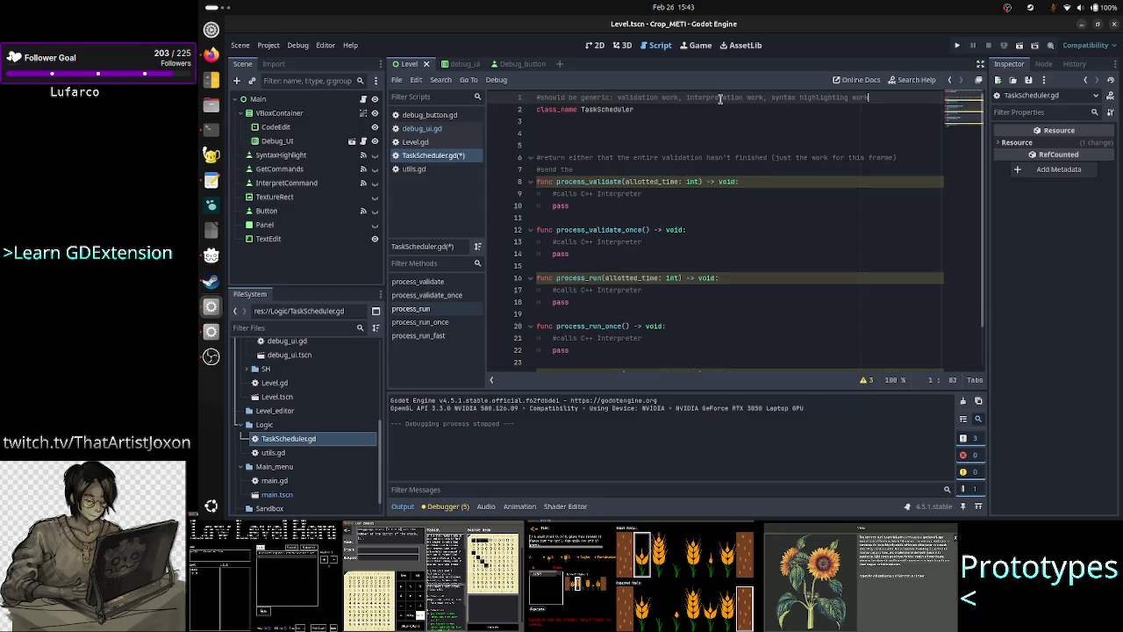
{"action": "key", "text": "Down"}
{"action": "key", "text": "Down"}
{"action": "key", "text": "Down"}
{"action": "key", "text": "Up"}
{"action": "key", "text": "BackSpace"}
{"action": "key", "text": "BackSpace"}
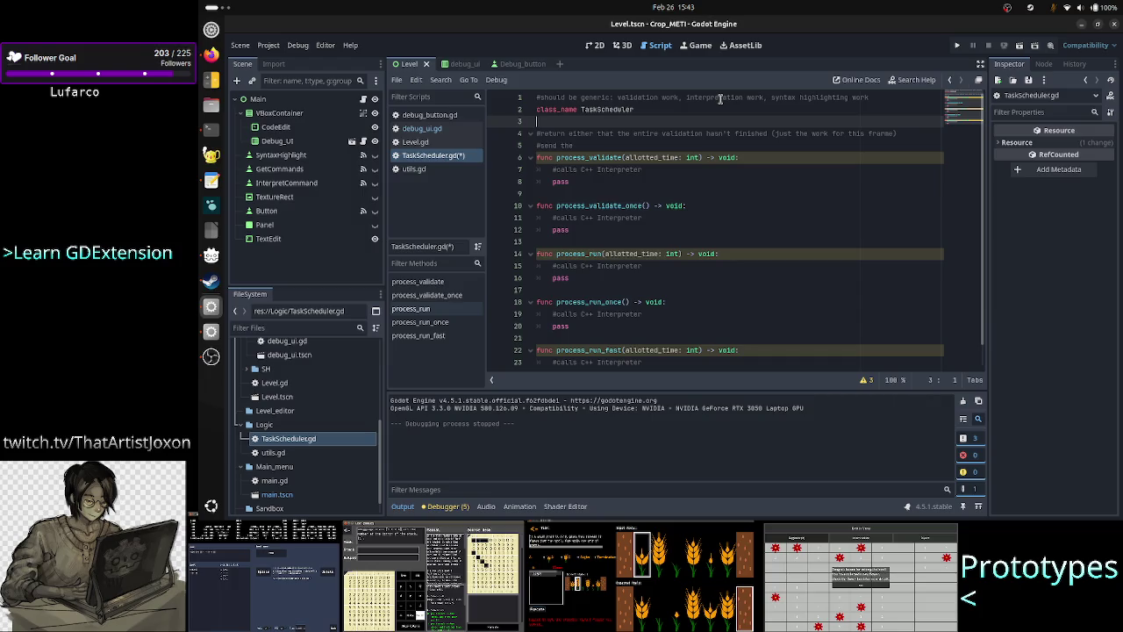
{"action": "key", "text": "Return"}
{"action": "key", "text": "Return"}
{"action": "key", "text": "Up"}
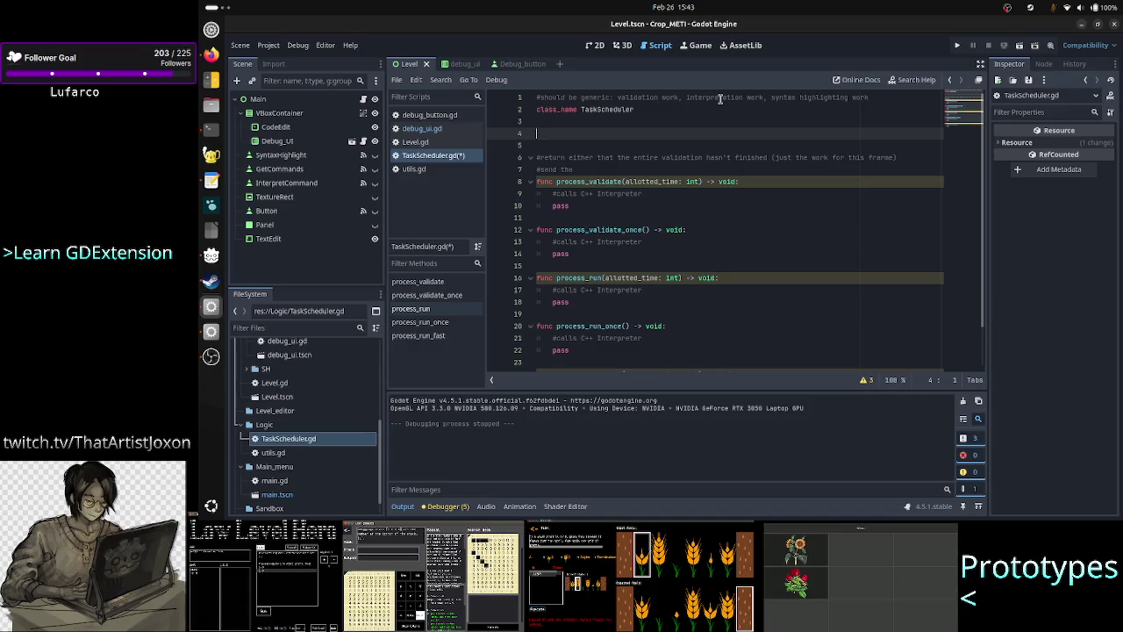
{"action": "key", "text": "alt+Tab"}
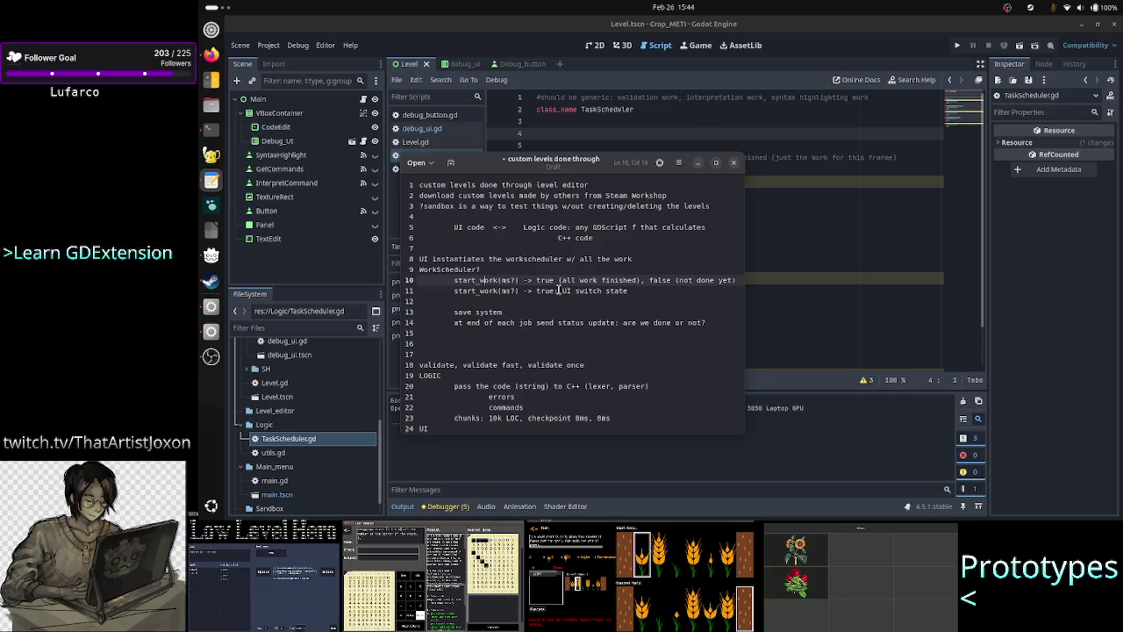
Select the word 'true' in the design notes, then return to the TaskScheduler script
{"action": "double_click", "coordinate": [541, 291]}
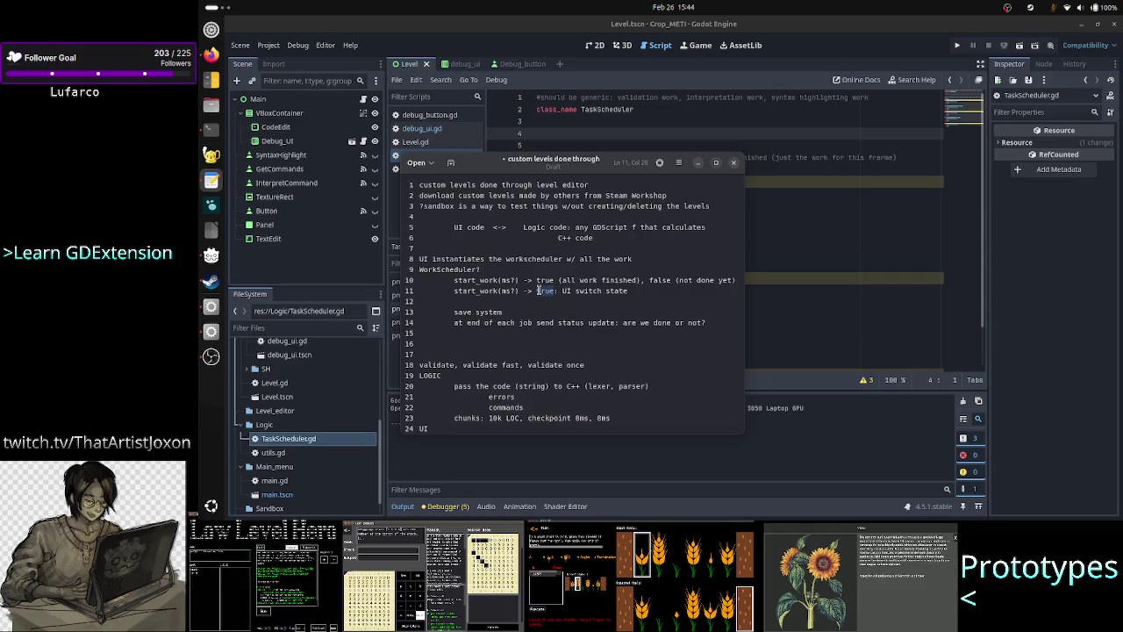
{"action": "left_click", "coordinate": [633, 135]}
{"action": "mouse_move", "coordinate": [691, 184]}
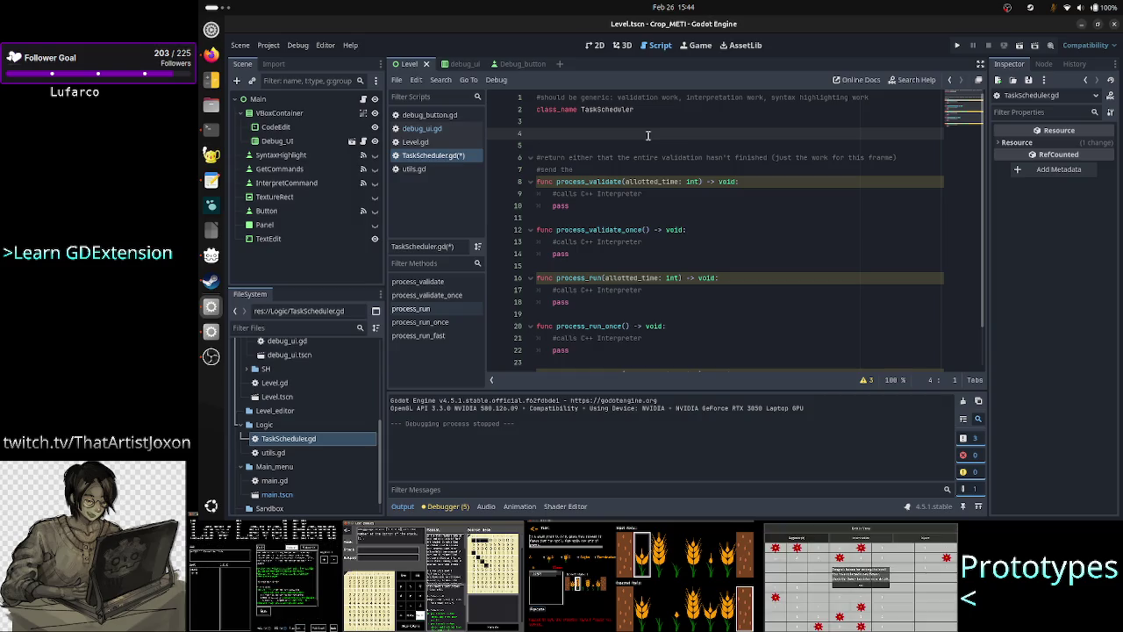
{"action": "key", "text": "Up"}
Read notes lines 8–10 on WorkScheduler and start_work, then bring TaskScheduler.gd forward at line 4
{"action": "key", "text": "alt+Tab"}
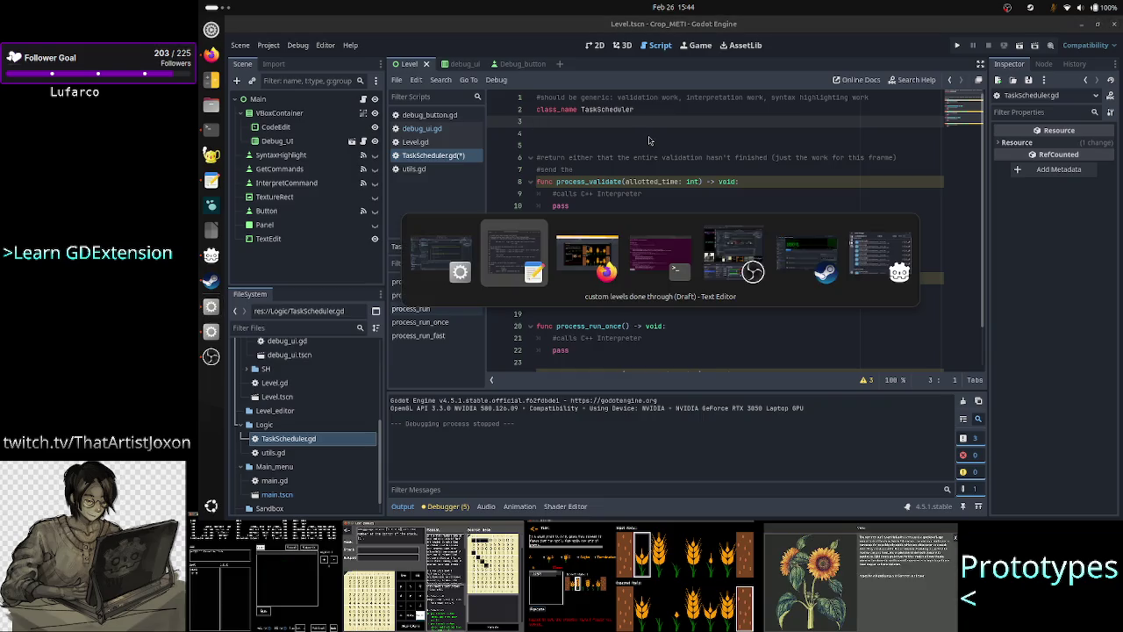
{"action": "key", "text": "Up"}
{"action": "key", "text": "Up"}
{"action": "key", "text": "Up"}
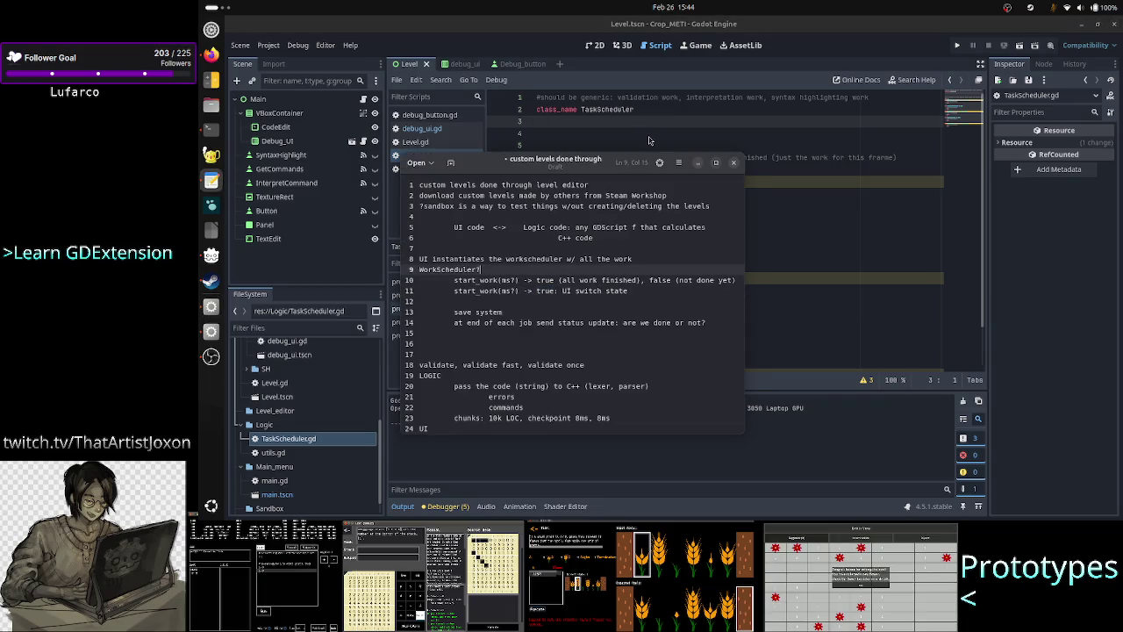
{"action": "key", "text": "Down"}
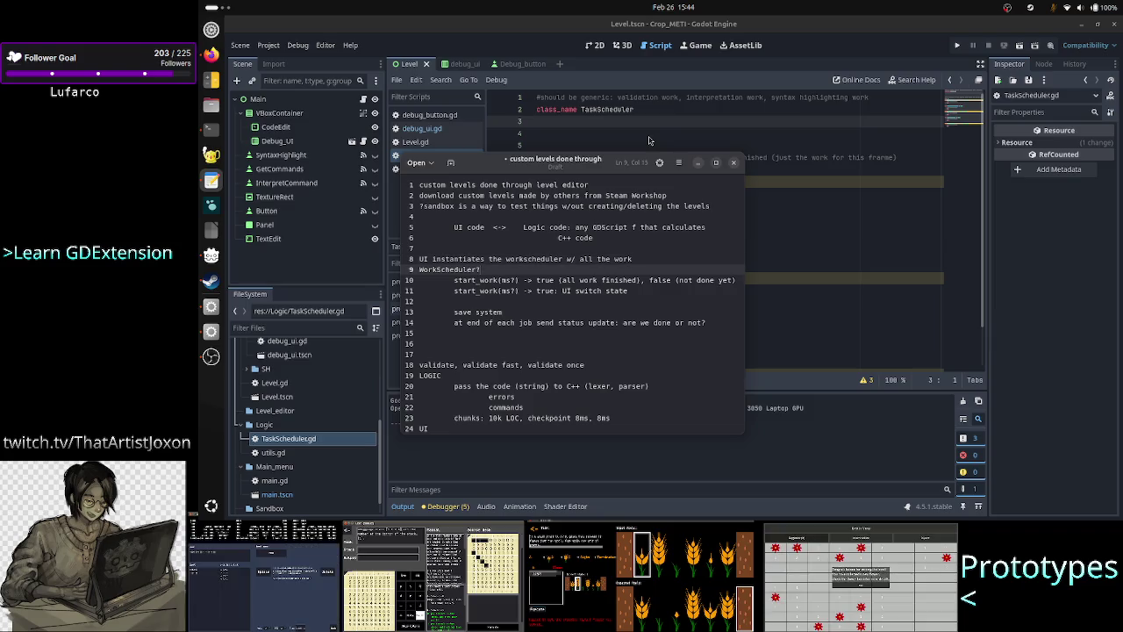
{"action": "key", "text": "Home"}
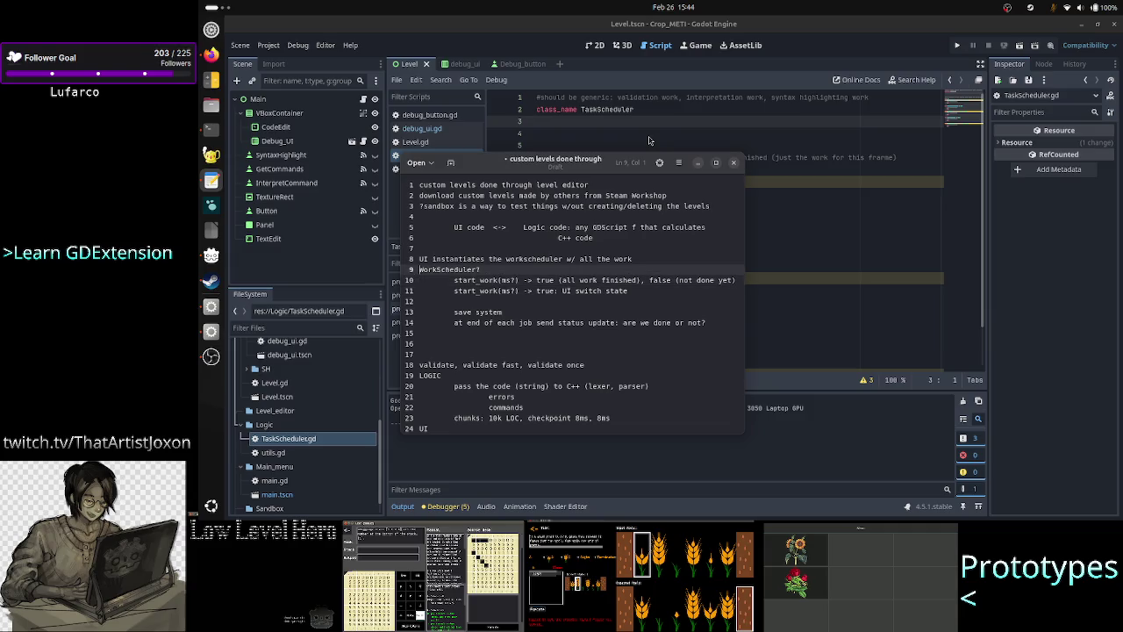
{"action": "key", "text": "Down"}
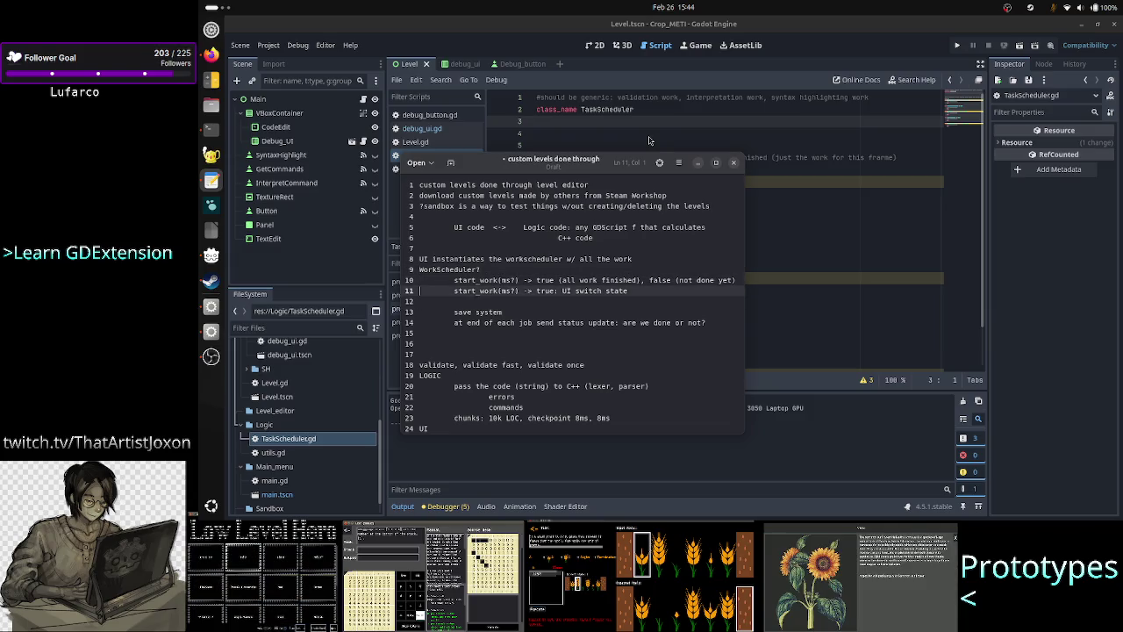
{"action": "left_click", "coordinate": [686, 124]}
{"action": "key", "text": "Down"}
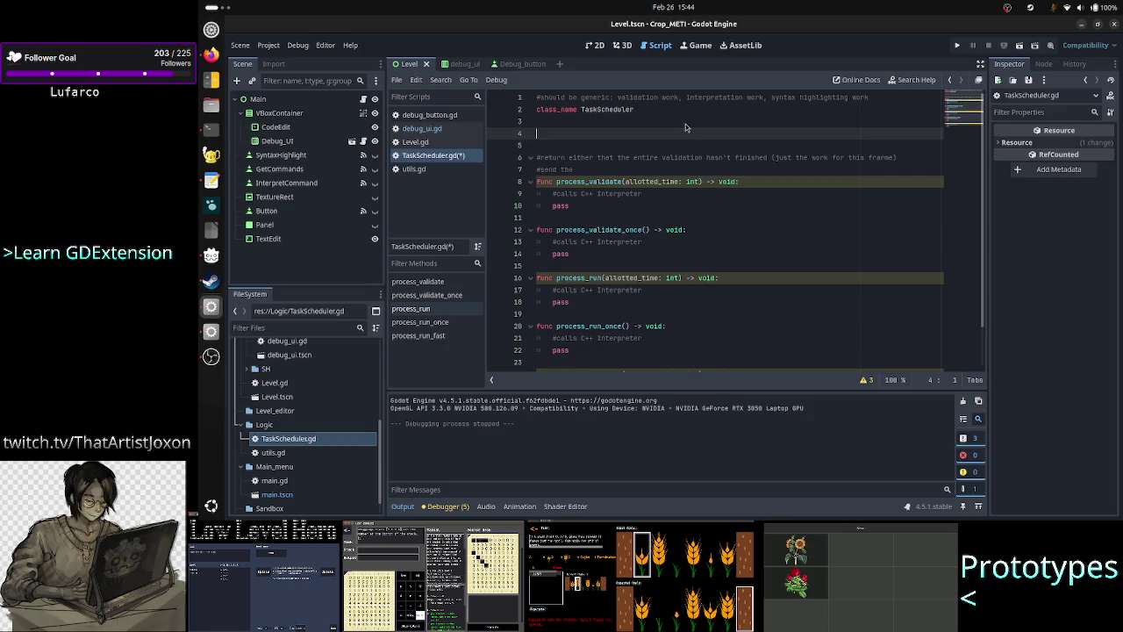
Type draft names ValidateScheduler, InterpretetScheduler and SHScheduler on lines 4–6
{"action": "type", "text": "Validate"}
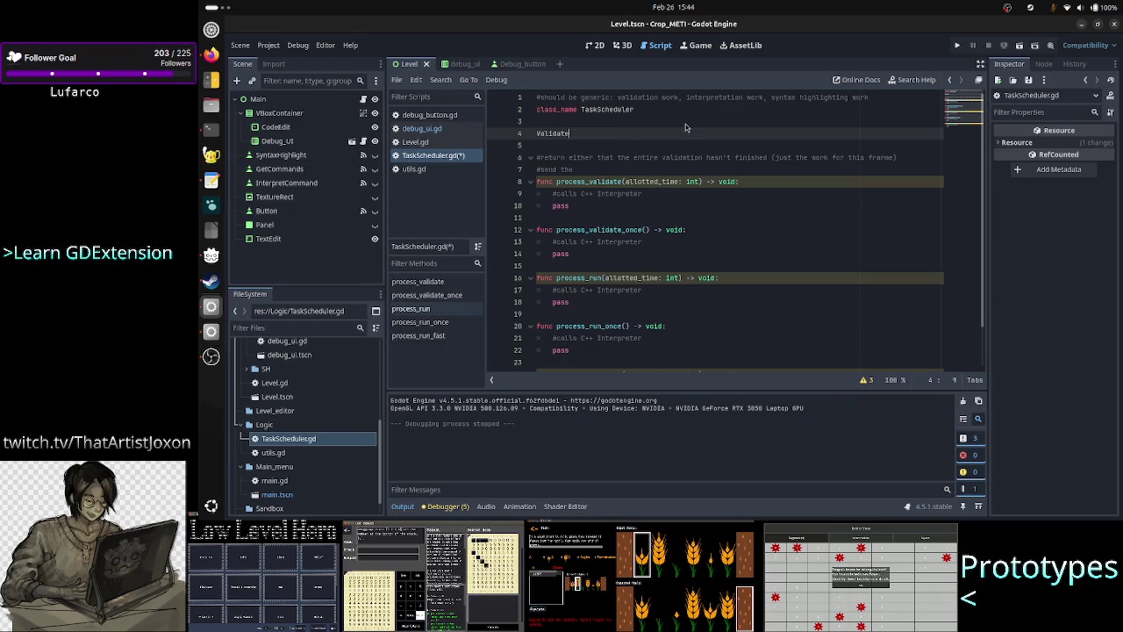
{"action": "type", "text": "Schedule"}
{"action": "key", "text": "Return"}
{"action": "type", "text": "Interp"}
{"action": "type", "text": "reter"}
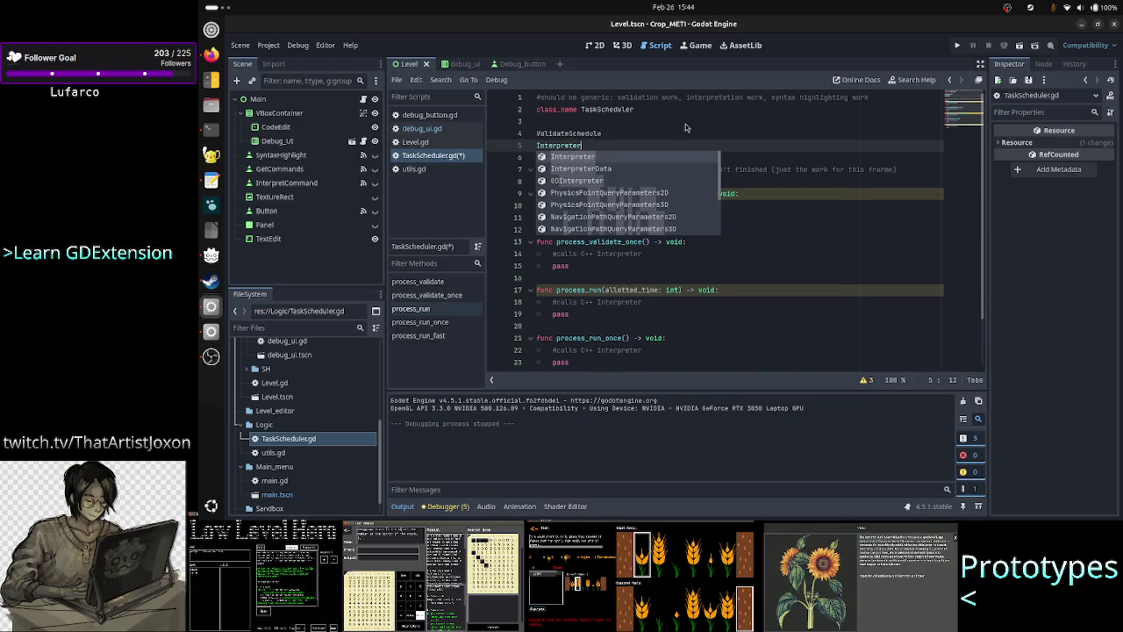
{"action": "type", "text": "etetScheduler"}
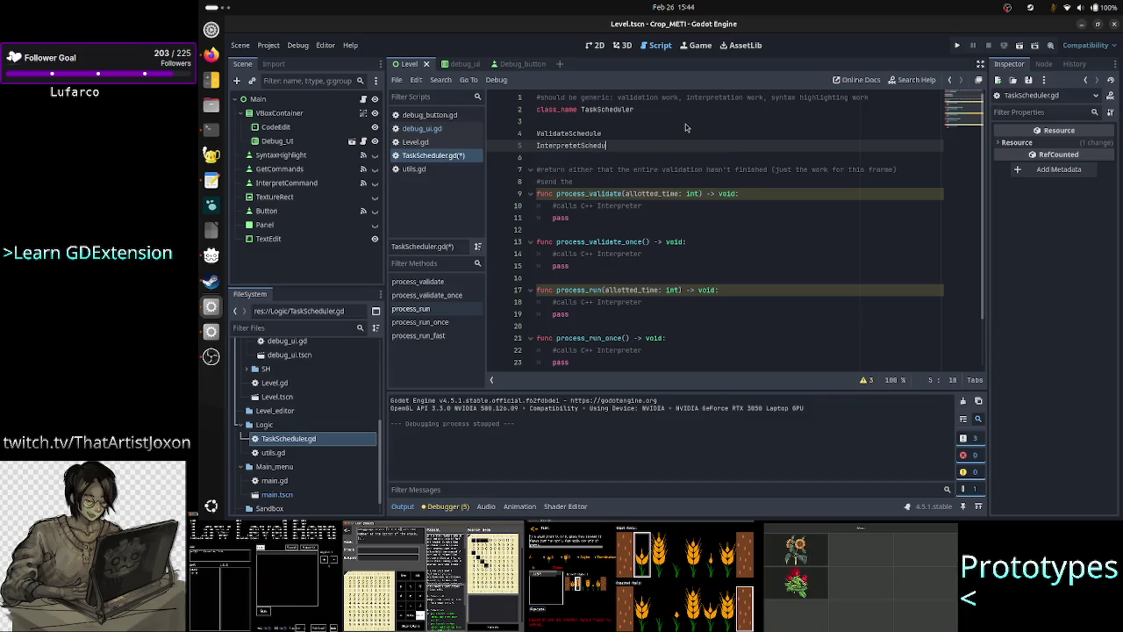
{"action": "key", "text": "Up"}
{"action": "type", "text": "r"}
{"action": "key", "text": "Down"}
{"action": "key", "text": "Down"}
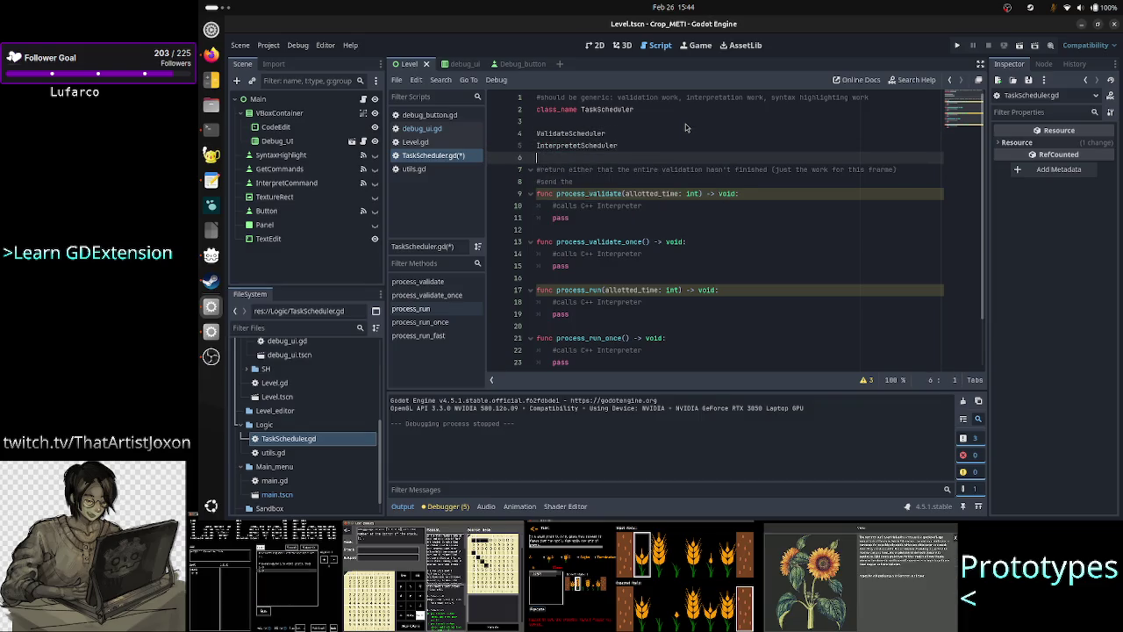
{"action": "type", "text": "S"}
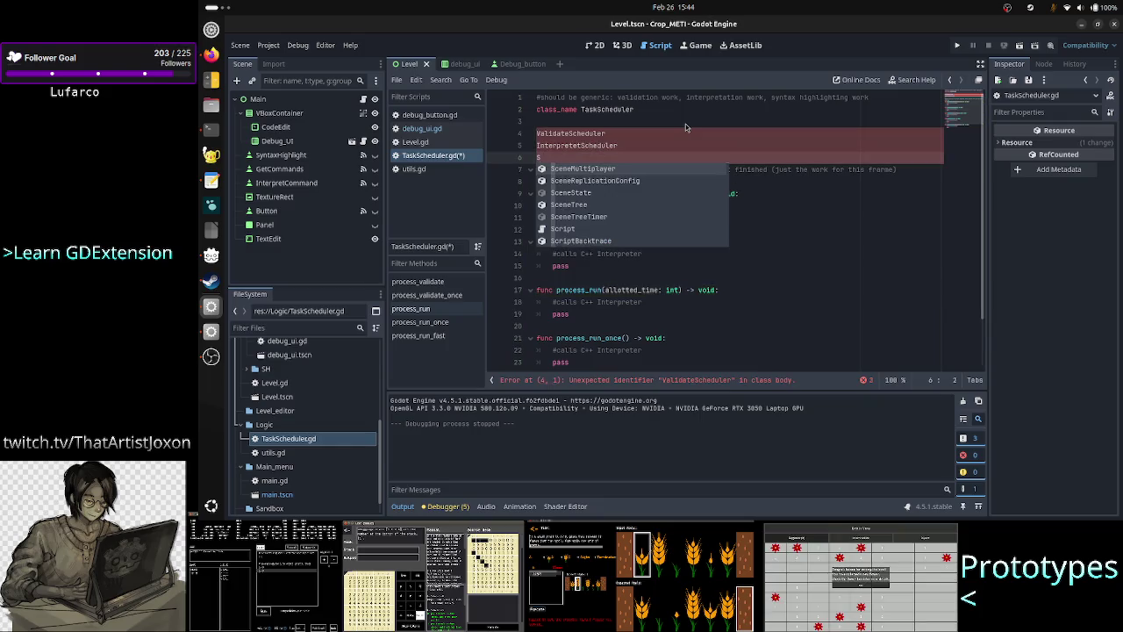
{"action": "type", "text": "HScheduler"}
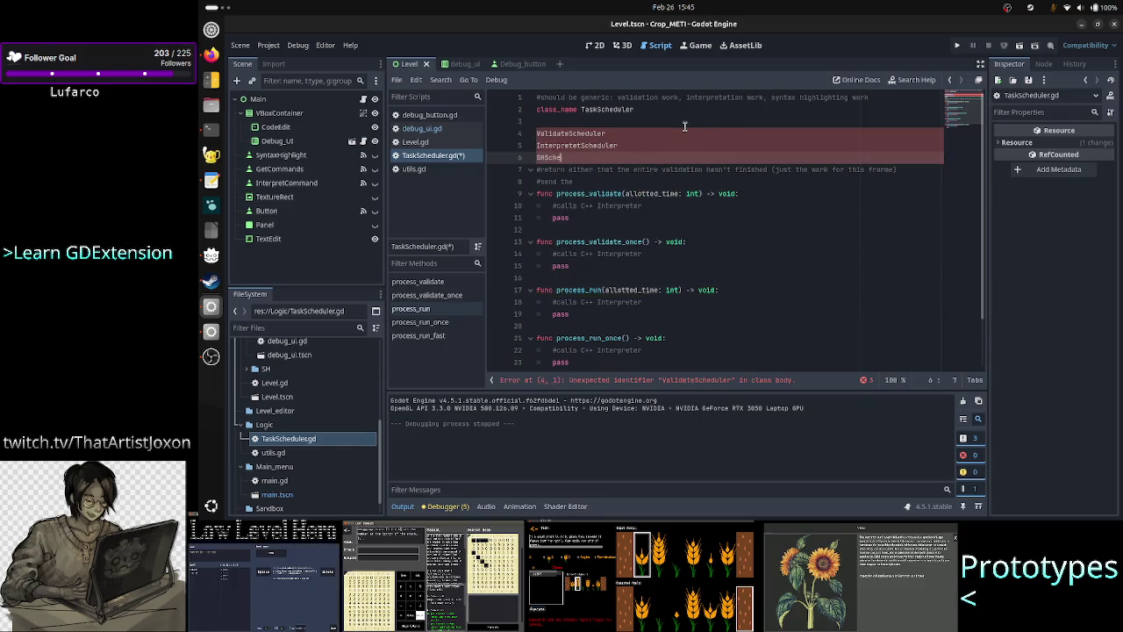
Delete the three draft scheduler lines, leaving a blank line below class_name
{"action": "key", "text": "Up"}
{"action": "key", "text": "Up"}
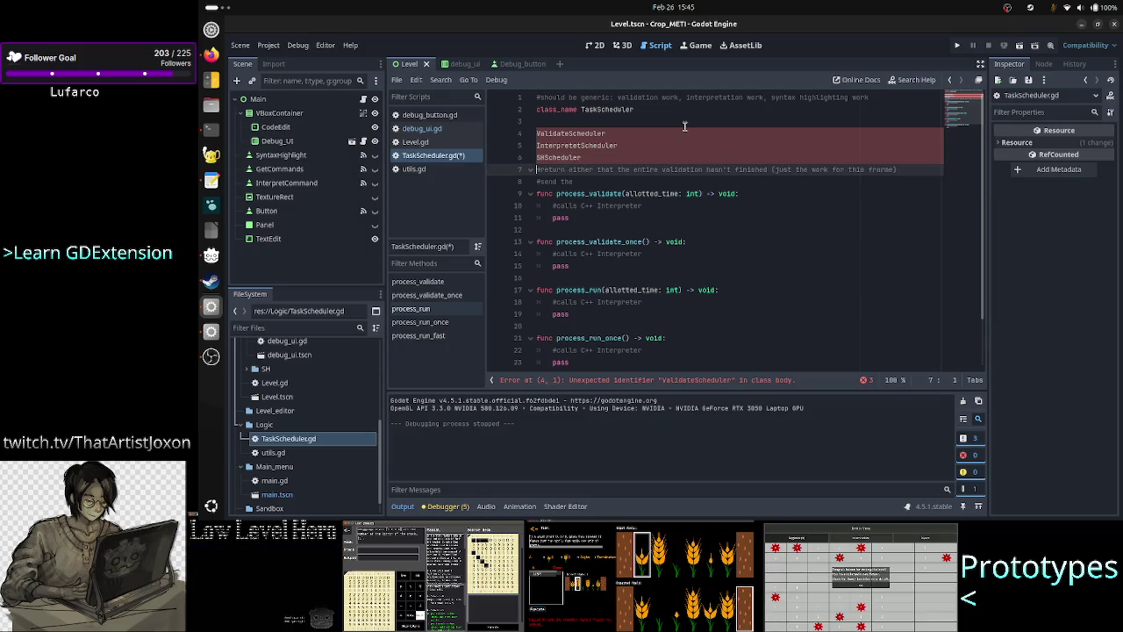
{"action": "key", "text": "Home"}
{"action": "key", "text": "shift+Down"}
{"action": "key", "text": "shift+Down"}
{"action": "key", "text": "shift+End"}
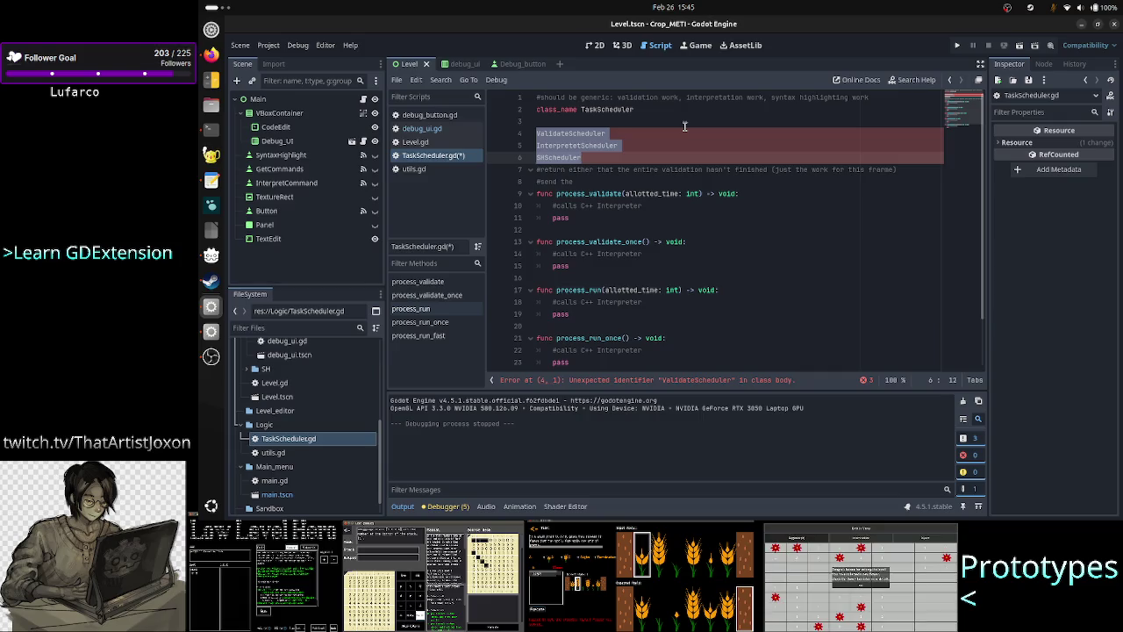
{"action": "key", "text": "BackSpace"}
{"action": "key", "text": "Up"}
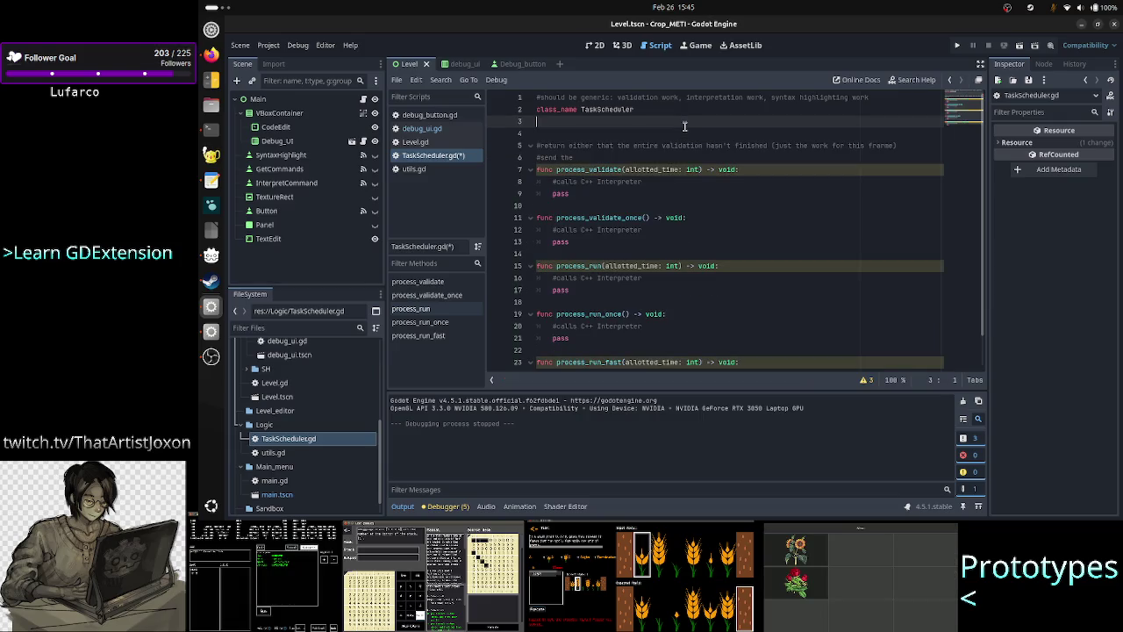
{"action": "key", "text": "Return"}
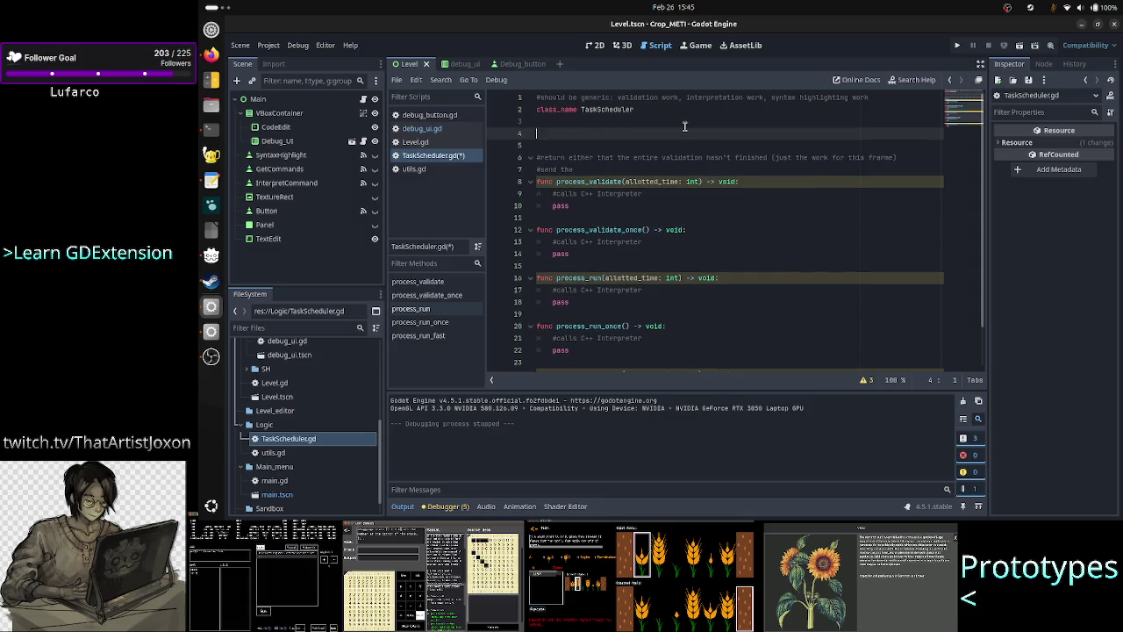
Add an inner class Result containing var x
{"action": "type", "text": "class "}
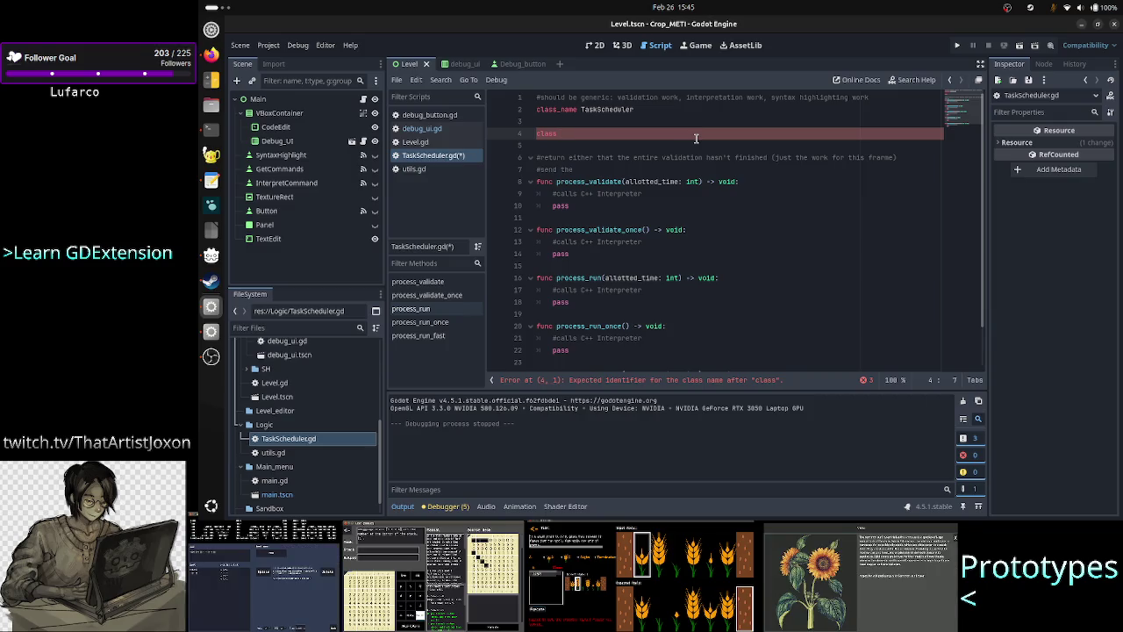
{"action": "type", "text": "Result"}
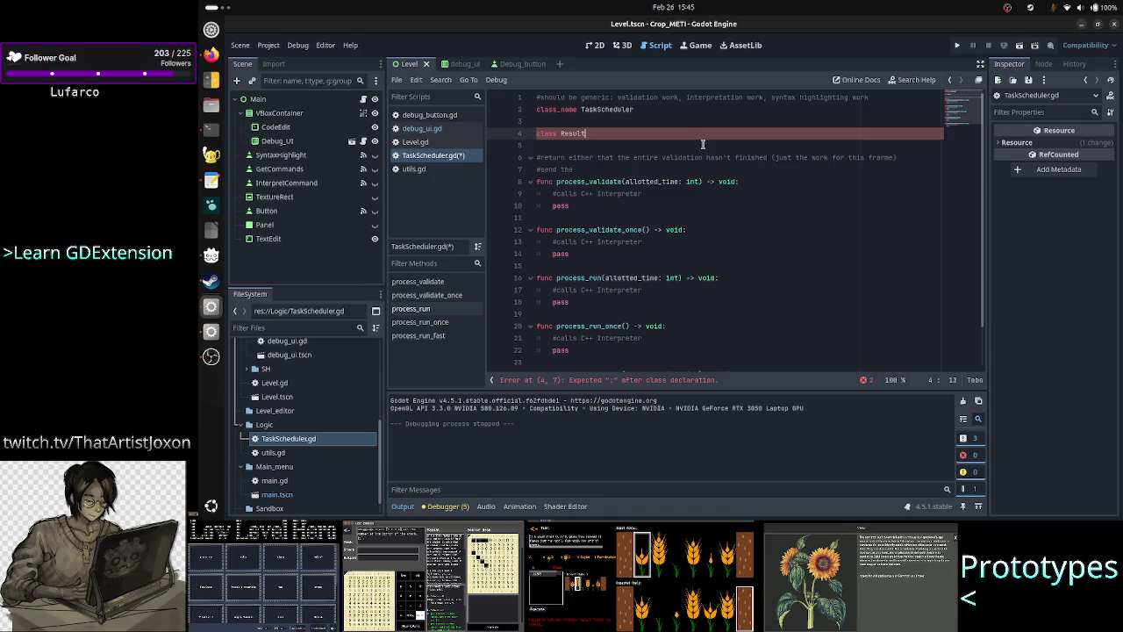
{"action": "key", "text": "Up"}
{"action": "key", "text": "Up"}
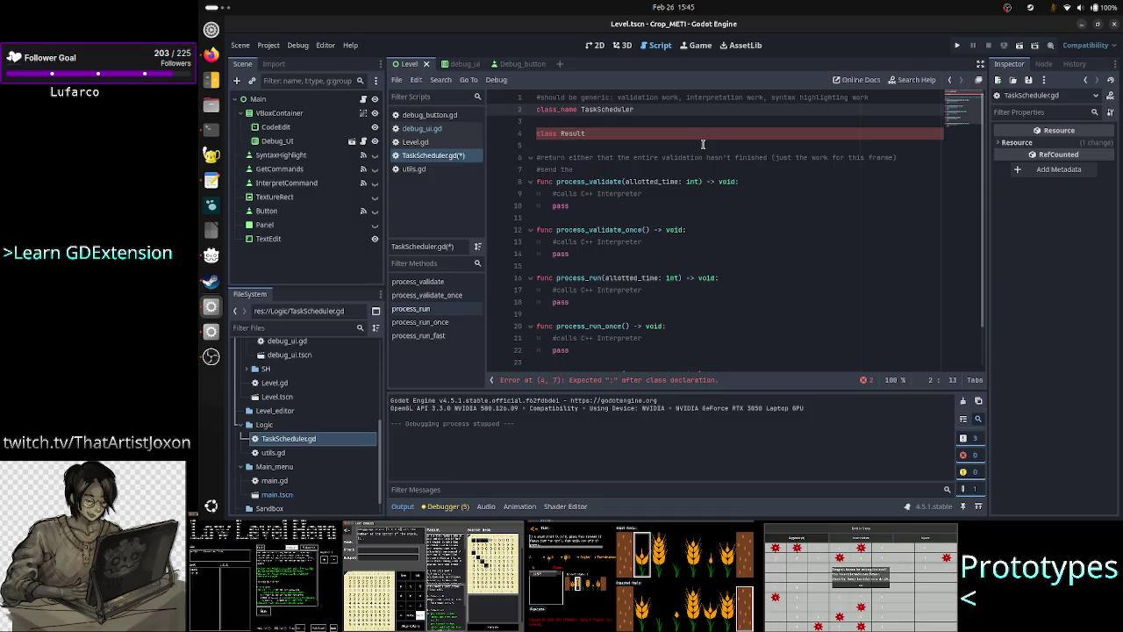
{"action": "key", "text": "Down"}
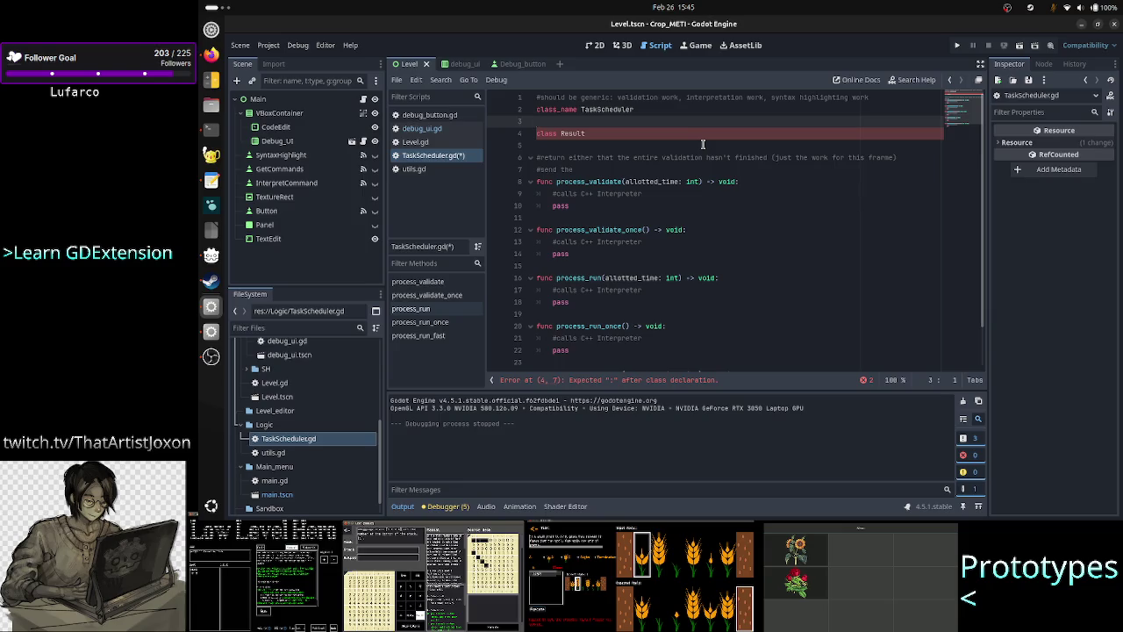
{"action": "key", "text": "Down"}
{"action": "key", "text": "Down"}
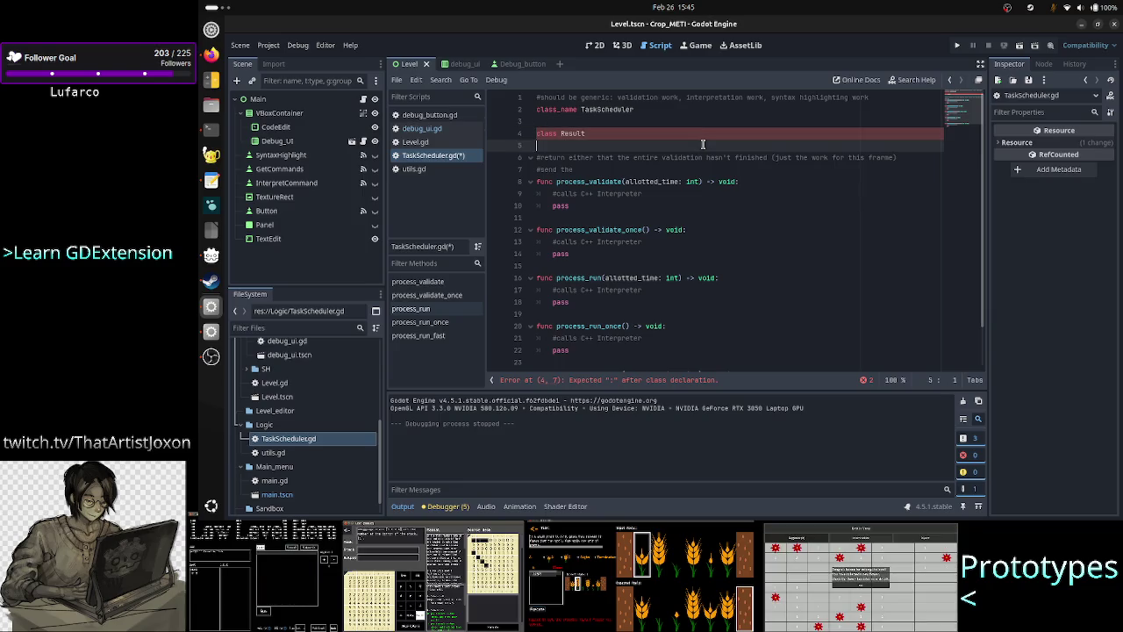
{"action": "key", "text": "Up"}
{"action": "key", "text": "Up"}
{"action": "key", "text": "Down"}
{"action": "key", "text": "Down"}
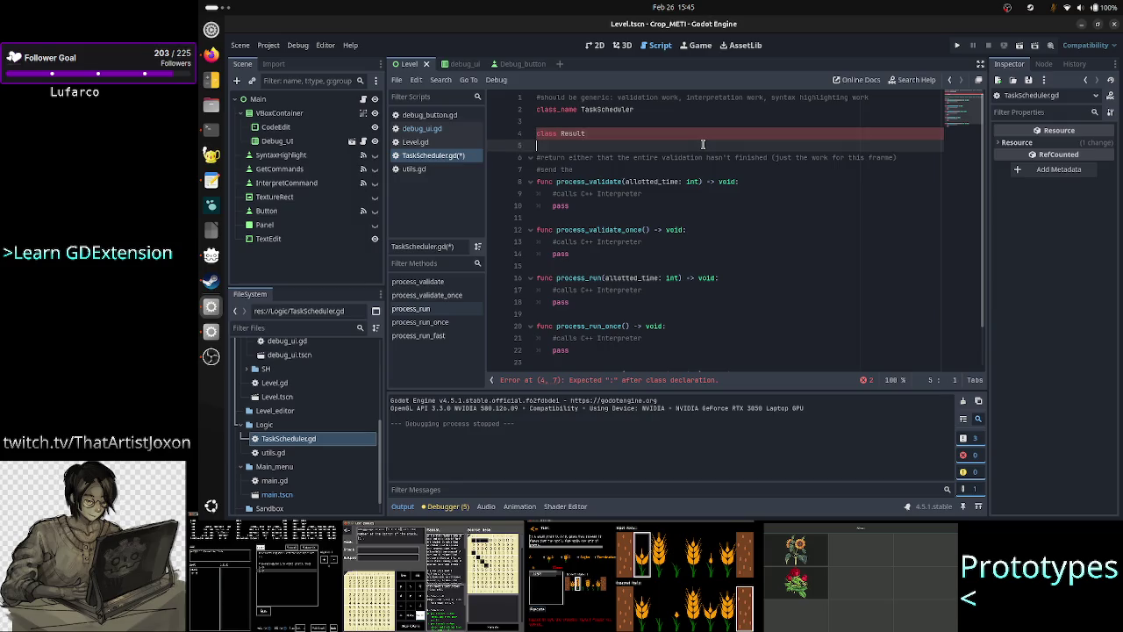
{"action": "key", "text": "Left"}
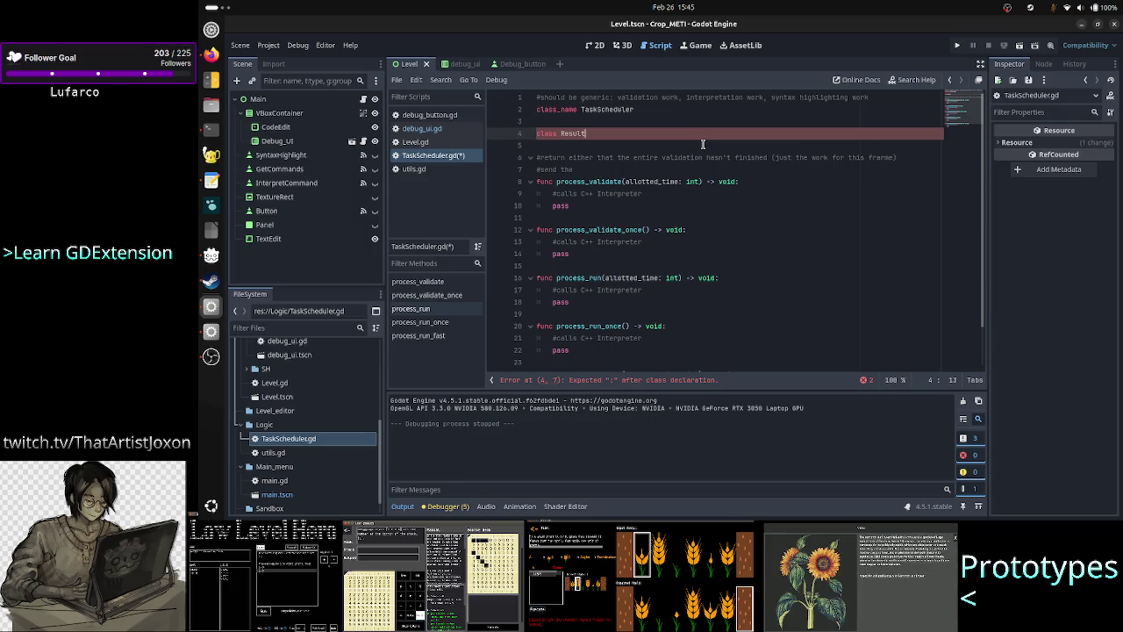
{"action": "type", "text": ":"}
{"action": "key", "text": "Return"}
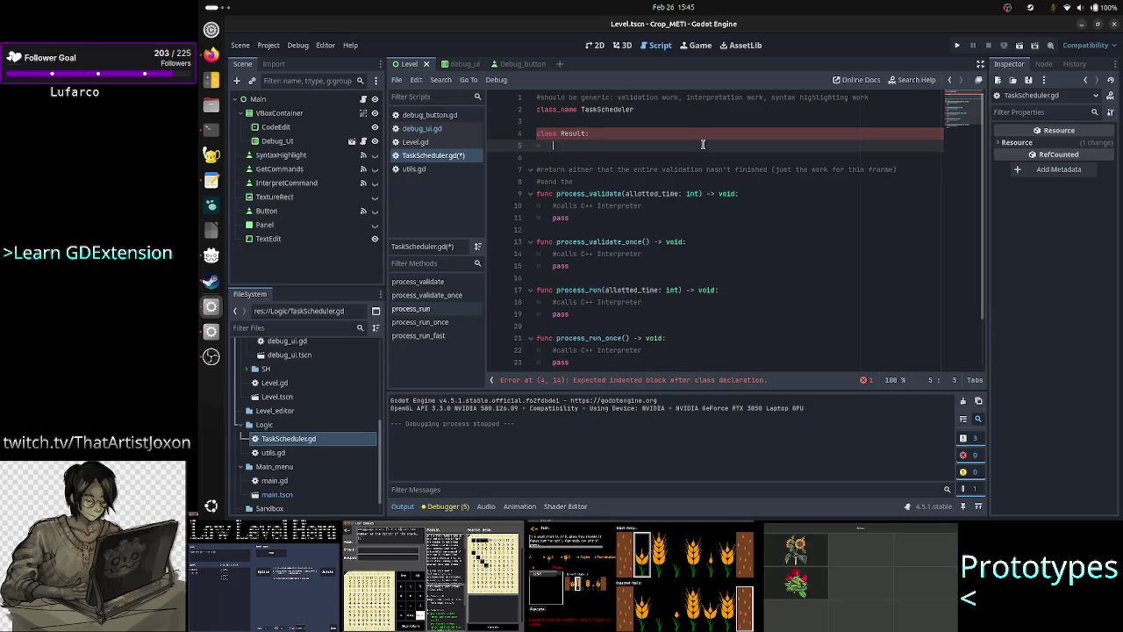
{"action": "type", "text": "var "}
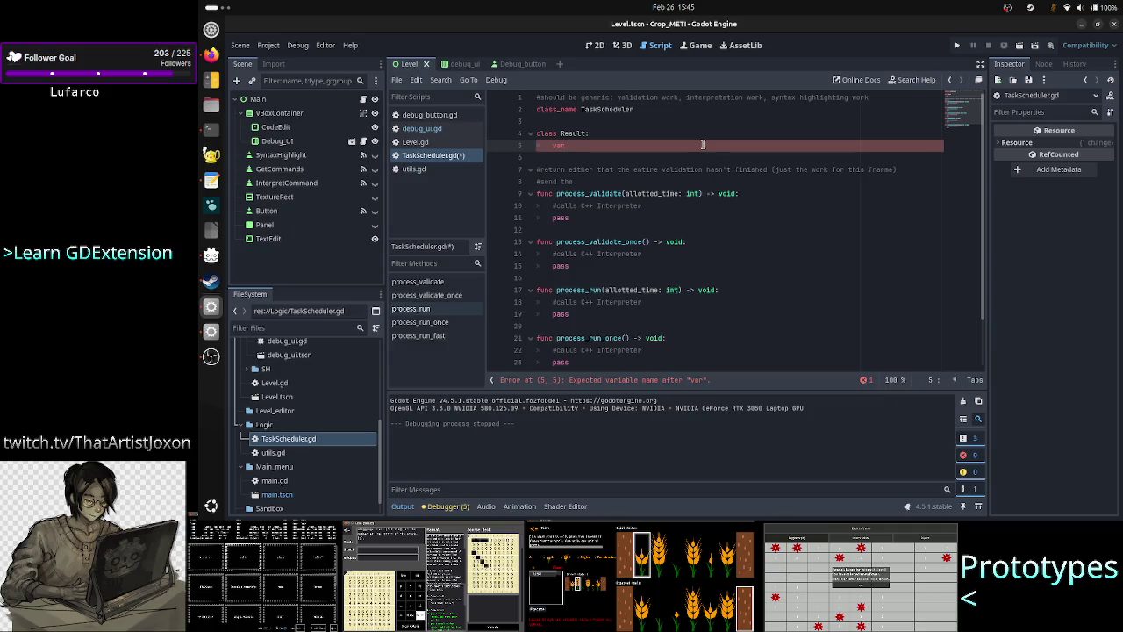
{"action": "type", "text": "x"}
{"action": "key", "text": "Return"}
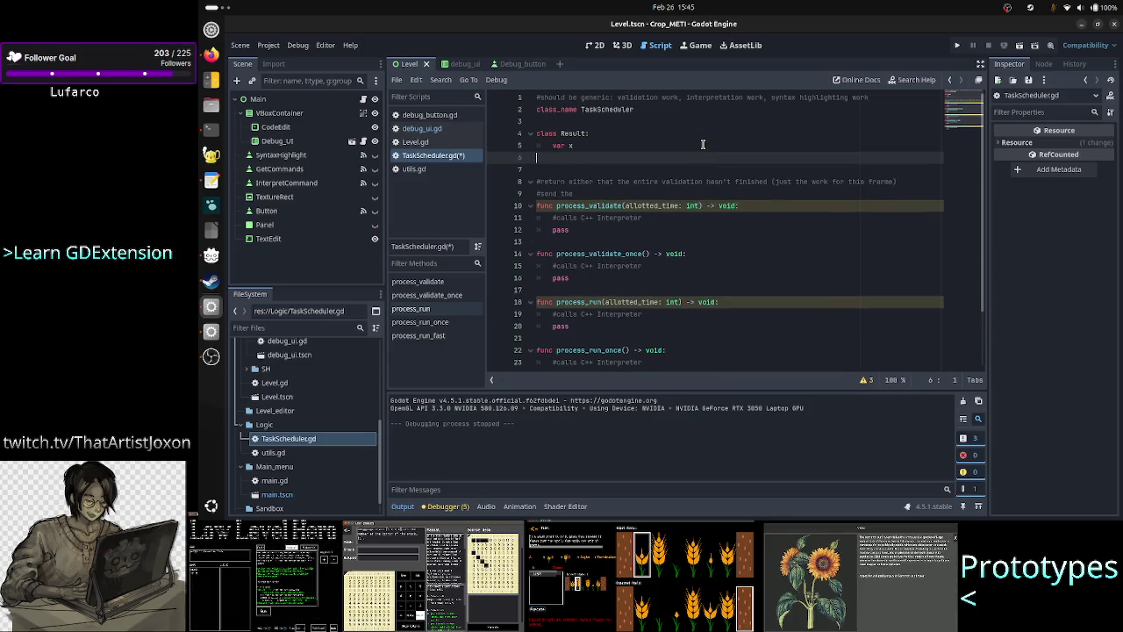
Declare var result: Result after a blank line below the Result class
{"action": "key", "text": "Return"}
{"action": "type", "text": "var"}
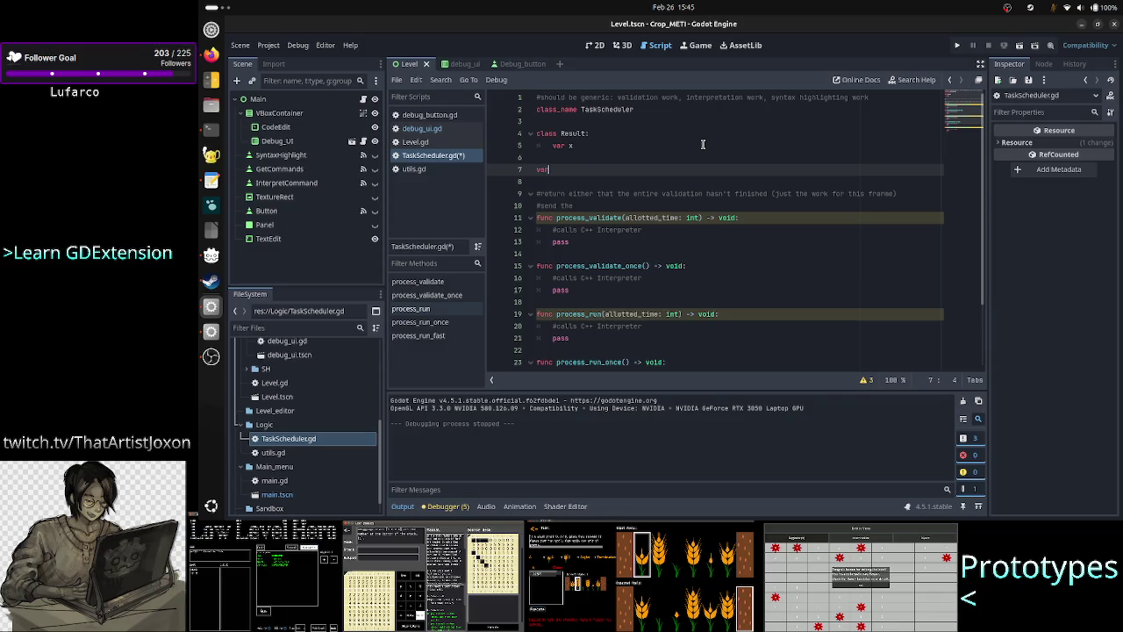
{"action": "type", "text": " result: "}
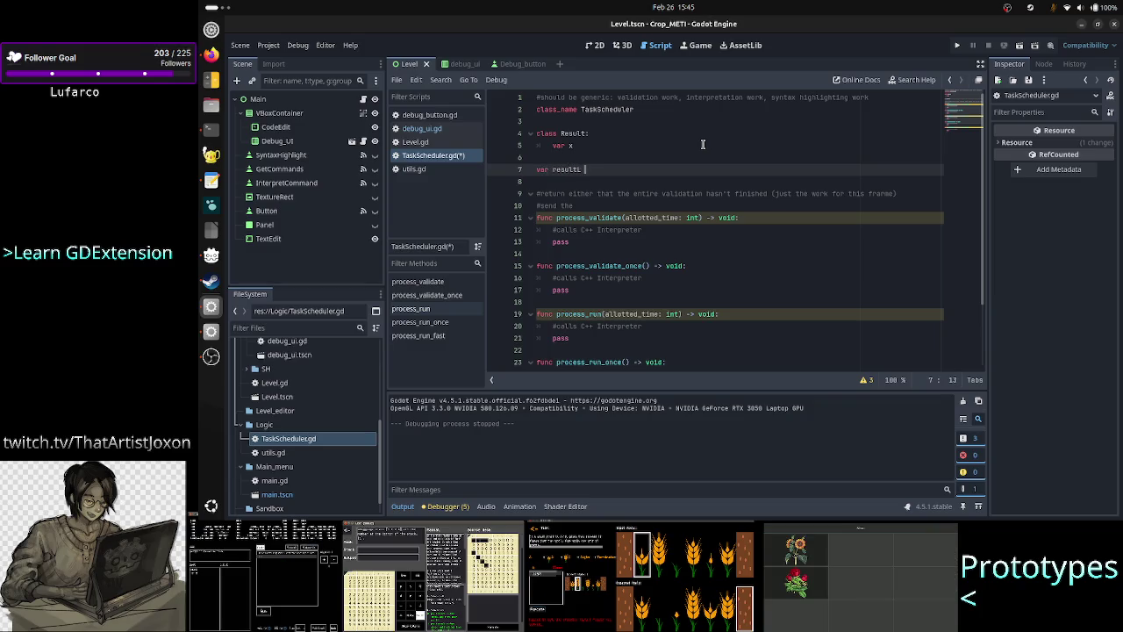
{"action": "type", "text": "Result"}
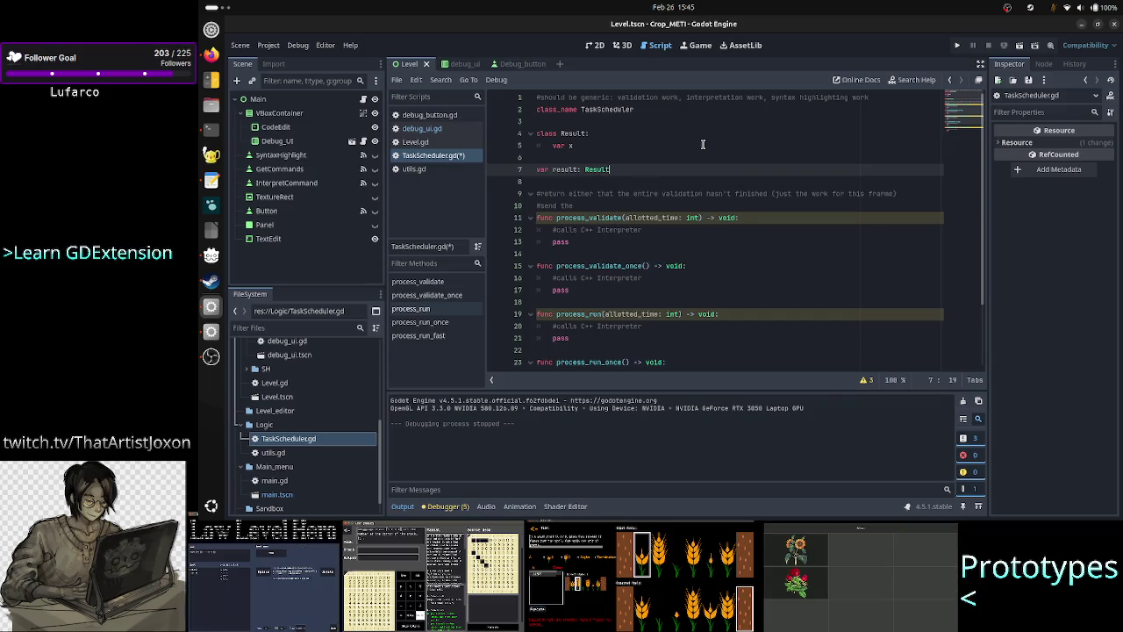
{"action": "key", "text": "Down"}
{"action": "key", "text": "Down"}
{"action": "key", "text": "Down"}
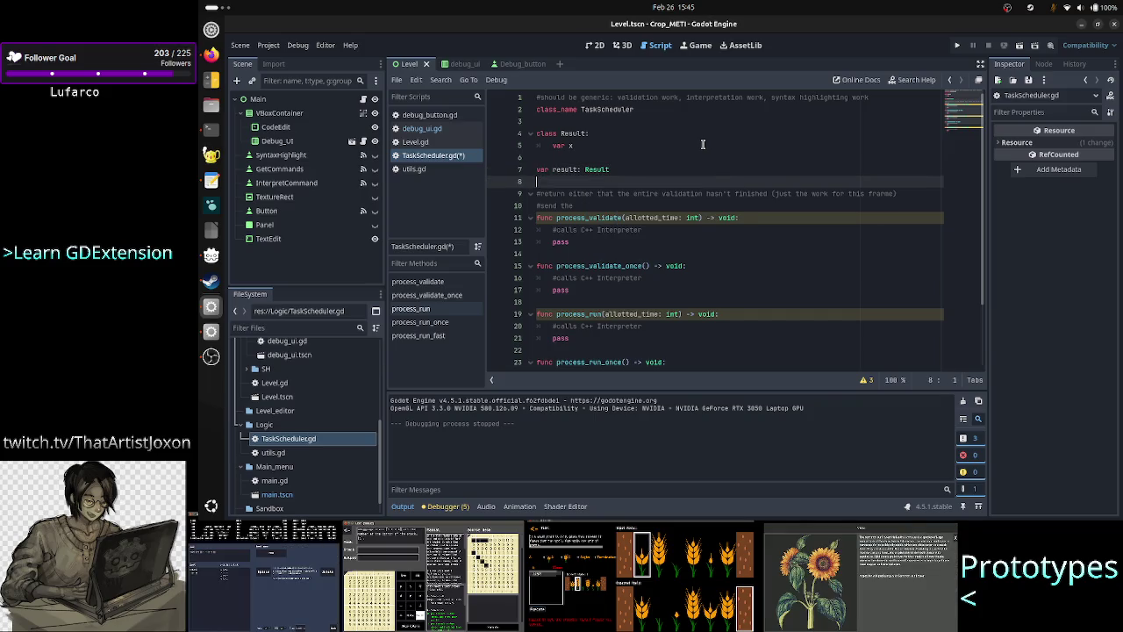
{"action": "key", "text": "Left"}
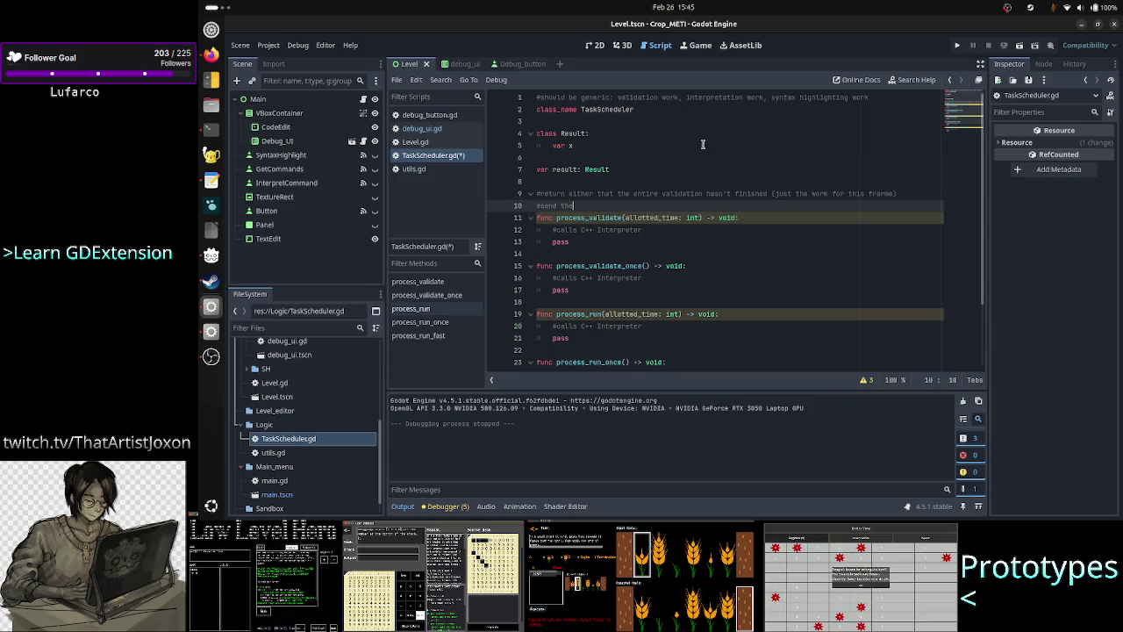
{"action": "key", "text": "Up"}
{"action": "key", "text": "Up"}
{"action": "key", "text": "Up"}
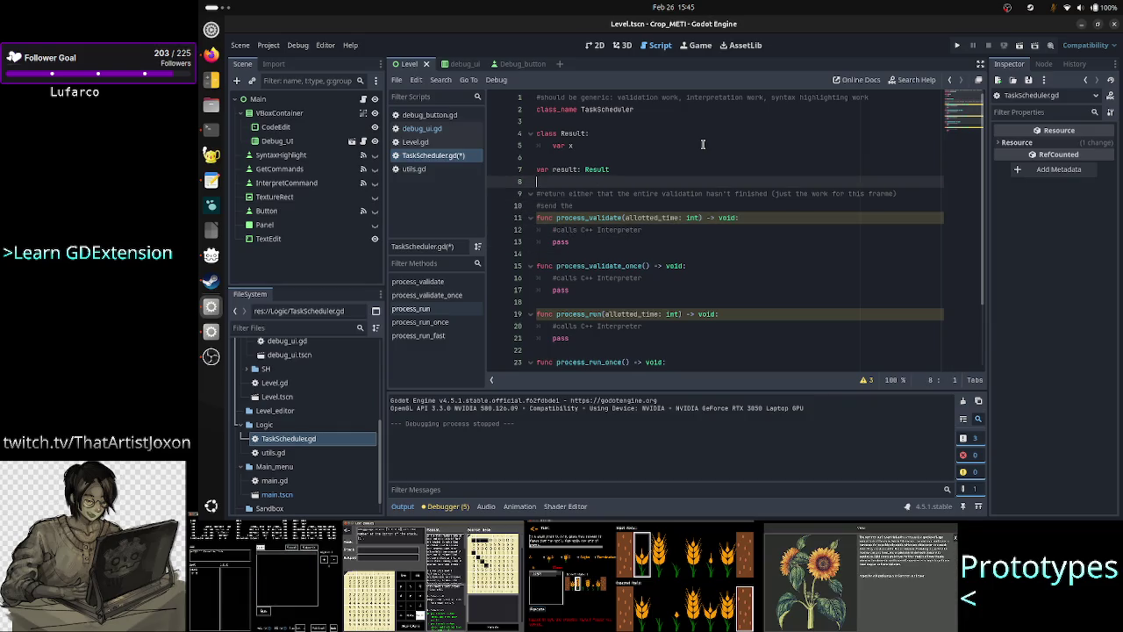
Insert empty lines after line 8 below var result: Result, then pull up the custom-levels notes
{"action": "key", "text": "Up"}
{"action": "key", "text": "Up"}
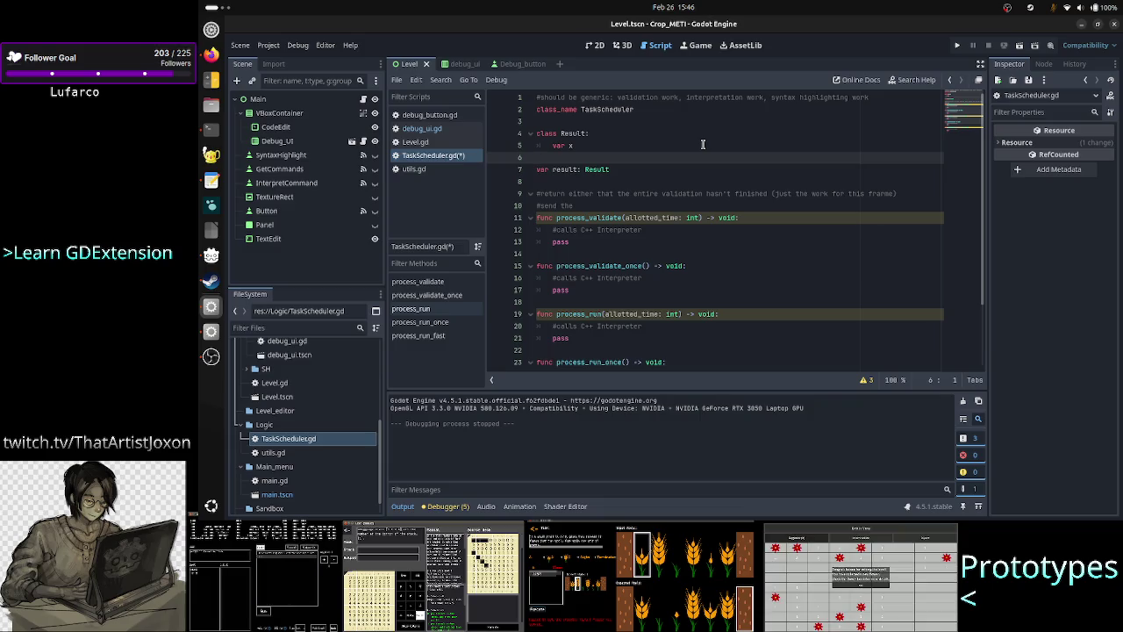
{"action": "key", "text": "Down"}
{"action": "key", "text": "Down"}
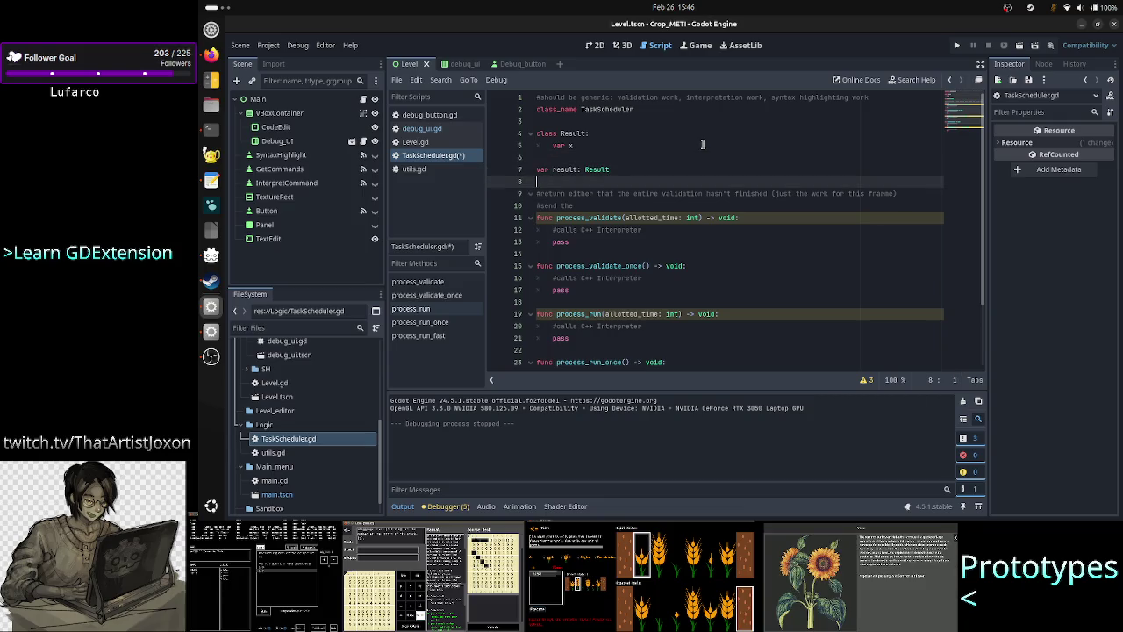
{"action": "key", "text": "Return"}
{"action": "key", "text": "Return"}
{"action": "key", "text": "Return"}
{"action": "key", "text": "Up"}
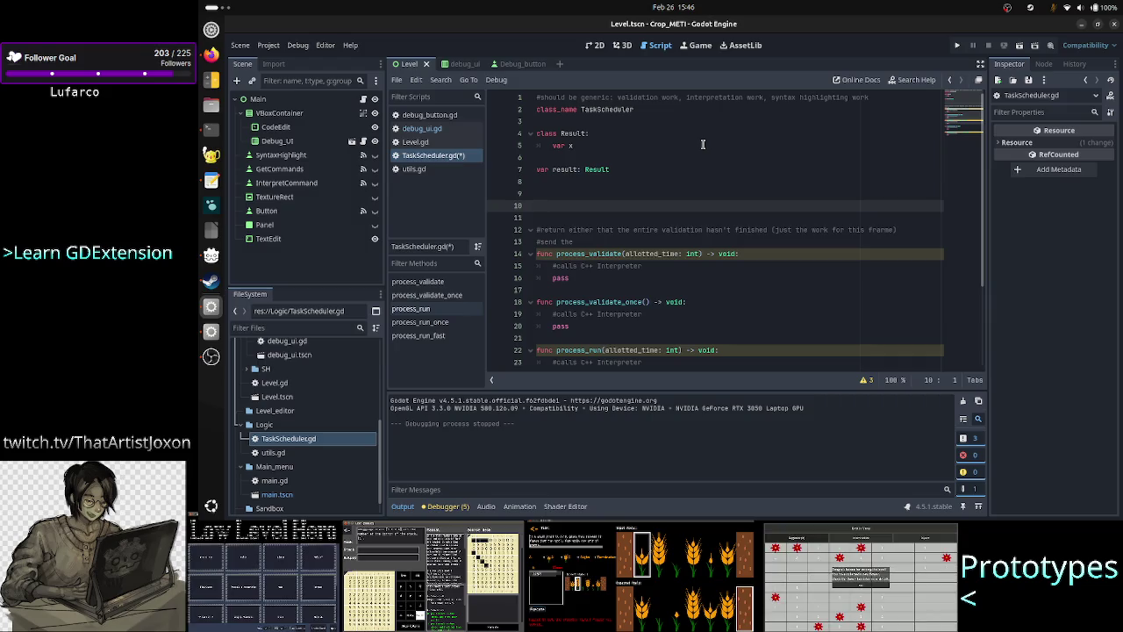
{"action": "key", "text": "alt+Tab"}
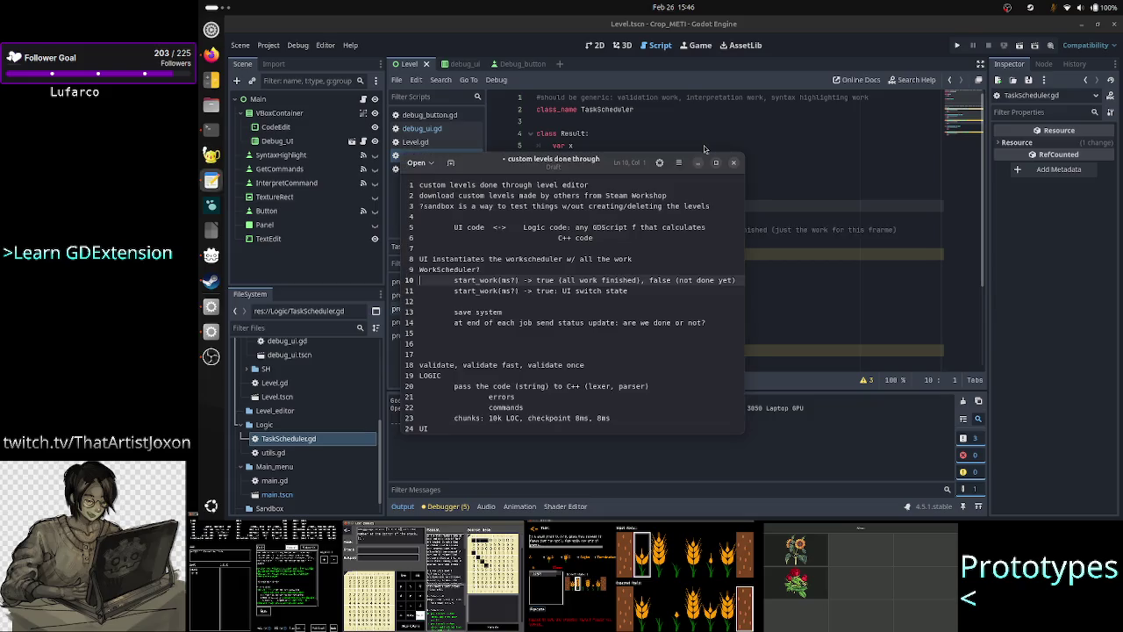
Write the signature func start_work(allotted_time: int) -> bool:, checking the notes for it
{"action": "key", "text": "alt+Tab"}
{"action": "type", "text": "st"}
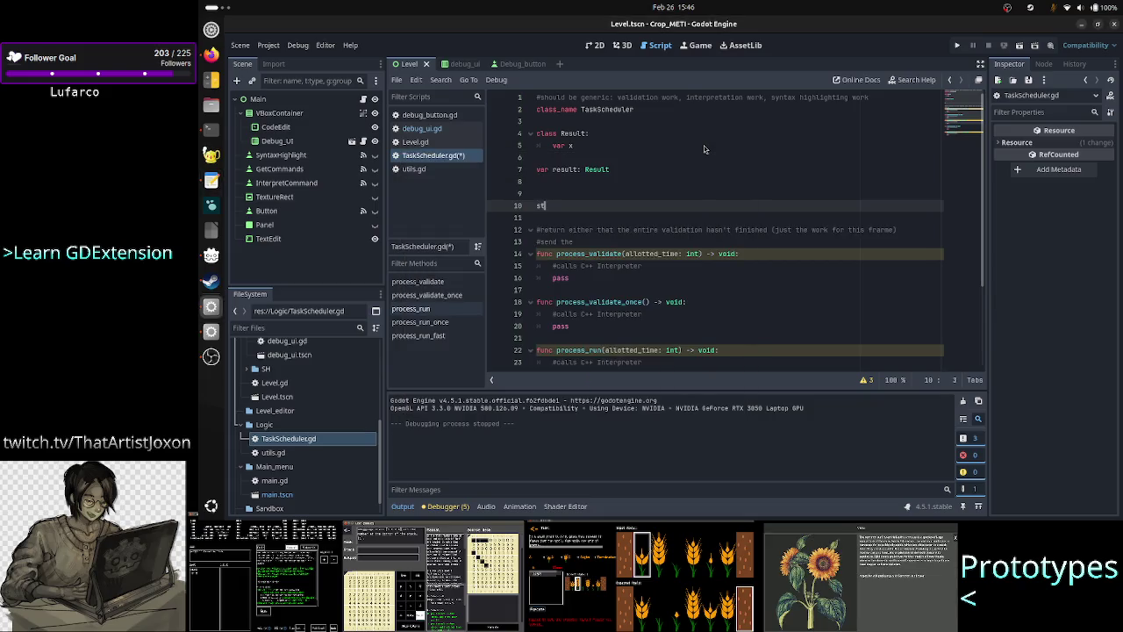
{"action": "key", "text": "BackSpace"}
{"action": "key", "text": "BackSpace"}
{"action": "type", "text": "func start_w"}
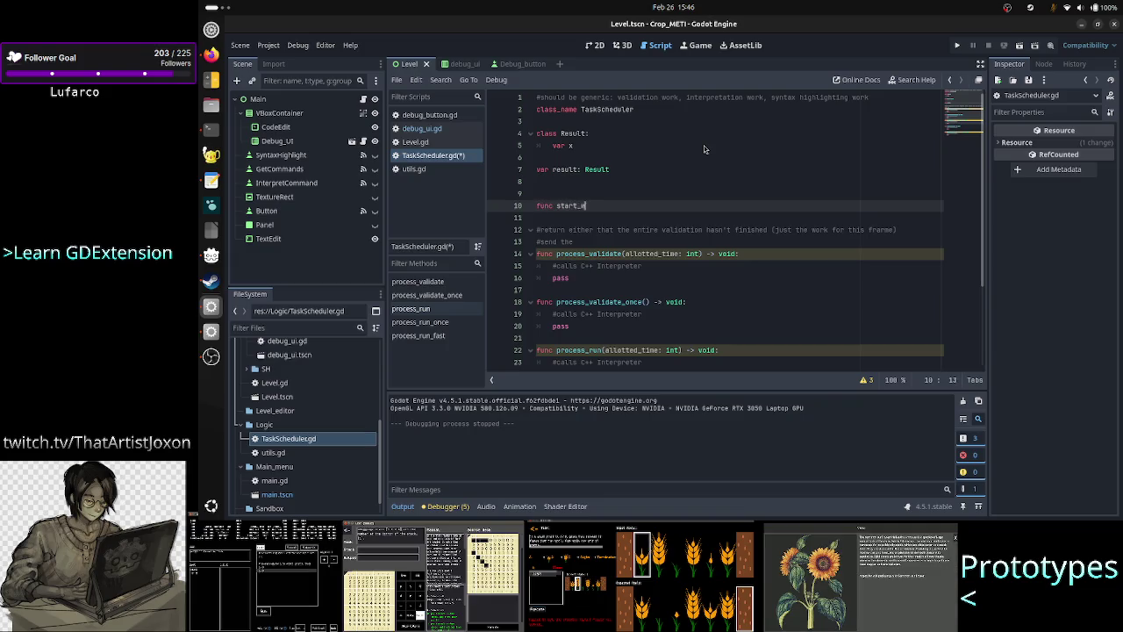
{"action": "type", "text": "ork("}
{"action": "key", "text": "alt+Tab"}
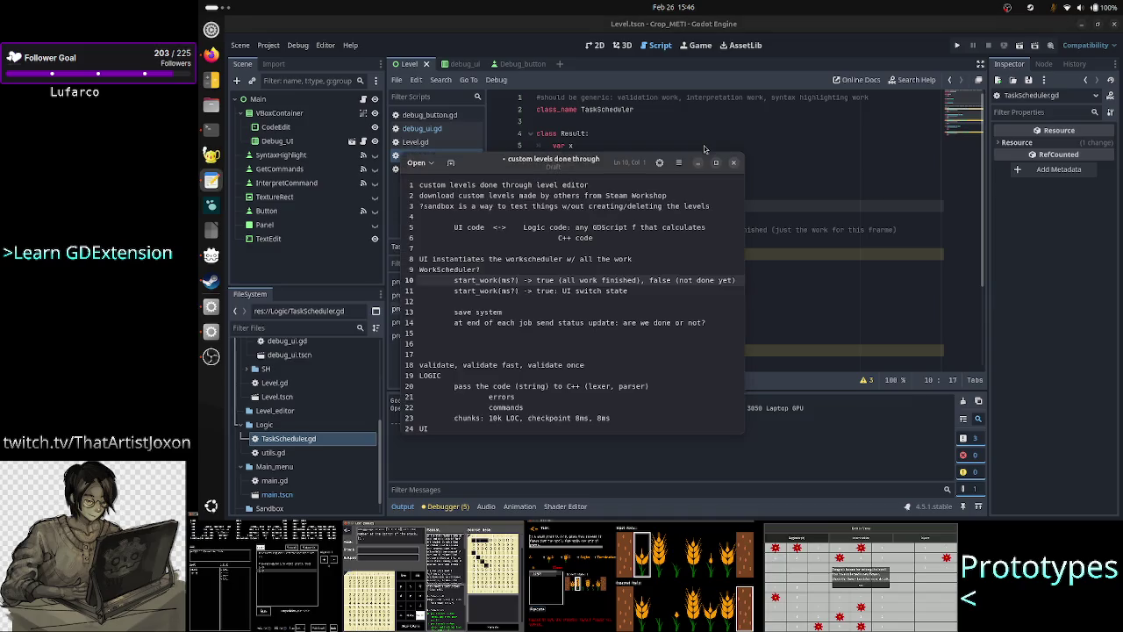
{"action": "key", "text": "alt+Tab"}
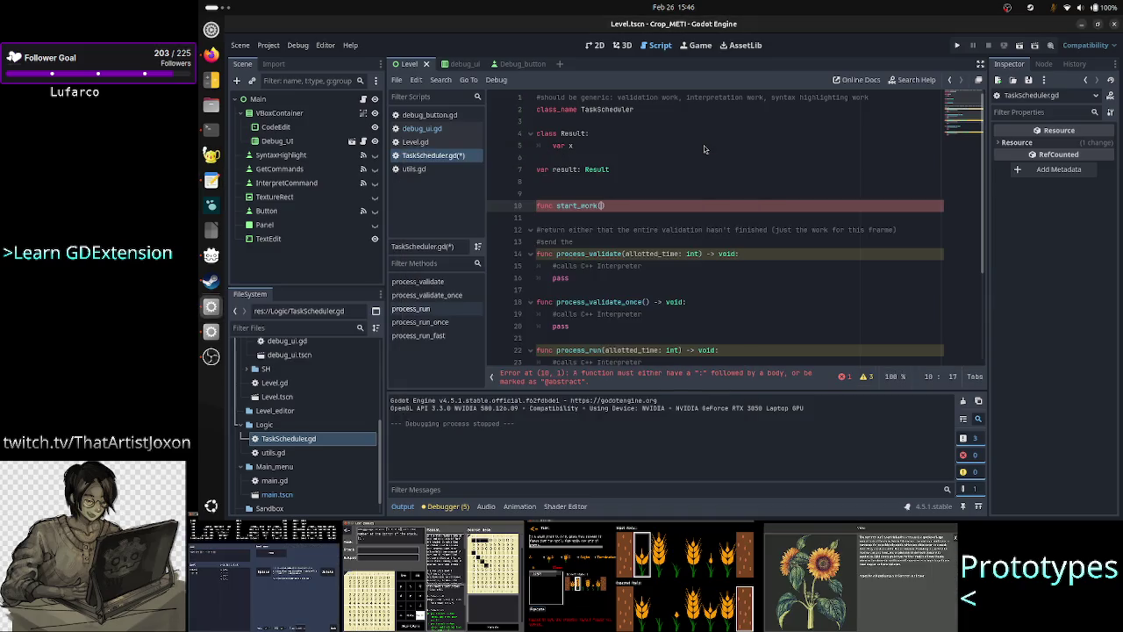
{"action": "type", "text": "allotted"}
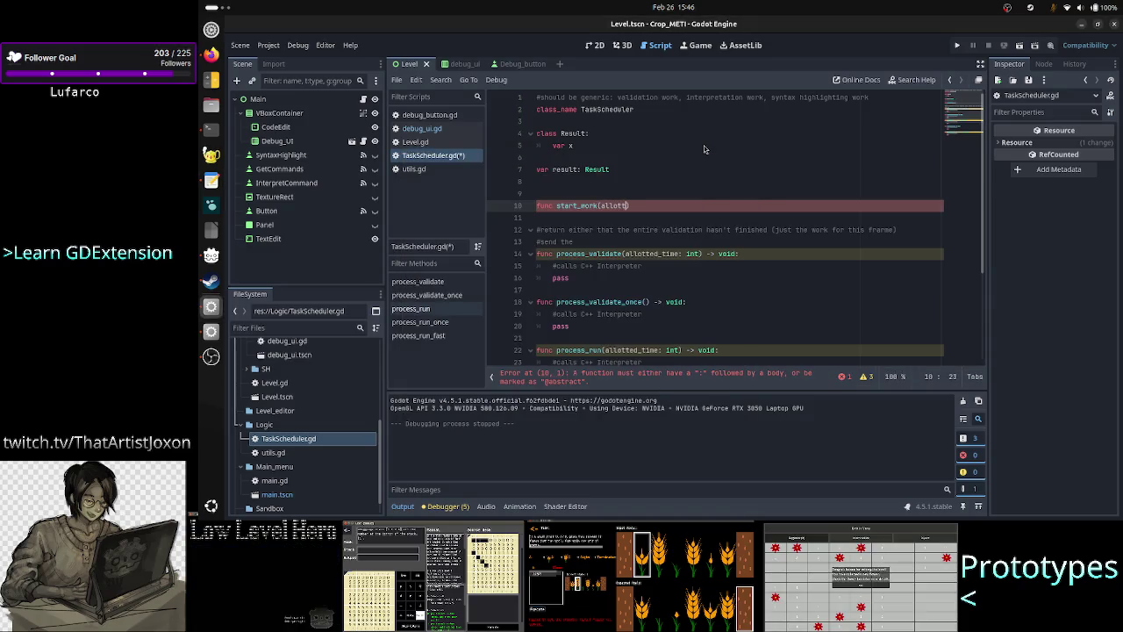
{"action": "type", "text": "_time: "}
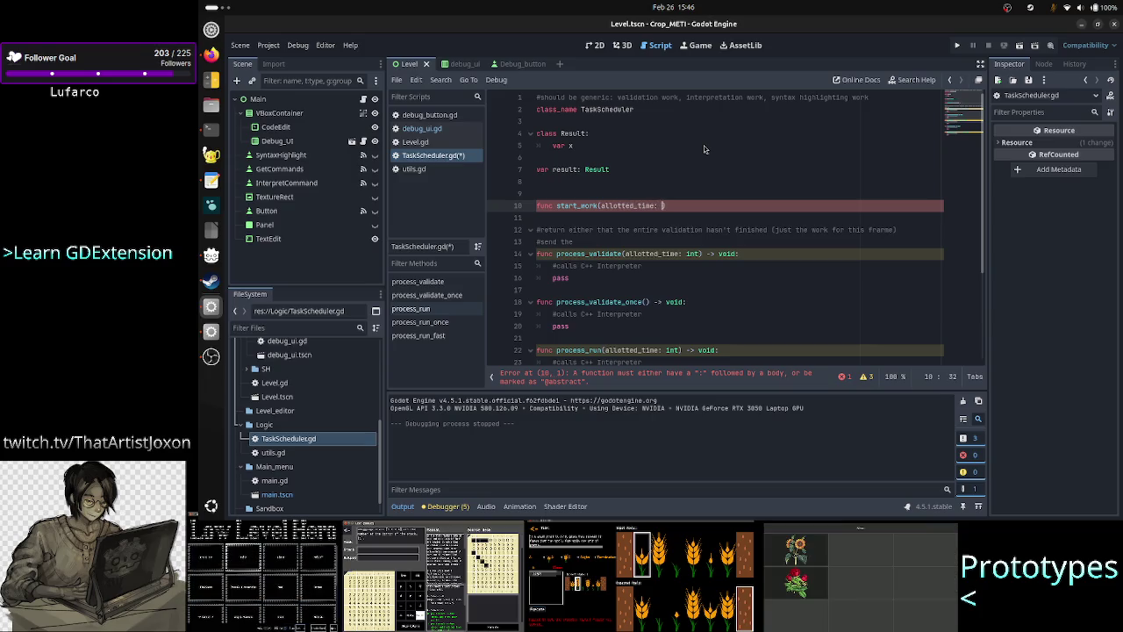
{"action": "type", "text": "int) -"}
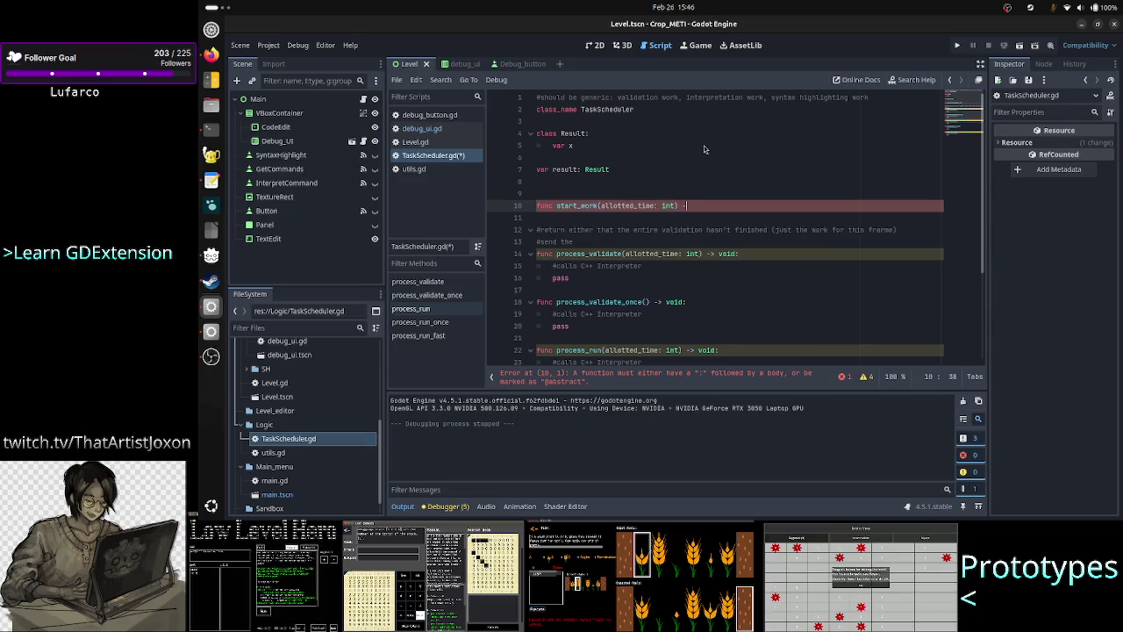
{"action": "type", "text": "> bool:"}
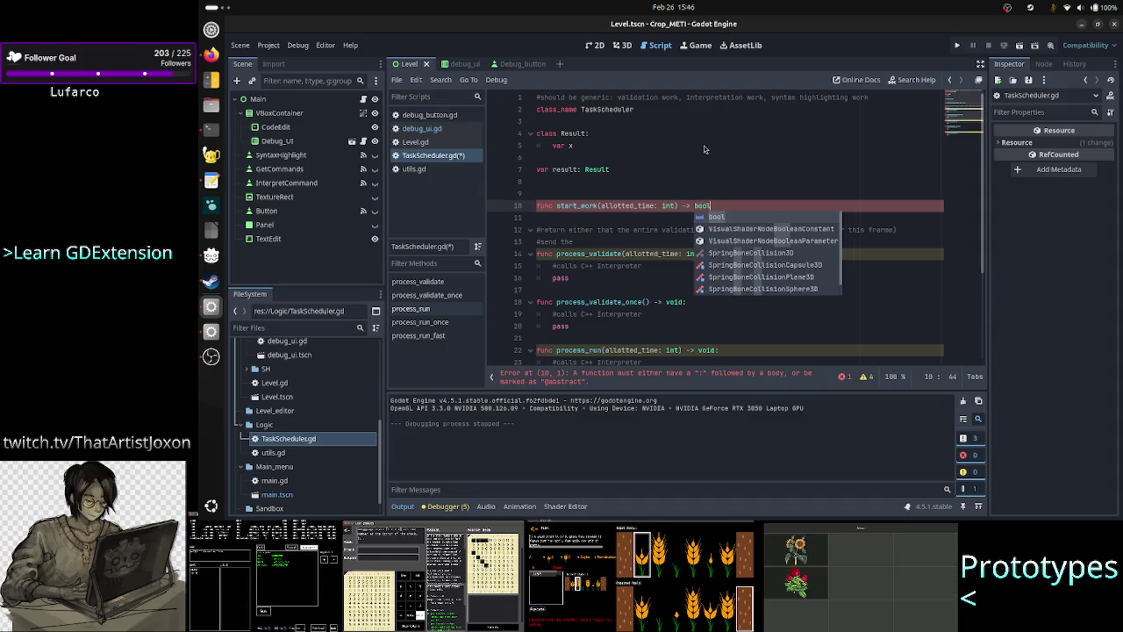
Add a '#' placeholder in start_work's body and a blank line above the function
{"action": "key", "text": "Return"}
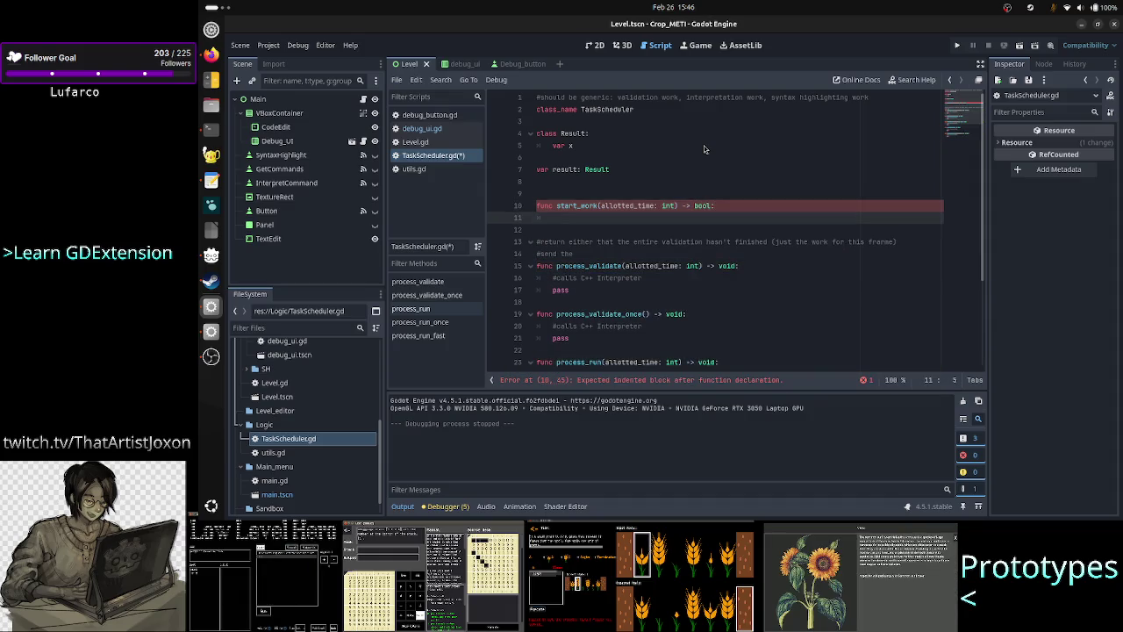
{"action": "type", "text": "#"}
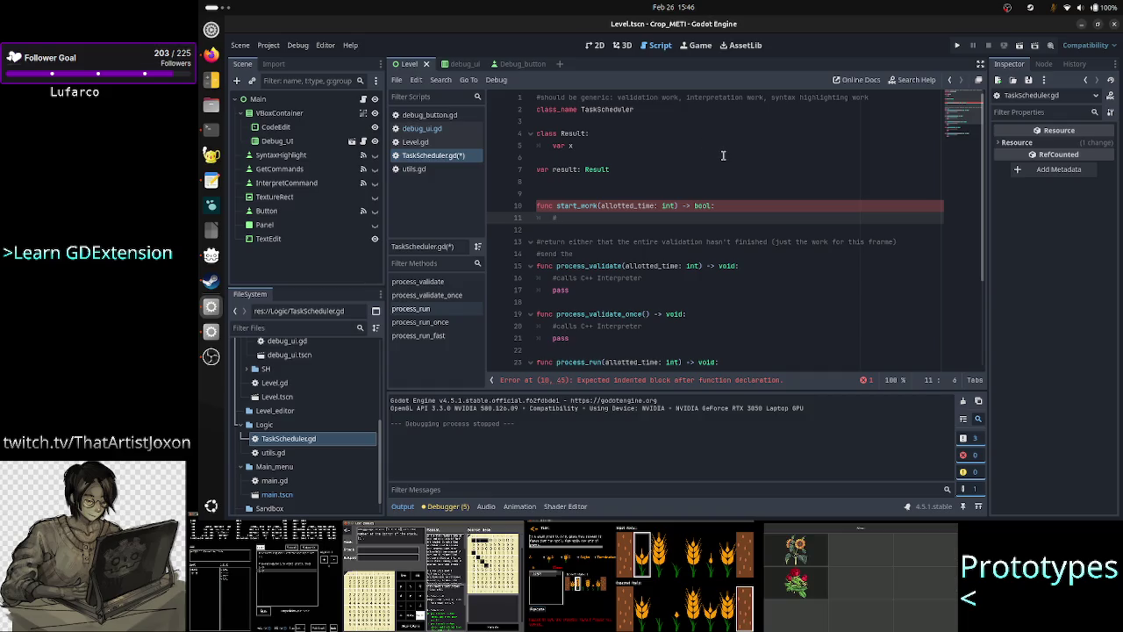
{"action": "key", "text": "Up"}
{"action": "key", "text": "Up"}
{"action": "key", "text": "Up"}
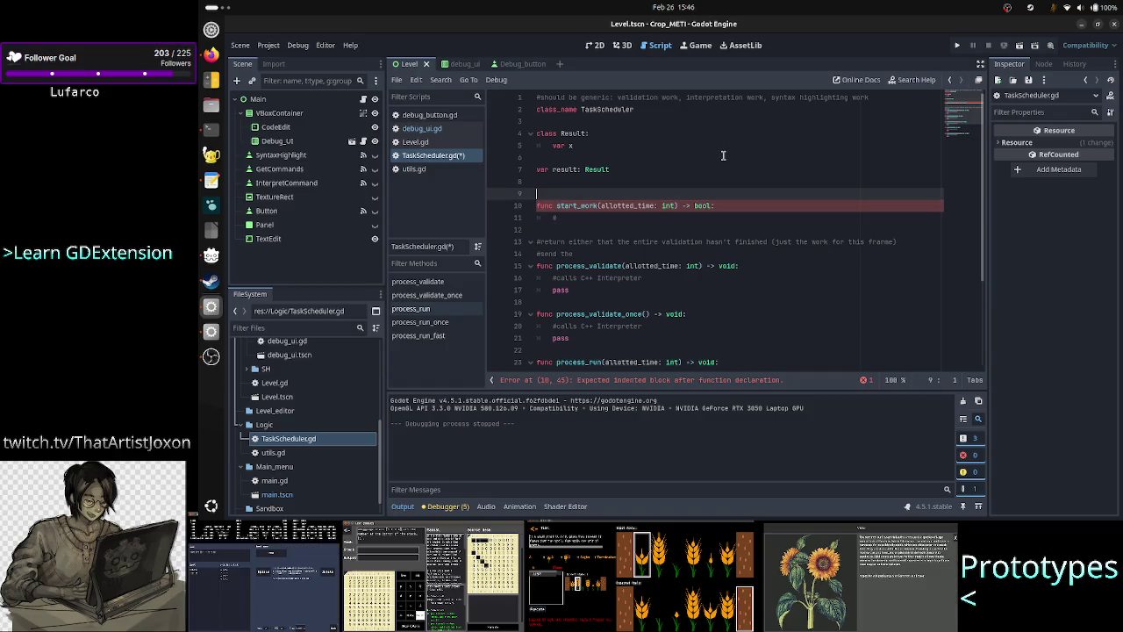
{"action": "key", "text": "Return"}
{"action": "key", "text": "alt+Tab"}
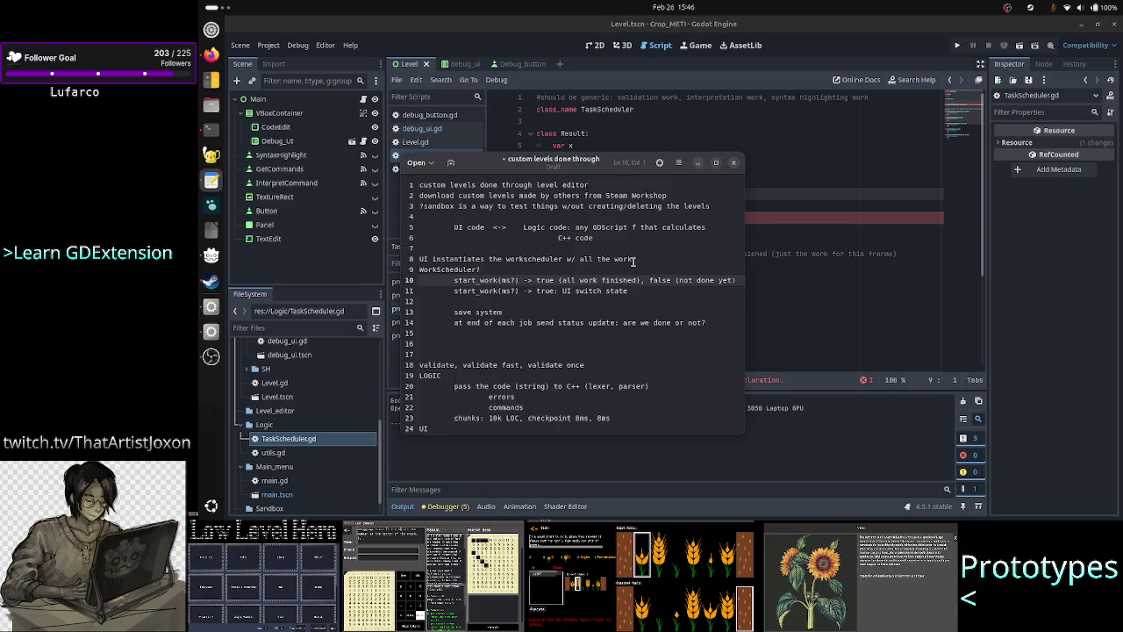
Reread the notes on UI instantiating the scheduler and start_work's ms? parameter, then return to line 9
{"action": "left_click_drag", "start_coordinate": [635, 260], "coordinate": [474, 256]}
{"action": "left_click", "coordinate": [474, 256]}
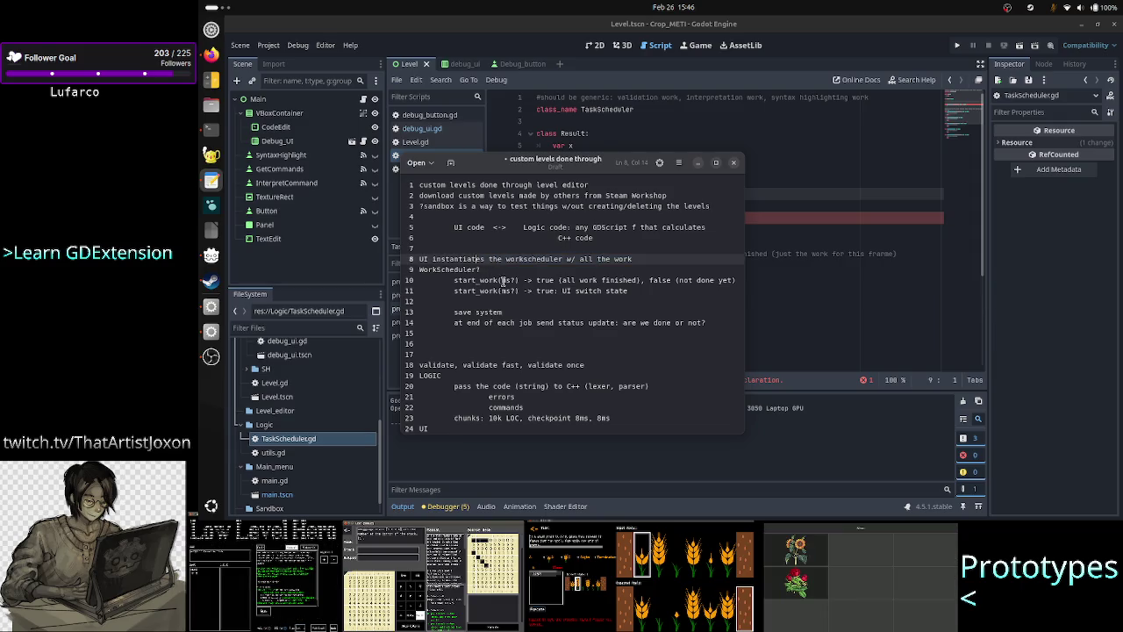
{"action": "left_click_drag", "start_coordinate": [503, 280], "coordinate": [528, 280]}
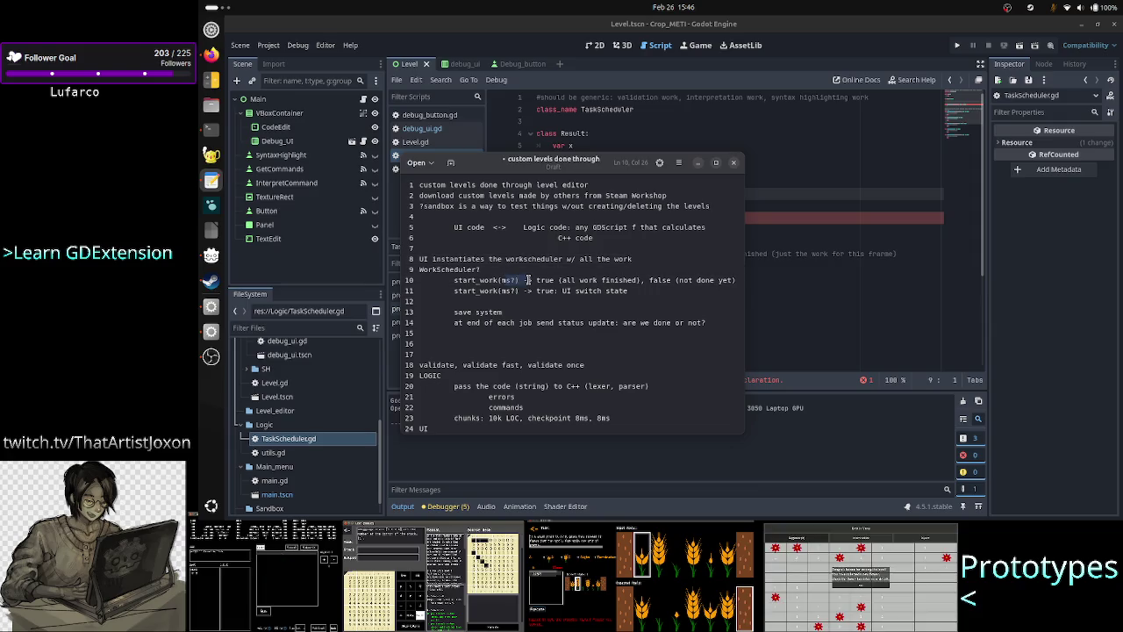
{"action": "left_click", "coordinate": [816, 177]}
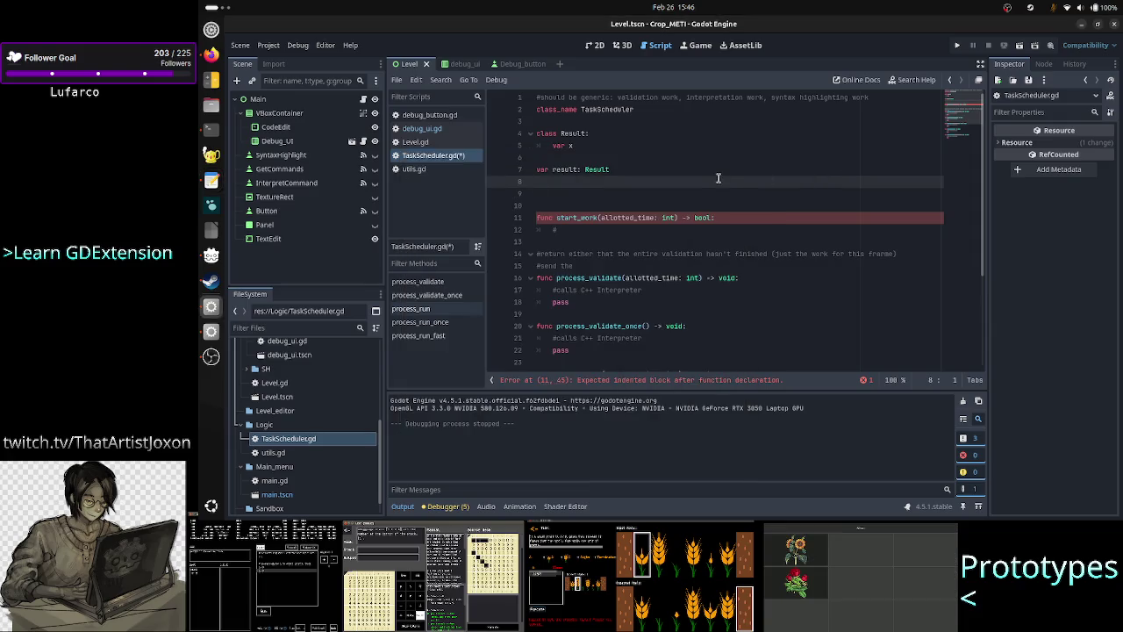
{"action": "left_click", "coordinate": [688, 199]}
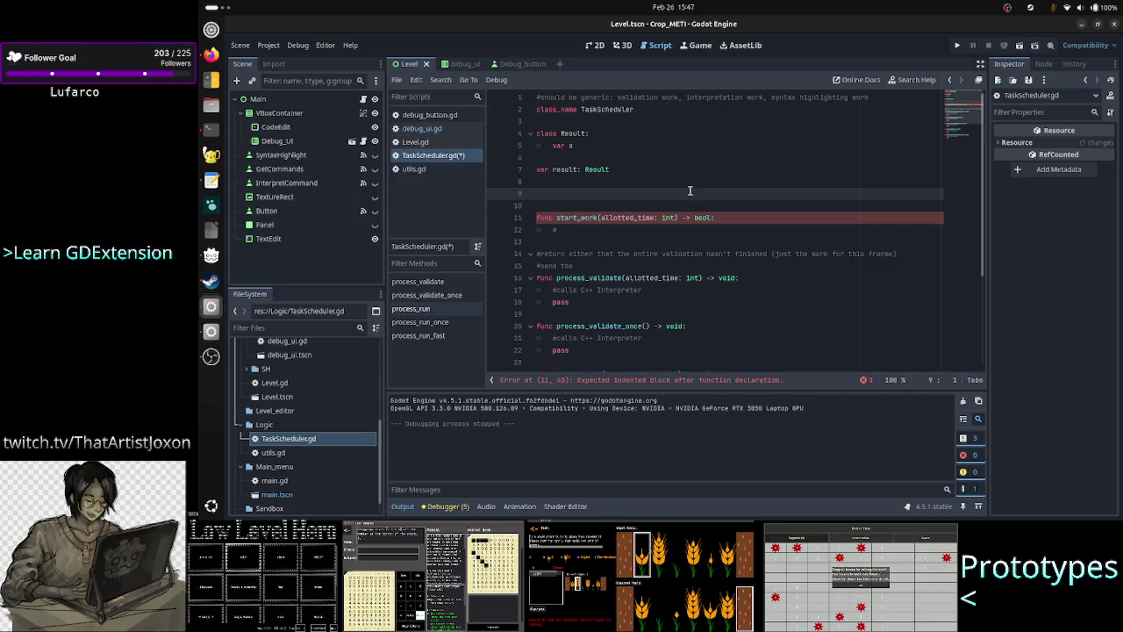
Try a func _init() -> void: stub on line 9, then erase it and the extra blank lines
{"action": "type", "text": "func _ini"}
{"action": "key", "text": "Return"}
{"action": "key", "text": "BackSpace"}
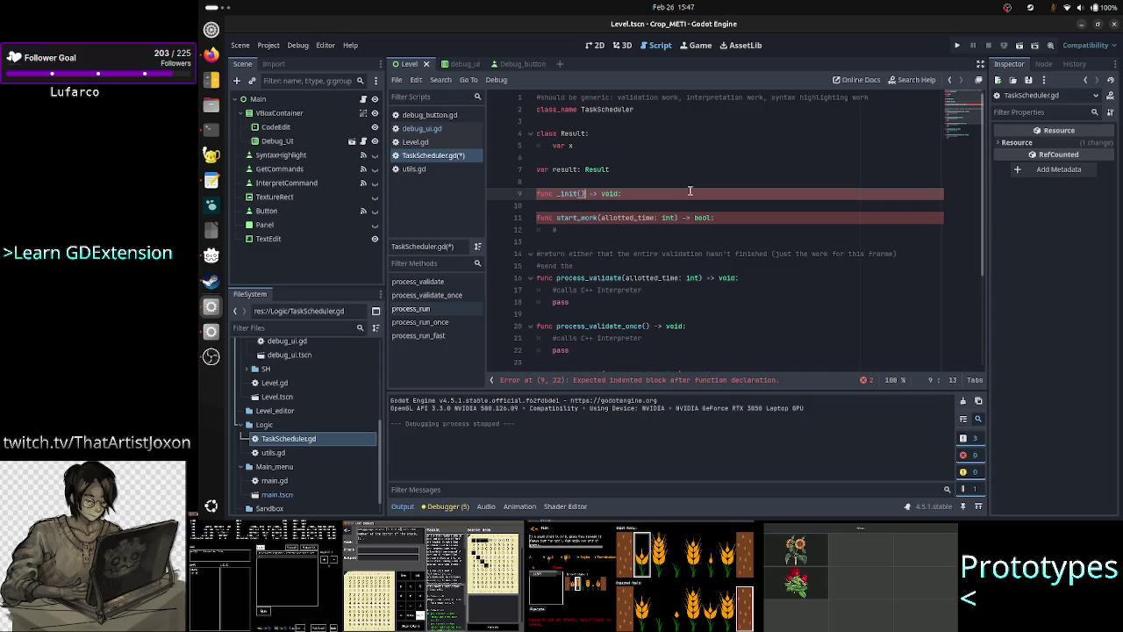
{"action": "key", "text": "Left"}
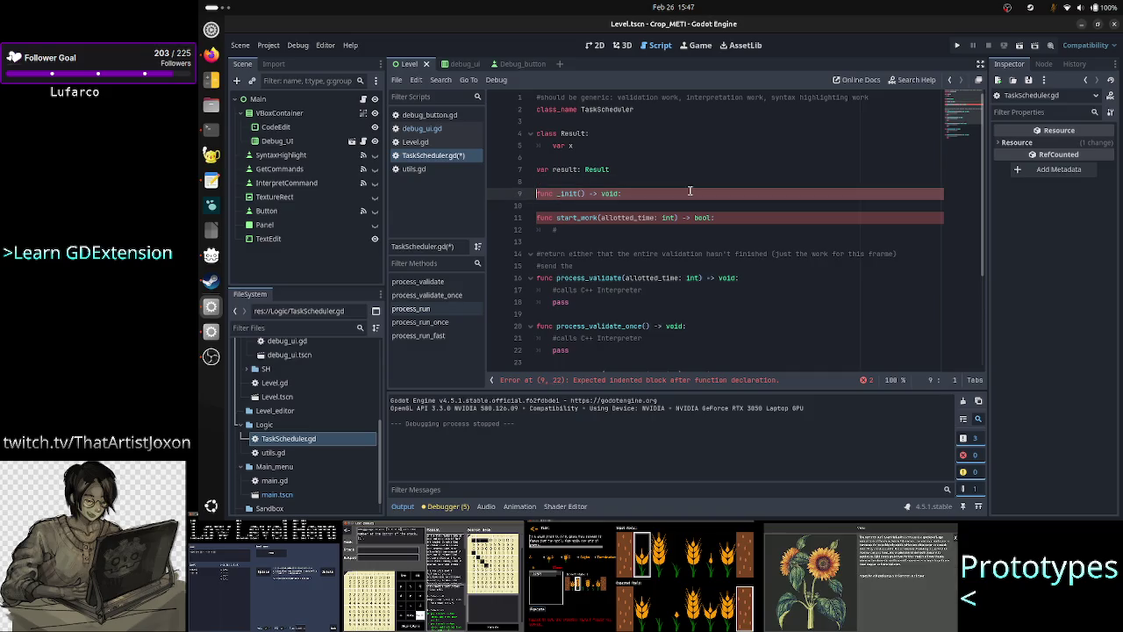
{"action": "triple_click", "coordinate": [690, 191]}
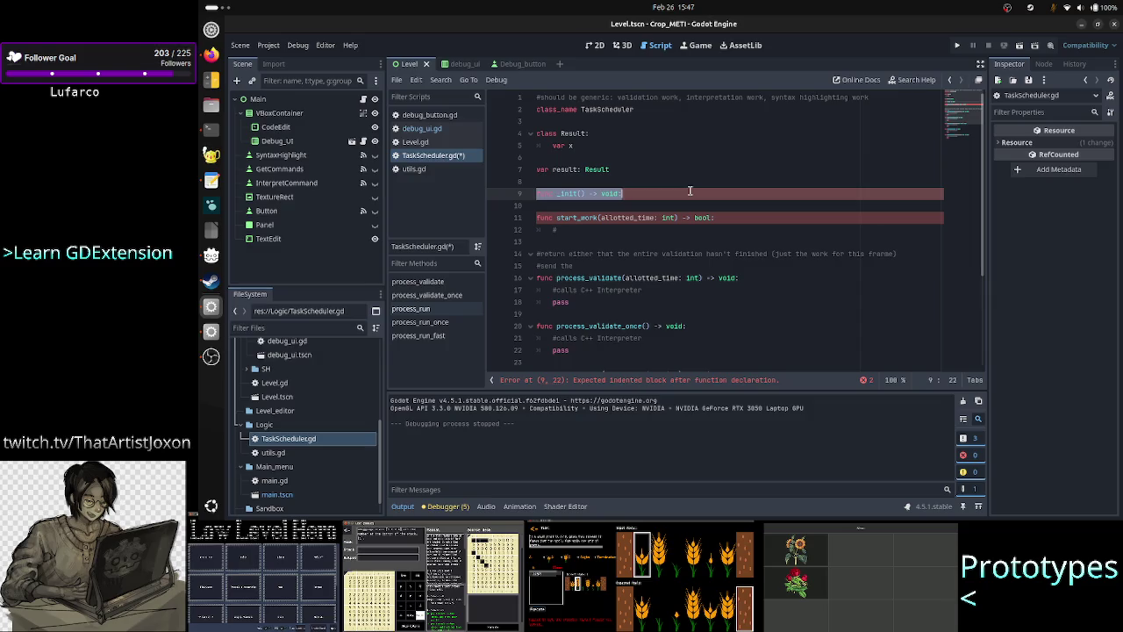
{"action": "left_click", "coordinate": [690, 190]}
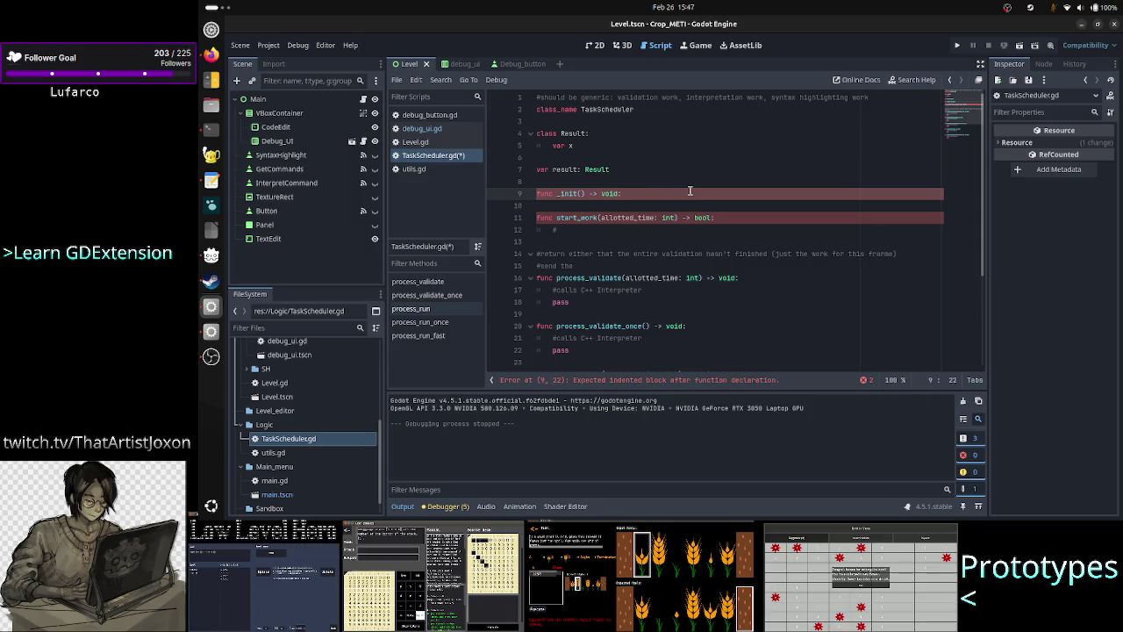
{"action": "key", "text": "BackSpace"}
{"action": "key", "text": "BackSpace"}
{"action": "key", "text": "BackSpace"}
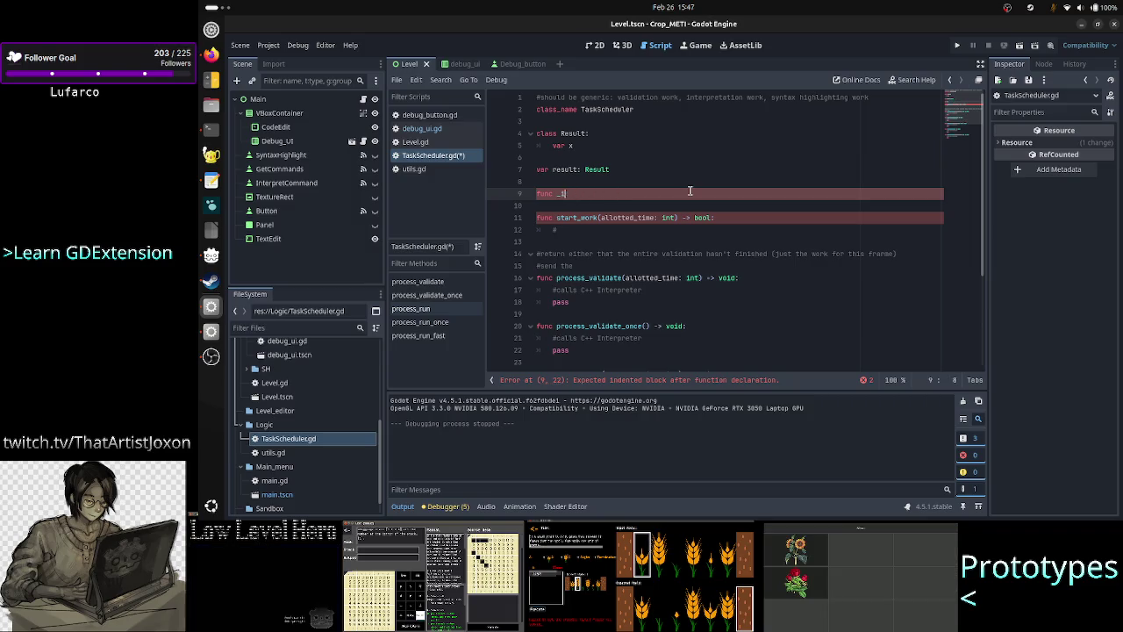
{"action": "key", "text": "BackSpace"}
{"action": "key", "text": "Delete"}
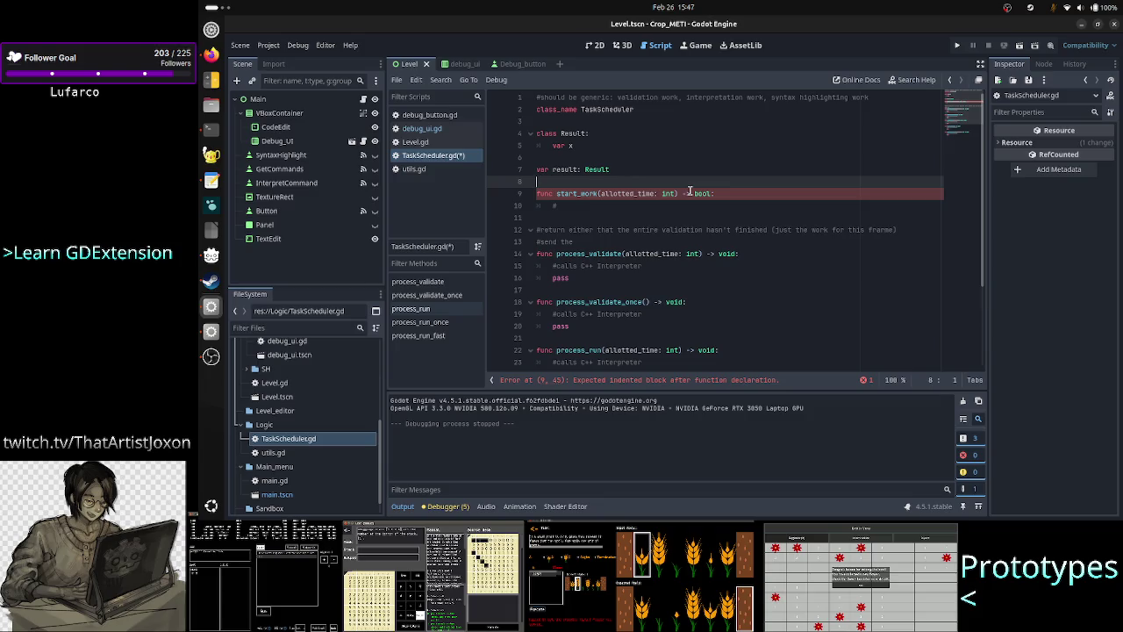
{"action": "key", "text": "alt+Tab"}
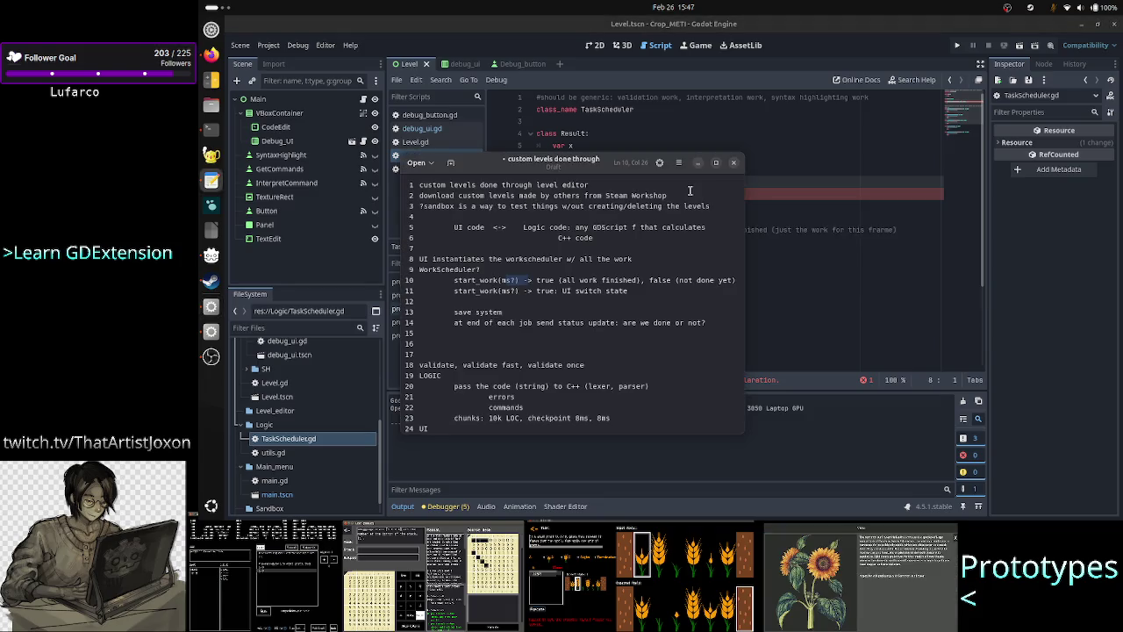
{"action": "key", "text": "alt+Tab"}
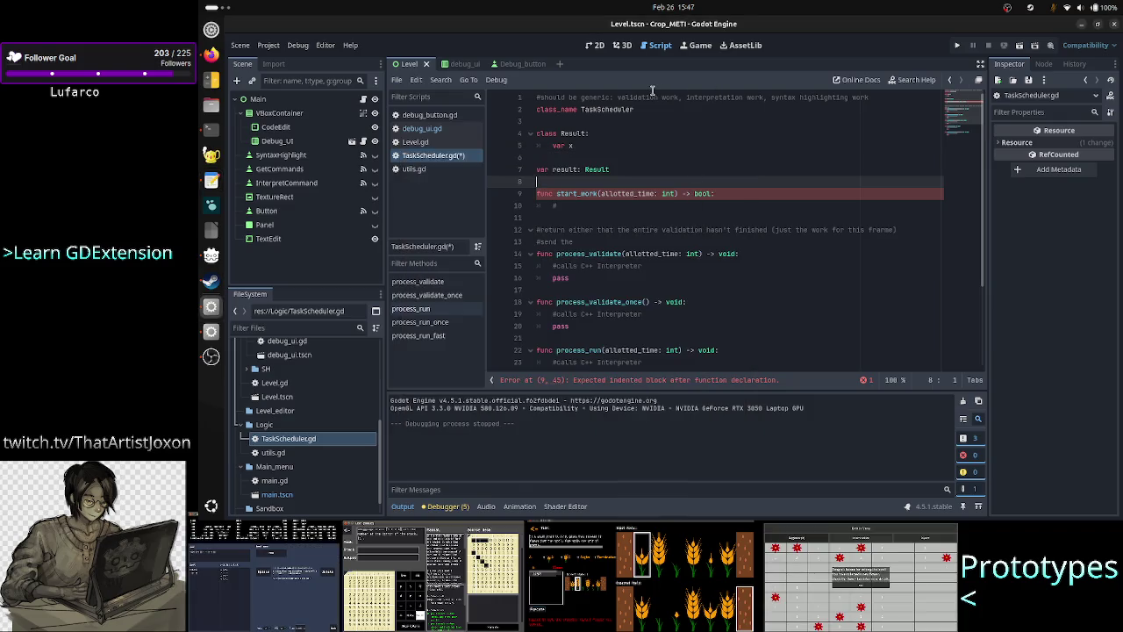
{"action": "double_click", "coordinate": [647, 96]}
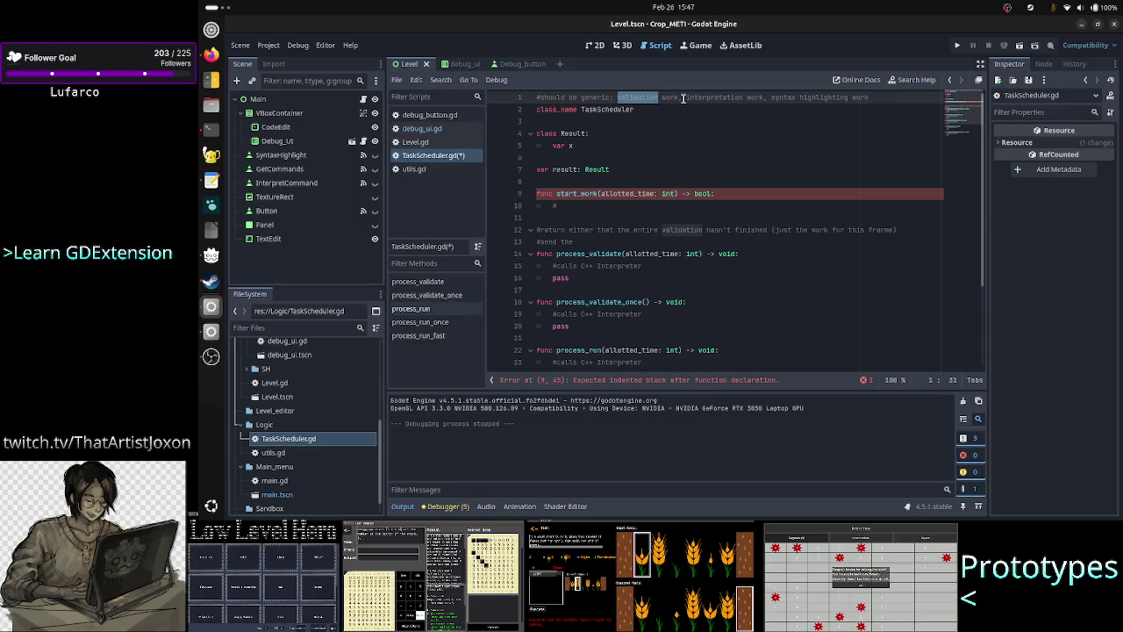
{"action": "left_click", "coordinate": [682, 98]}
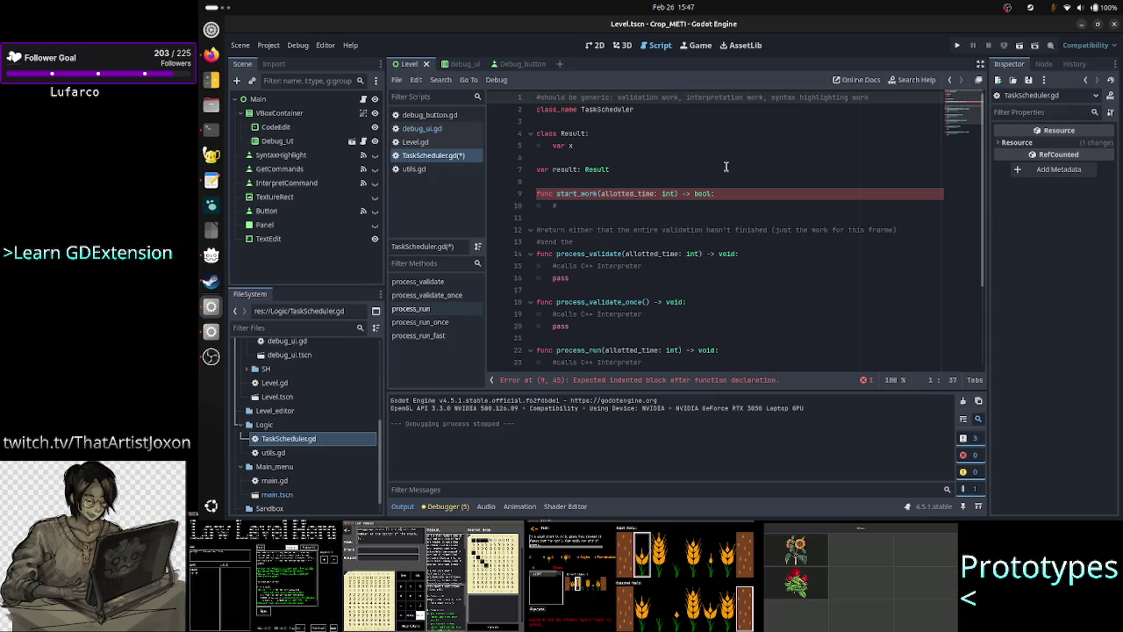
{"action": "key", "text": "Down"}
{"action": "key", "text": "shift+Left"}
{"action": "key", "text": "shift+Left"}
{"action": "key", "text": "shift+Left"}
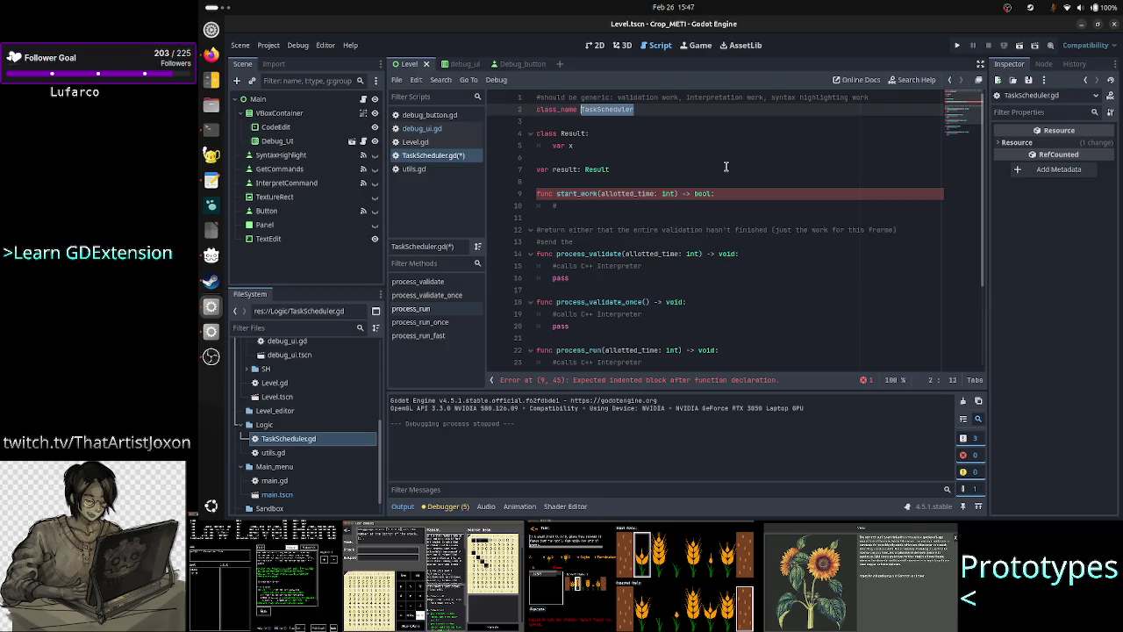
{"action": "key", "text": "Up"}
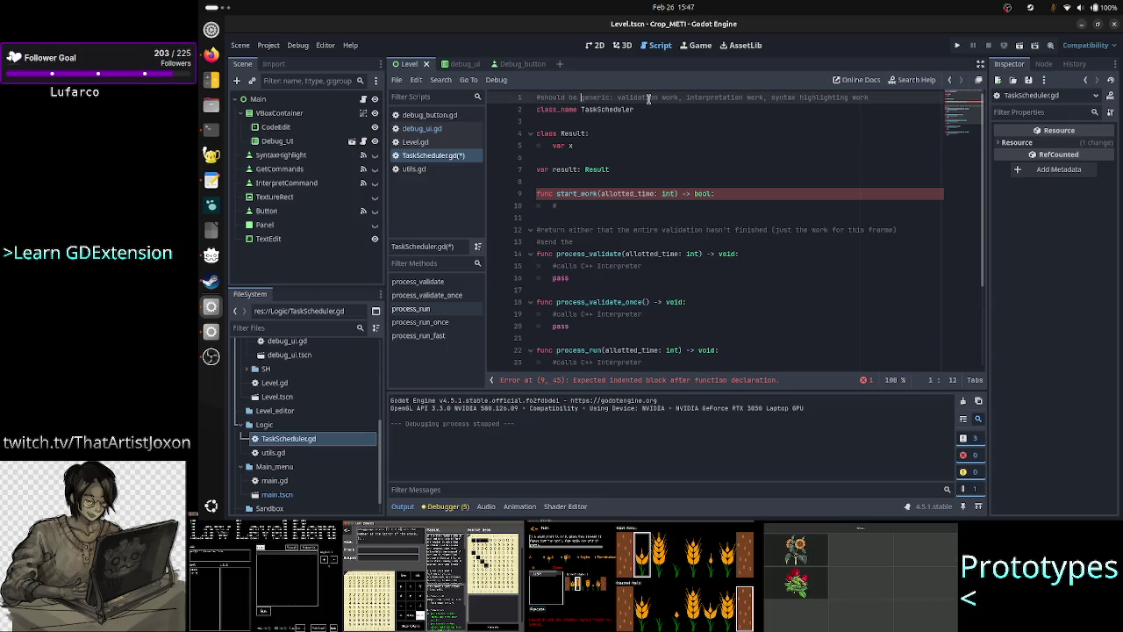
{"action": "double_click", "coordinate": [648, 98]}
{"action": "mouse_move", "coordinate": [669, 191]}
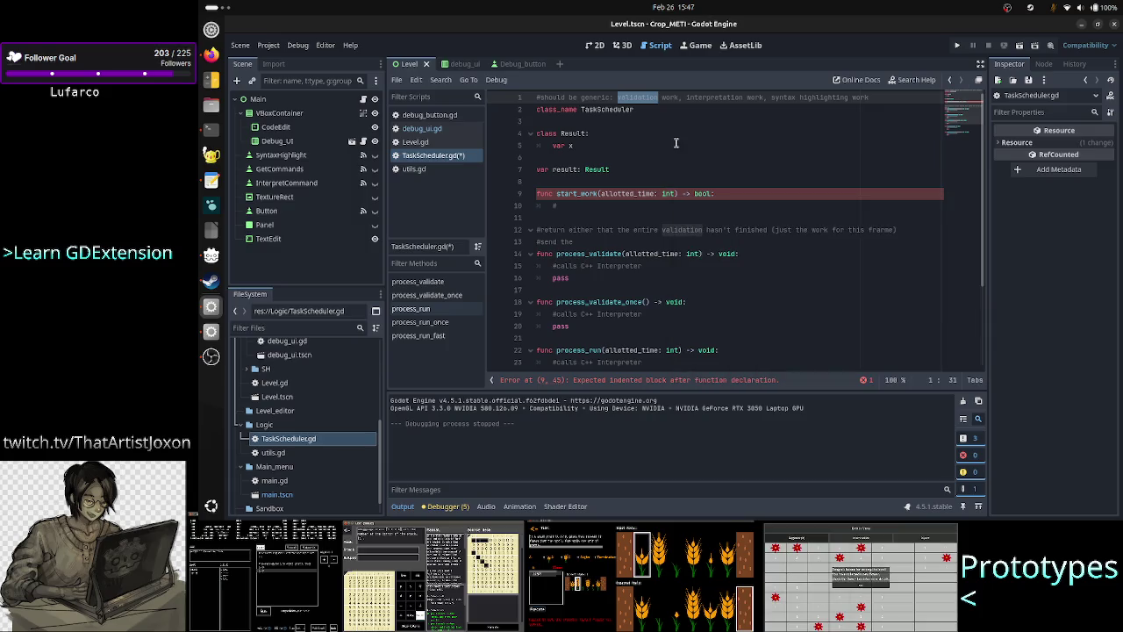
{"action": "double_click", "coordinate": [725, 99]}
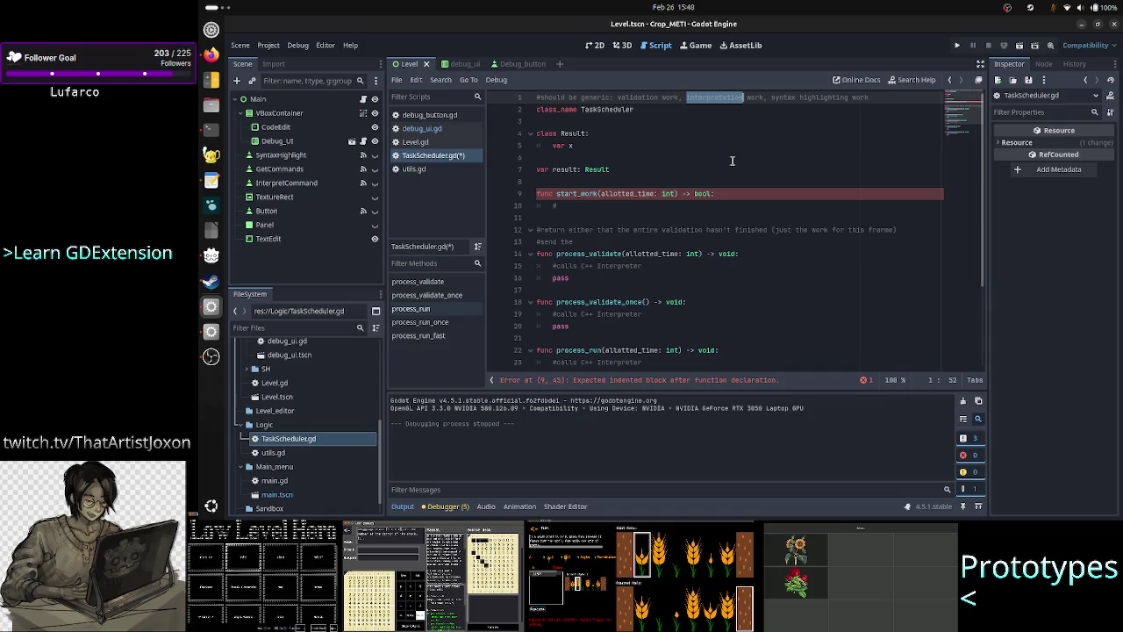
{"action": "double_click", "coordinate": [819, 98]}
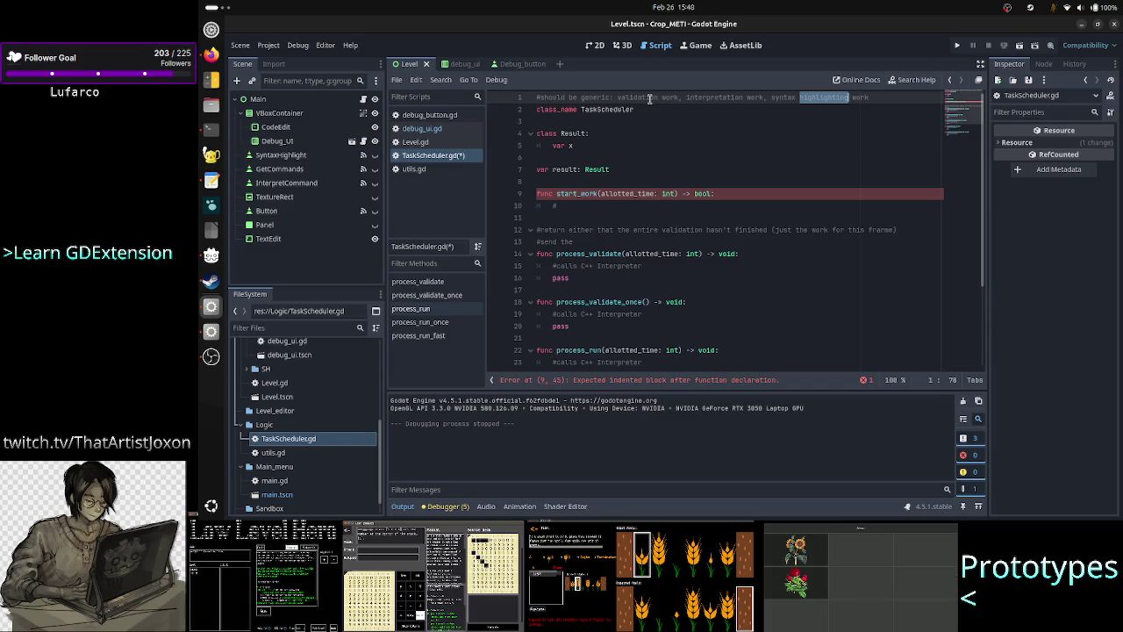
{"action": "left_click", "coordinate": [652, 96]}
{"action": "key", "text": "Down"}
{"action": "key", "text": "Down"}
{"action": "key", "text": "Down"}
{"action": "key", "text": "Down"}
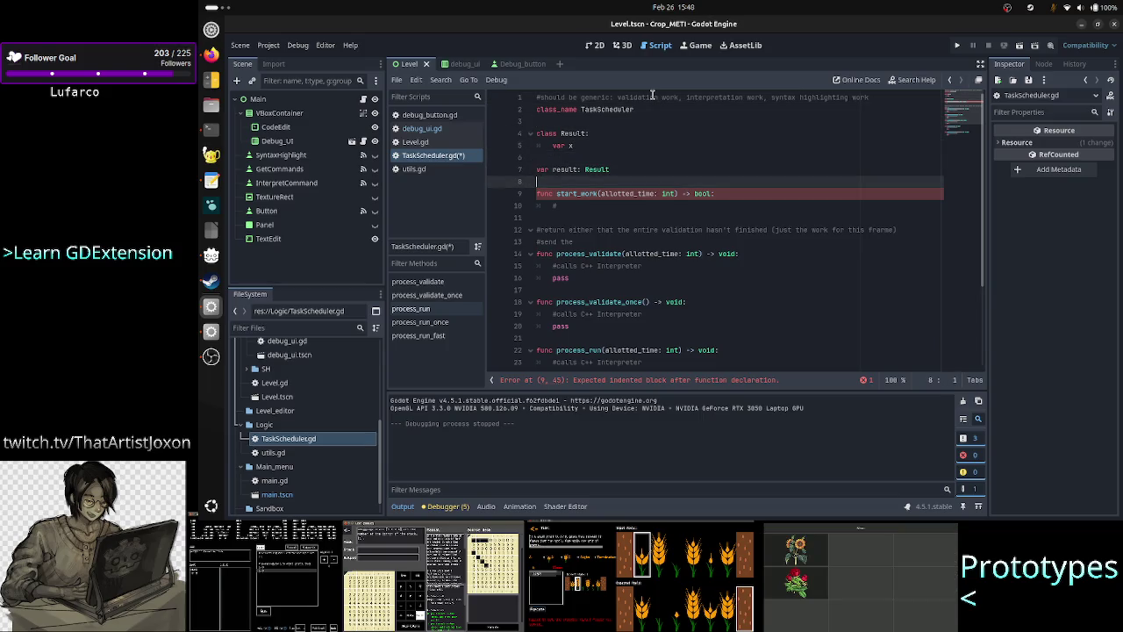
Type 'valid: init(all LOC as string)' and 'inter: init(all commands to interpreter: array)', then begin 'sh: init(all lo'
{"action": "key", "text": "Return"}
{"action": "key", "text": "Return"}
{"action": "key", "text": "Up"}
{"action": "type", "text": "alid:"}
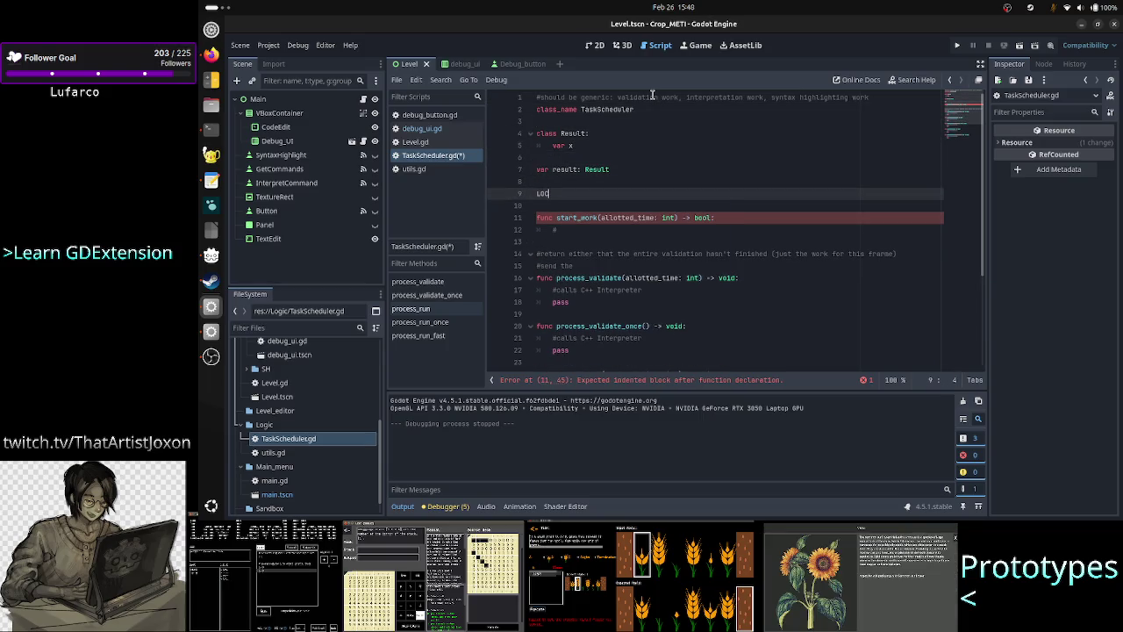
{"action": "type", "text": " init("}
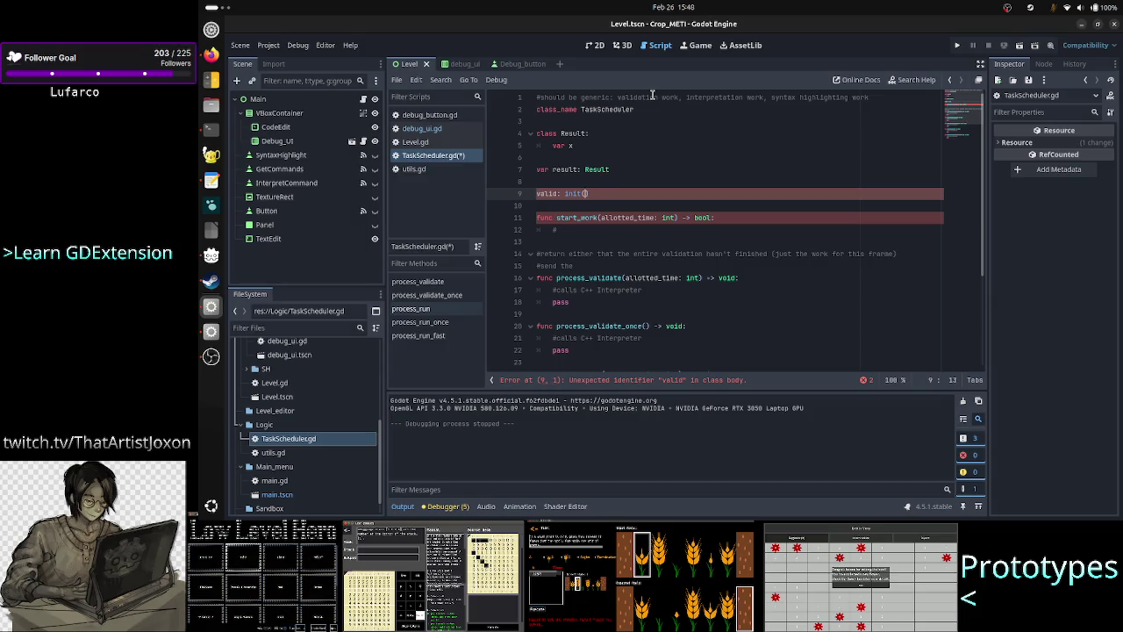
{"action": "type", "text": "all LOC a"}
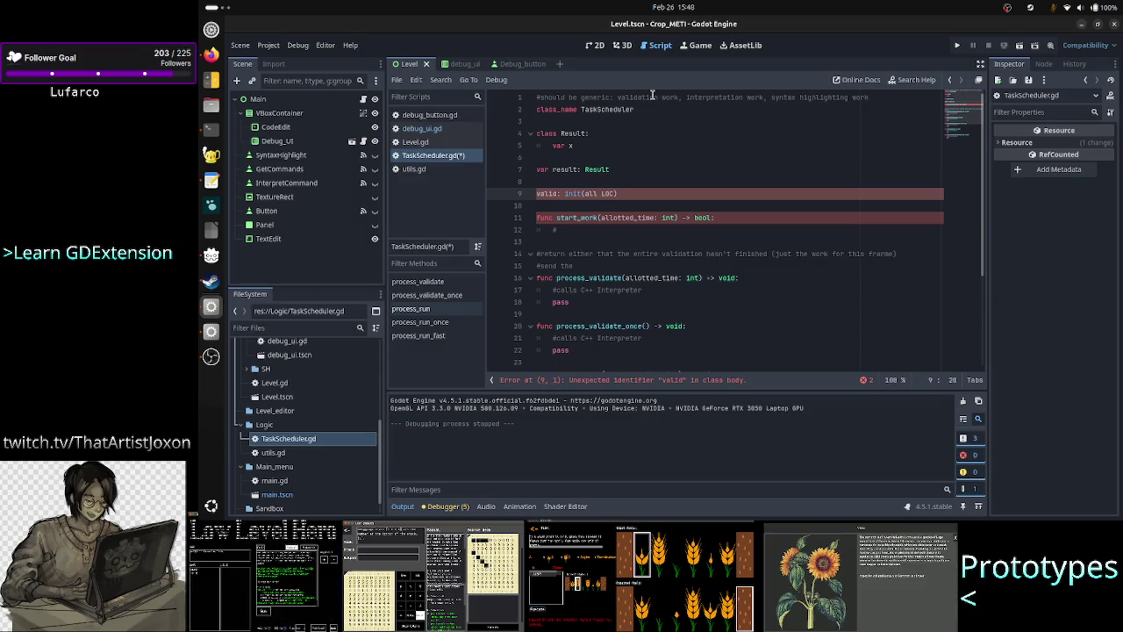
{"action": "type", "text": "s string)"}
{"action": "key", "text": "Return"}
{"action": "type", "text": "in"}
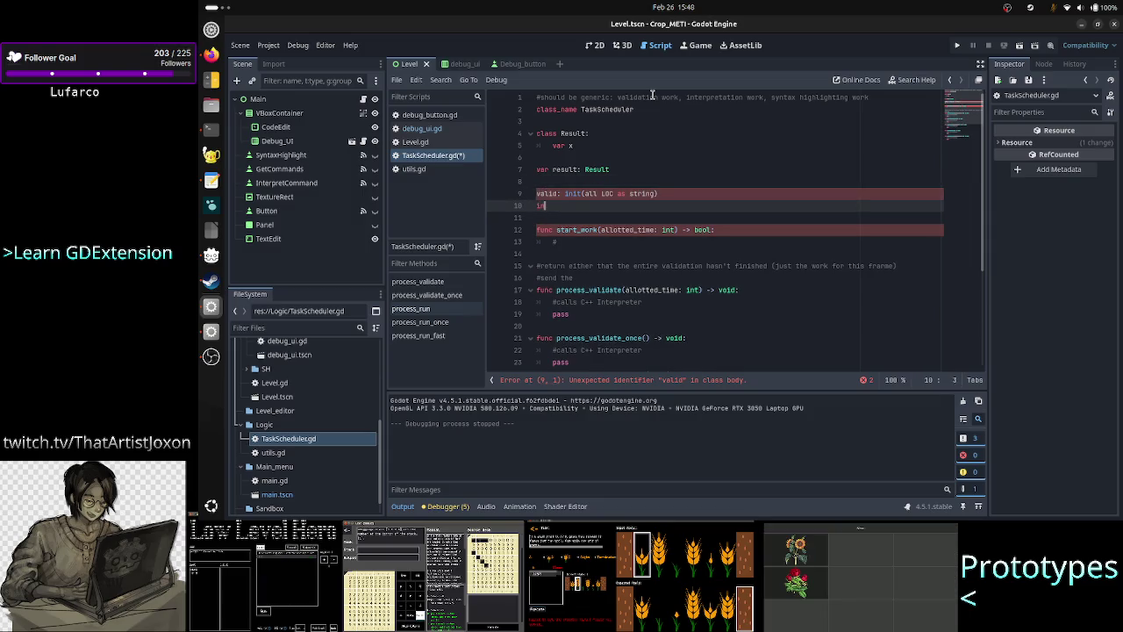
{"action": "type", "text": "ter"}
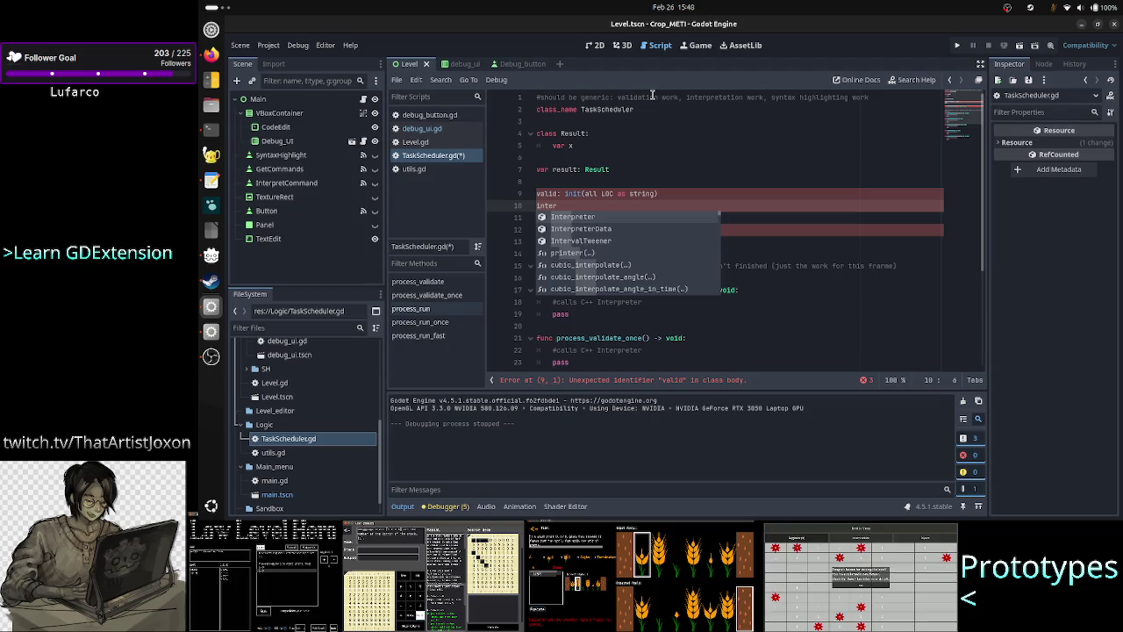
{"action": "type", "text": ": init(all commands"}
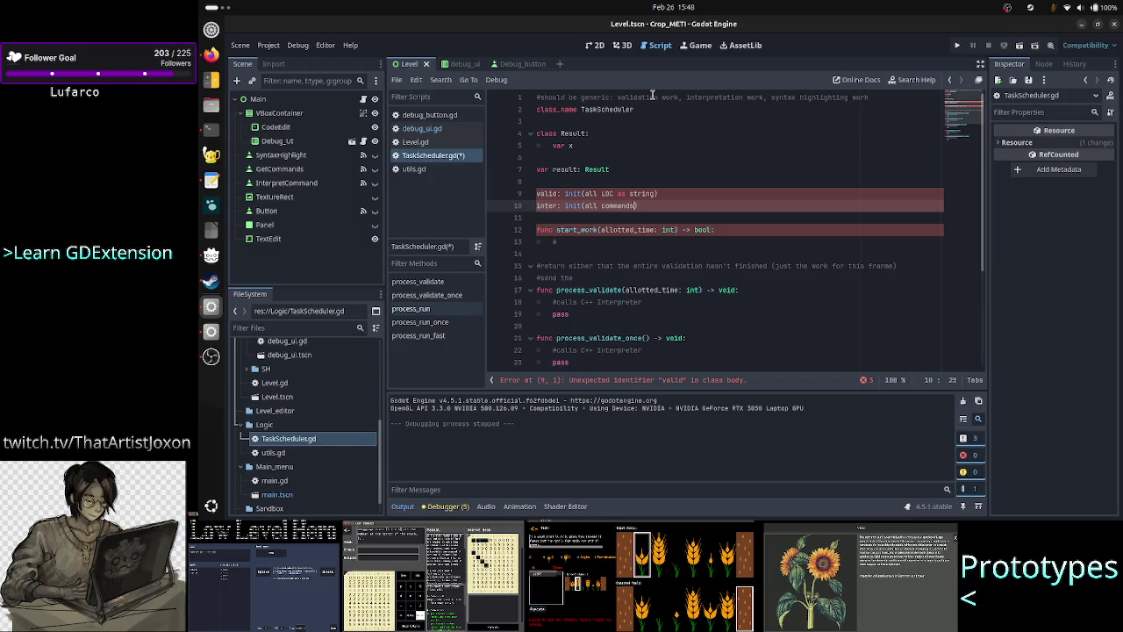
{"action": "type", "text": " to einterpret"}
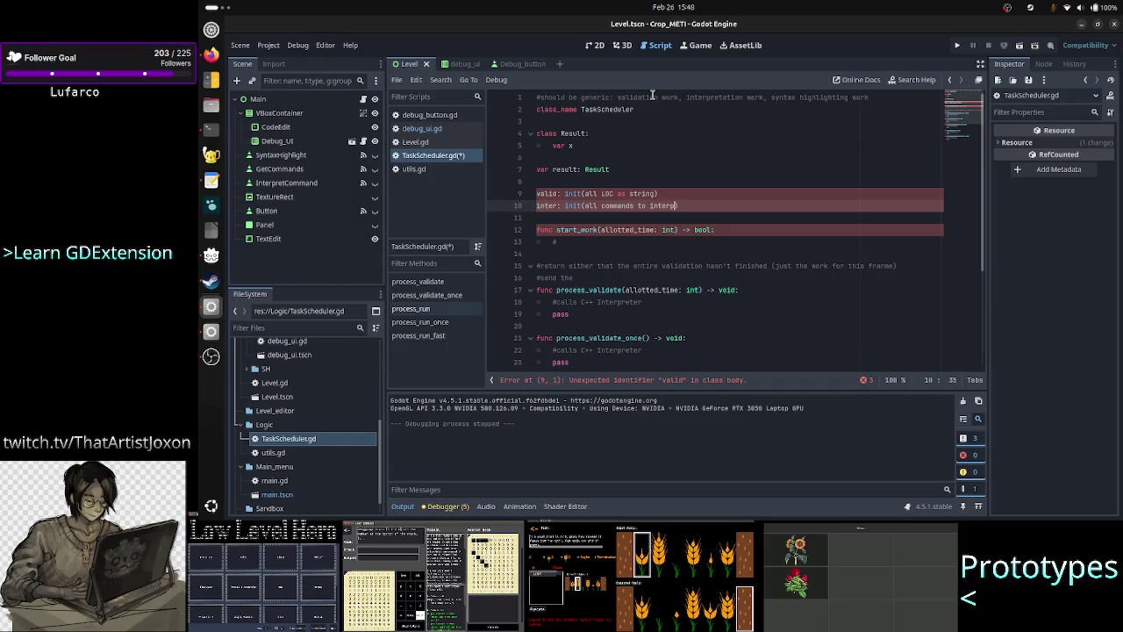
{"action": "type", "text": "er: arr"}
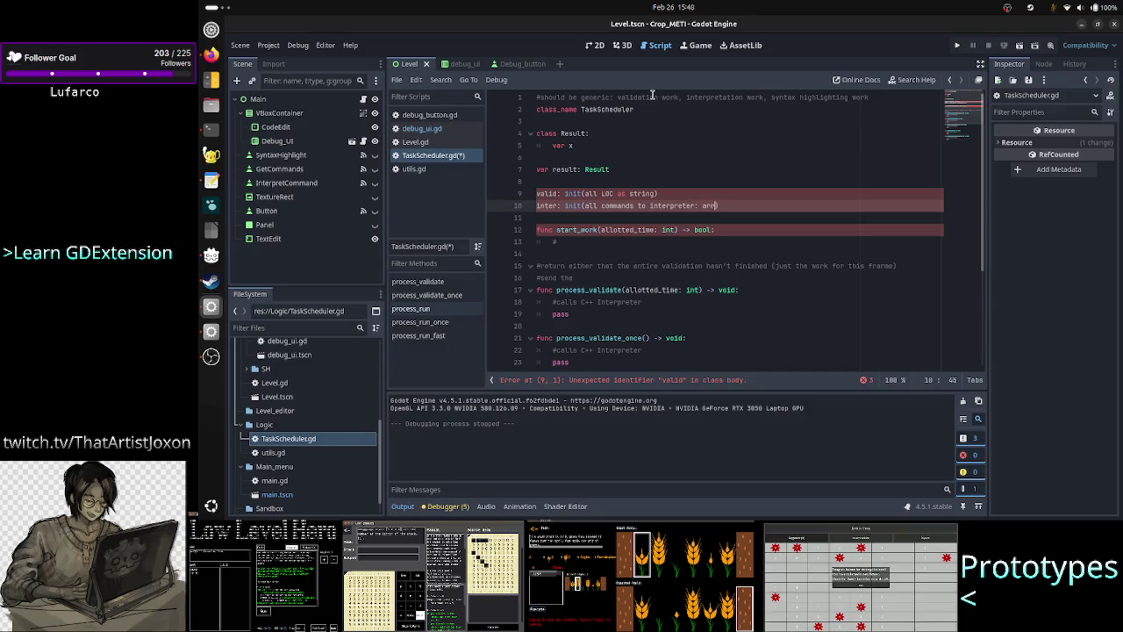
{"action": "type", "text": "ay)"}
{"action": "key", "text": "Return"}
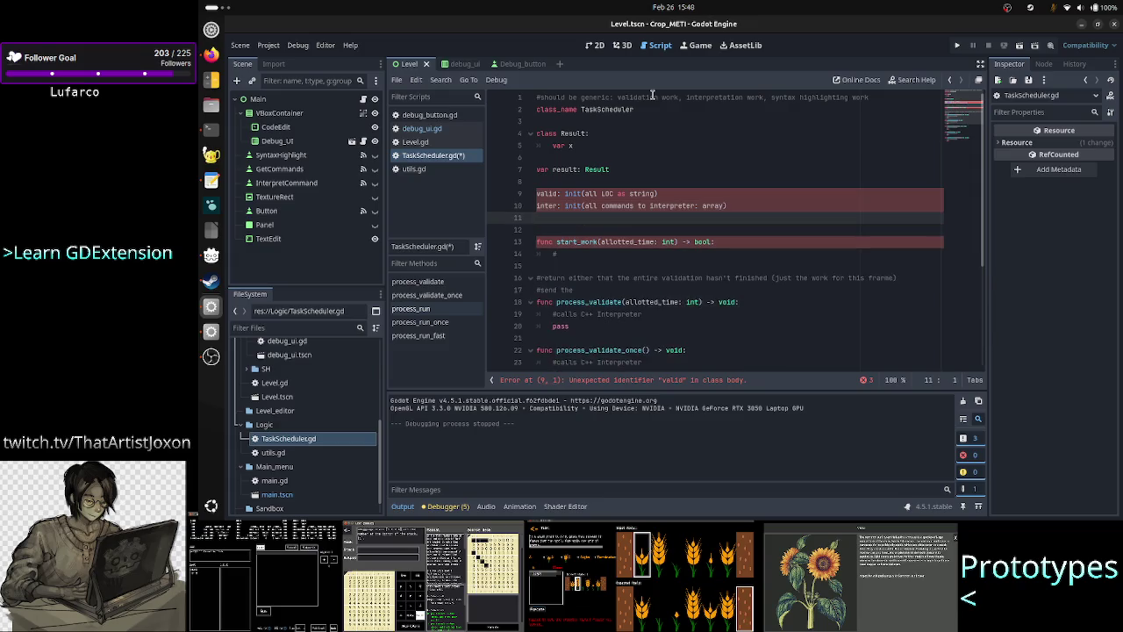
{"action": "type", "text": "sh"}
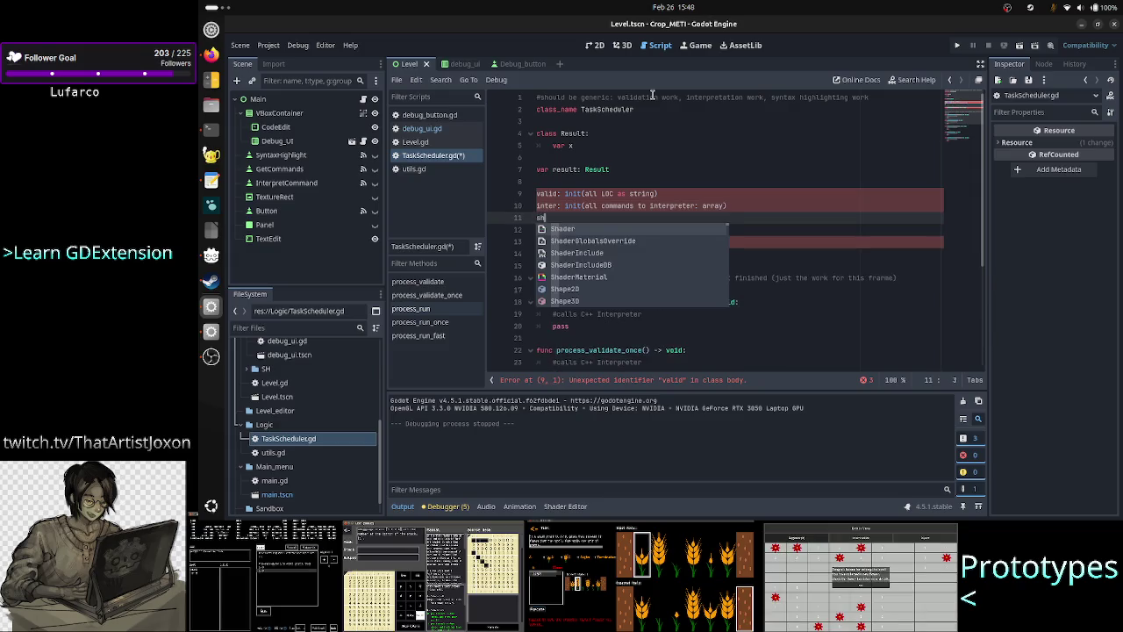
{"action": "type", "text": ": init("}
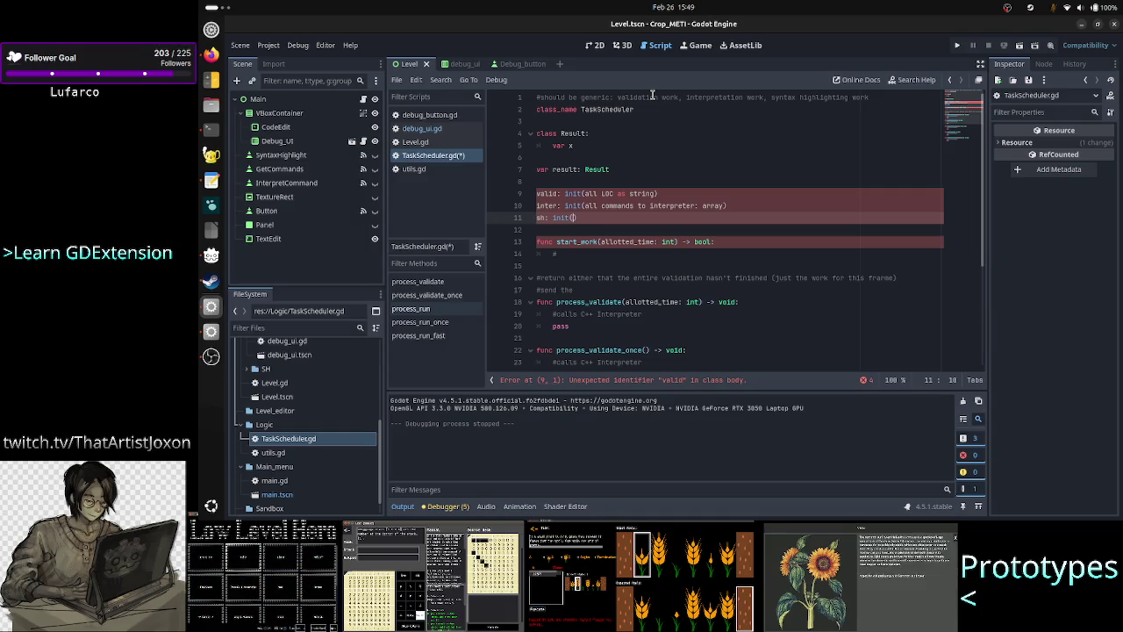
{"action": "type", "text": "all"}
{"action": "type", "text": " lo"}
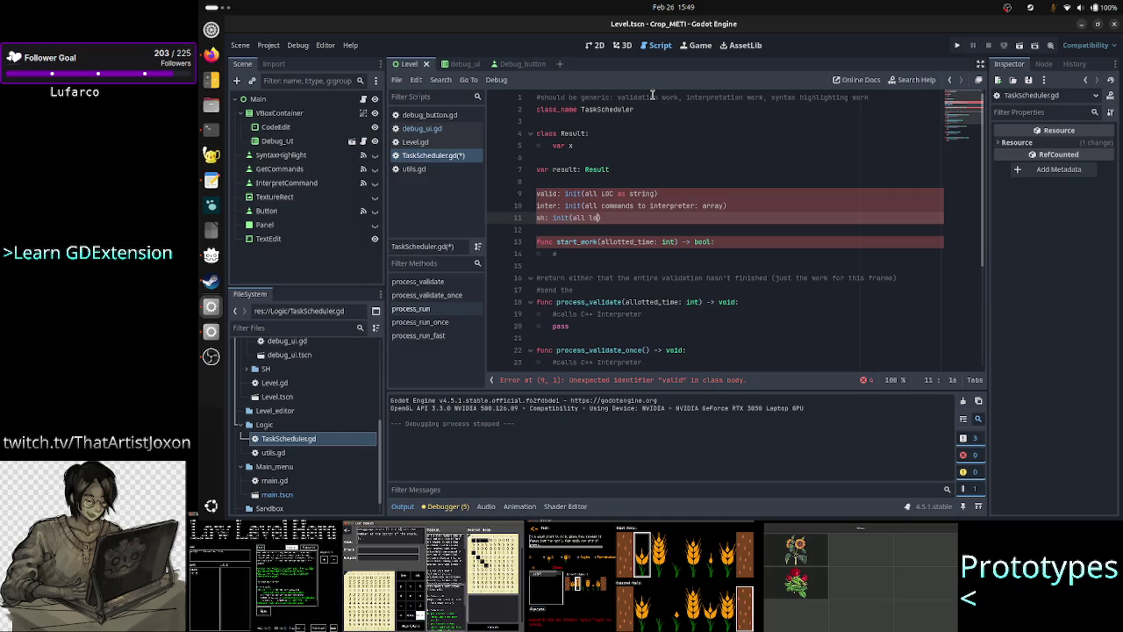